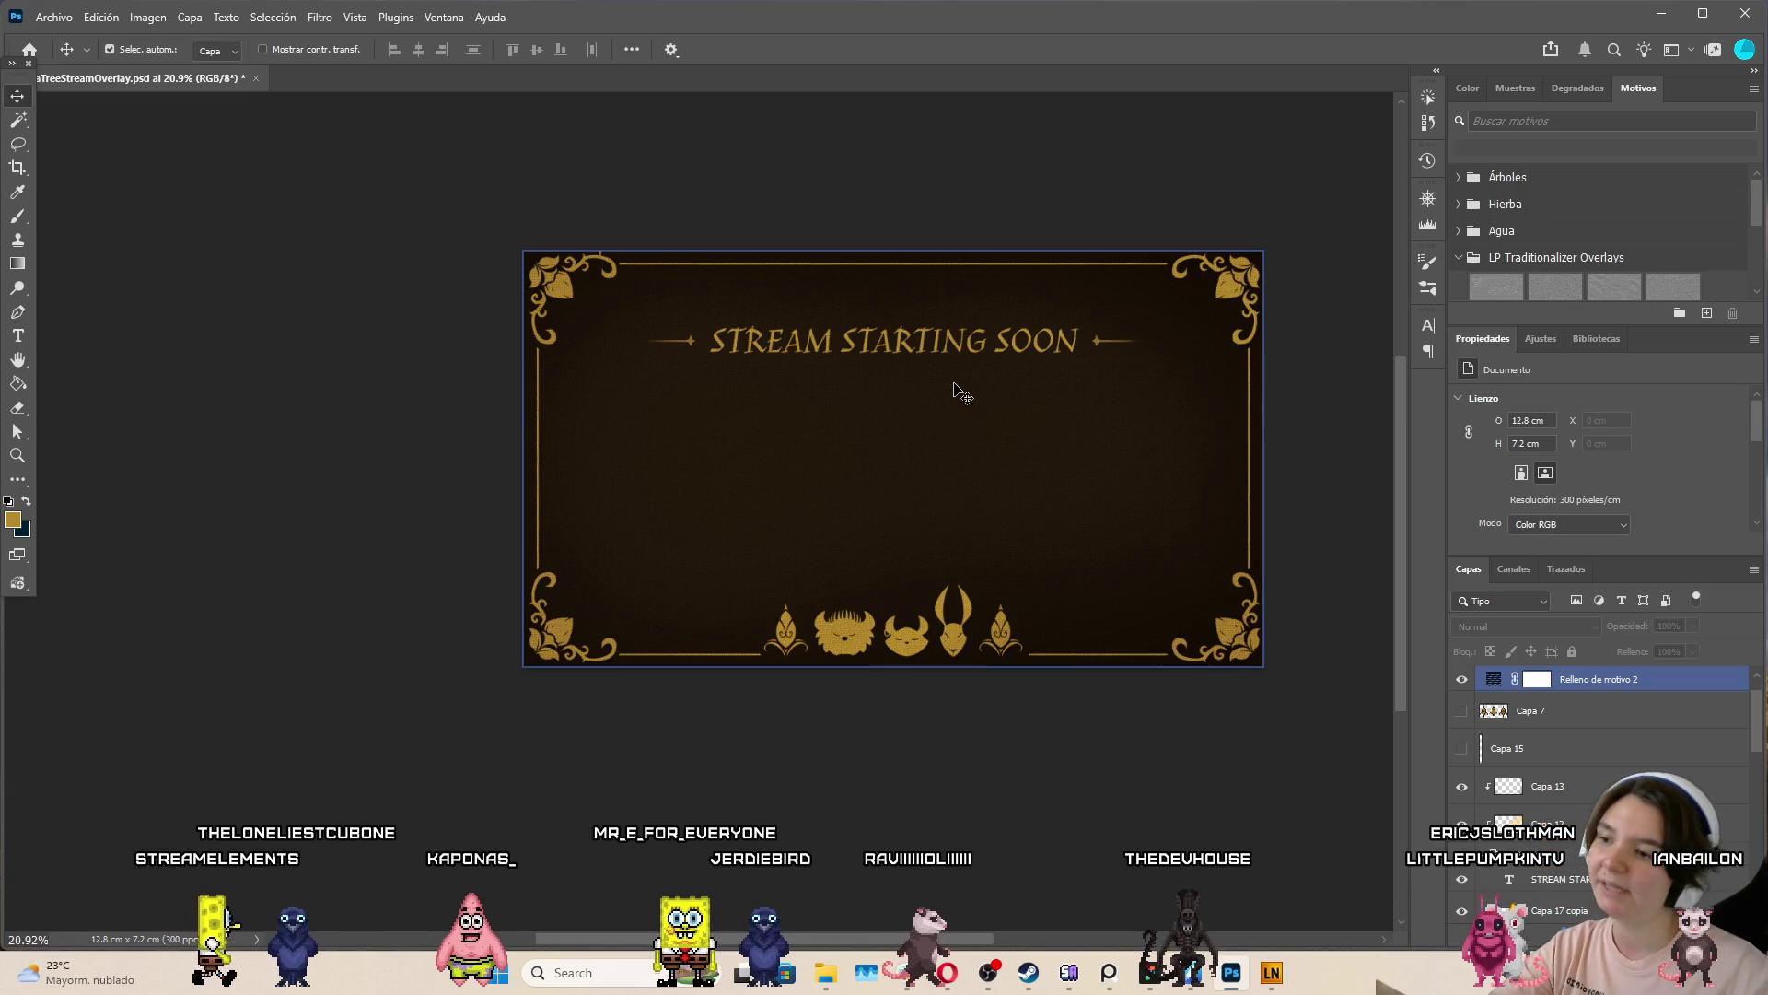
# Clear the layer selection and reselect the pattern fill layer
pyautogui.click(1290, 687)
pyautogui.scroll(-2, 1216, 750)
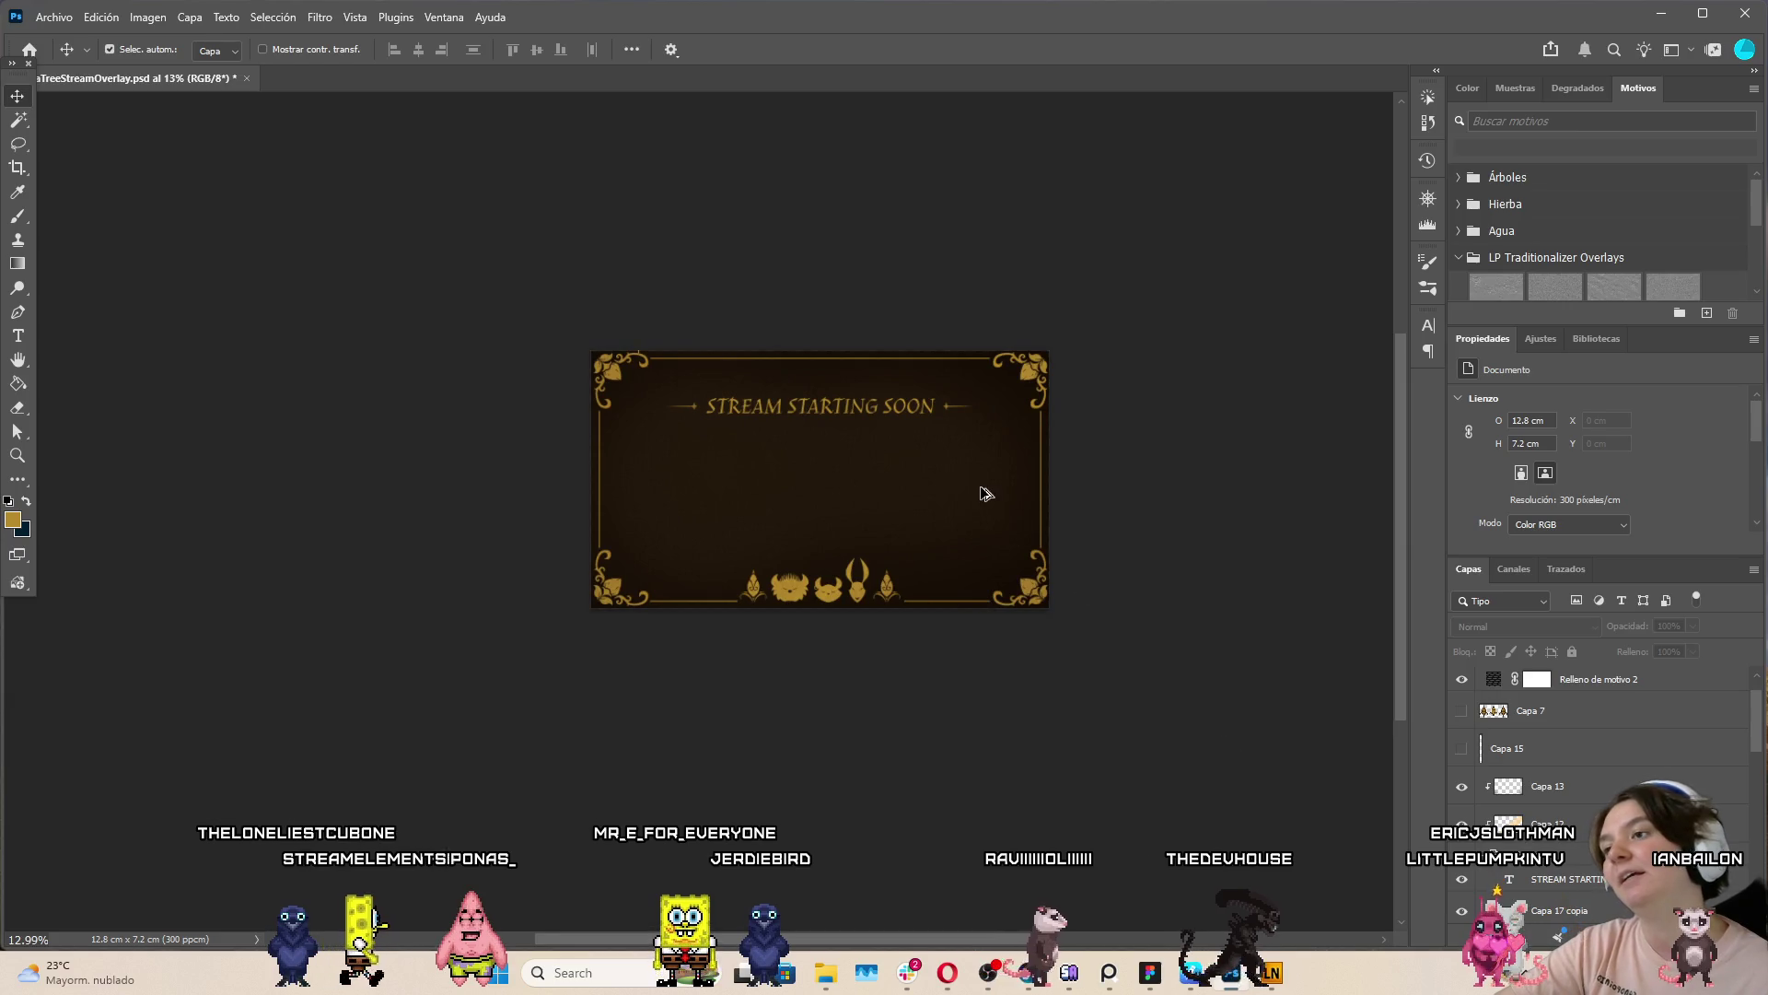
pyautogui.click(984, 494)
pyautogui.scroll(5, 921, 478)
pyautogui.scroll(-3, 737, 347)
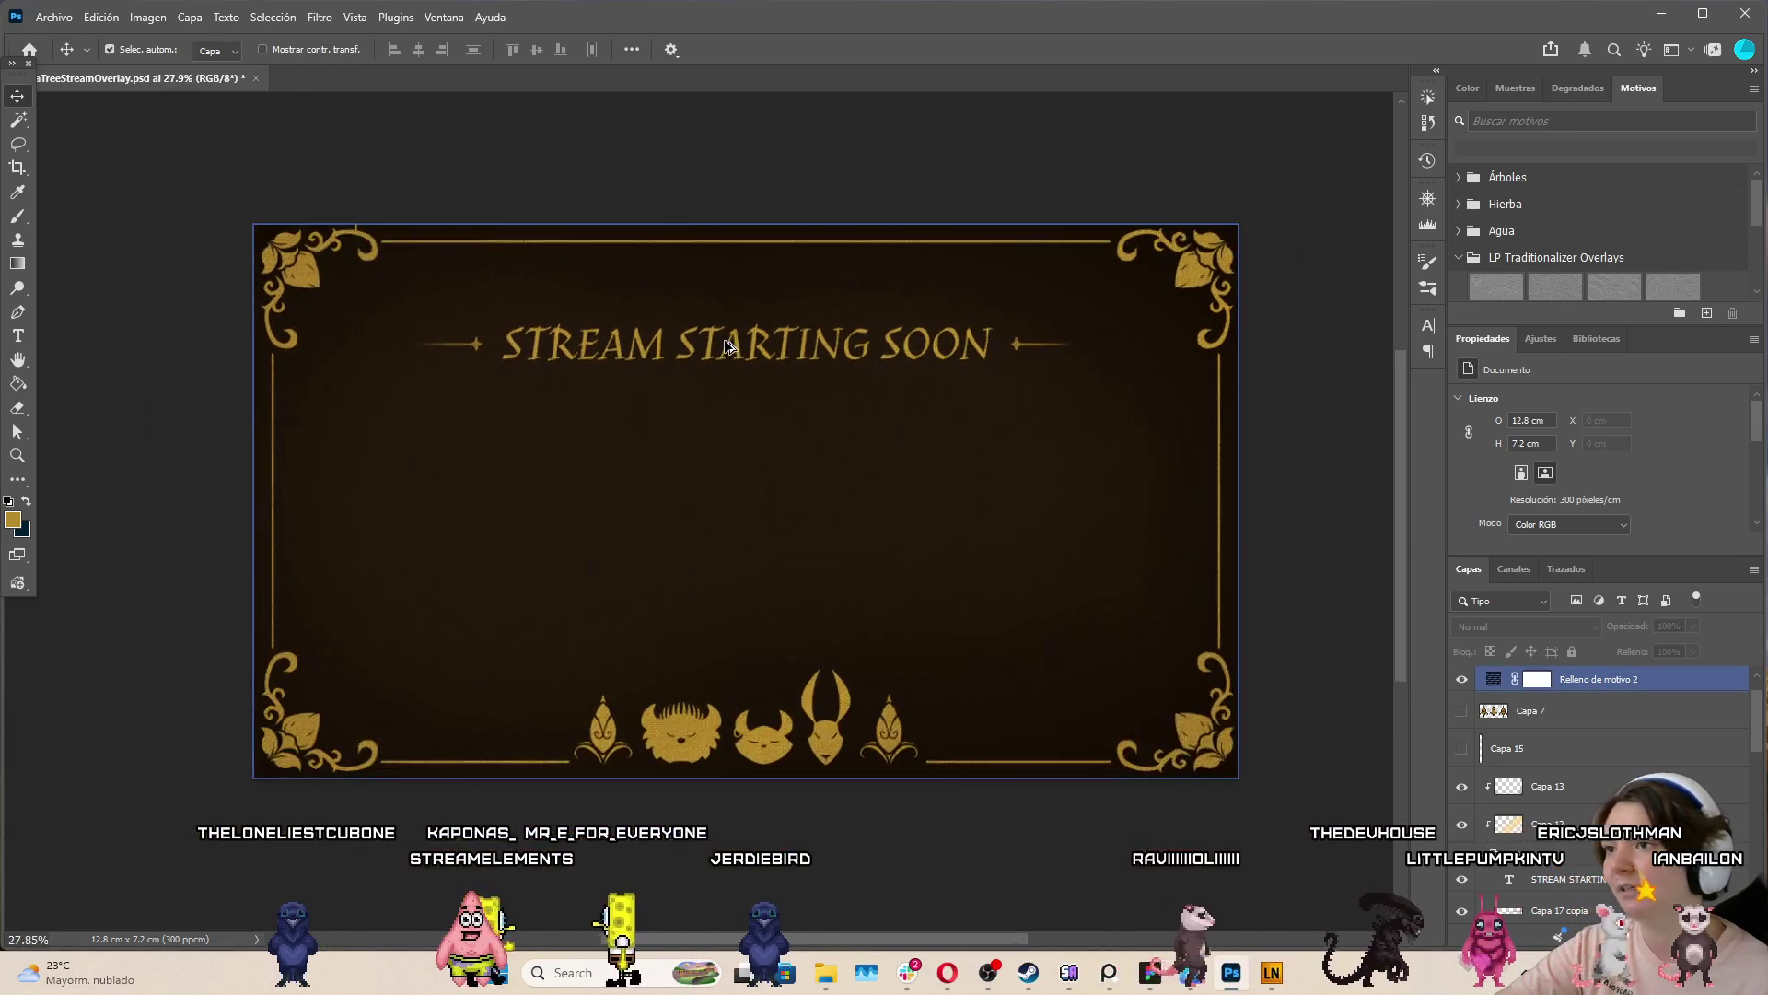
pyautogui.scroll(2, 1151, 318)
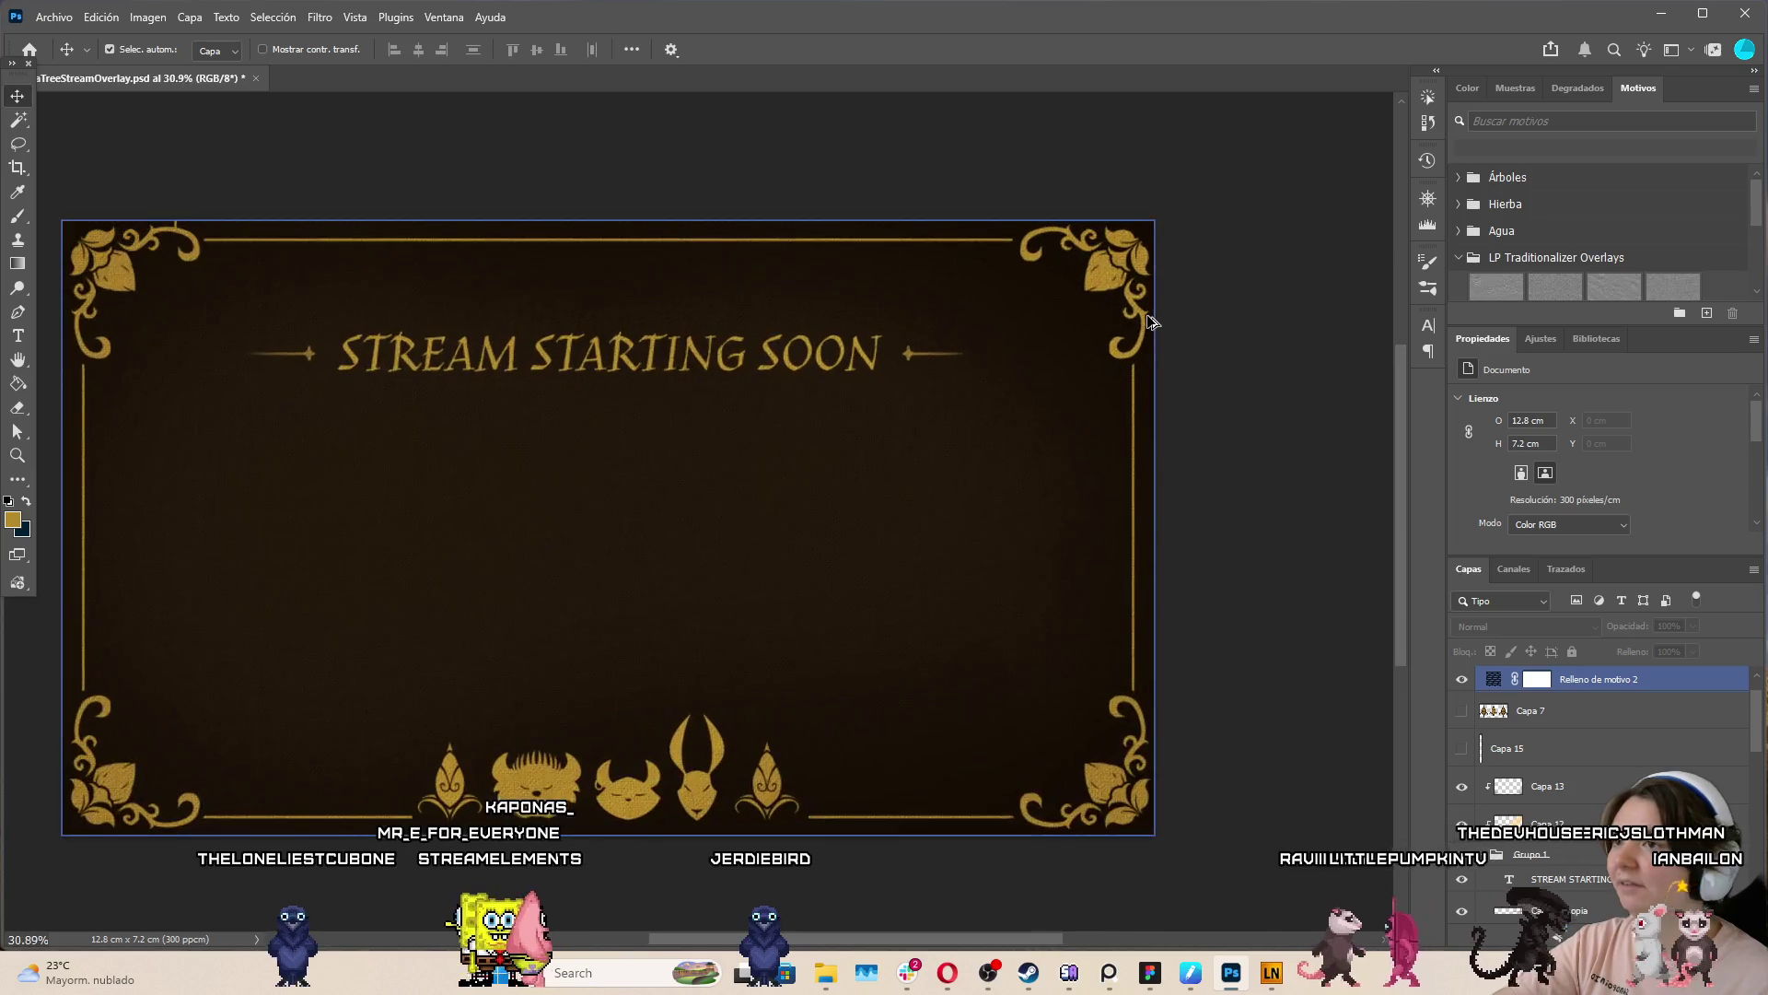
pyautogui.scroll(-1, 1110, 324)
pyautogui.click(293, 109)
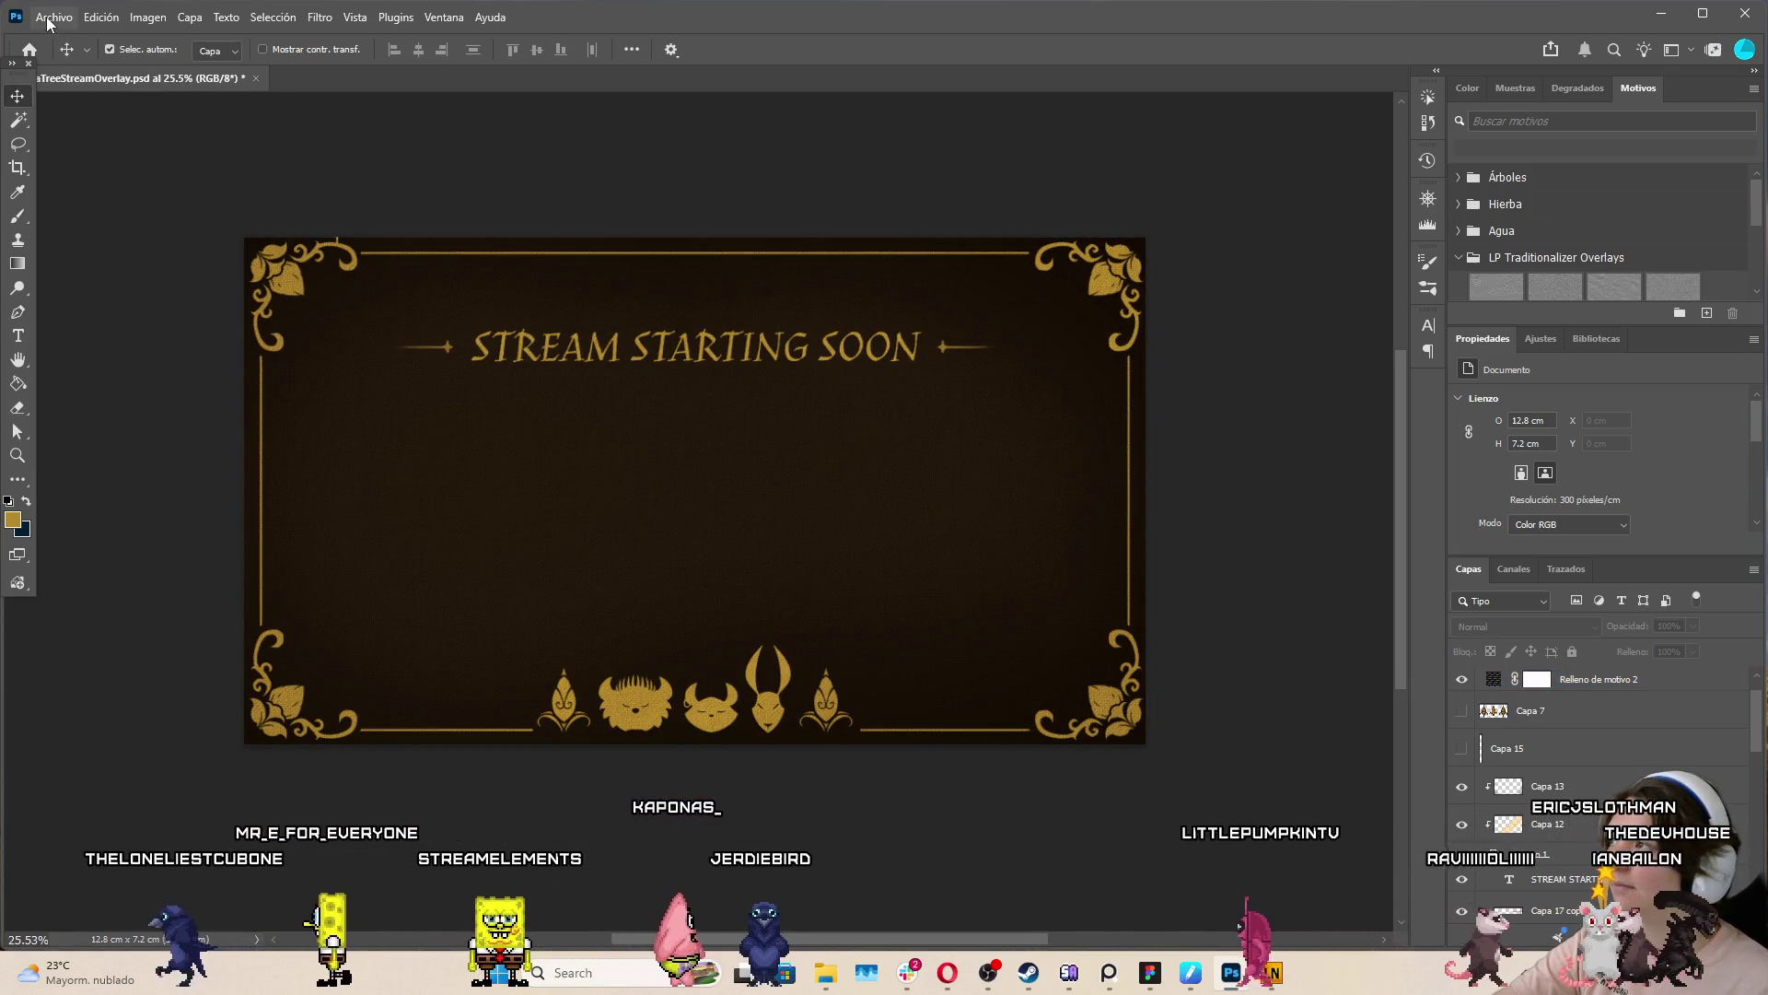
pyautogui.click(48, 19)
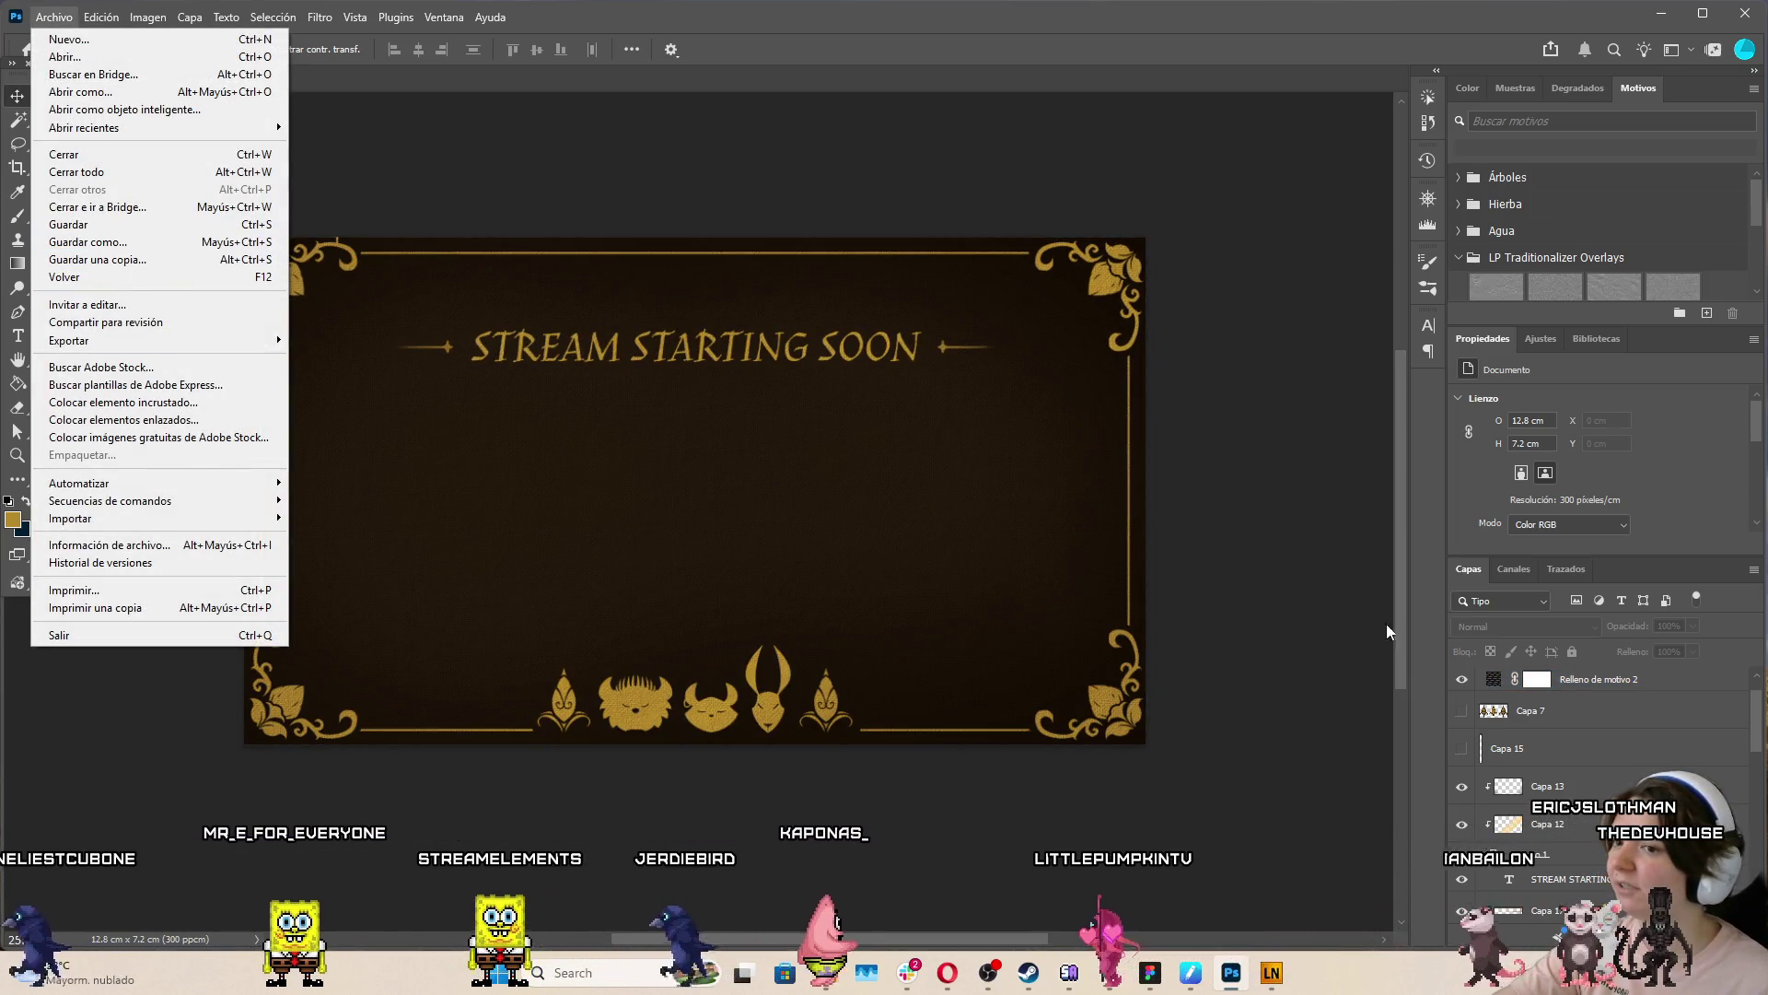
pyautogui.click(1388, 632)
# Select every overlay layer from Capa 16 down and group them as StreamStartingSoon
pyautogui.scroll(1, 1602, 700)
pyautogui.click(1616, 708)
pyautogui.click(1616, 684)
pyautogui.click(768, 691)
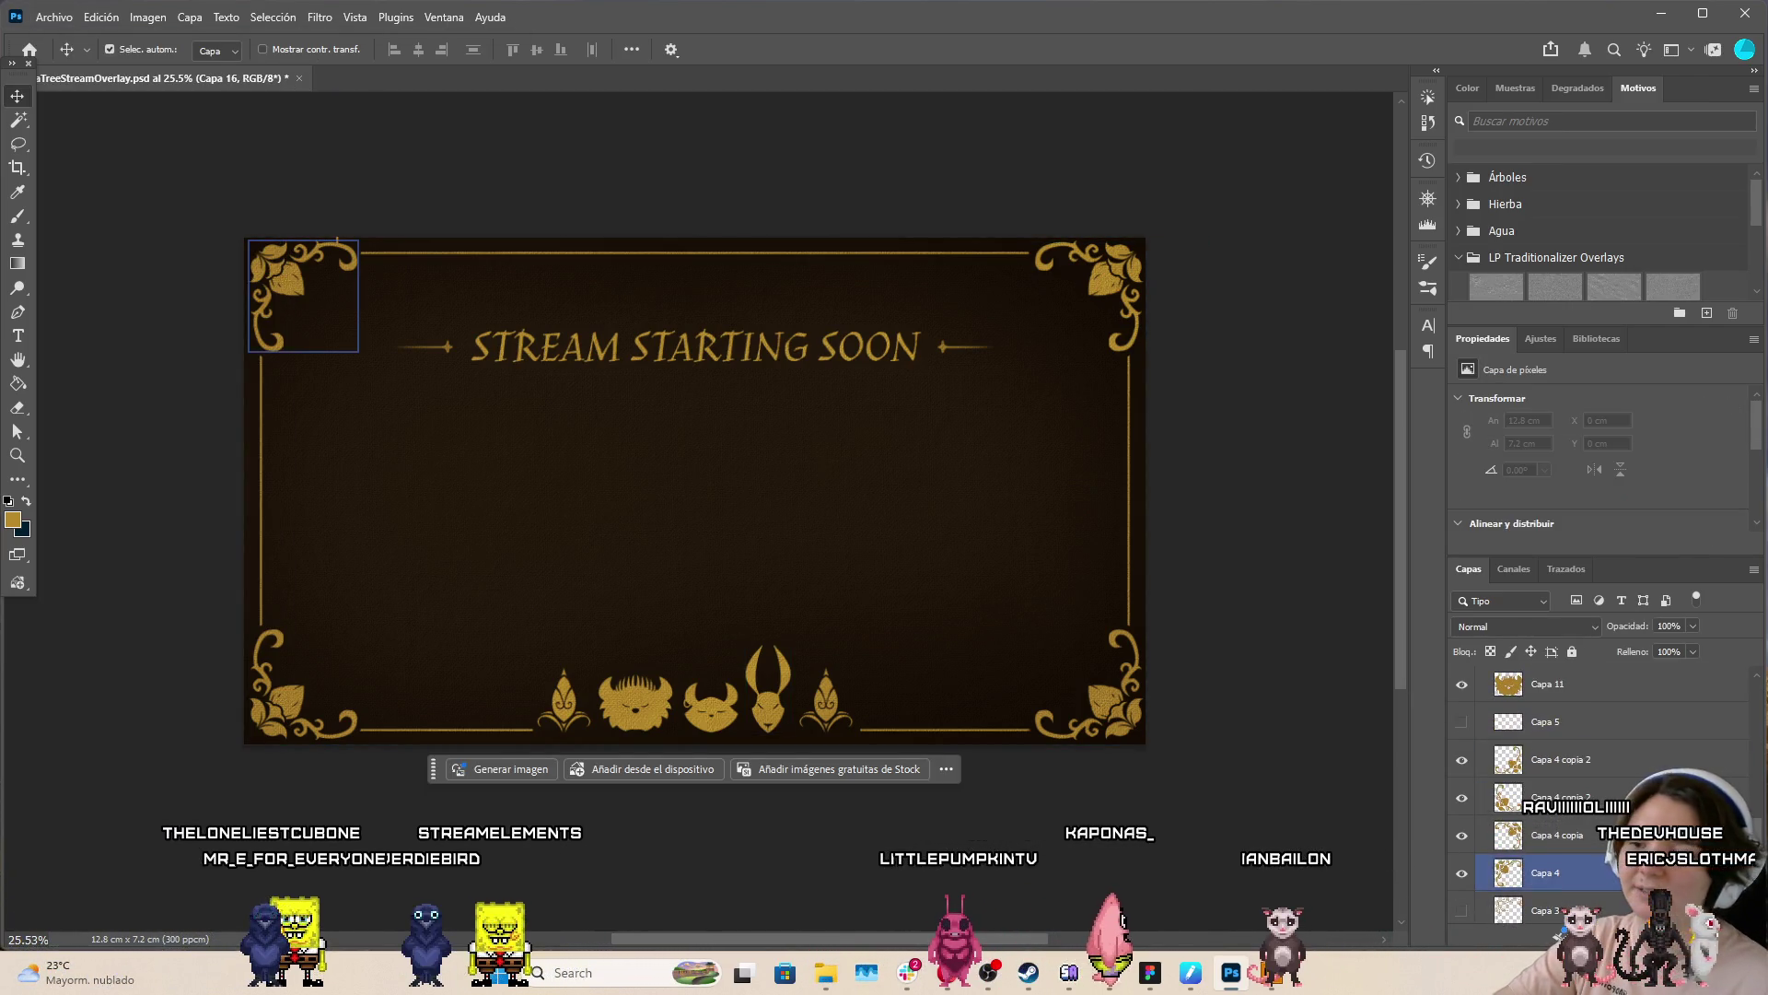
pyautogui.hotkey('ctrl', 'g')
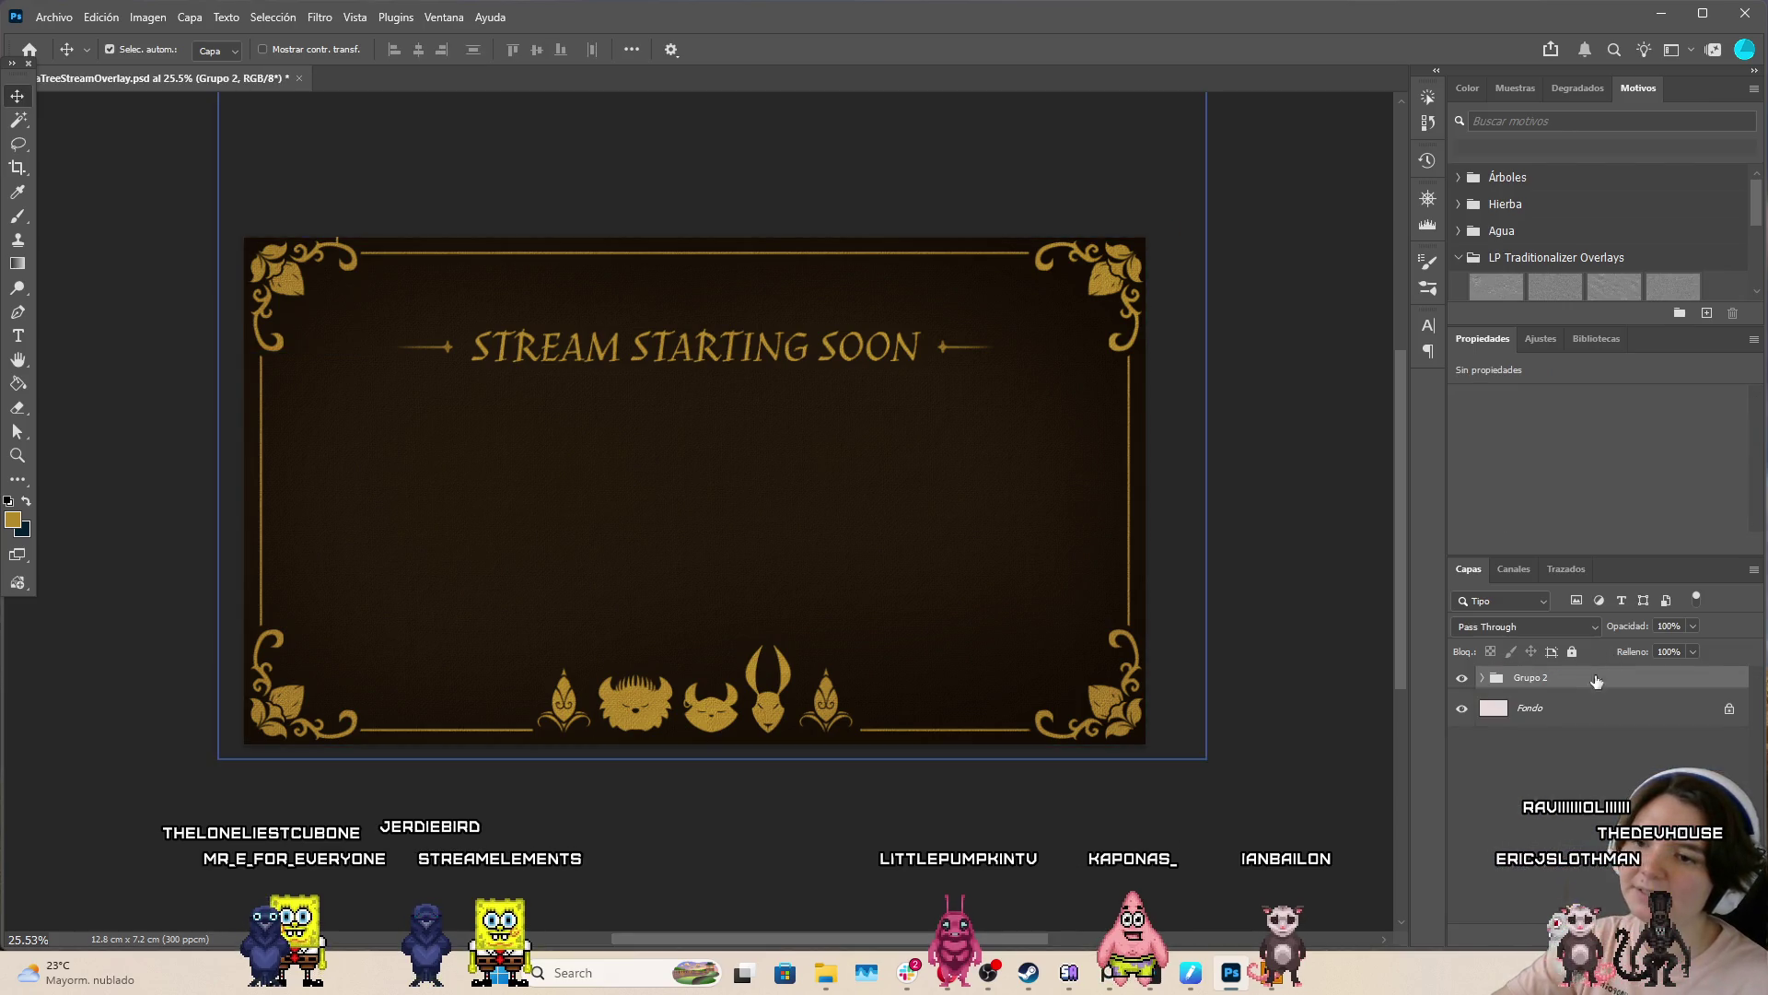
pyautogui.write('treamStartingSoon')
pyautogui.press('Return')
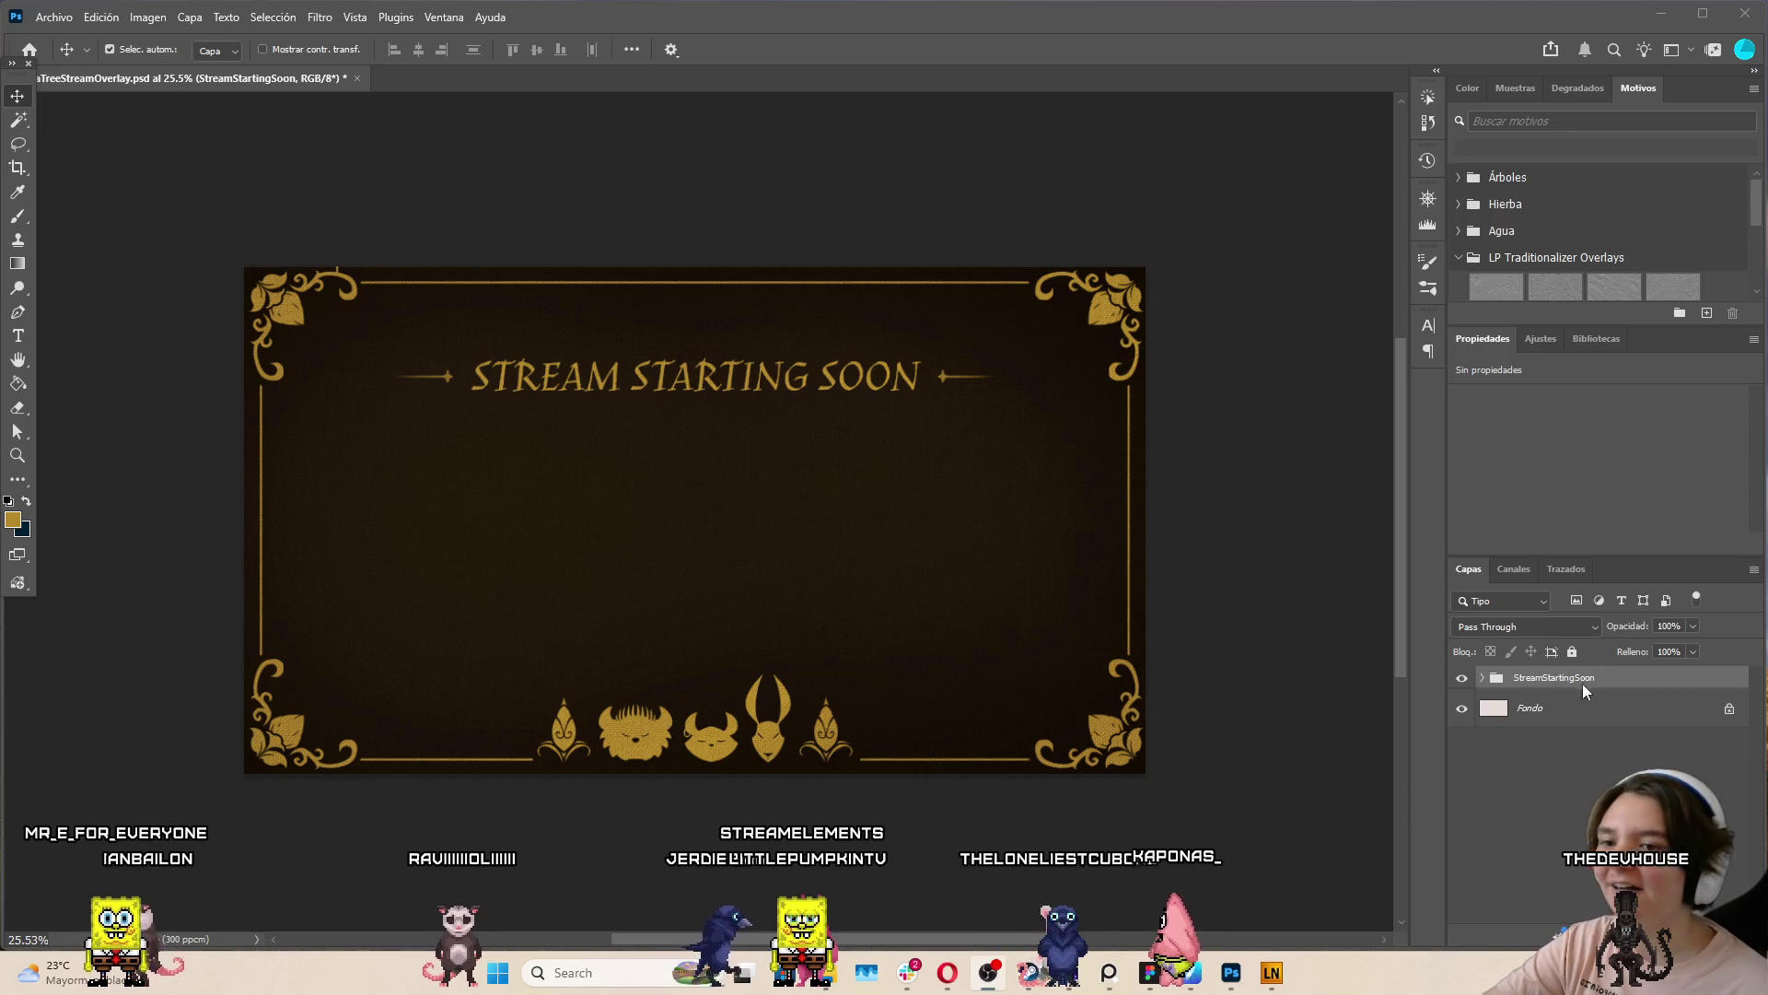
# Duplicate the StreamStartingSoon group and rename the copy BRB
pyautogui.rightClick(1626, 676)
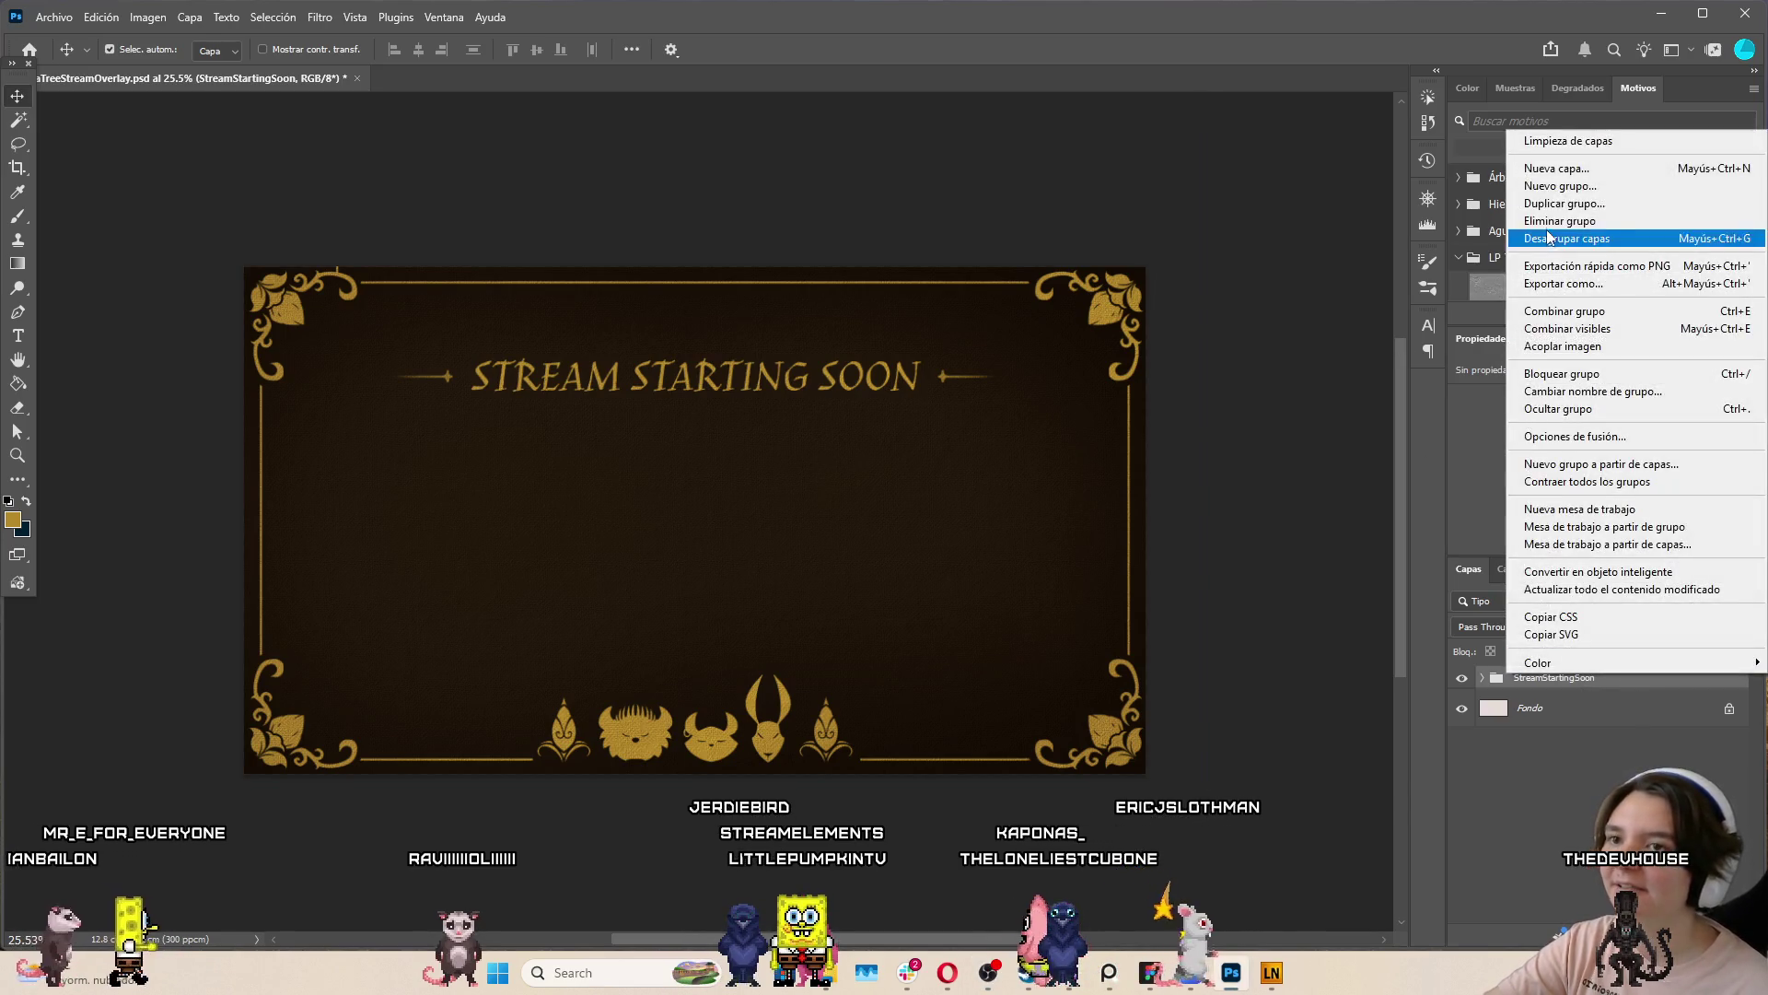
pyautogui.click(1566, 204)
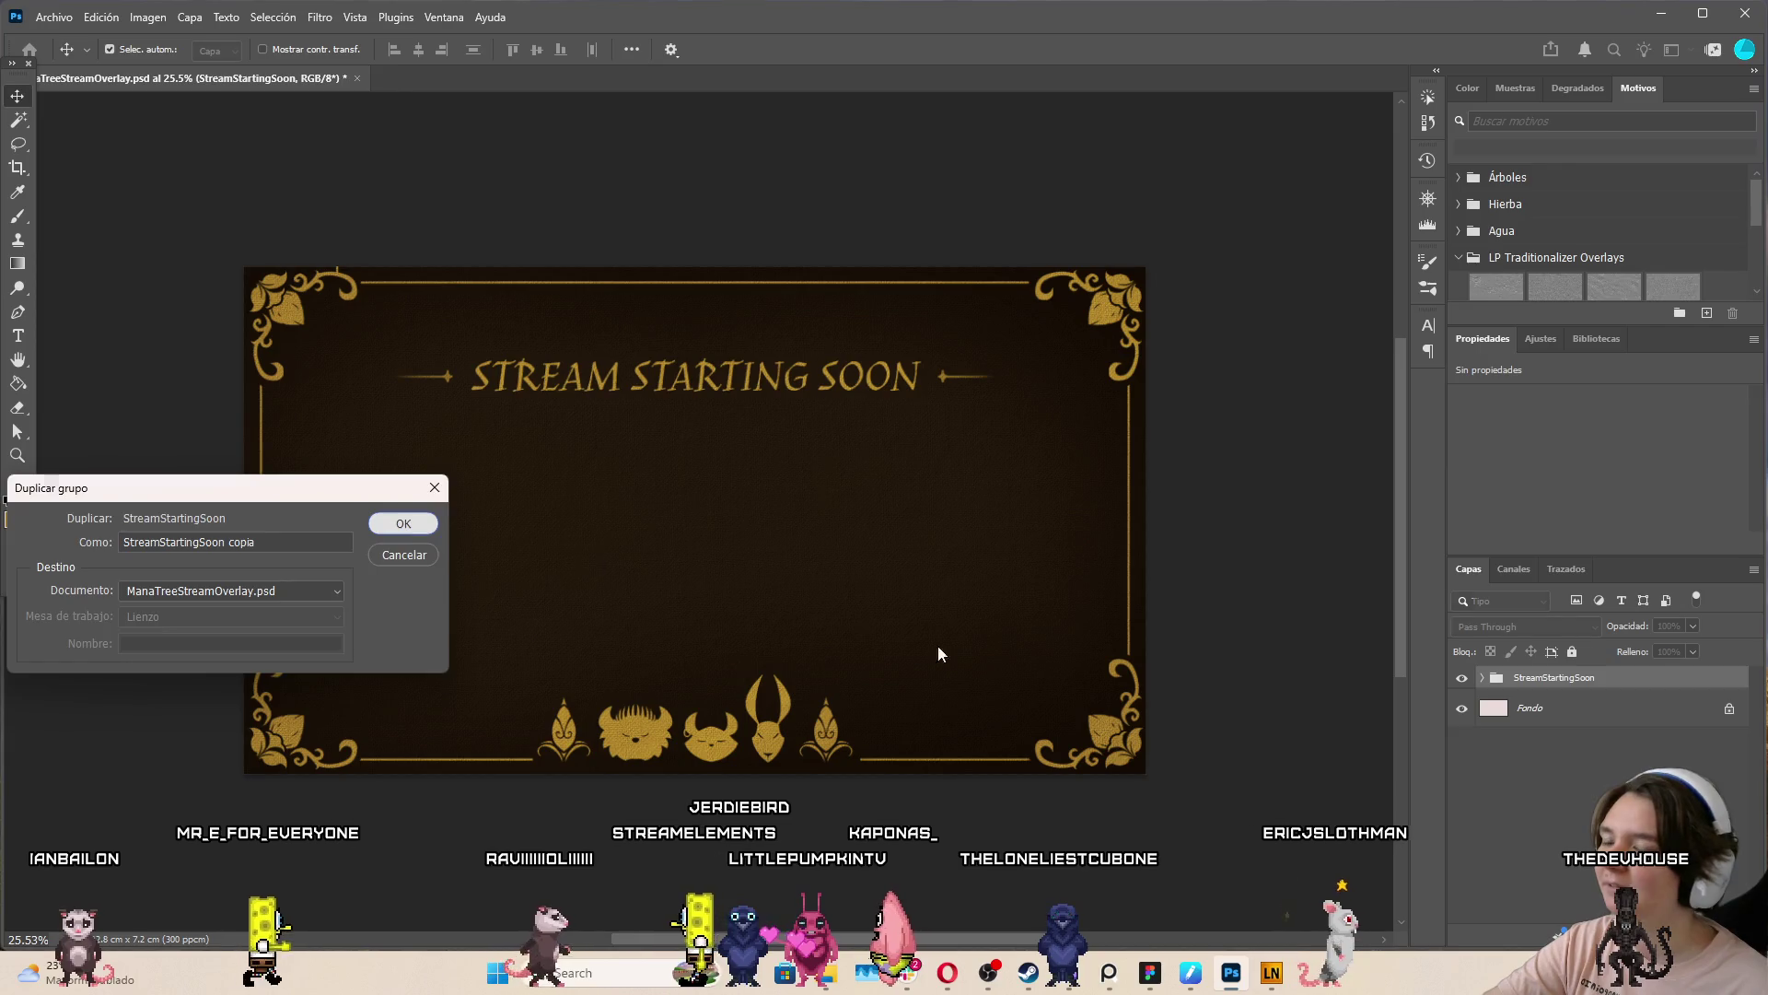
pyautogui.press('Return')
pyautogui.doubleClick(1555, 678)
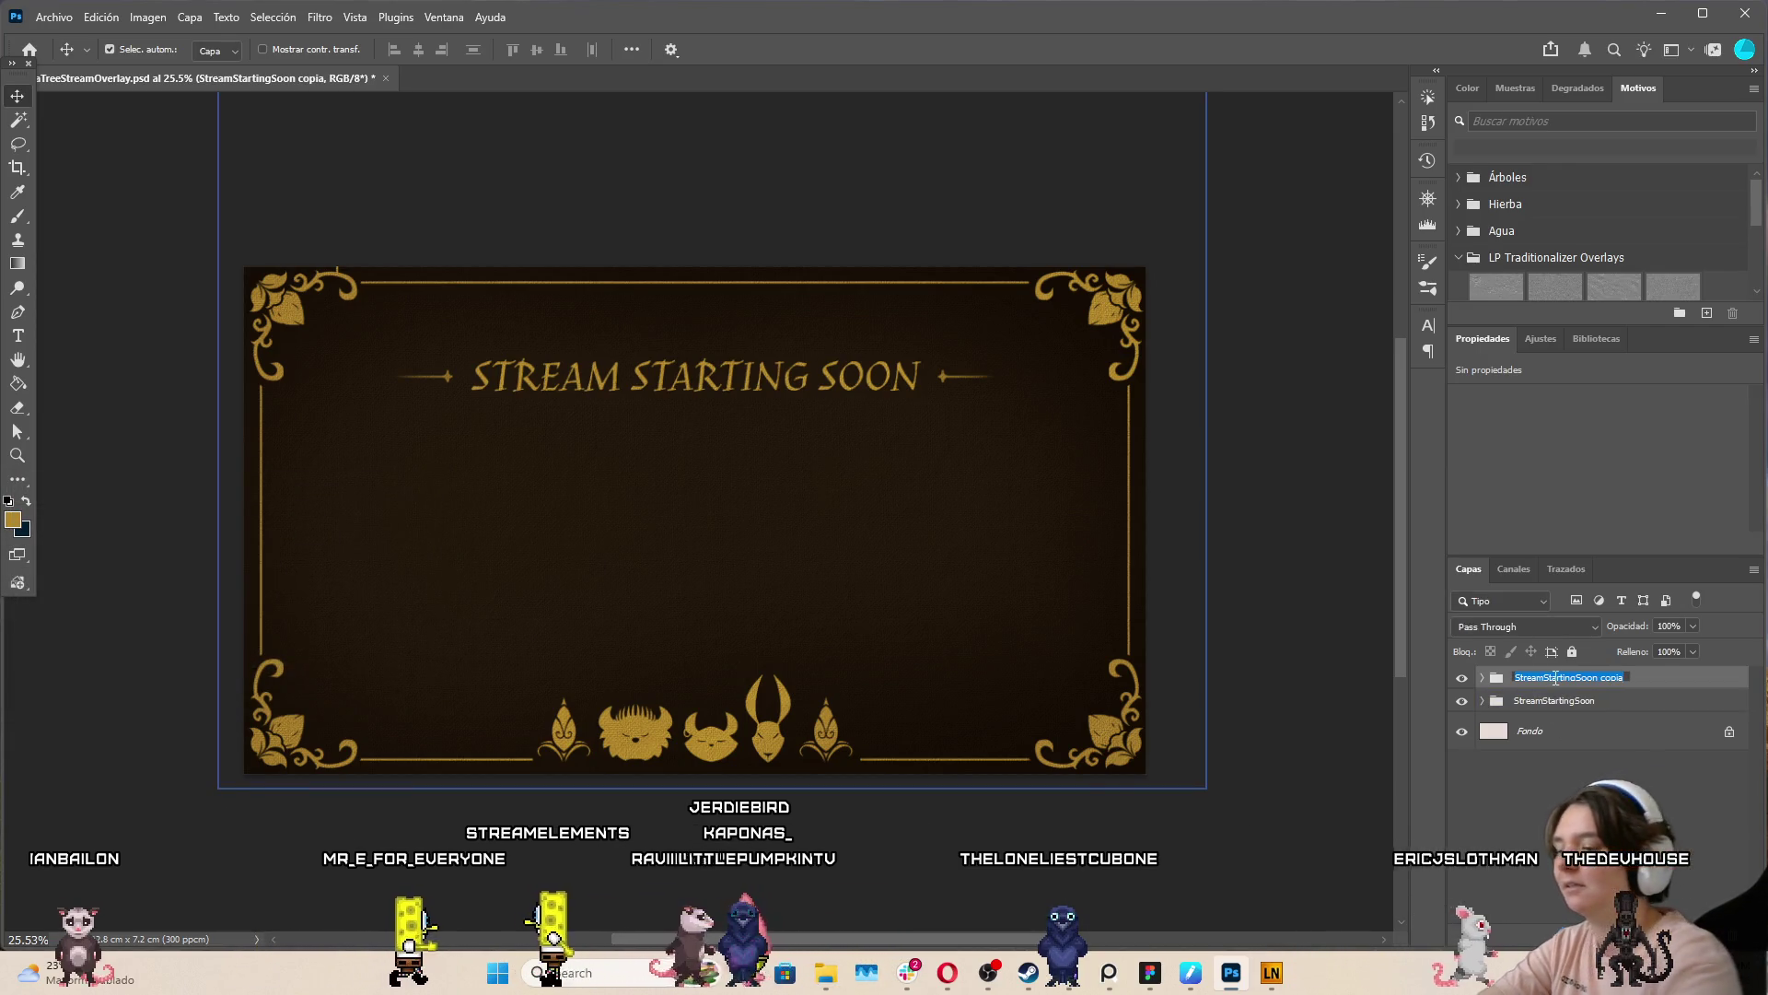
pyautogui.write('BR')
pyautogui.press('Return')
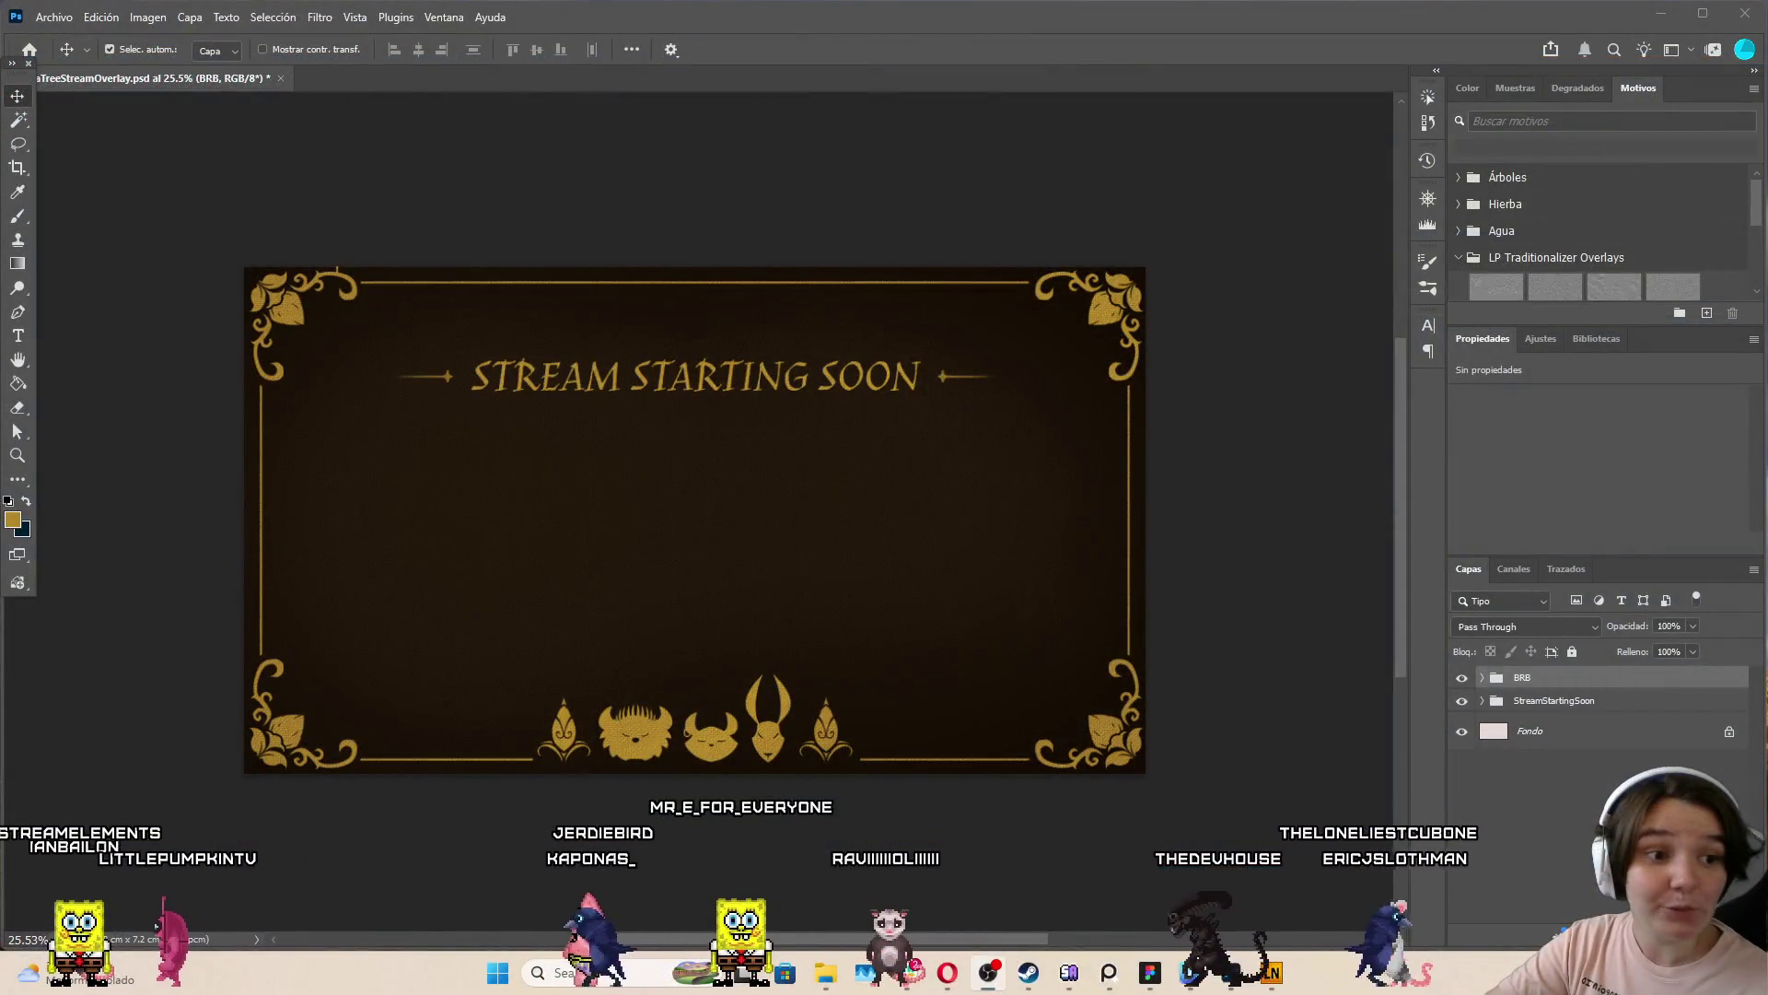
pyautogui.click(714, 373)
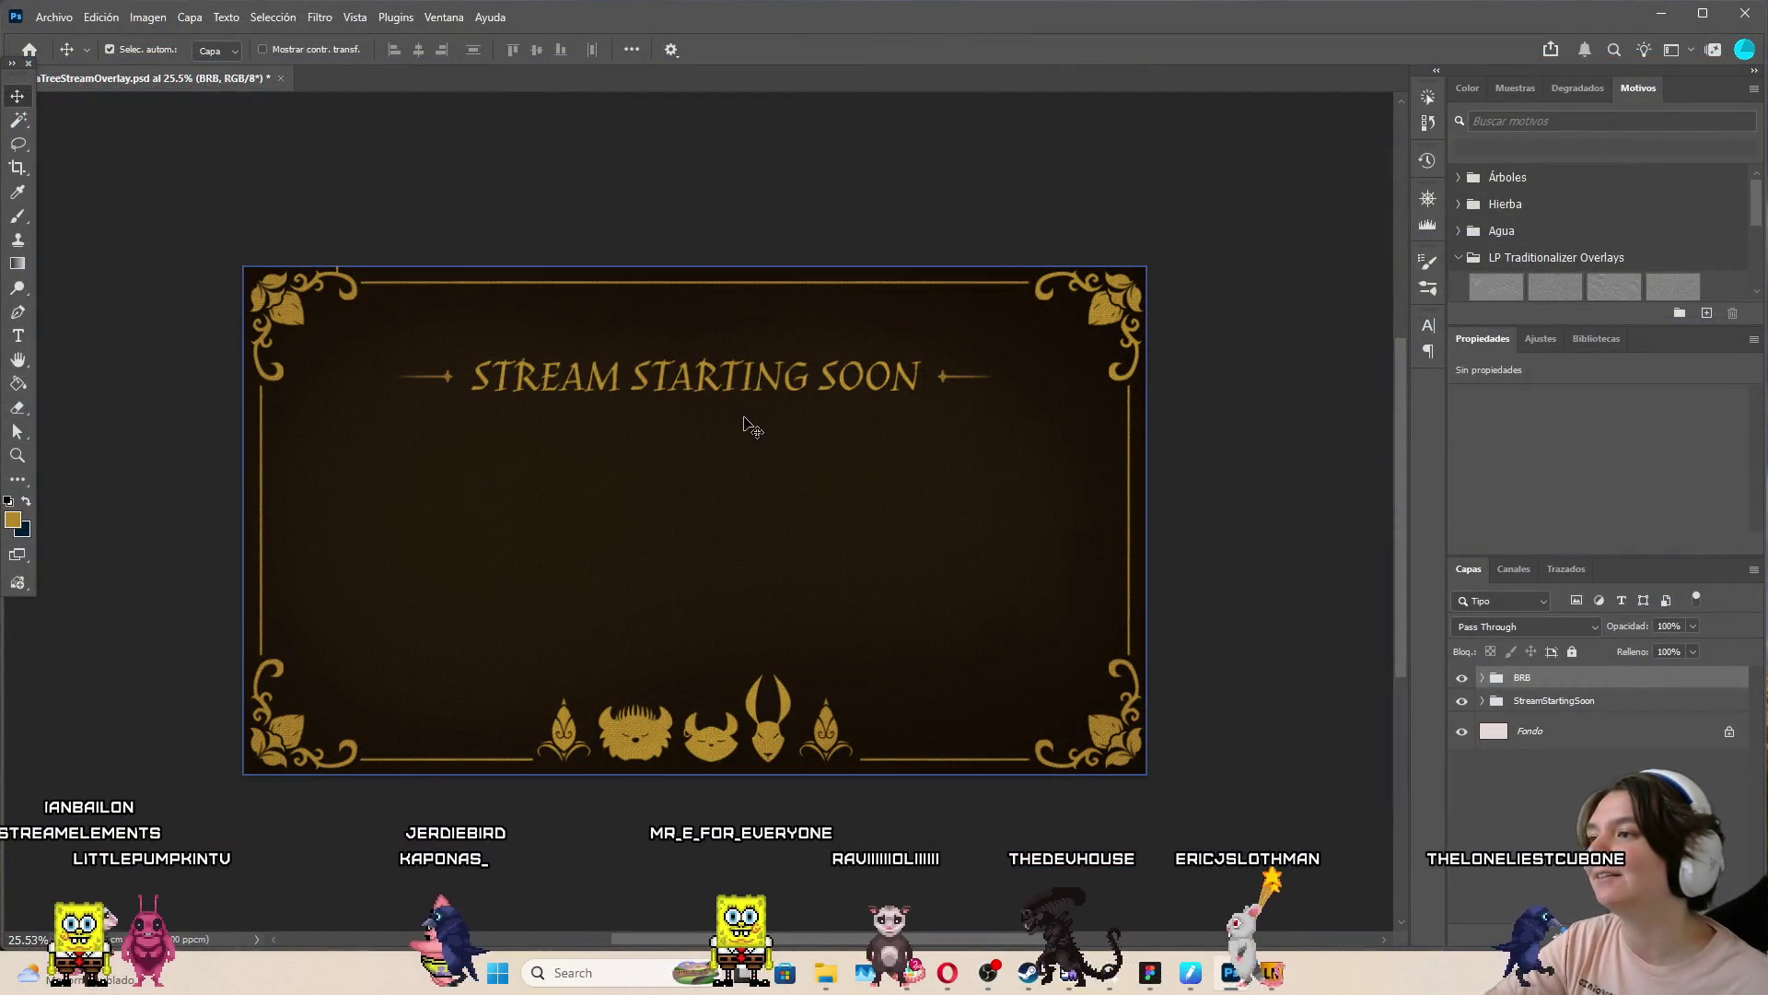
# Hide BRB's pattern fill, put the title into text editing, and switch to Opera
pyautogui.hotkey('ctrl', ',')
pyautogui.hotkey('ctrl', ',')
pyautogui.hotkey('ctrl', ',')
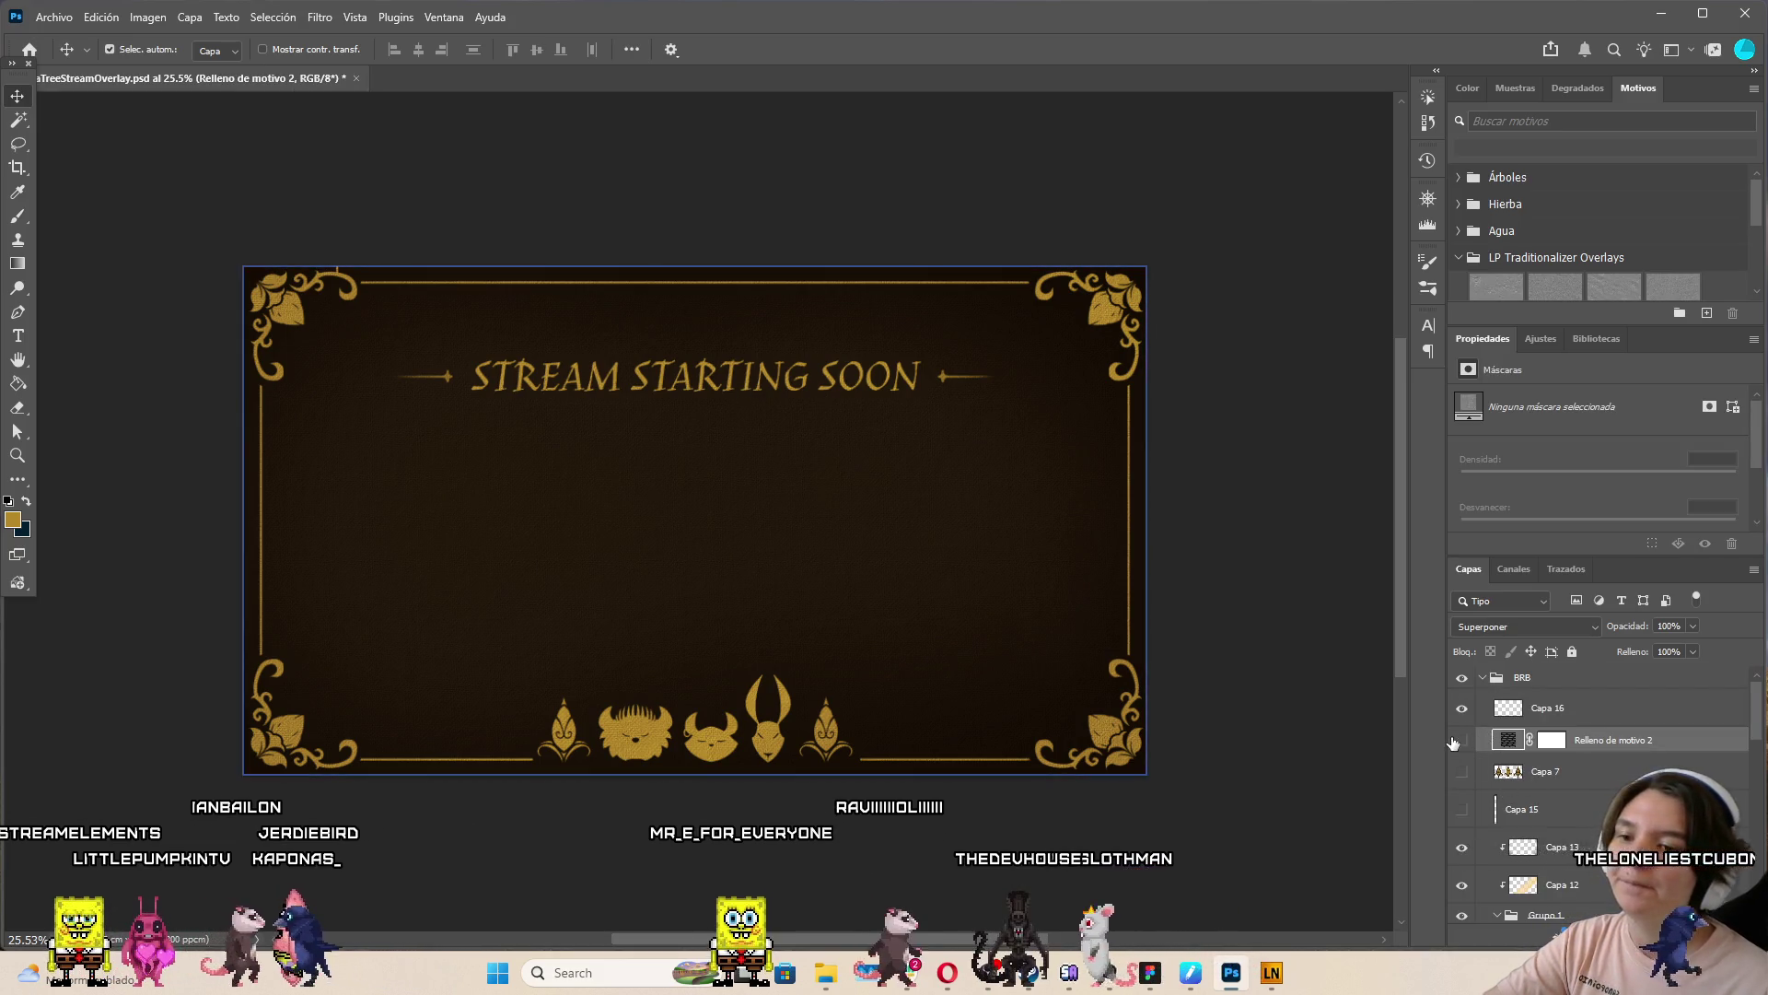
pyautogui.doubleClick(749, 370)
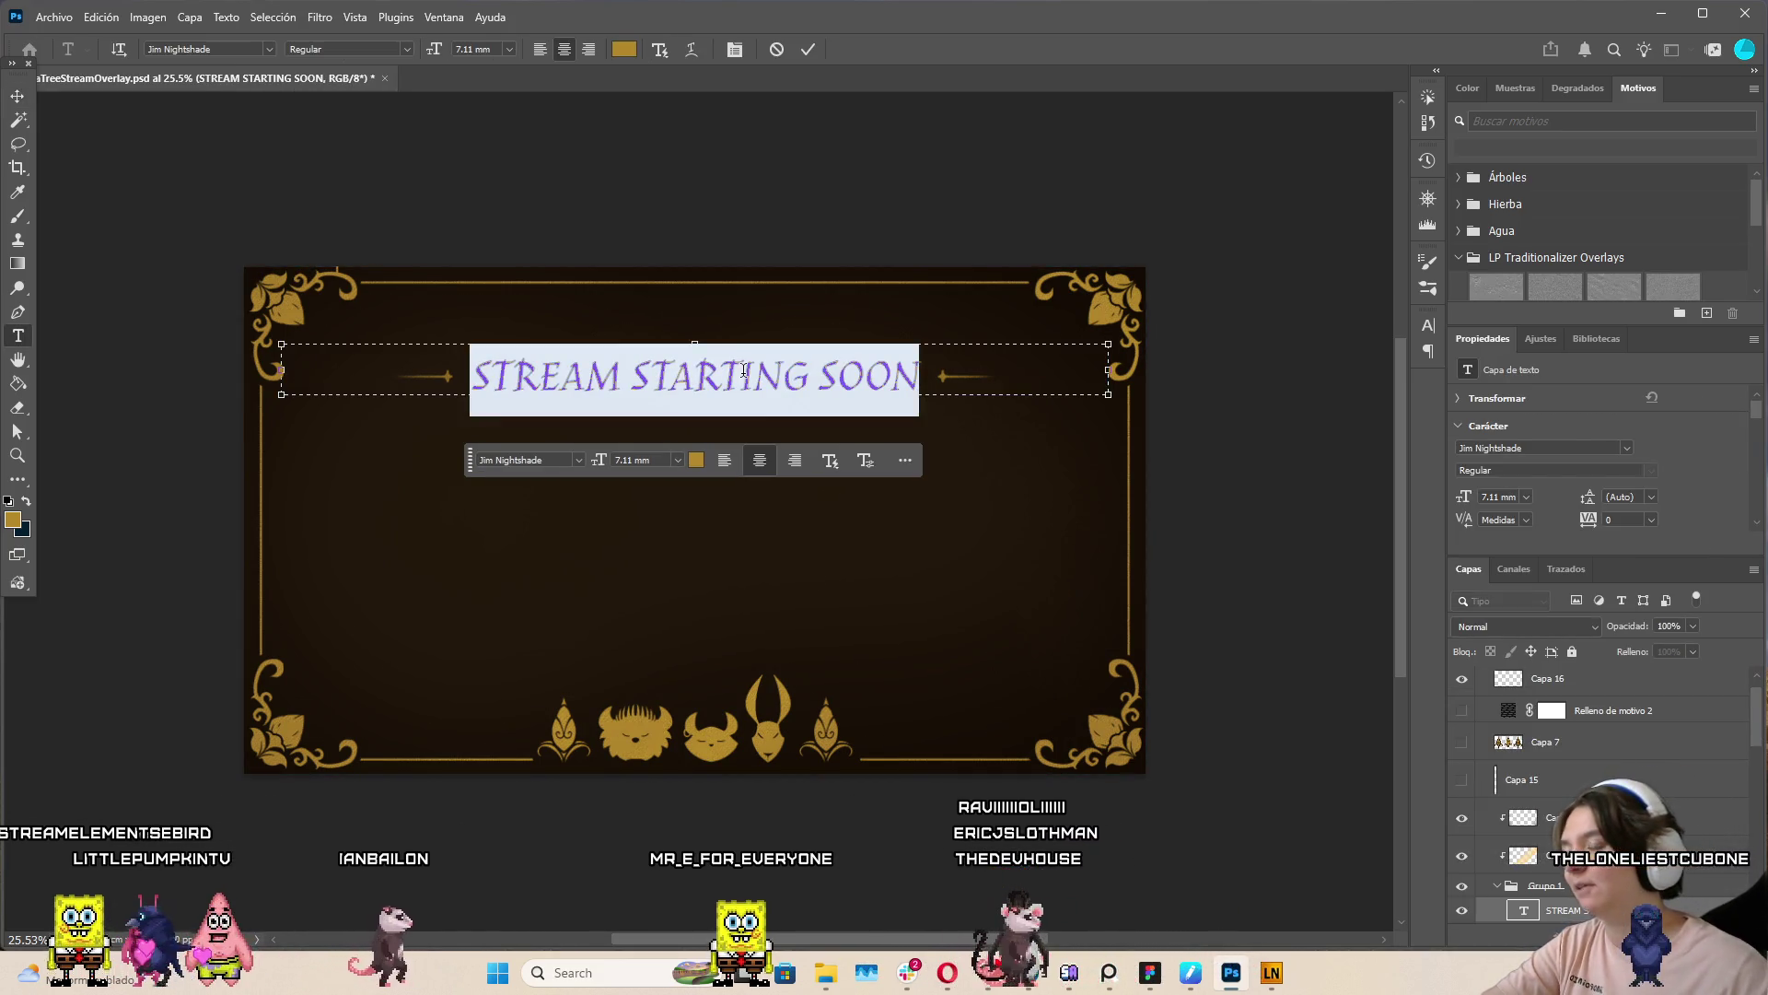
pyautogui.click(744, 370)
pyautogui.write('WE')
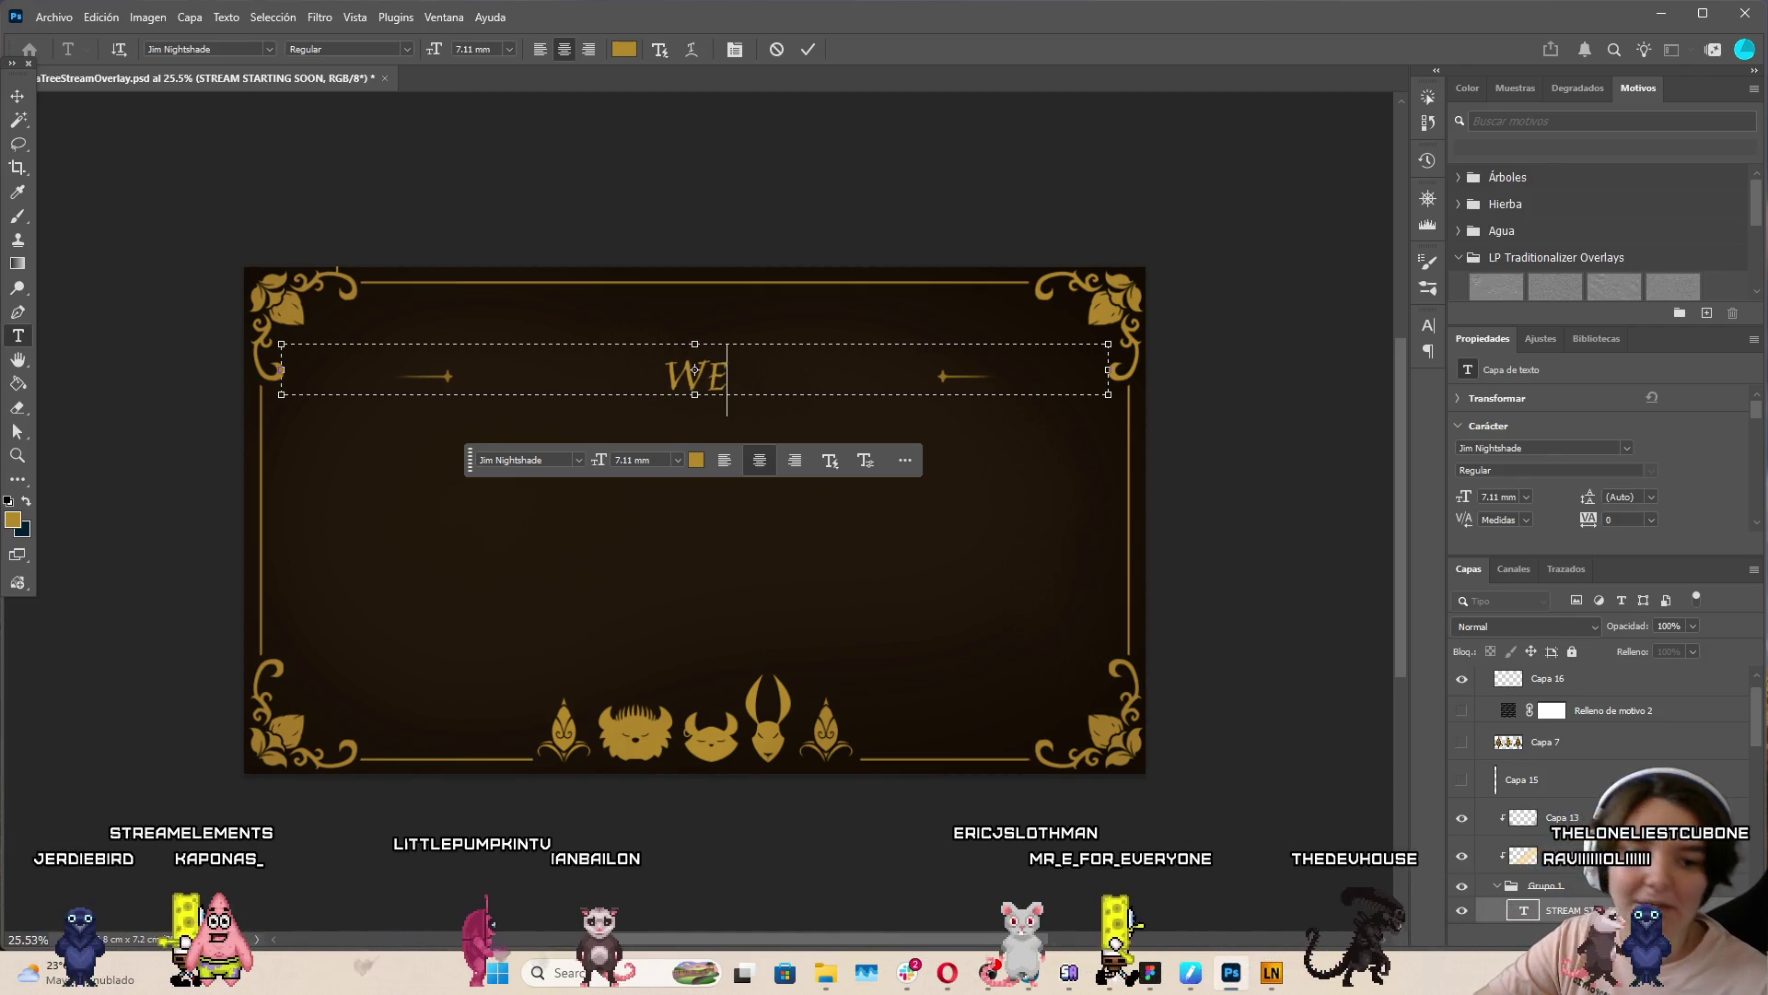
pyautogui.hotkey('alt', 'Tab')
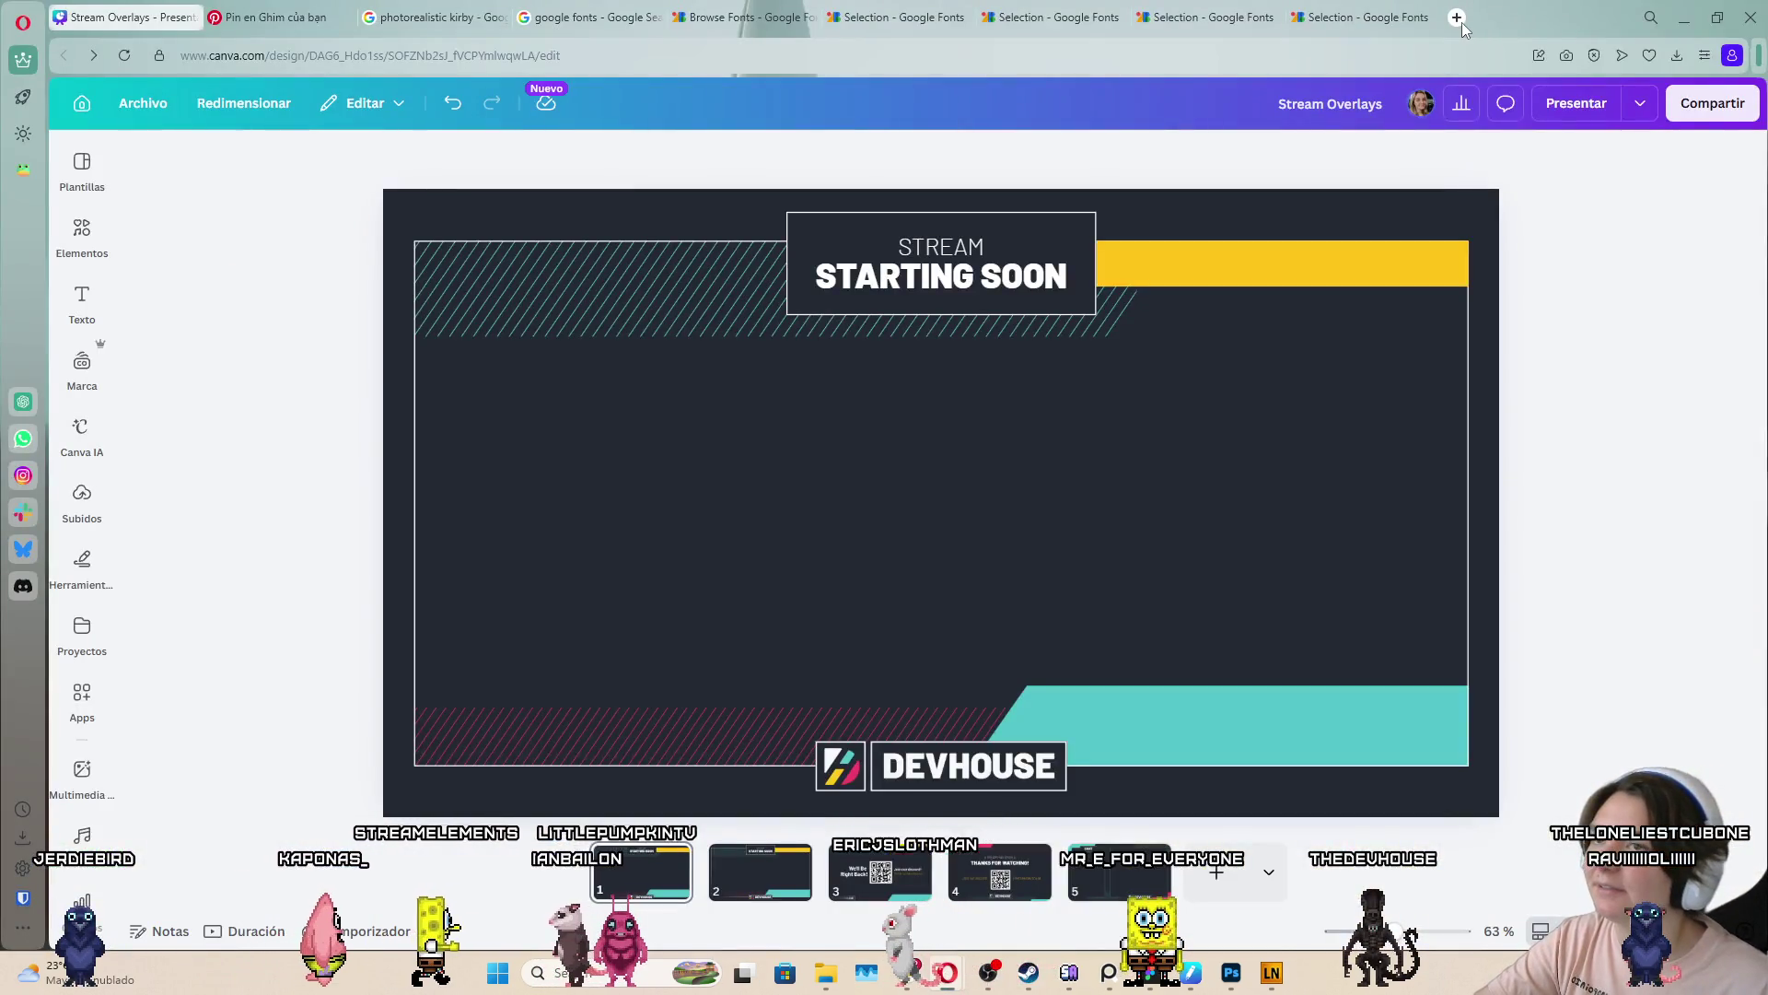
pyautogui.click(1460, 20)
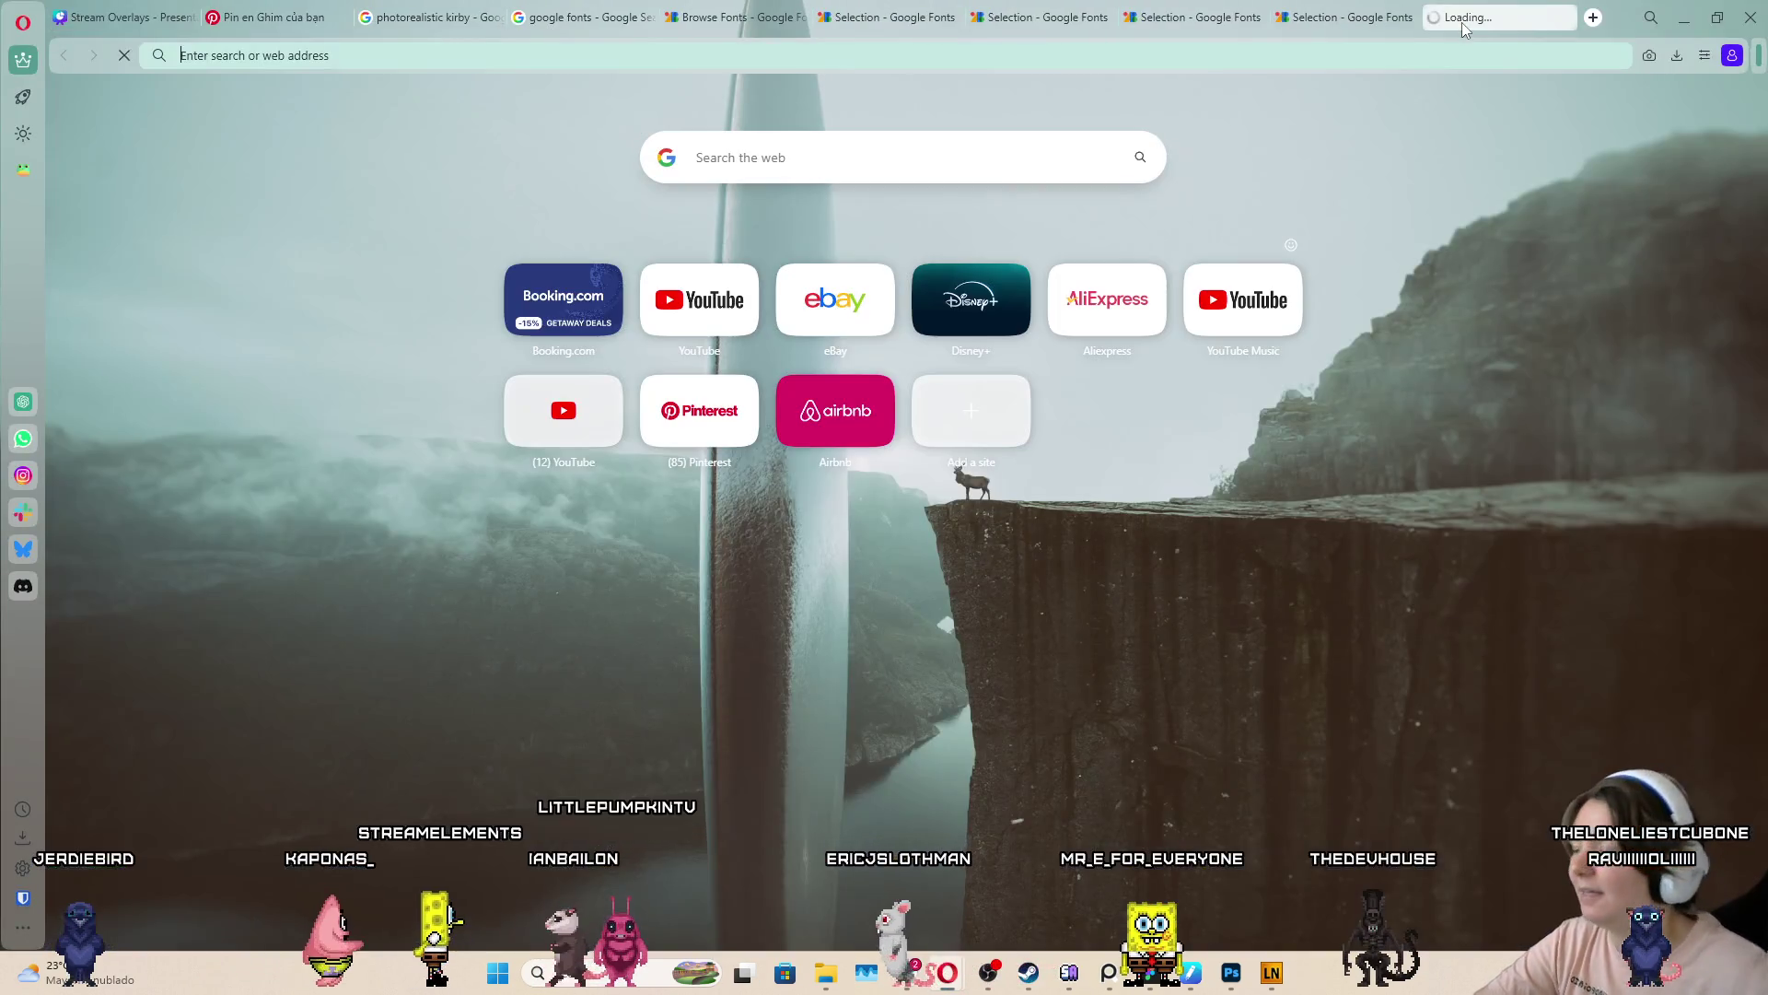
# Google 'well be right back' in Opera to check the spelling, then return to Photoshop
pyautogui.write('well b')
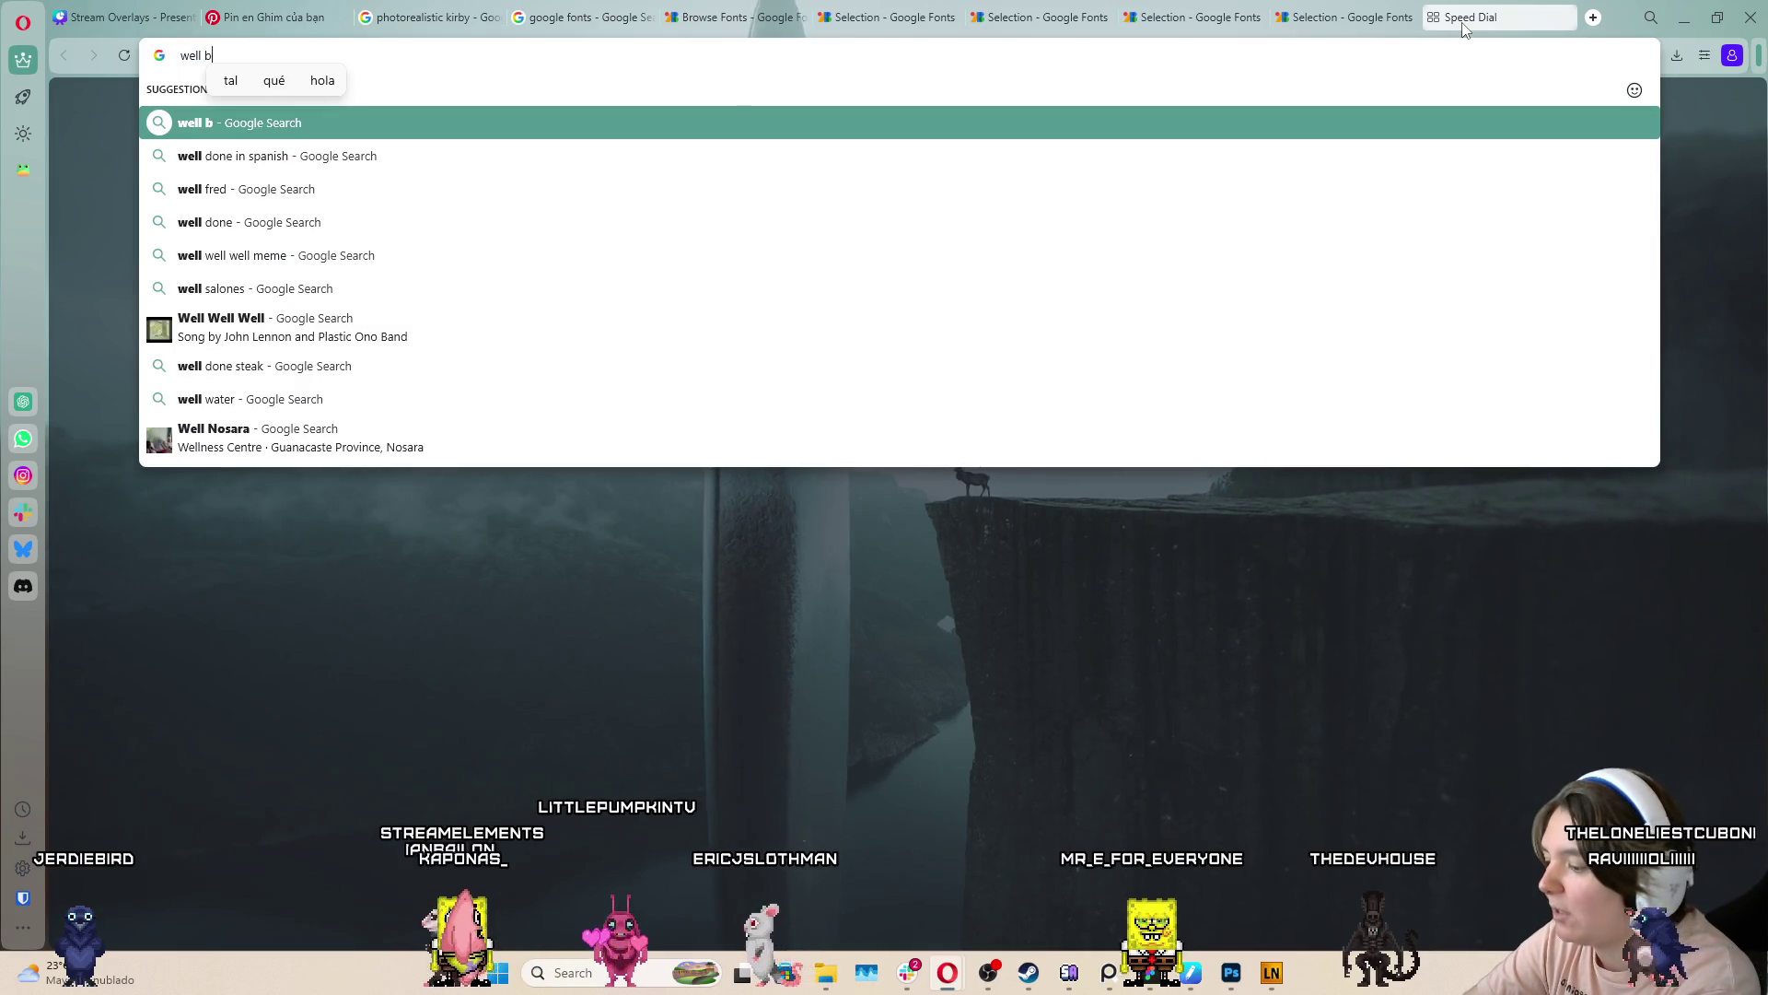
pyautogui.write('e right back')
pyautogui.press('Return')
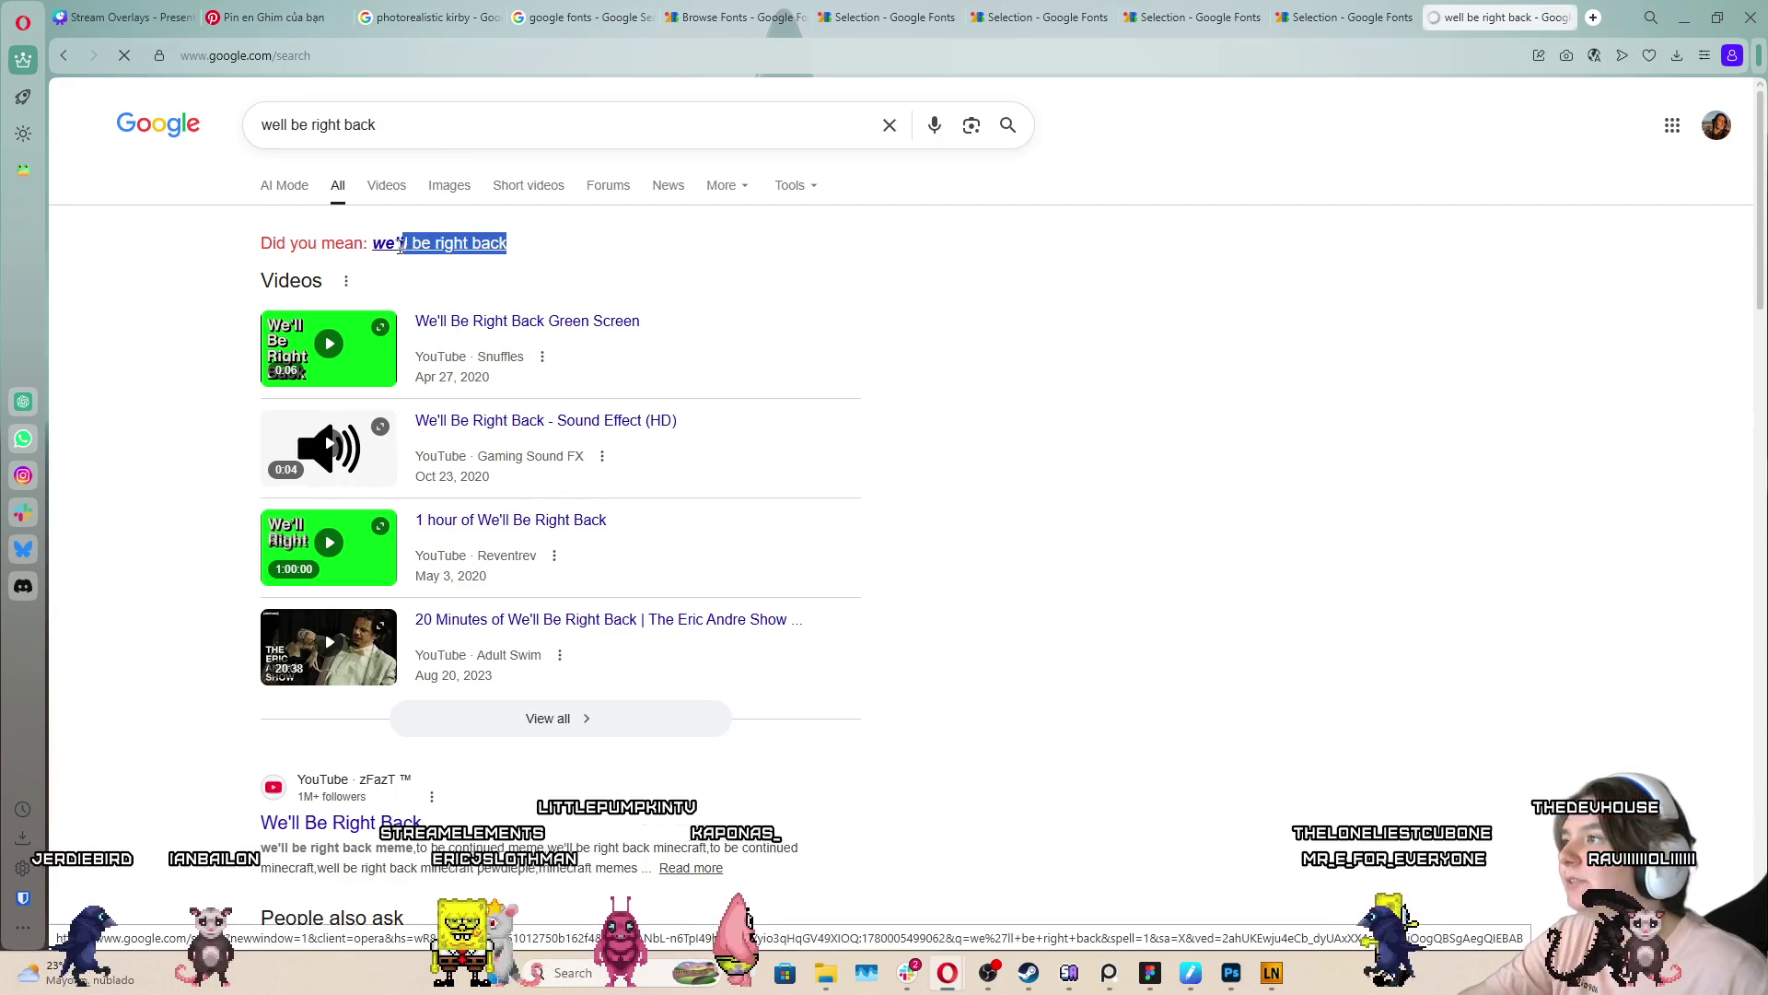
pyautogui.click(1230, 971)
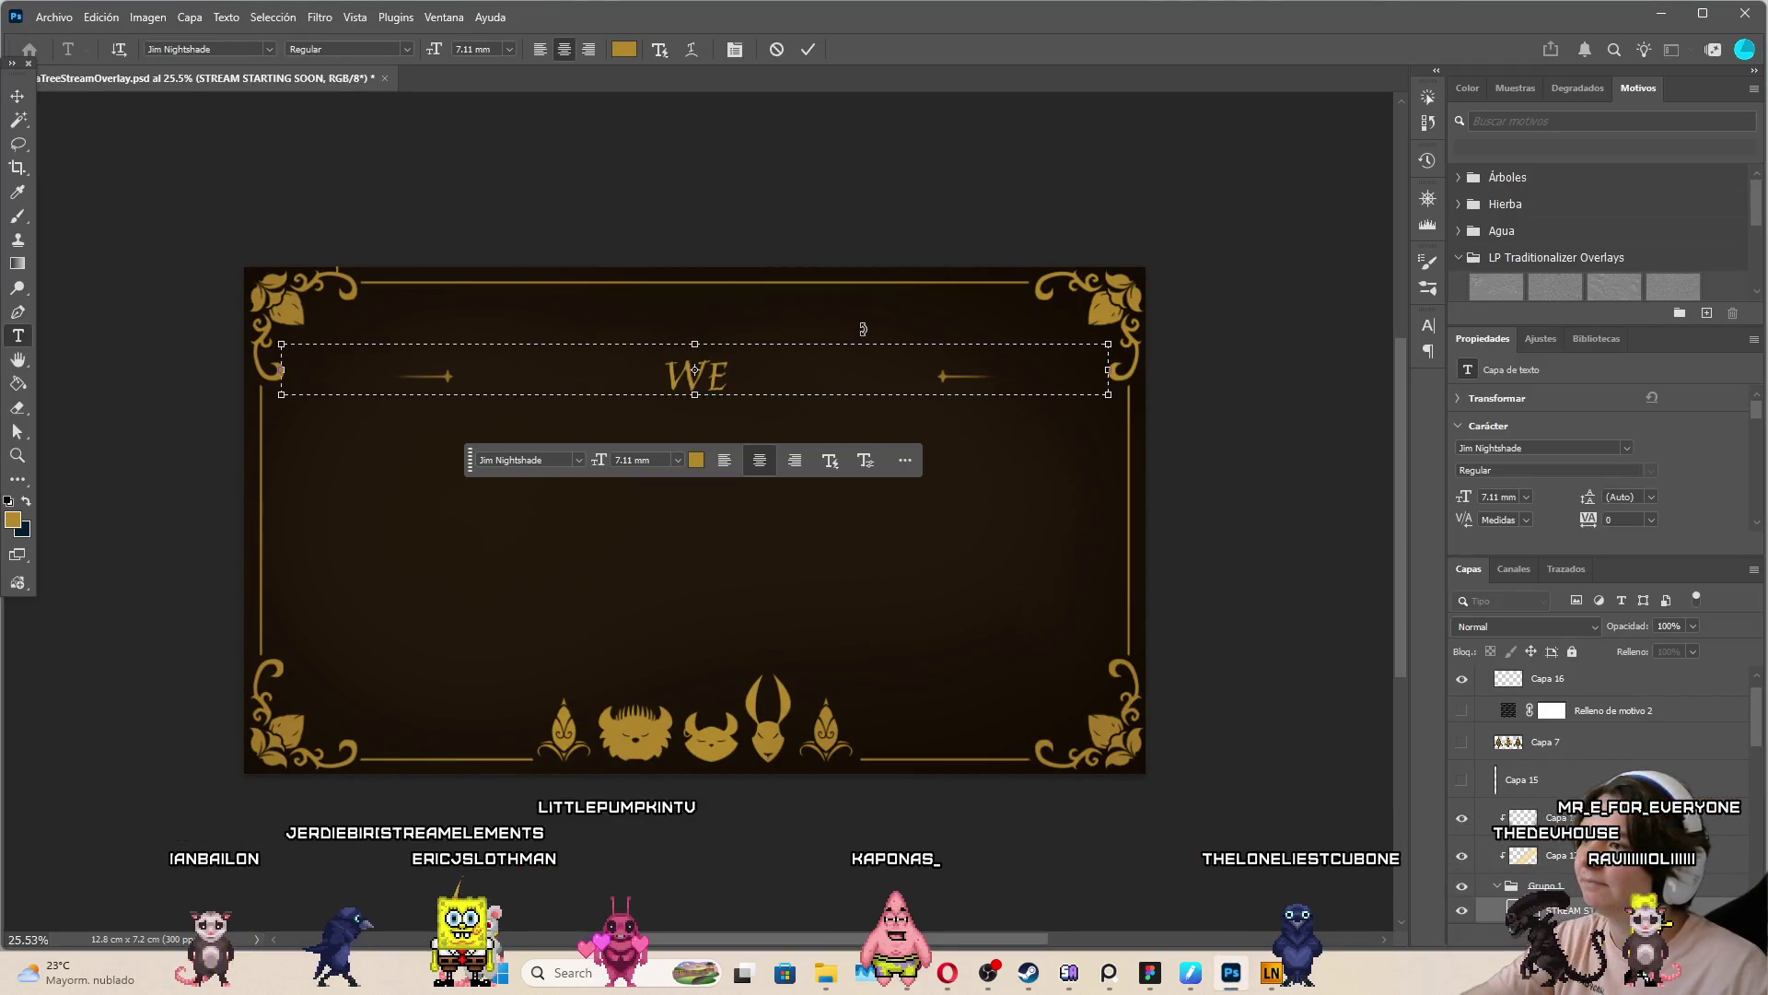
pyautogui.write("we'll be right back")
# Set the WE'LL BE RIGHT BACK title to small caps and commit the text
pyautogui.moveTo(847, 382)
pyautogui.mouseDown()
pyautogui.moveTo(87, 189)
pyautogui.moveTo(675, 27)
pyautogui.mouseUp()
pyautogui.click(695, 49)
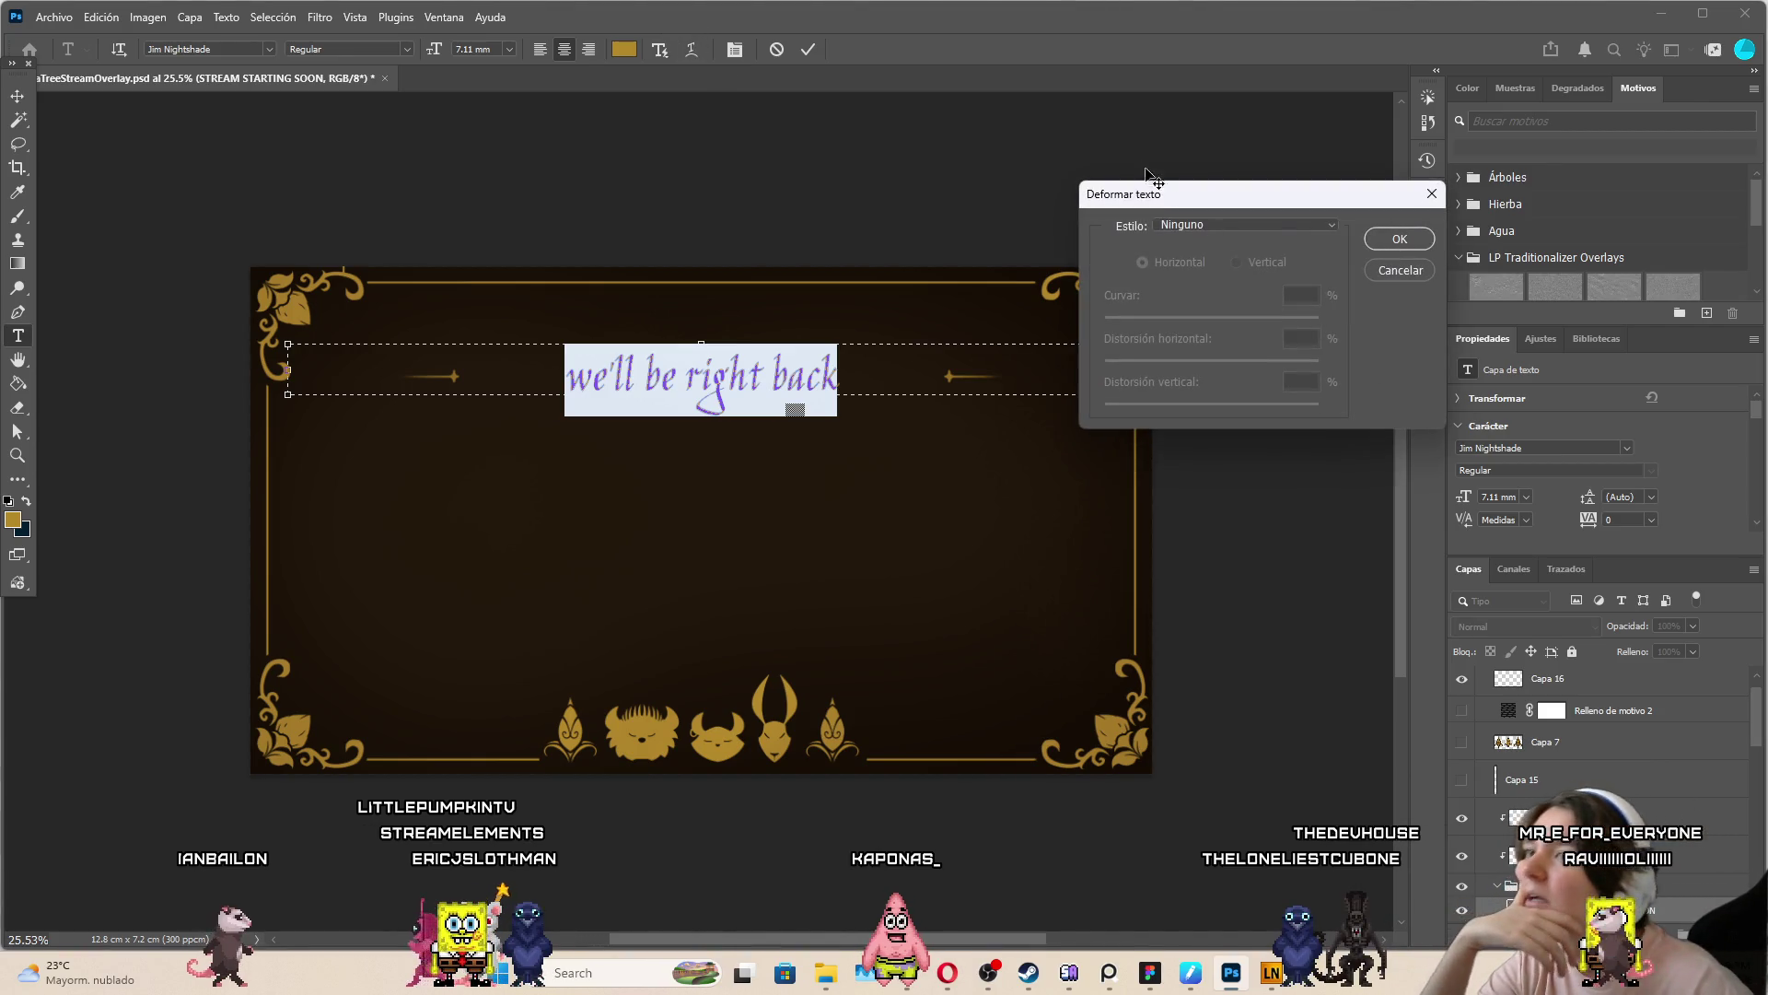
pyautogui.click(1403, 269)
pyautogui.click(735, 52)
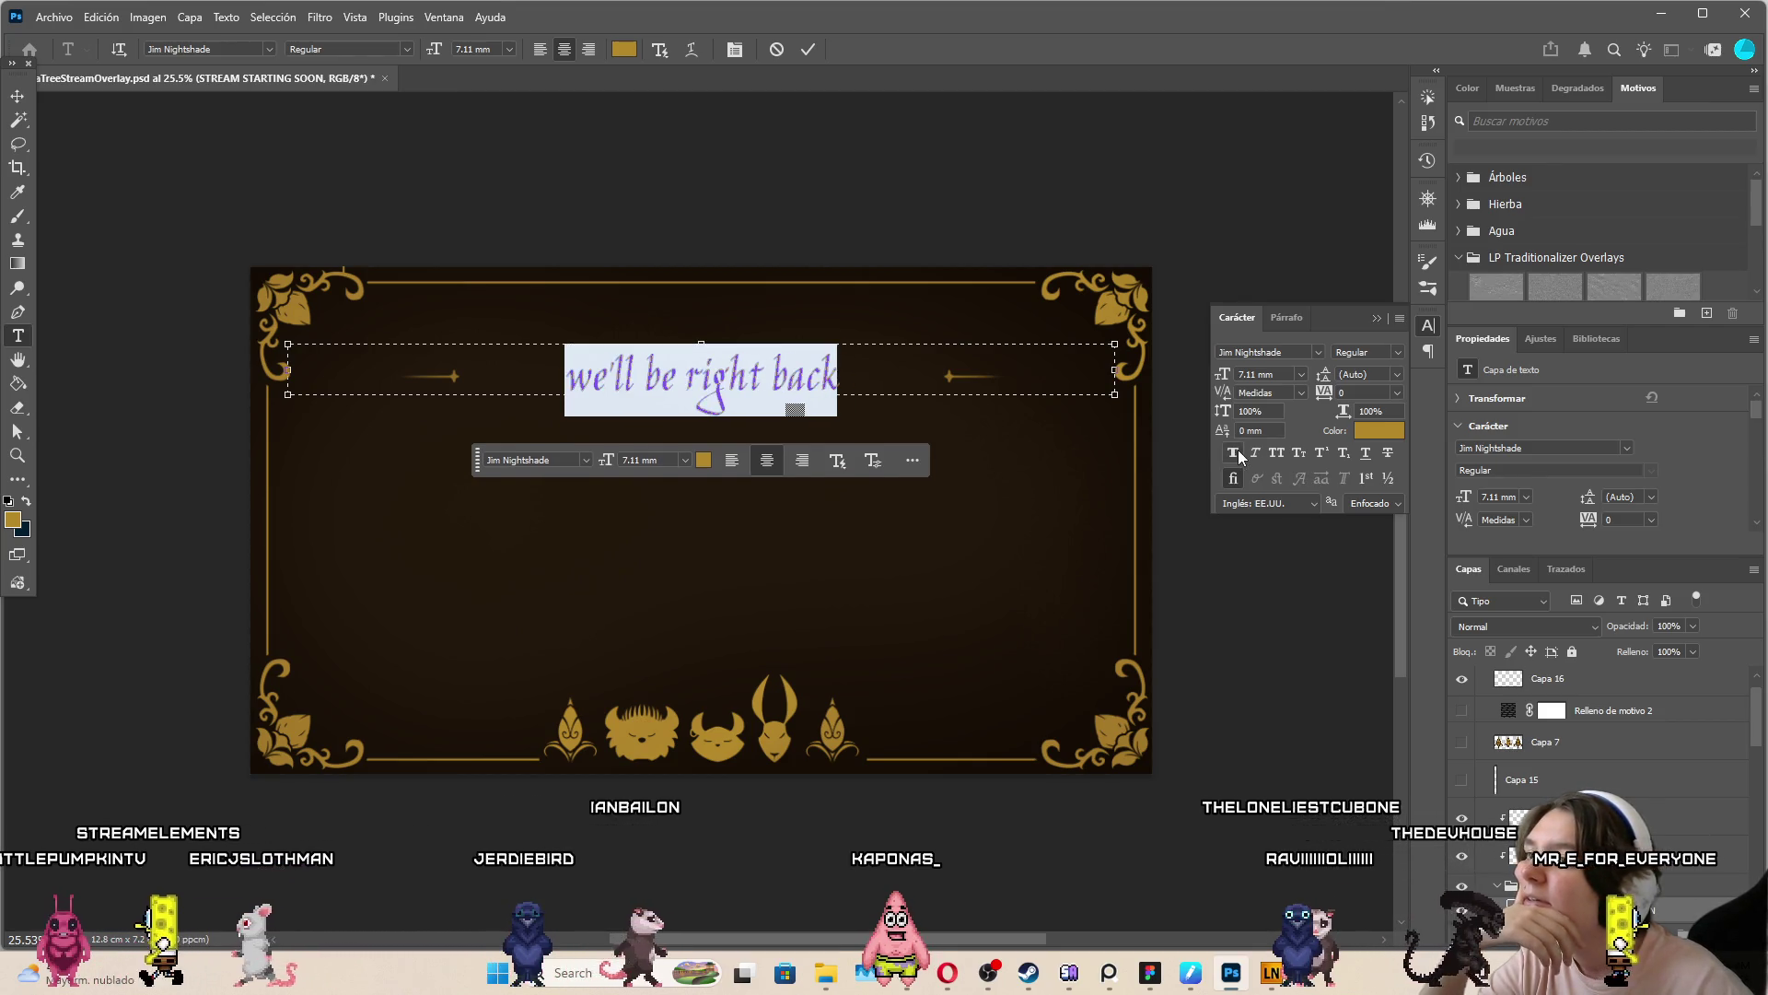
pyautogui.click(1299, 453)
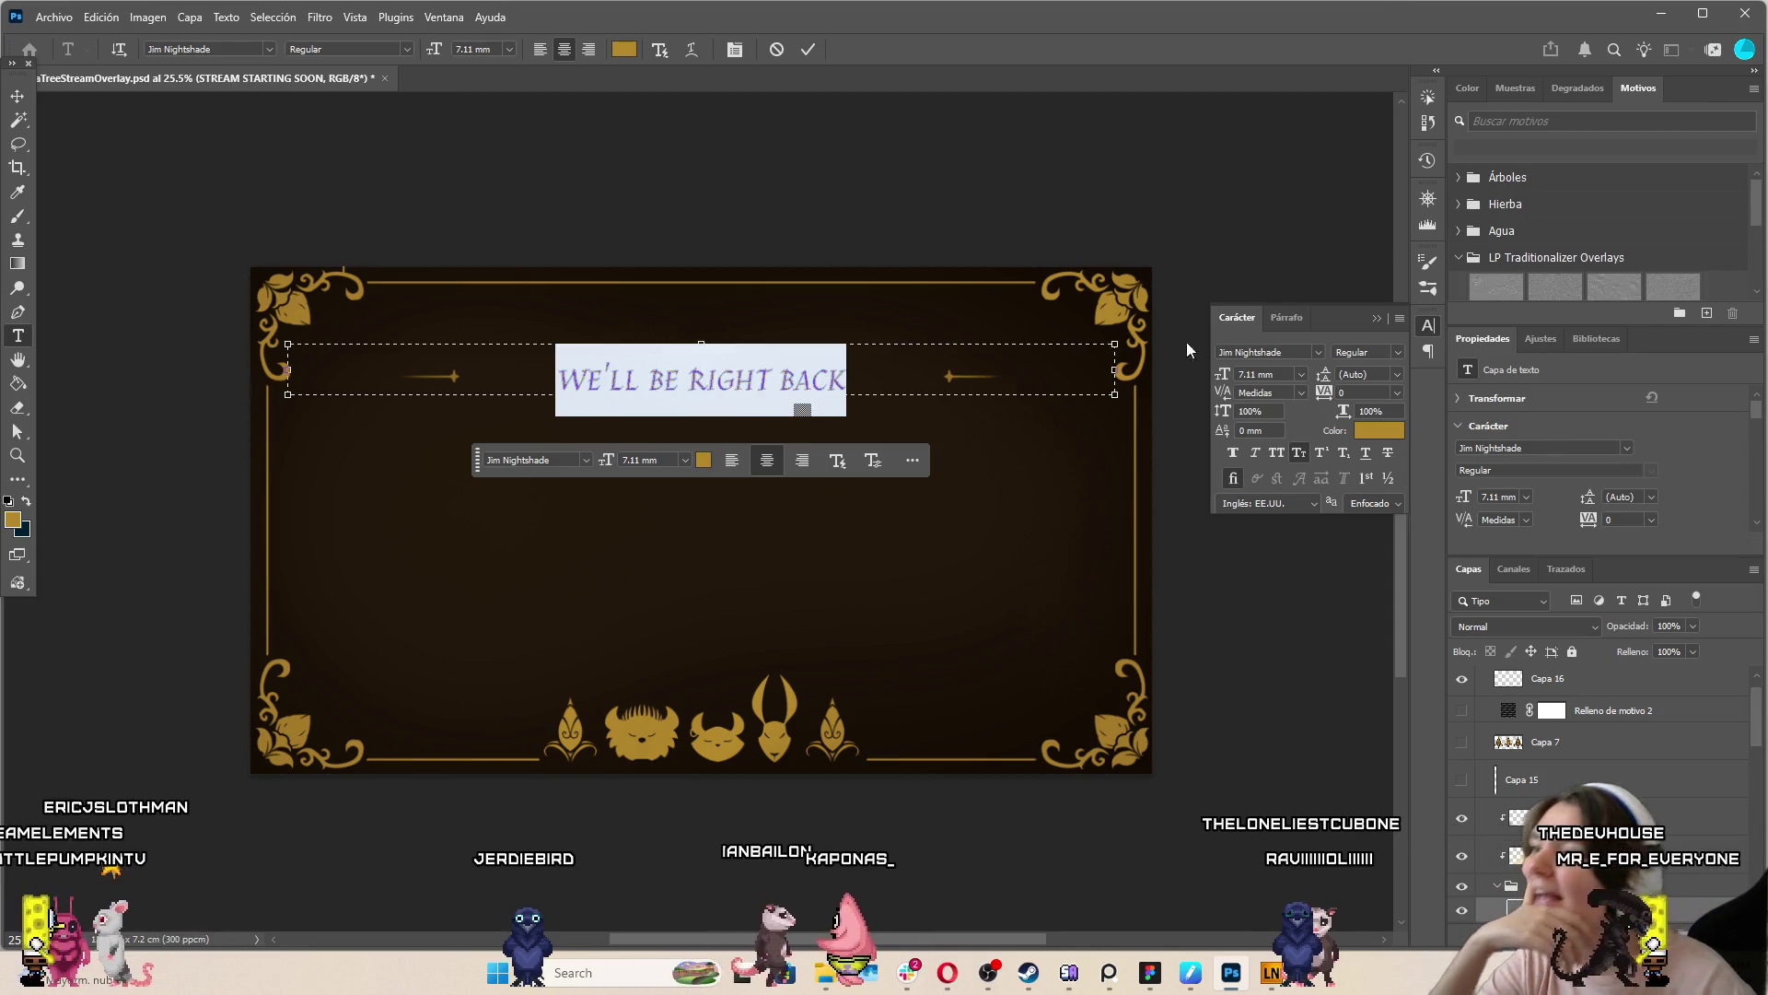
pyautogui.hotkey('ctrl', 'Return')
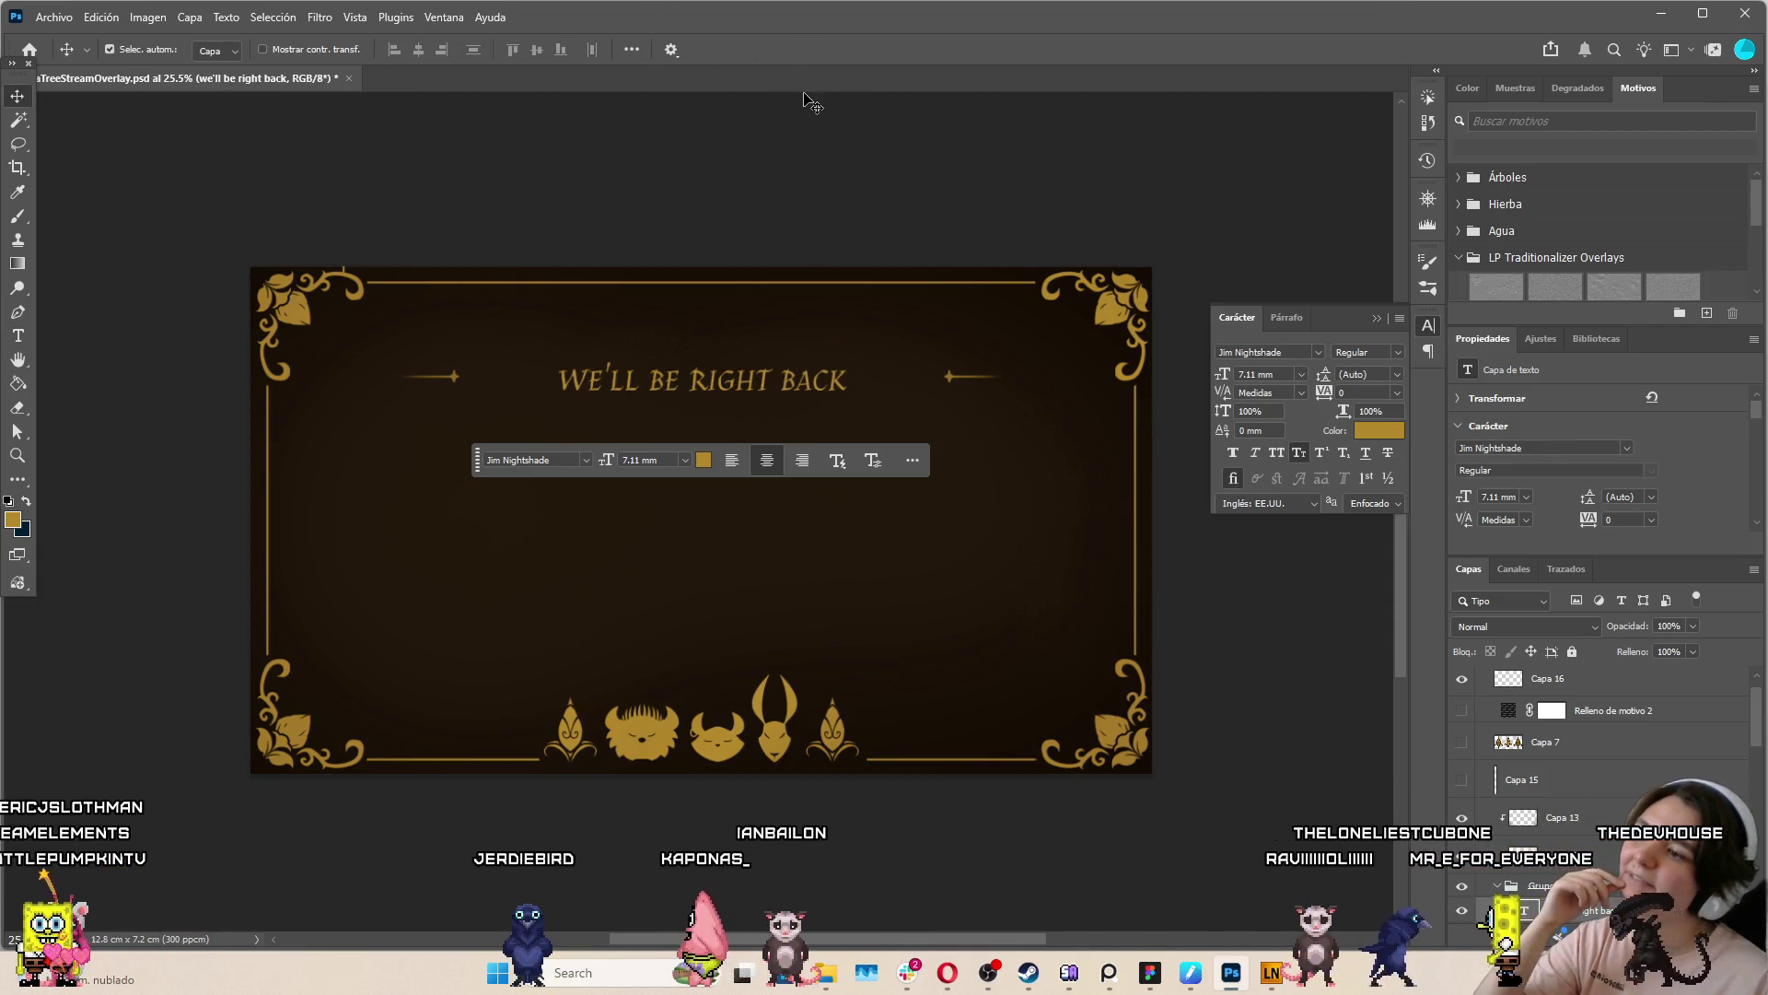
pyautogui.scroll(-2, 1547, 737)
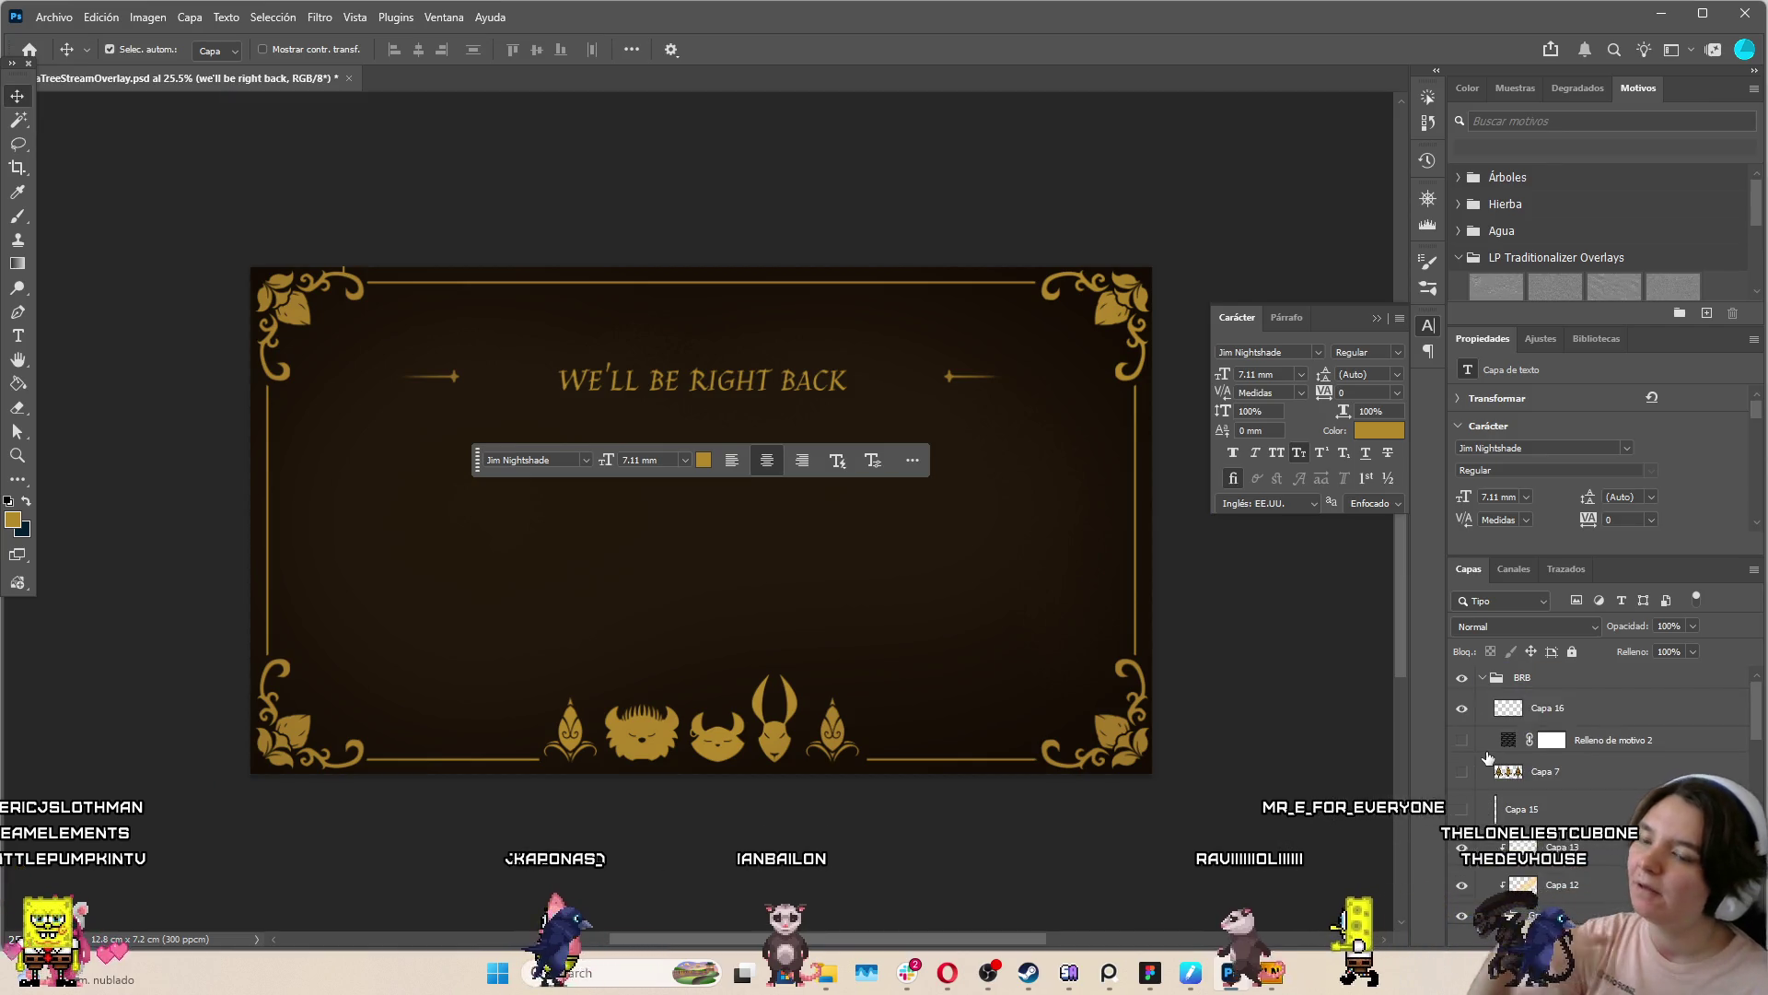
pyautogui.click(1498, 755)
# Scale the WE'LL BE RIGHT BACK title to about 155% and move it down to the bottom edge
pyautogui.click(1566, 847)
pyautogui.hotkey('ctrl', 't')
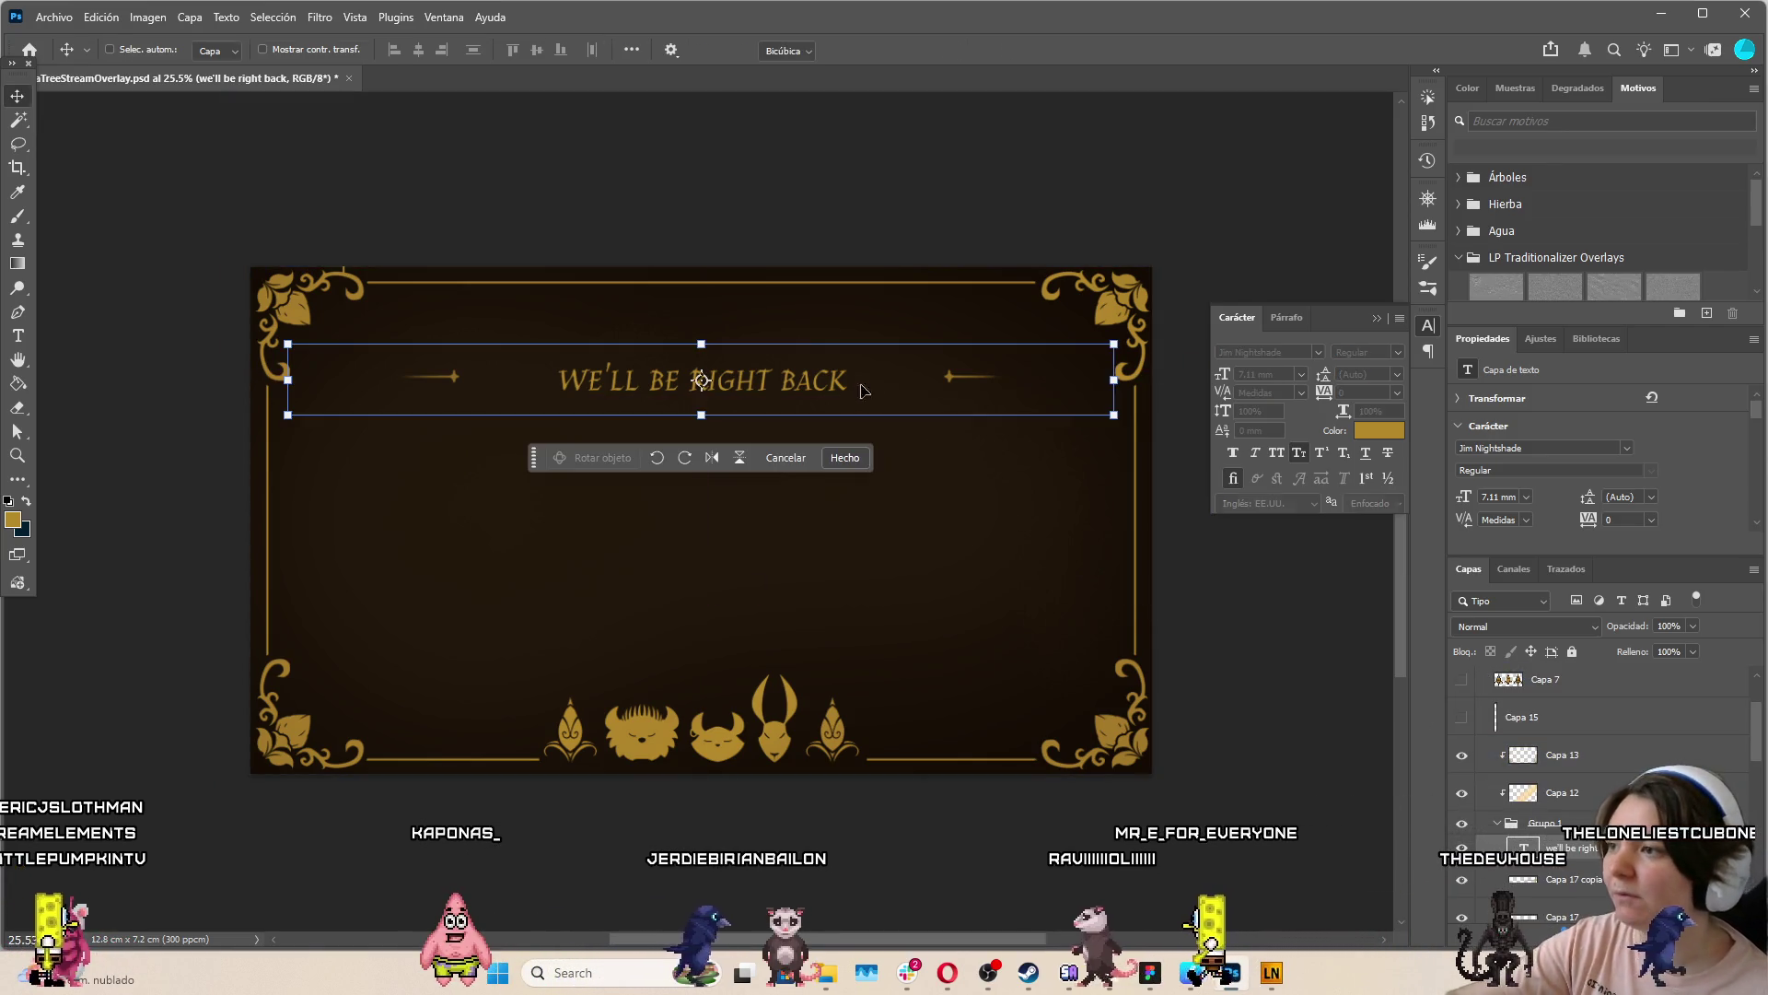
pyautogui.moveTo(1114, 380); pyautogui.dragTo(1341, 384)
pyautogui.press('Return')
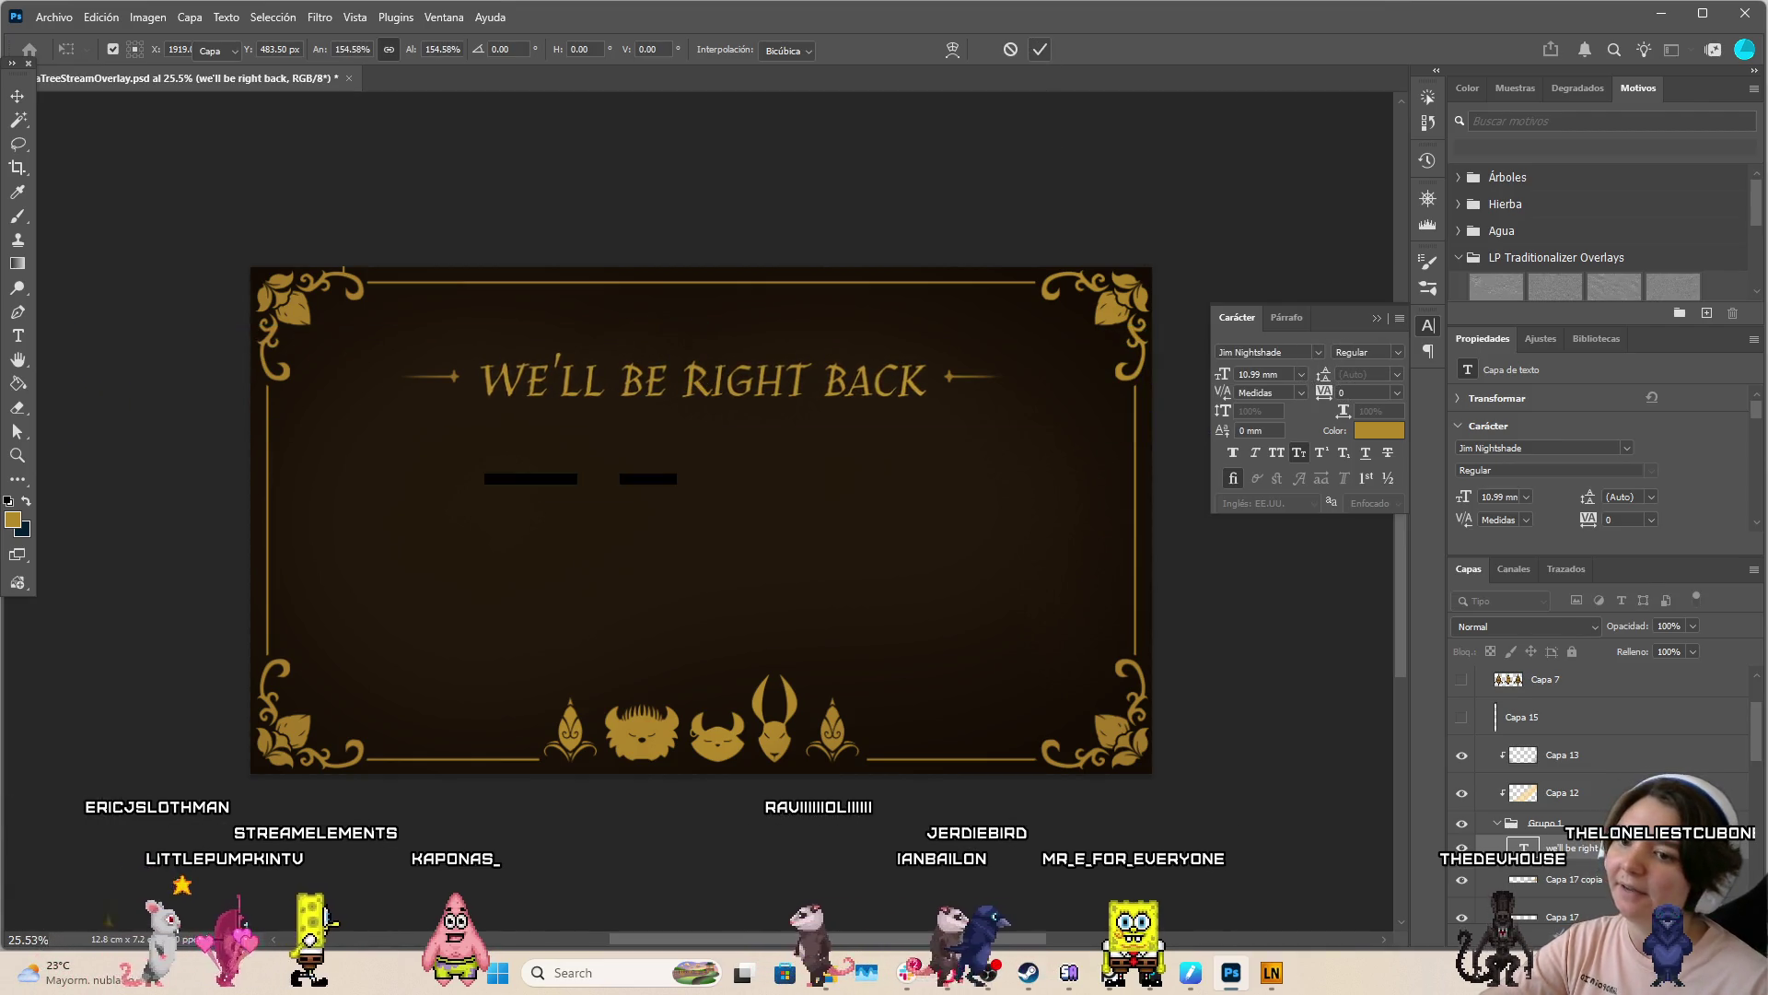
pyautogui.scroll(-1, 1577, 852)
pyautogui.hotkey('ctrl', 't')
pyautogui.moveTo(822, 387)
pyautogui.mouseDown()
pyautogui.moveTo(824, 764)
pyautogui.moveTo(838, 726)
pyautogui.mouseUp()
pyautogui.press('Return')
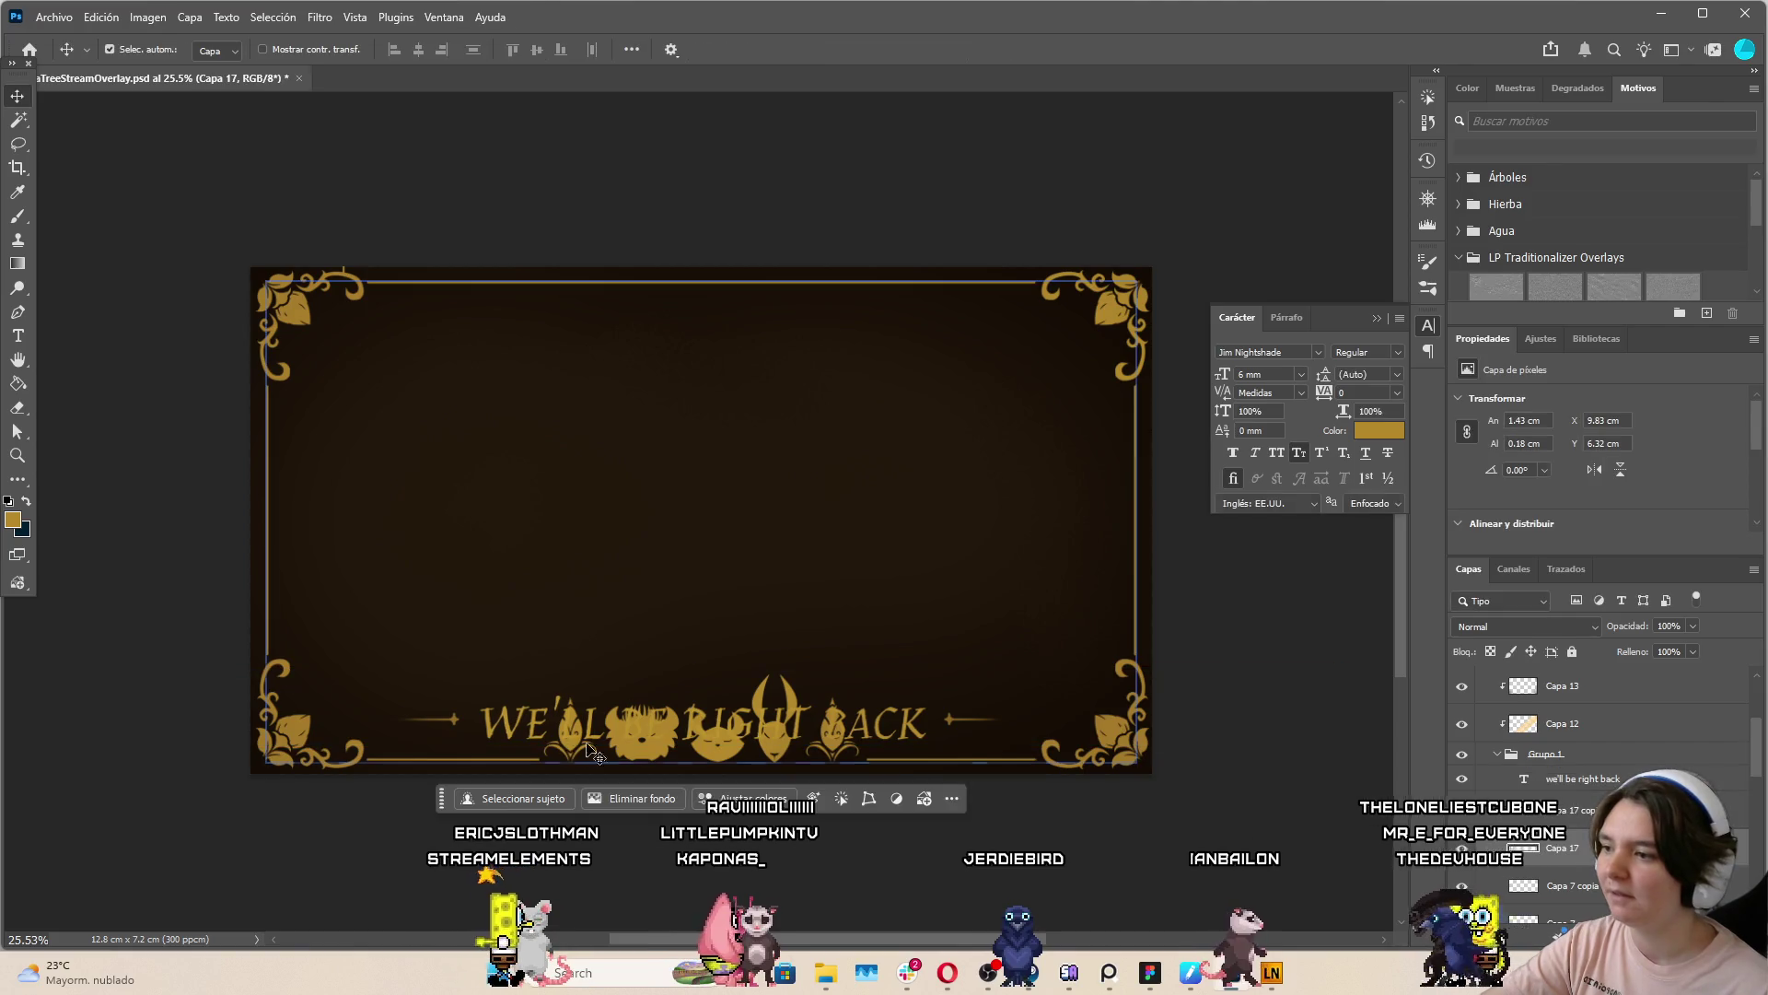
# Move the Capa 10 animal heads up to mid-canvas and shrink the title slightly
pyautogui.click(757, 760)
pyautogui.moveTo(758, 761)
pyautogui.mouseDown()
pyautogui.moveTo(789, 348)
pyautogui.moveTo(792, 396)
pyautogui.mouseUp()
pyautogui.click(864, 738)
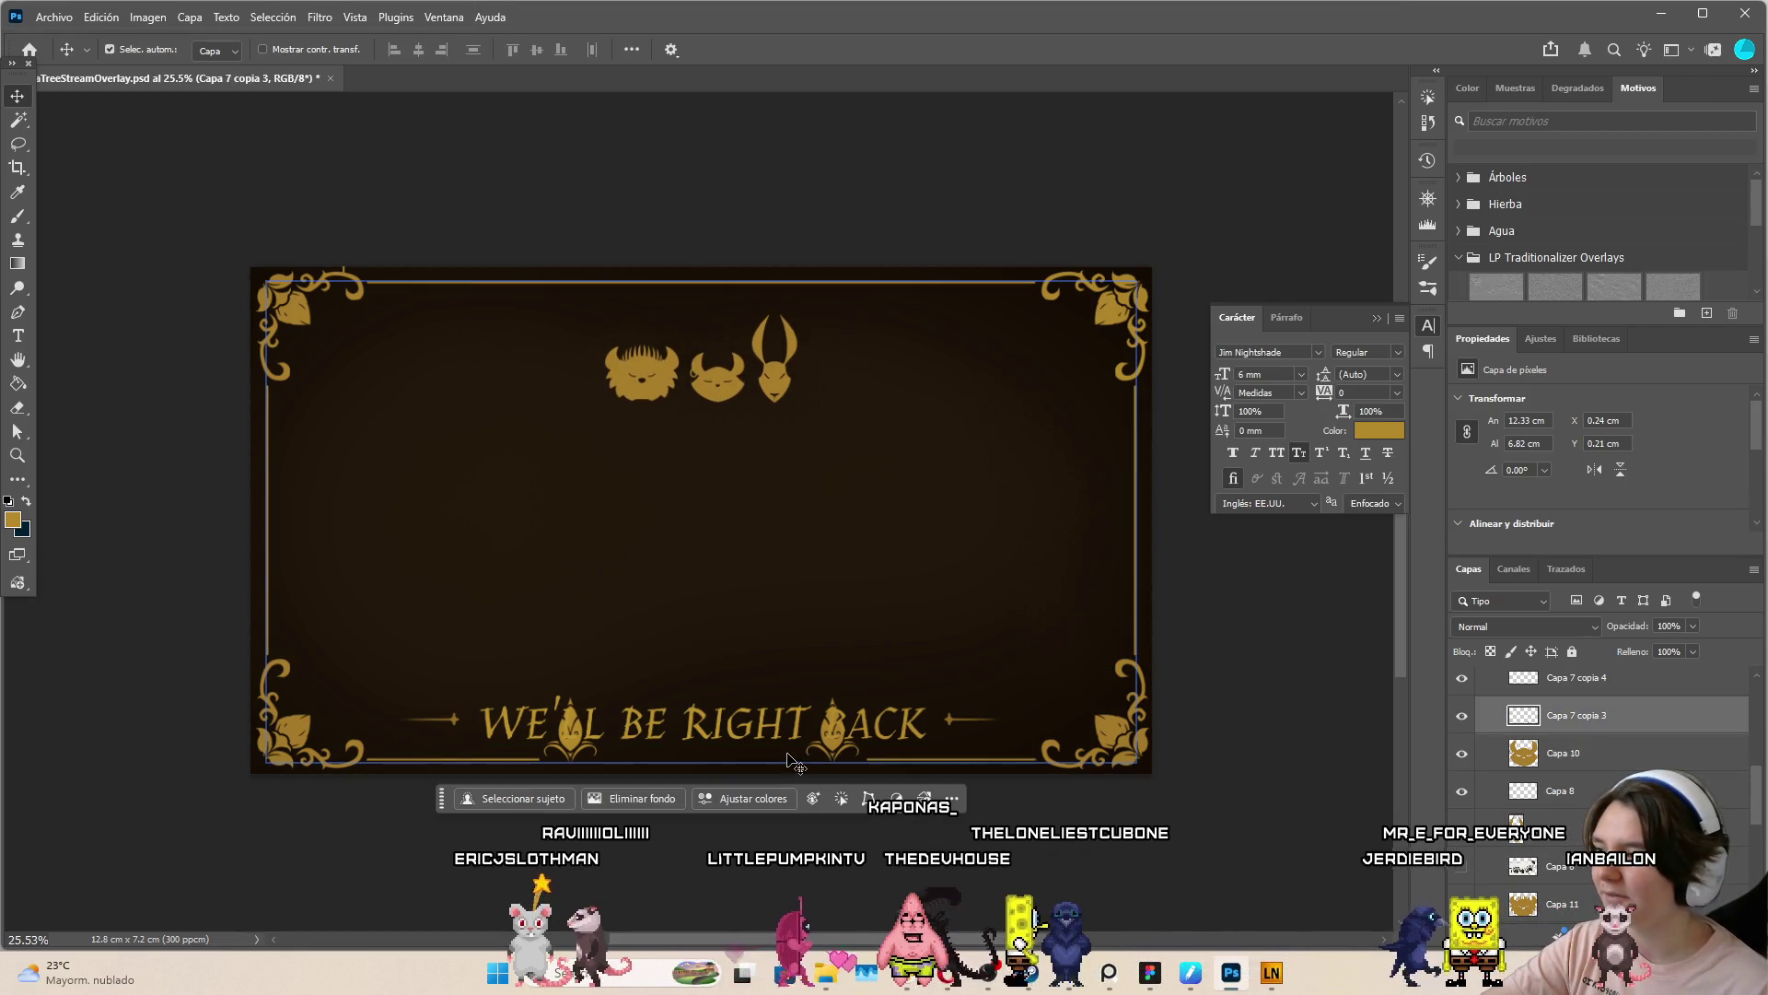
pyautogui.click(884, 727)
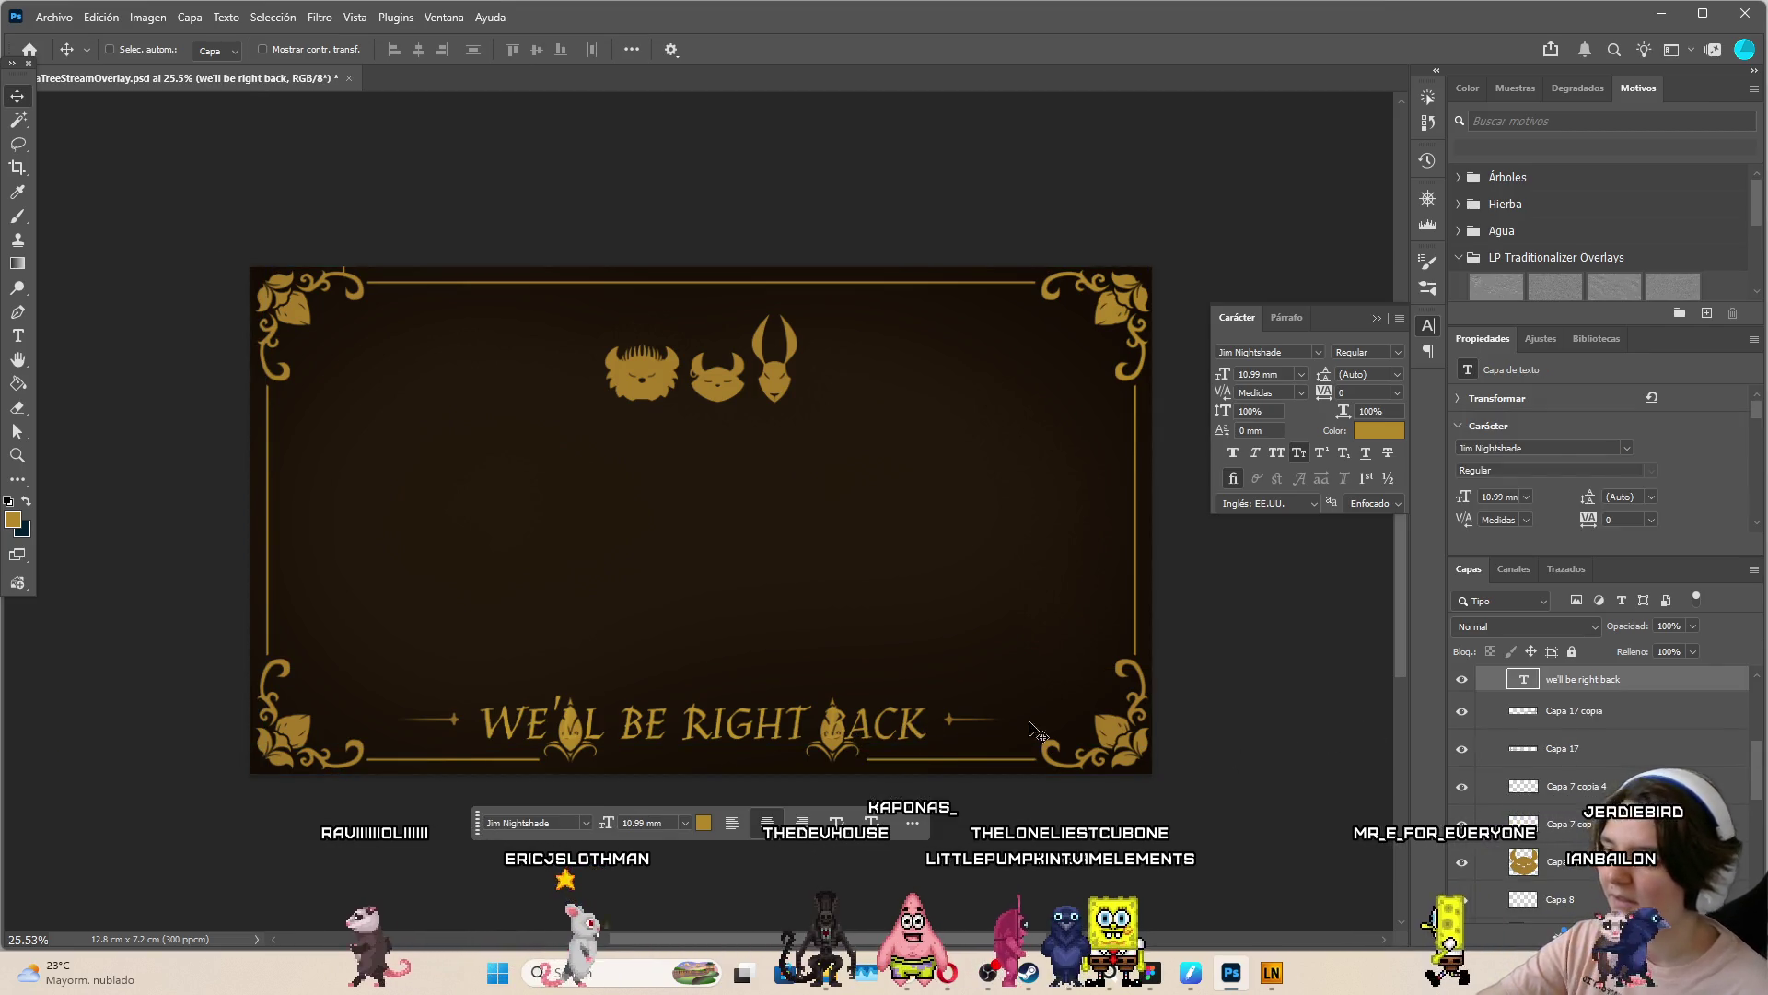
pyautogui.hotkey('ctrl', 't')
pyautogui.moveTo(1342, 723)
pyautogui.mouseDown()
pyautogui.moveTo(1196, 702)
pyautogui.moveTo(969, 728)
pyautogui.moveTo(1313, 692)
pyautogui.moveTo(1288, 692)
pyautogui.mouseUp()
pyautogui.press('Return')
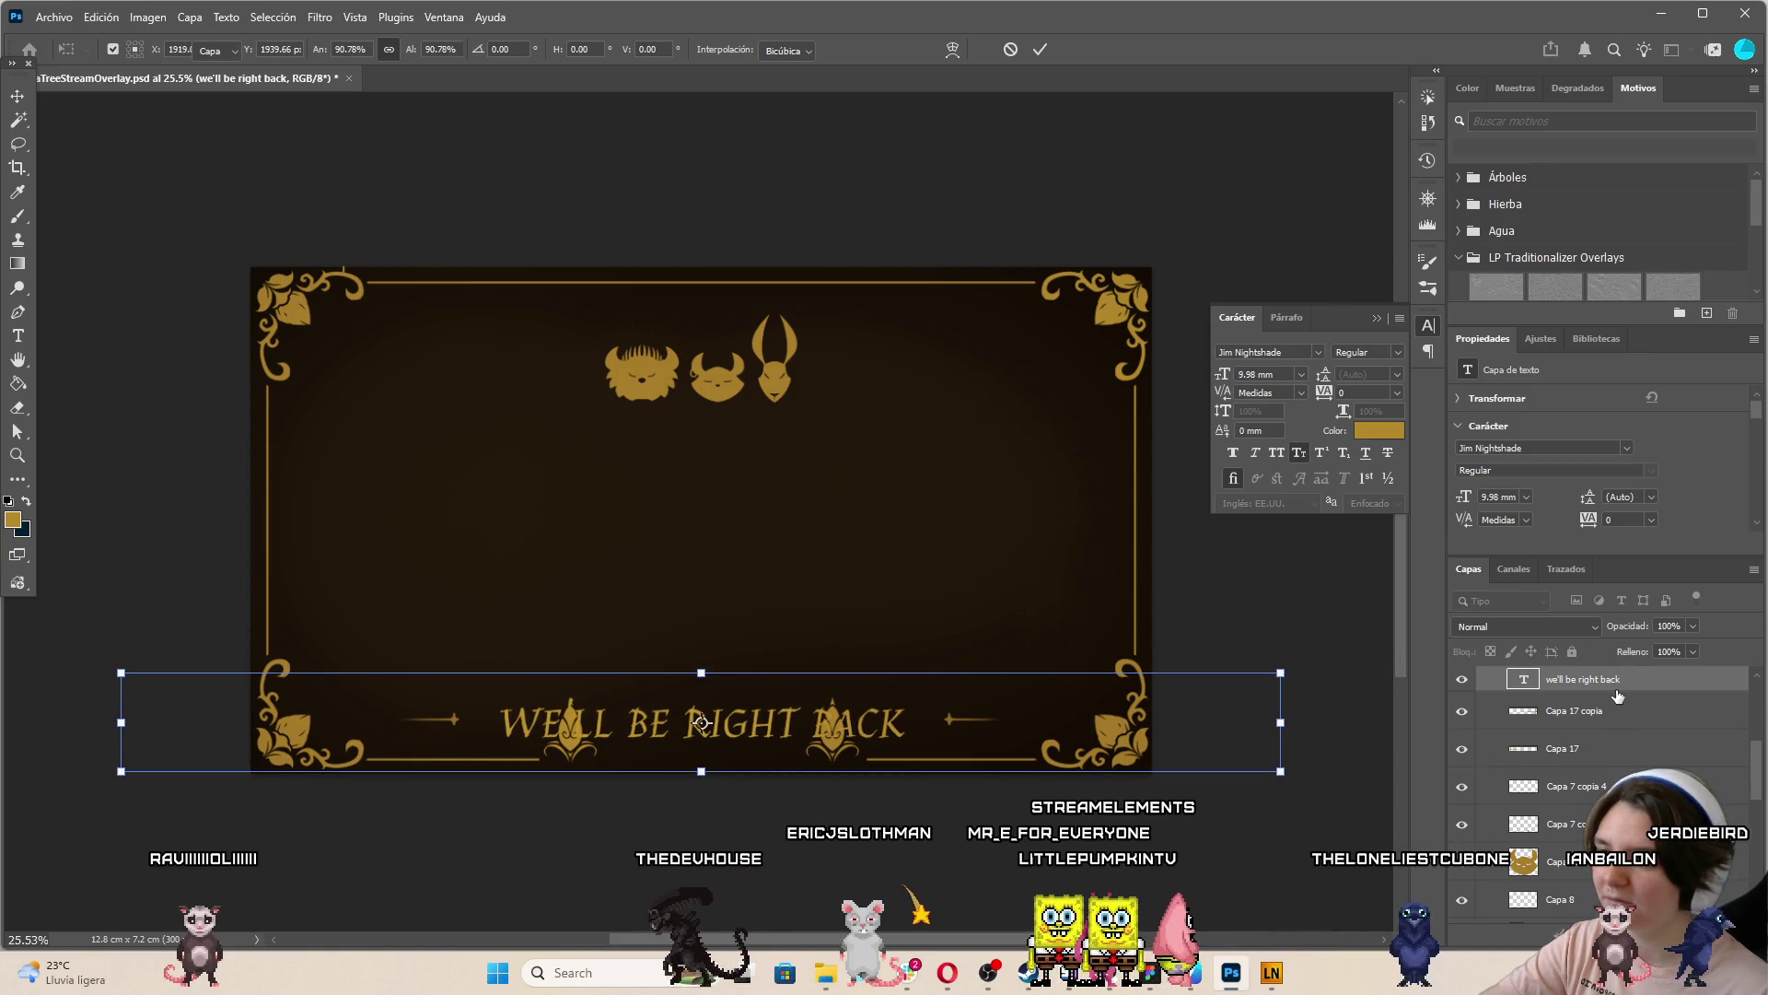
# Delete the arrow lines beside the title and outline the fleur ornament on Capa 7 copia 3
pyautogui.click(1571, 726)
pyautogui.press('Delete')
pyautogui.press('Delete')
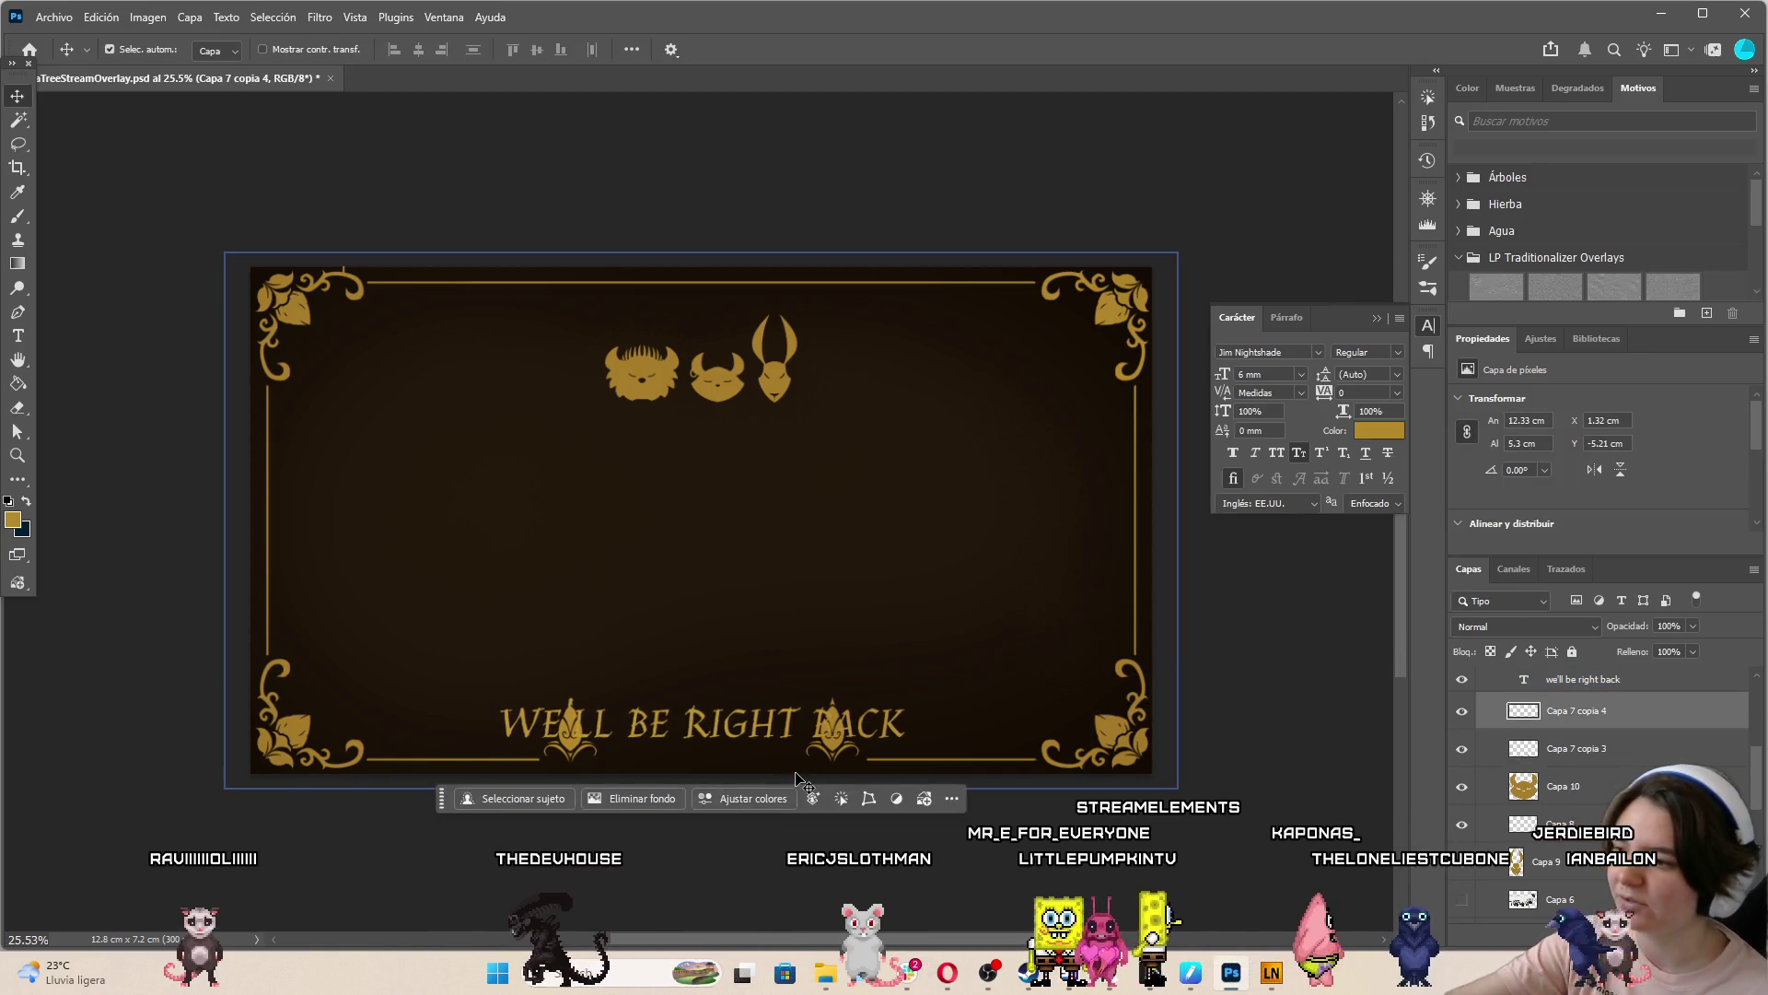
pyautogui.click(830, 762)
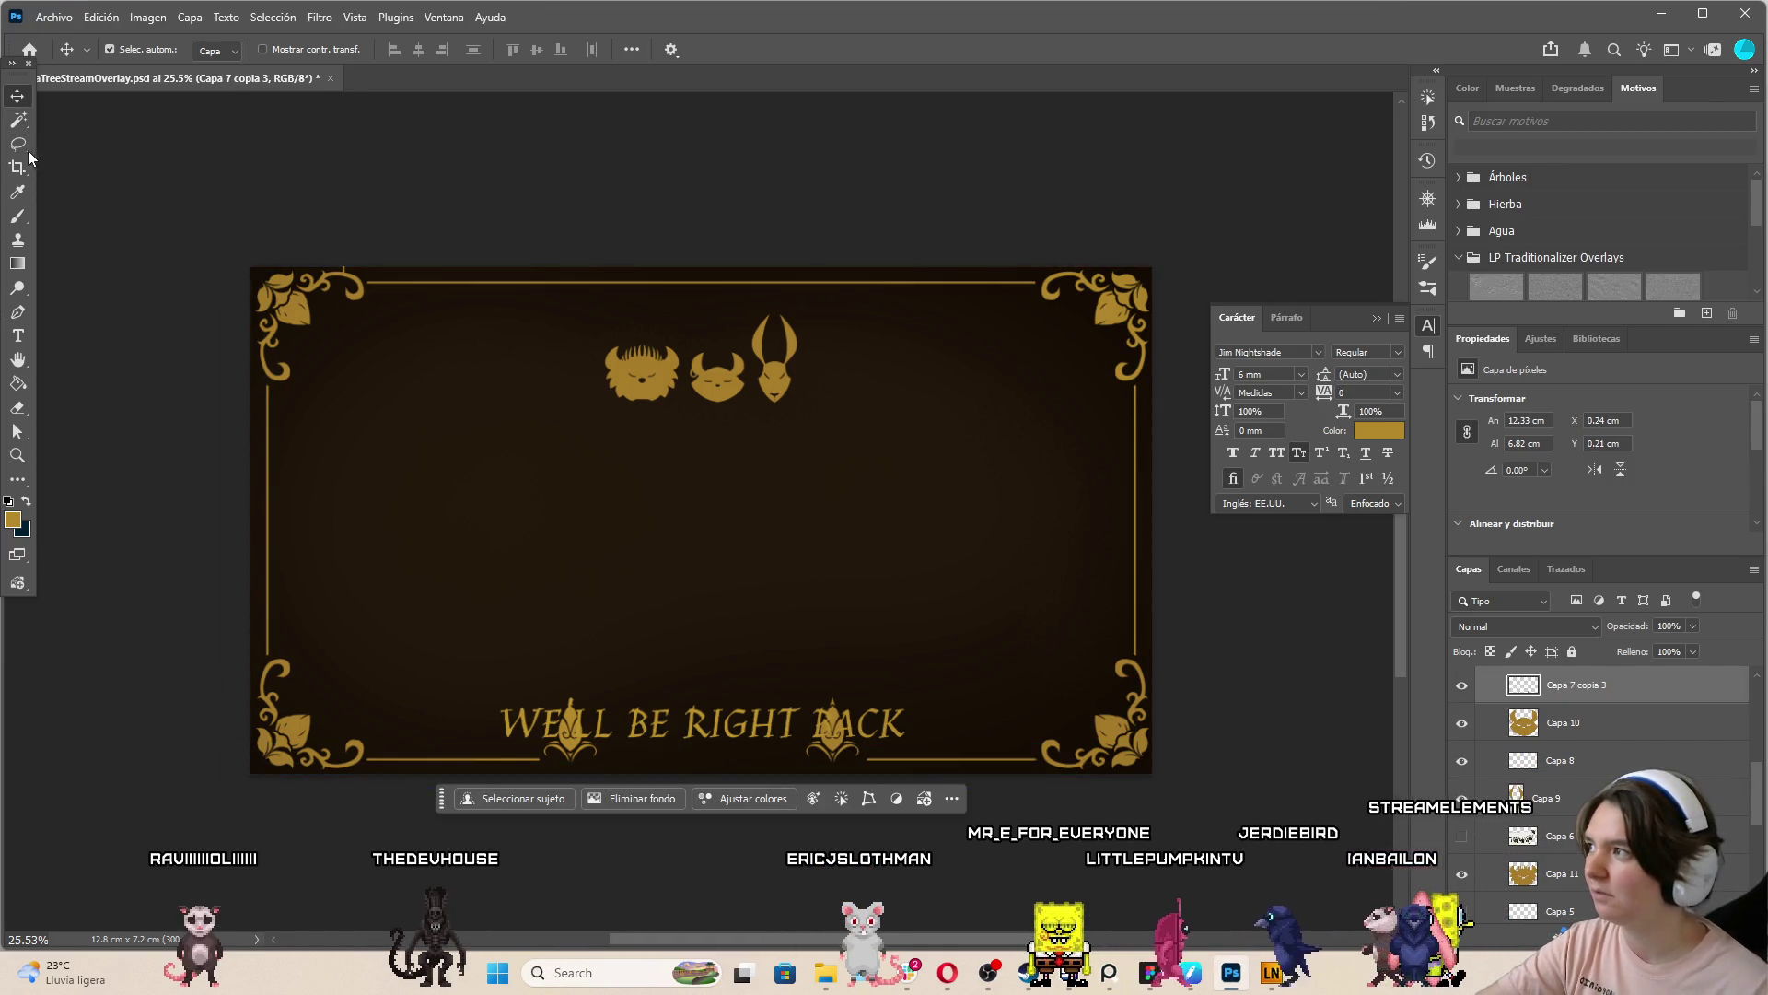
pyautogui.moveTo(871, 645); pyautogui.dragTo(780, 755)
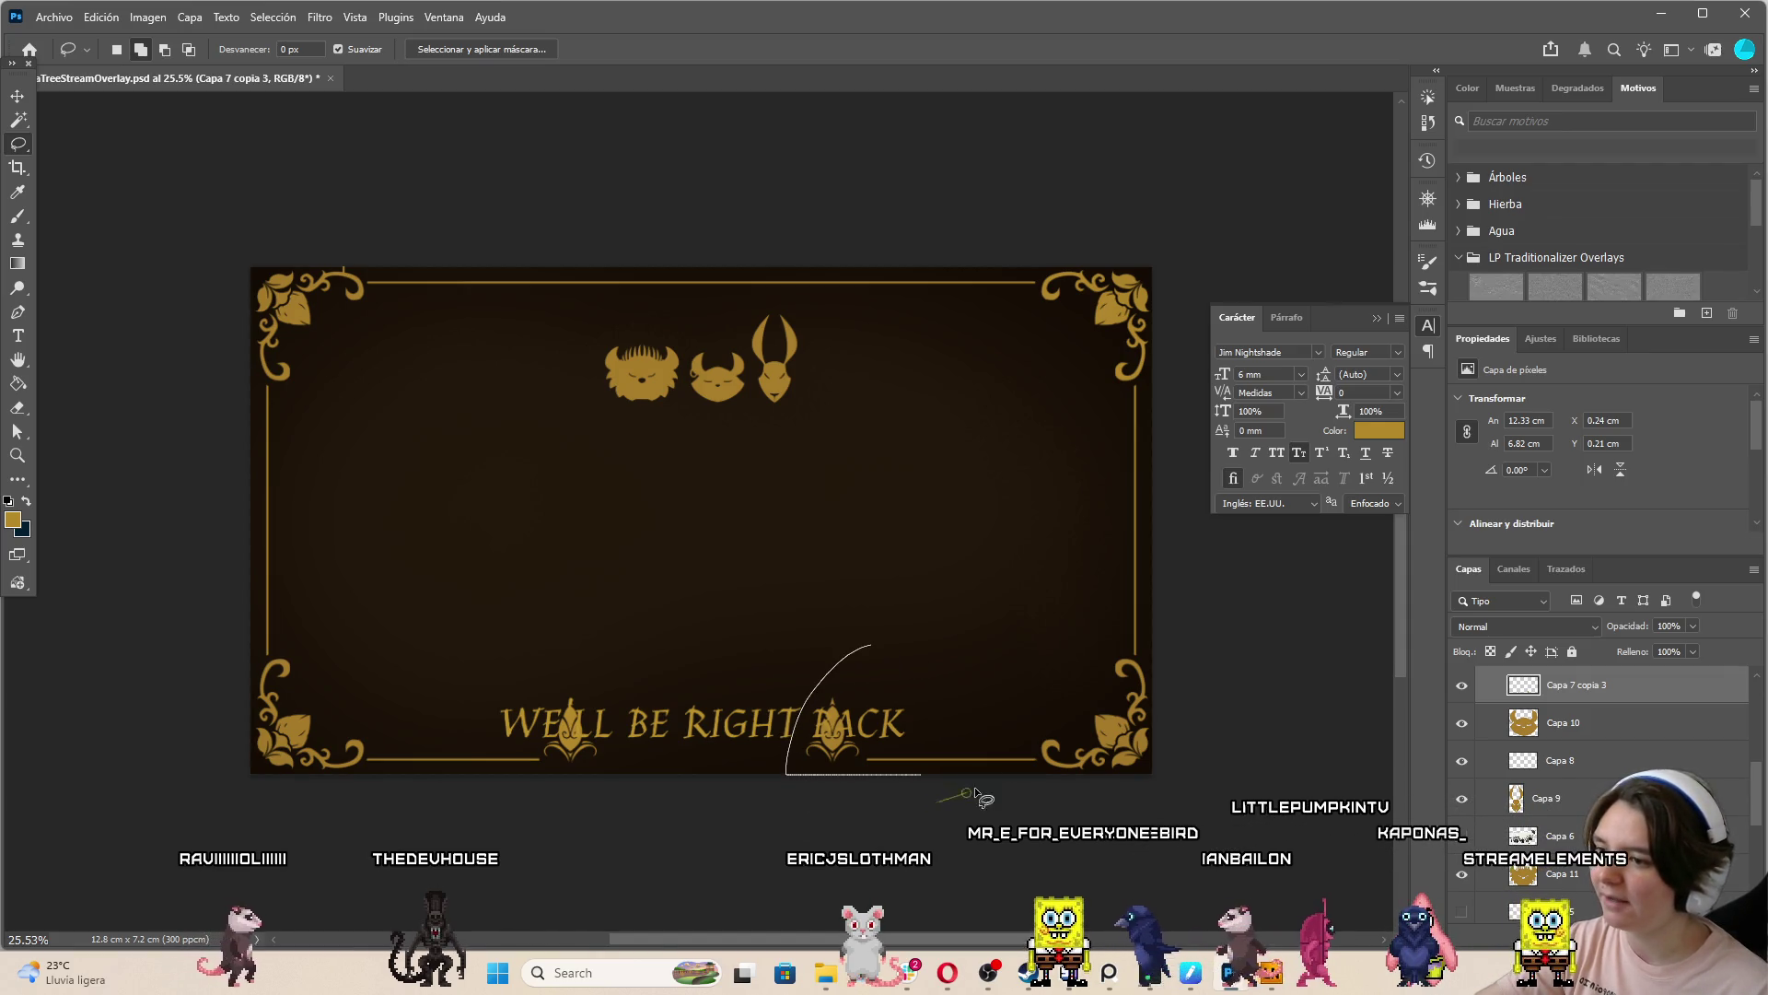
# Move the selected fleur ornament pieces to the right of the title
pyautogui.moveTo(938, 613); pyautogui.dragTo(939, 645)
pyautogui.hotkey('ctrl', 't')
pyautogui.moveTo(937, 716); pyautogui.dragTo(994, 716)
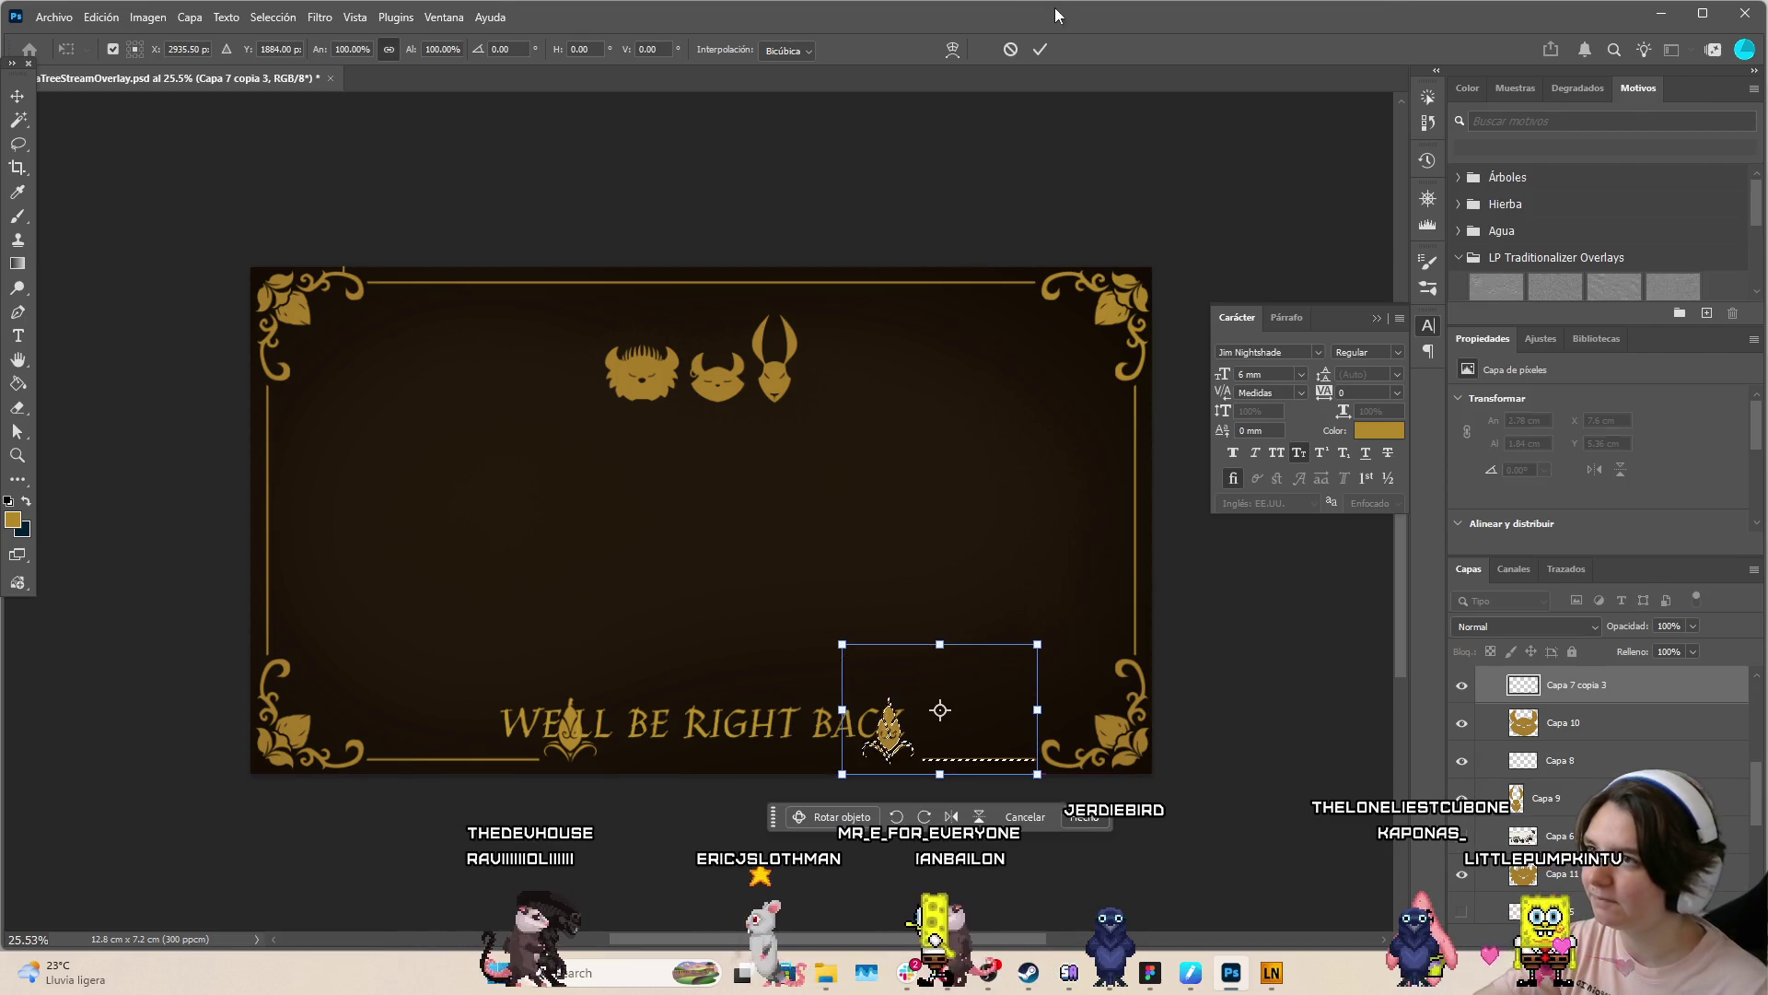
pyautogui.click(1040, 49)
pyautogui.moveTo(840, 529)
pyautogui.mouseDown()
pyautogui.moveTo(782, 703)
pyautogui.moveTo(975, 561)
pyautogui.moveTo(976, 594)
pyautogui.mouseUp()
pyautogui.hotkey('ctrl', 't')
pyautogui.moveTo(947, 694); pyautogui.dragTo(1005, 694)
pyautogui.press('Return')
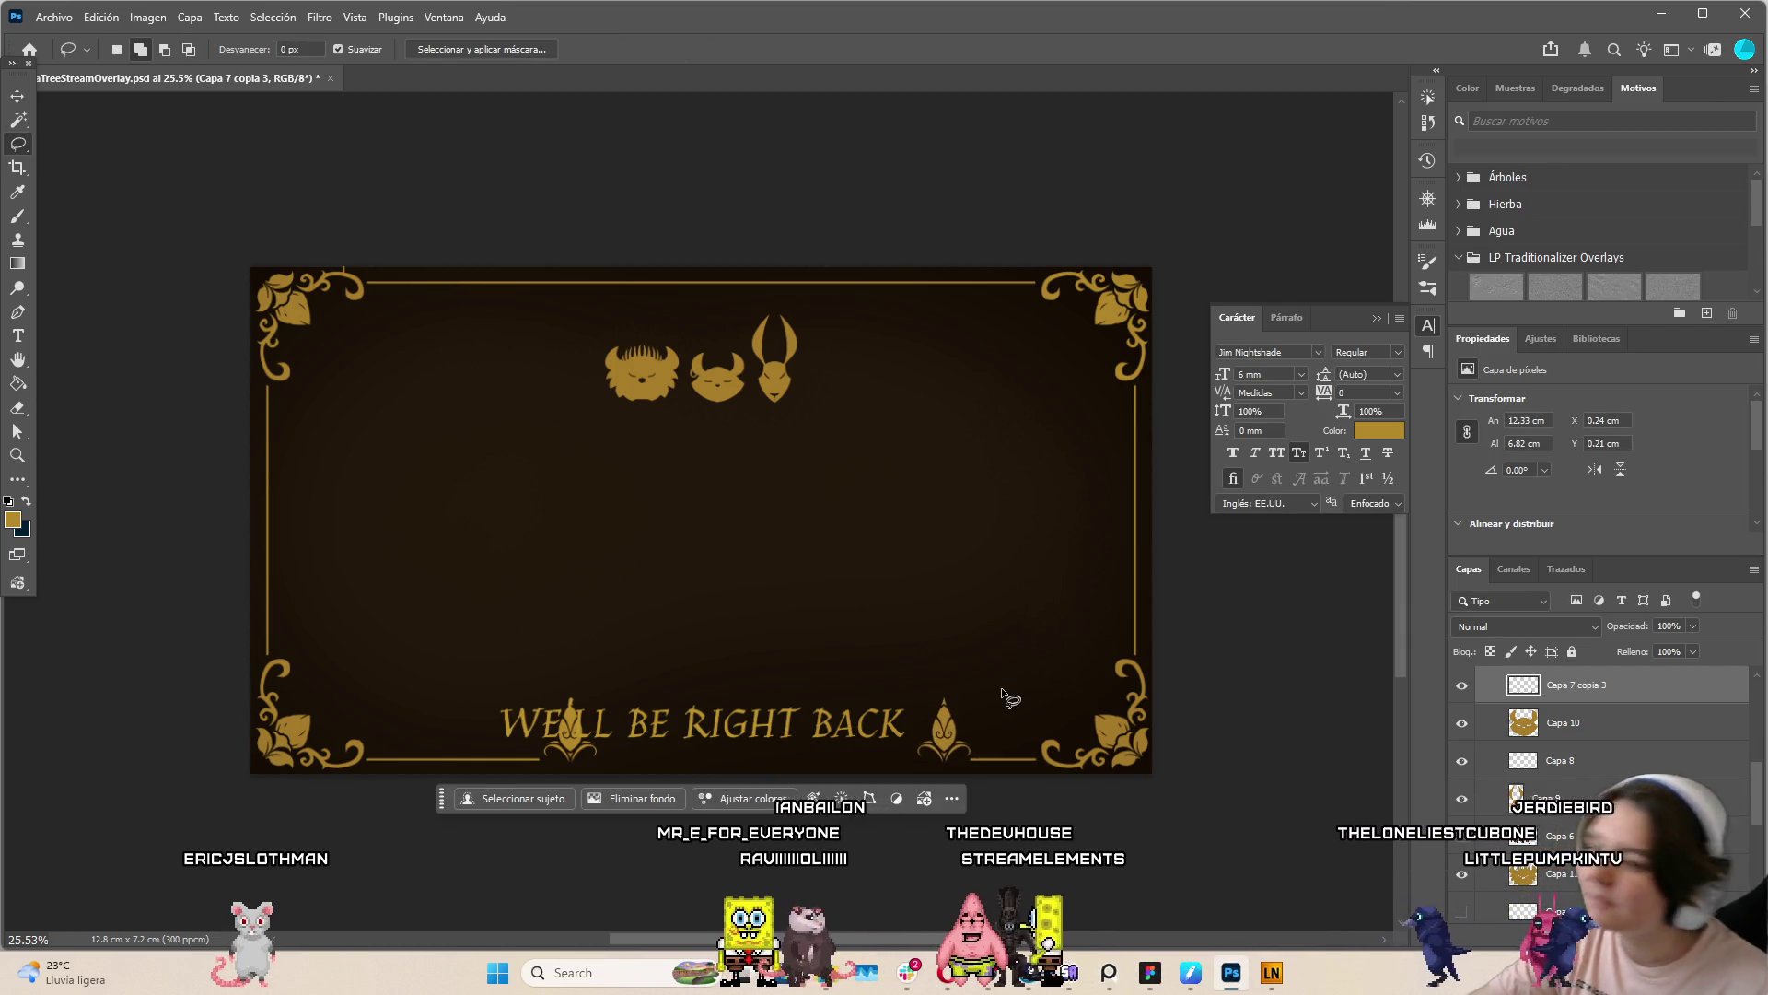
# Remove the knob at the gold line's left end
pyautogui.scroll(5, 1033, 754)
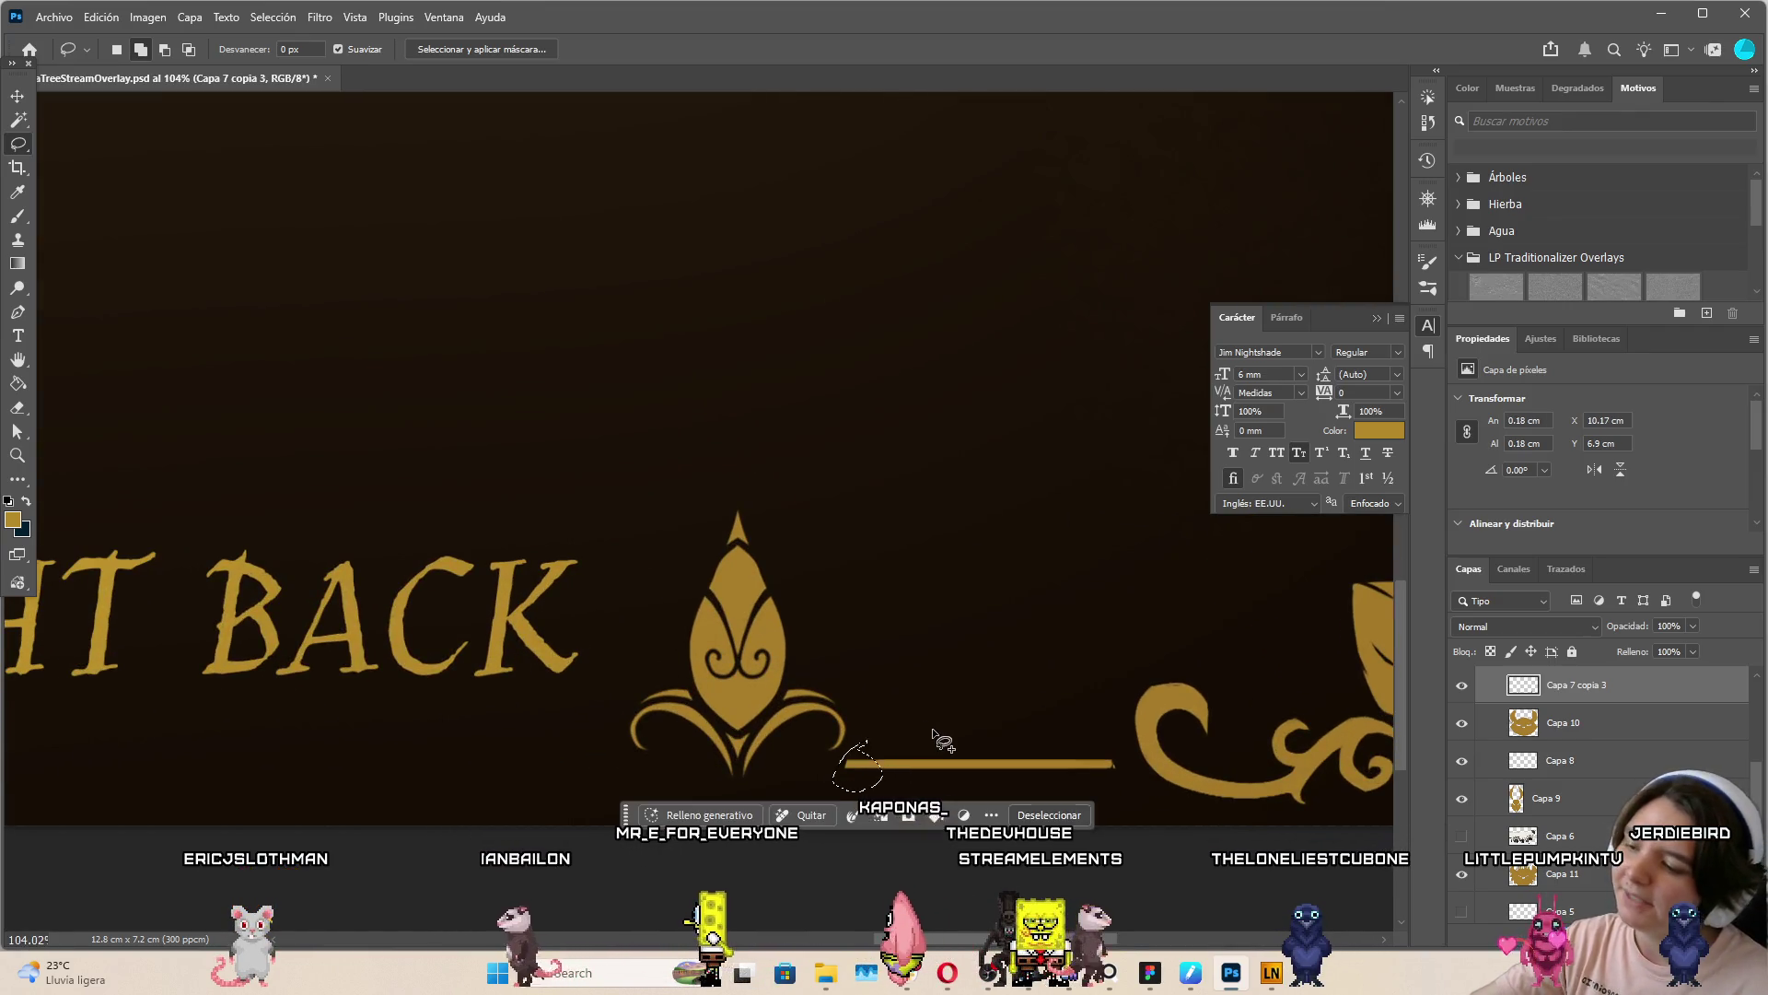
pyautogui.moveTo(859, 761)
pyautogui.mouseDown()
pyautogui.moveTo(1105, 764)
pyautogui.moveTo(1114, 783)
pyautogui.mouseUp()
pyautogui.moveTo(893, 744)
pyautogui.mouseDown()
pyautogui.moveTo(882, 785)
pyautogui.moveTo(884, 718)
pyautogui.mouseUp()
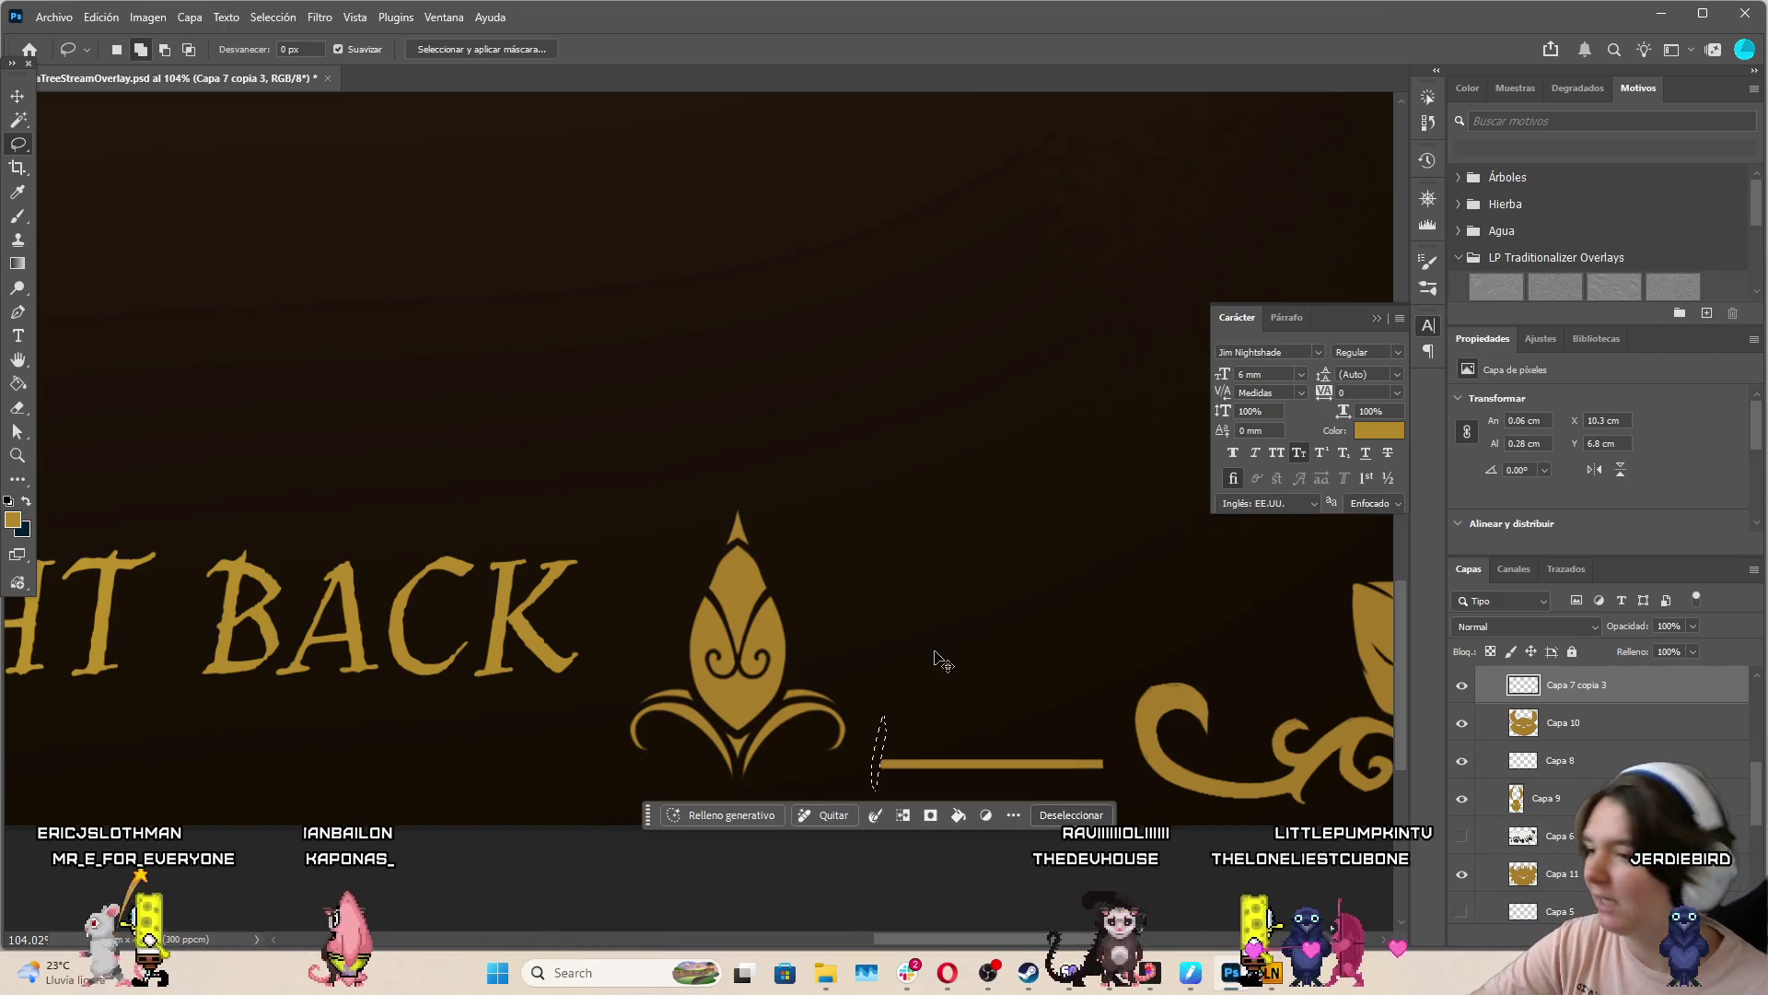
pyautogui.scroll(-6, 943, 651)
pyautogui.scroll(-2, 722, 506)
pyautogui.scroll(4, 793, 600)
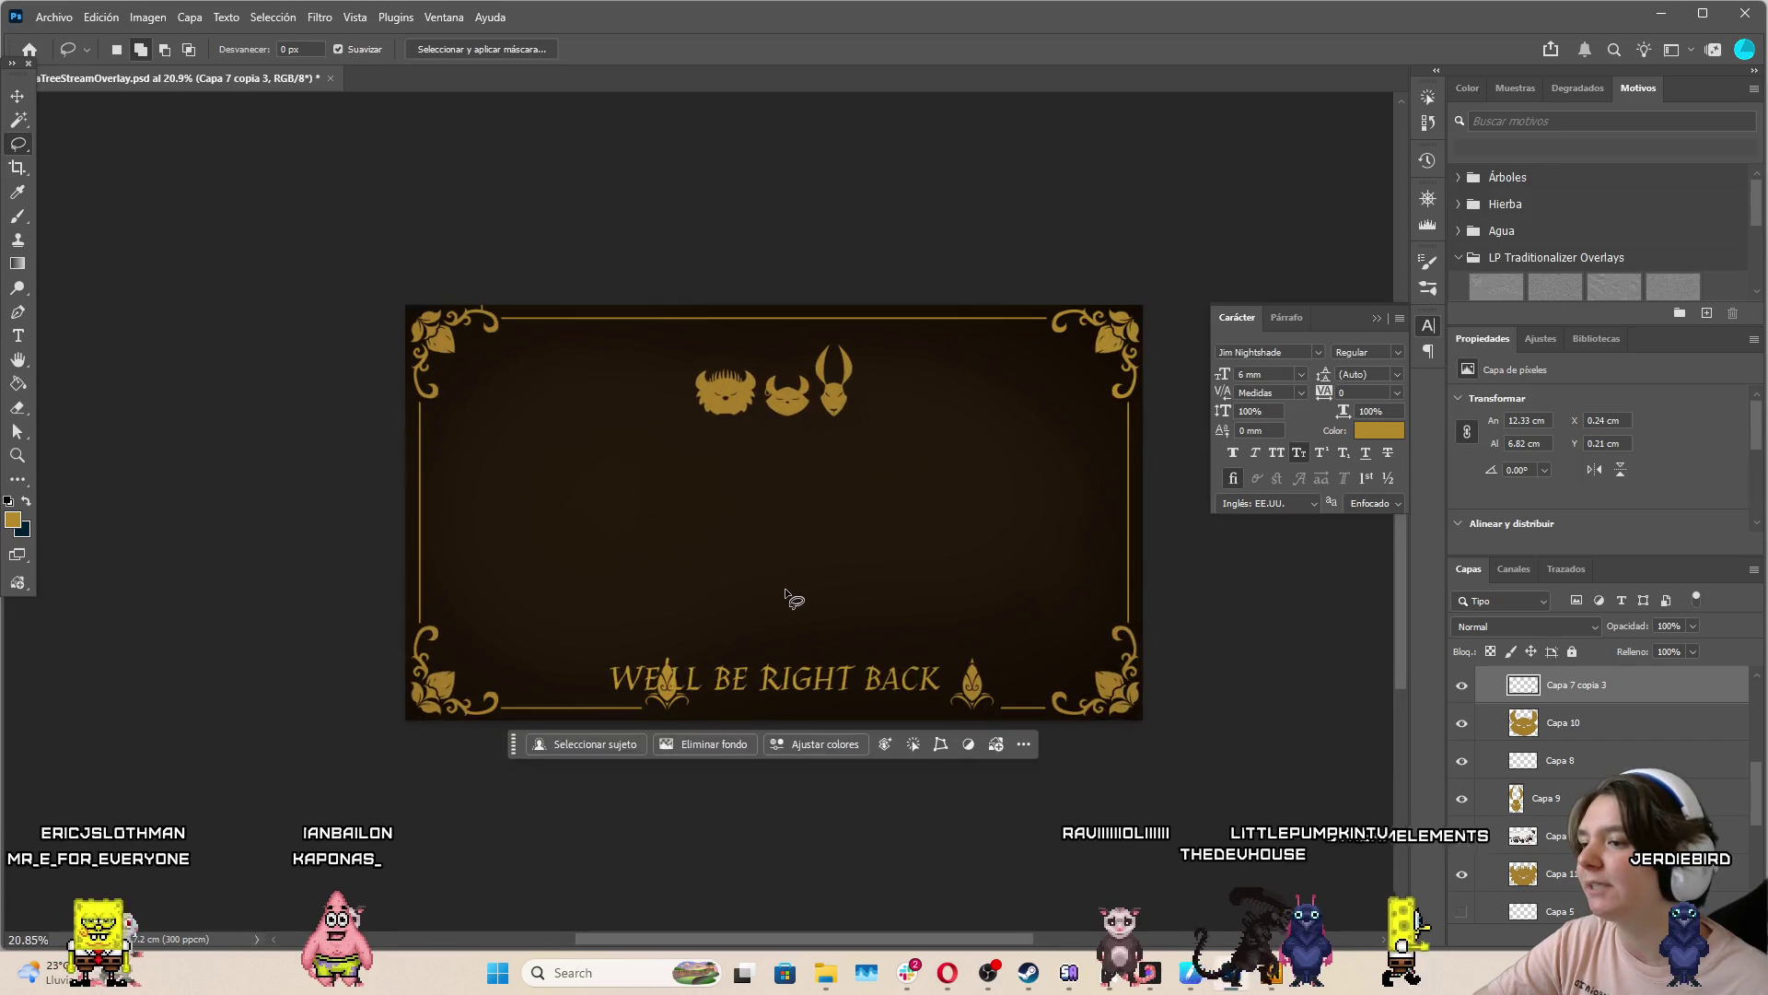
# Select the left fleur with its line and move it to the left of the title
pyautogui.moveTo(413, 691); pyautogui.dragTo(394, 742)
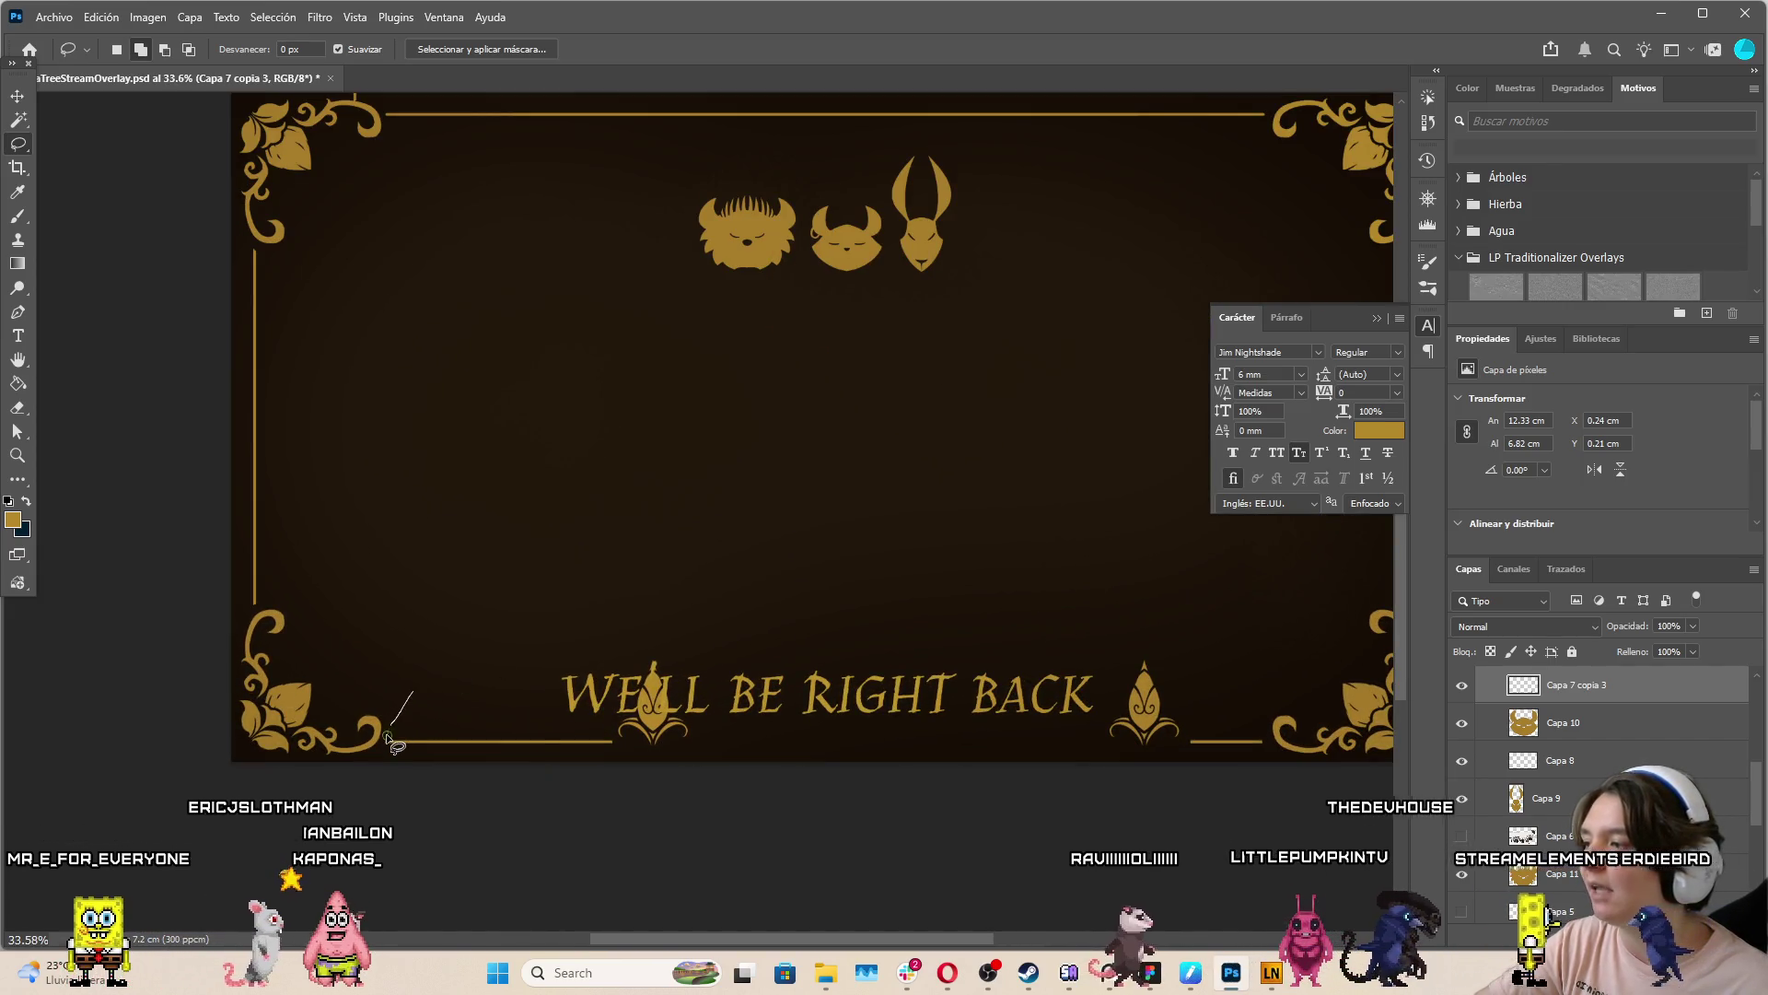
pyautogui.moveTo(808, 570); pyautogui.dragTo(806, 568)
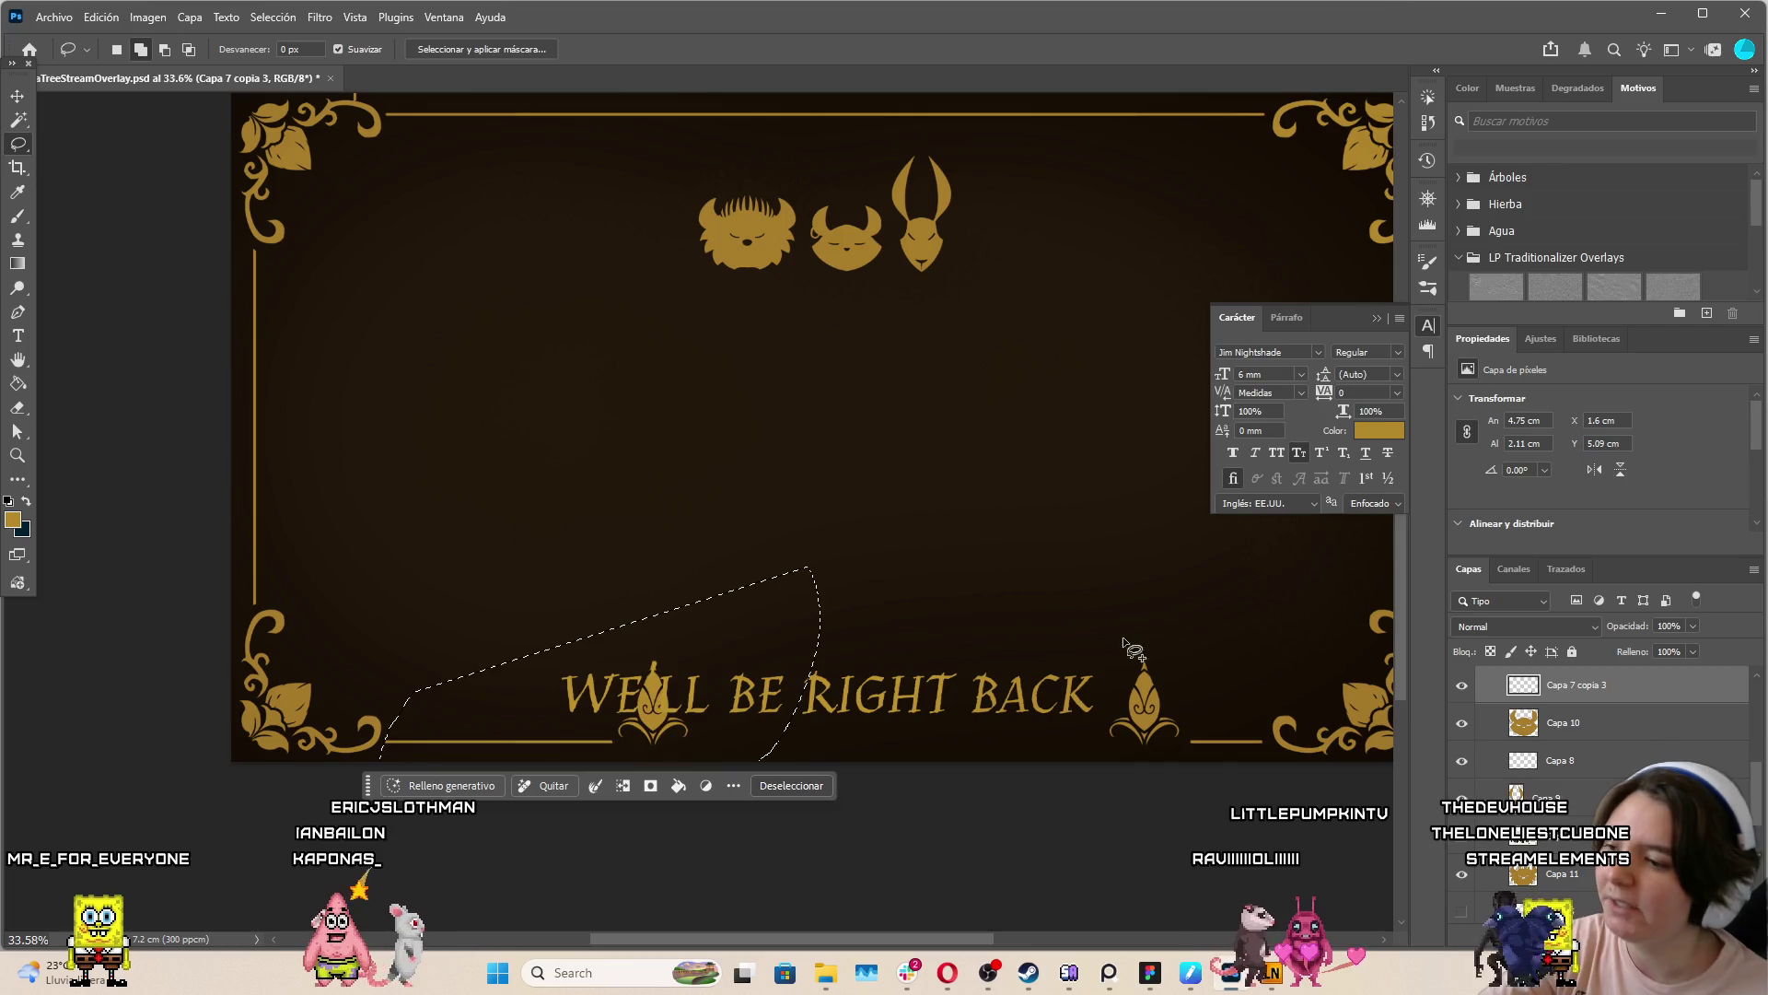
pyautogui.moveTo(1073, 635)
pyautogui.mouseDown()
pyautogui.moveTo(1066, 761)
pyautogui.moveTo(1274, 755)
pyautogui.mouseUp()
pyautogui.moveTo(1215, 594); pyautogui.dragTo(1225, 607)
pyautogui.moveTo(1117, 673); pyautogui.dragTo(576, 667)
pyautogui.click(101, 16)
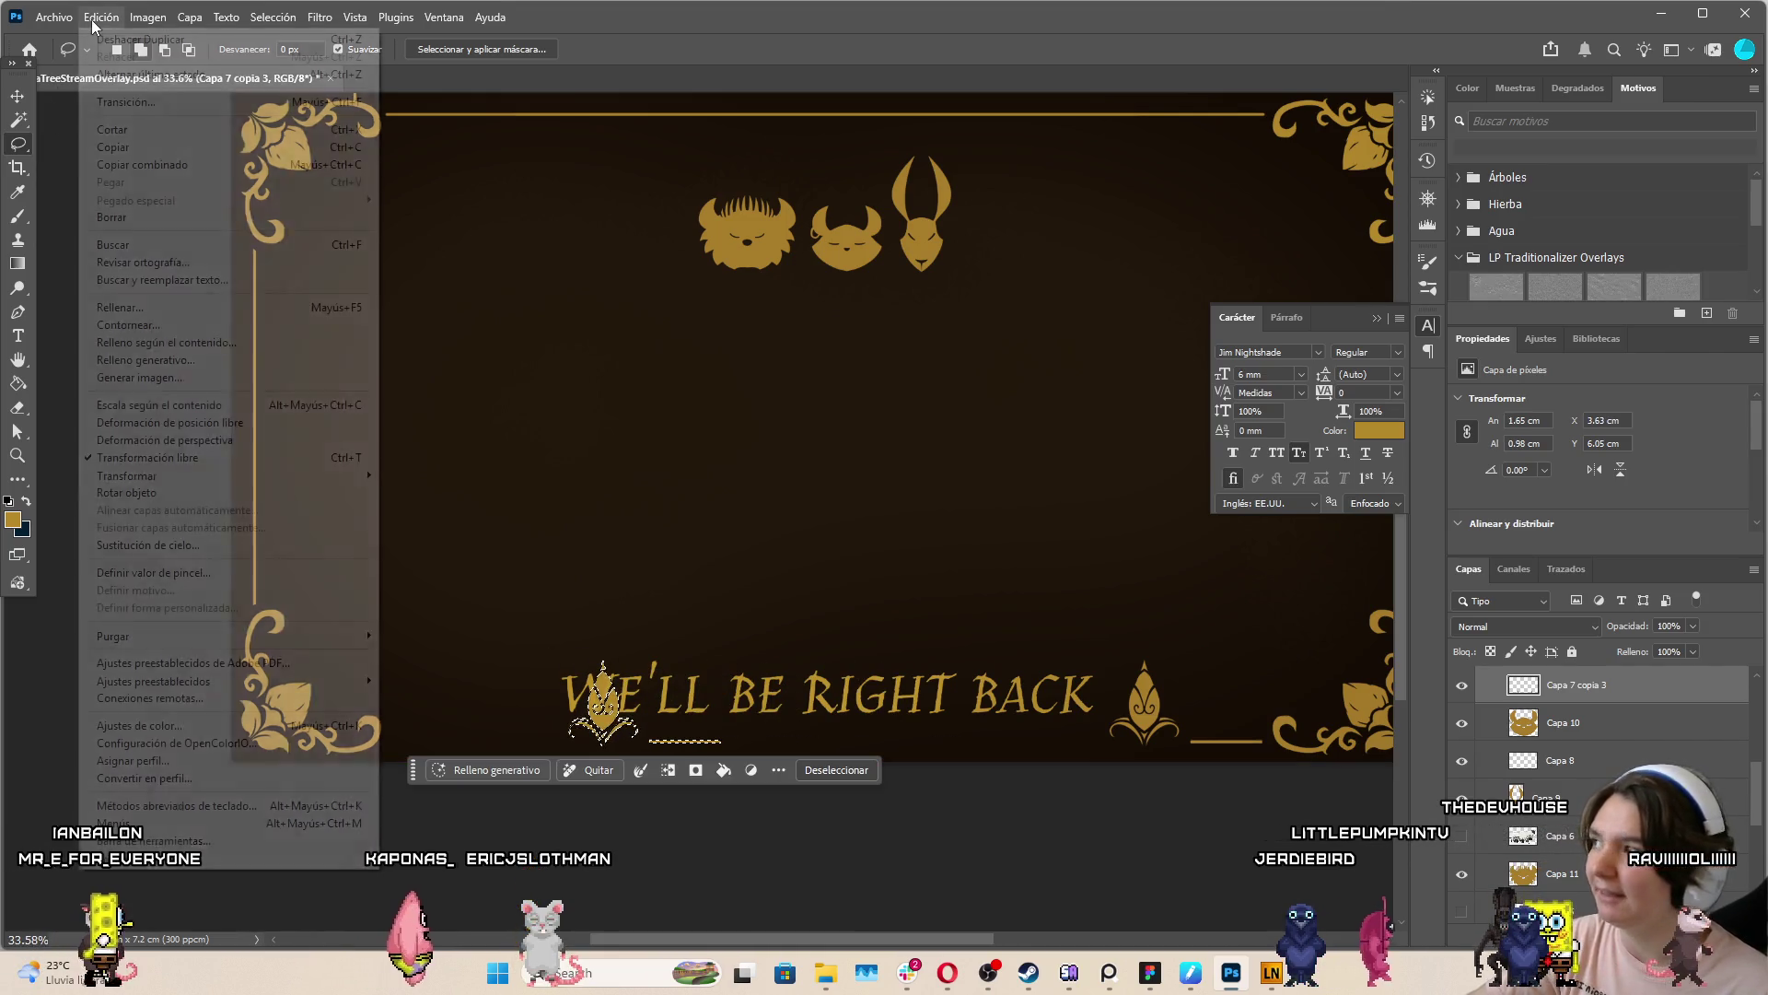
pyautogui.moveTo(230, 475)
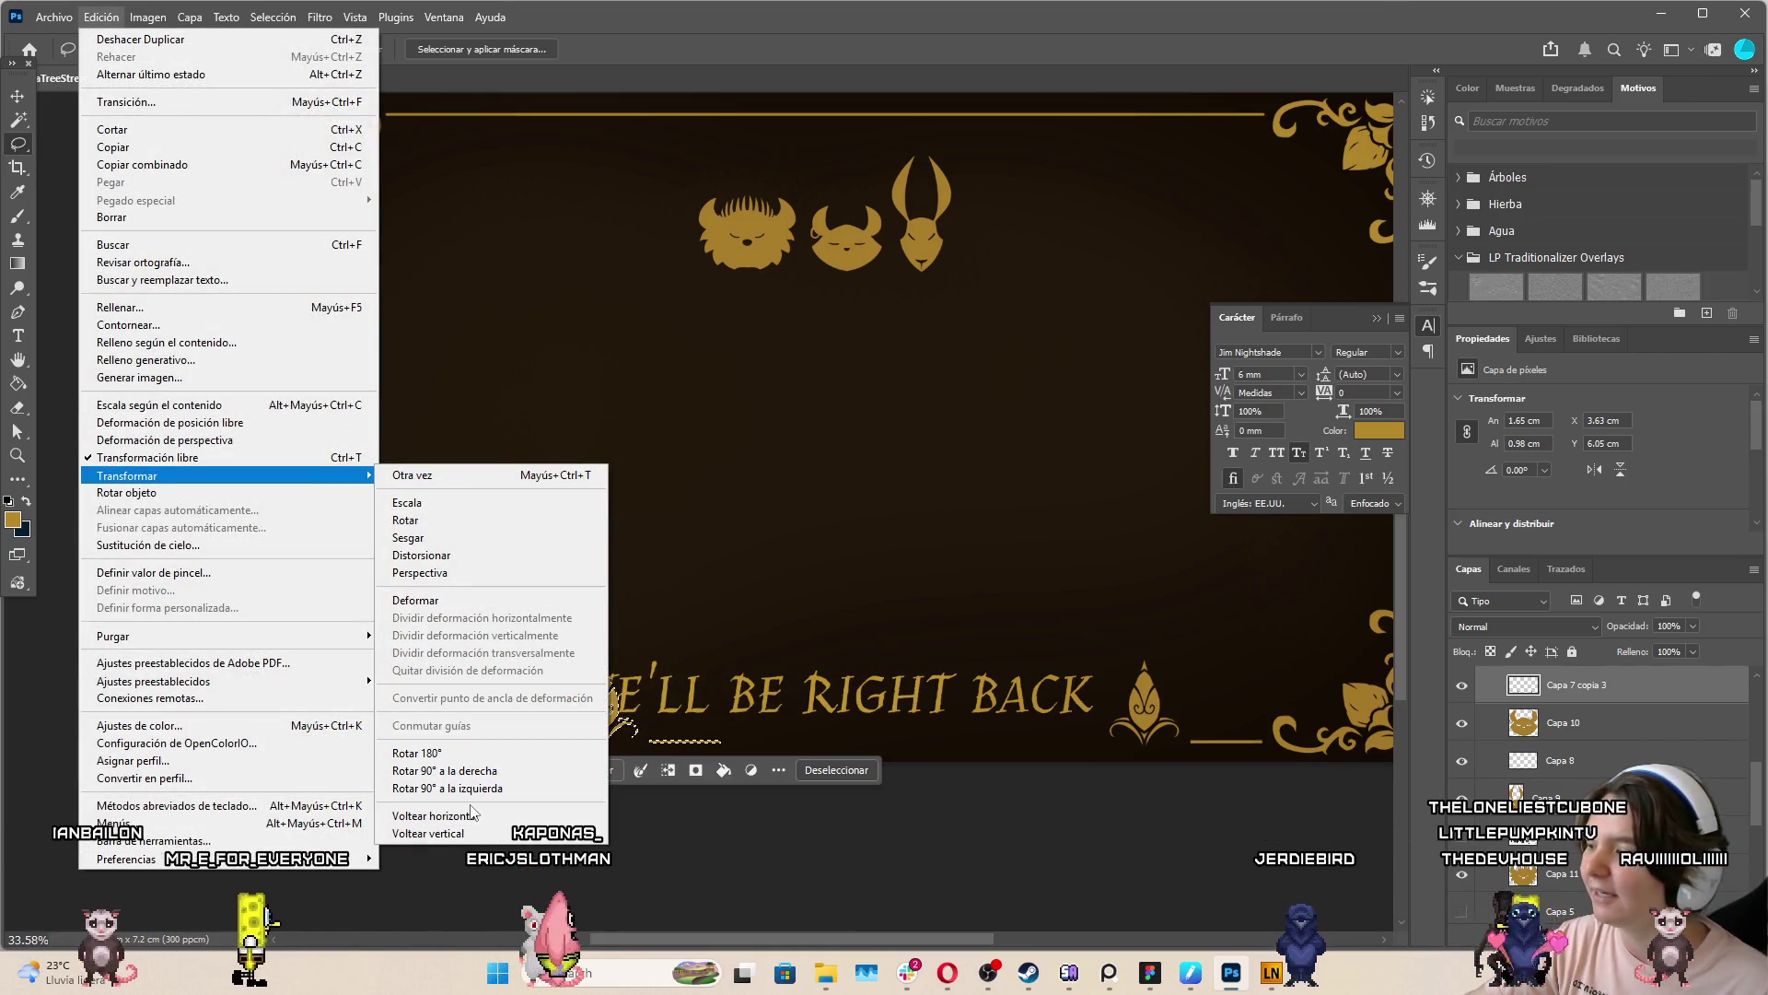
pyautogui.click(498, 815)
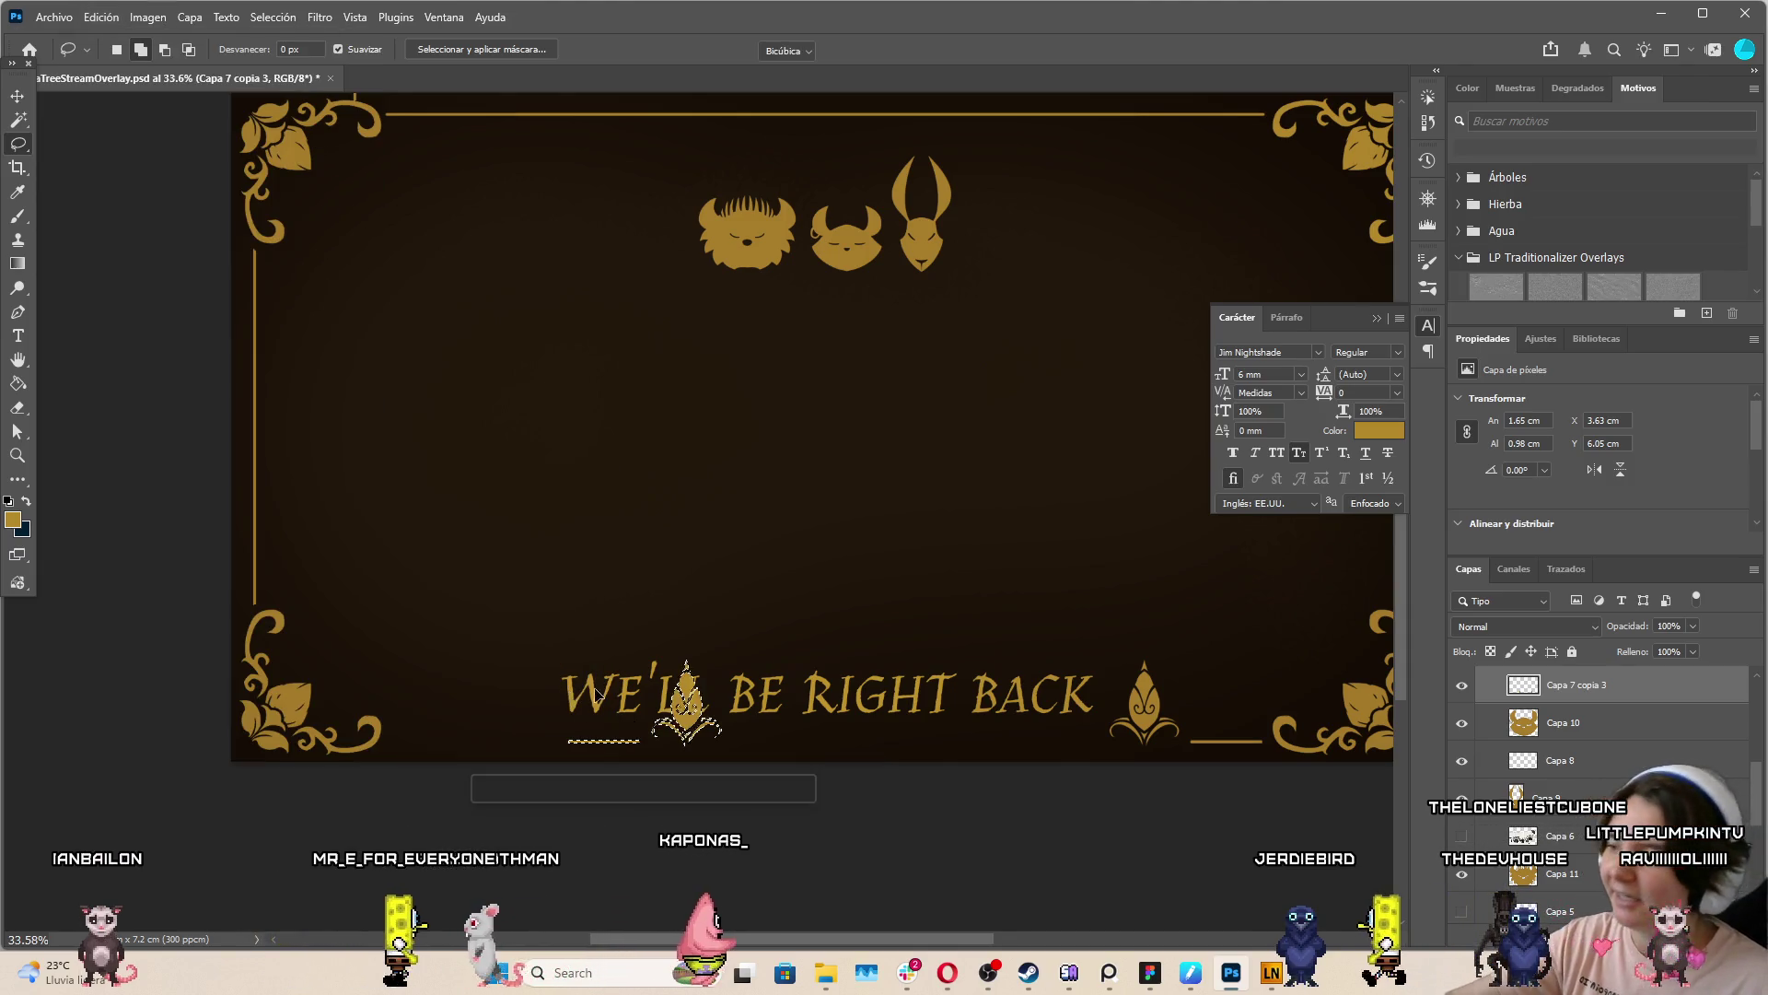
pyautogui.moveTo(684, 682)
pyautogui.mouseDown()
pyautogui.moveTo(491, 683)
pyautogui.moveTo(521, 681)
pyautogui.mouseUp()
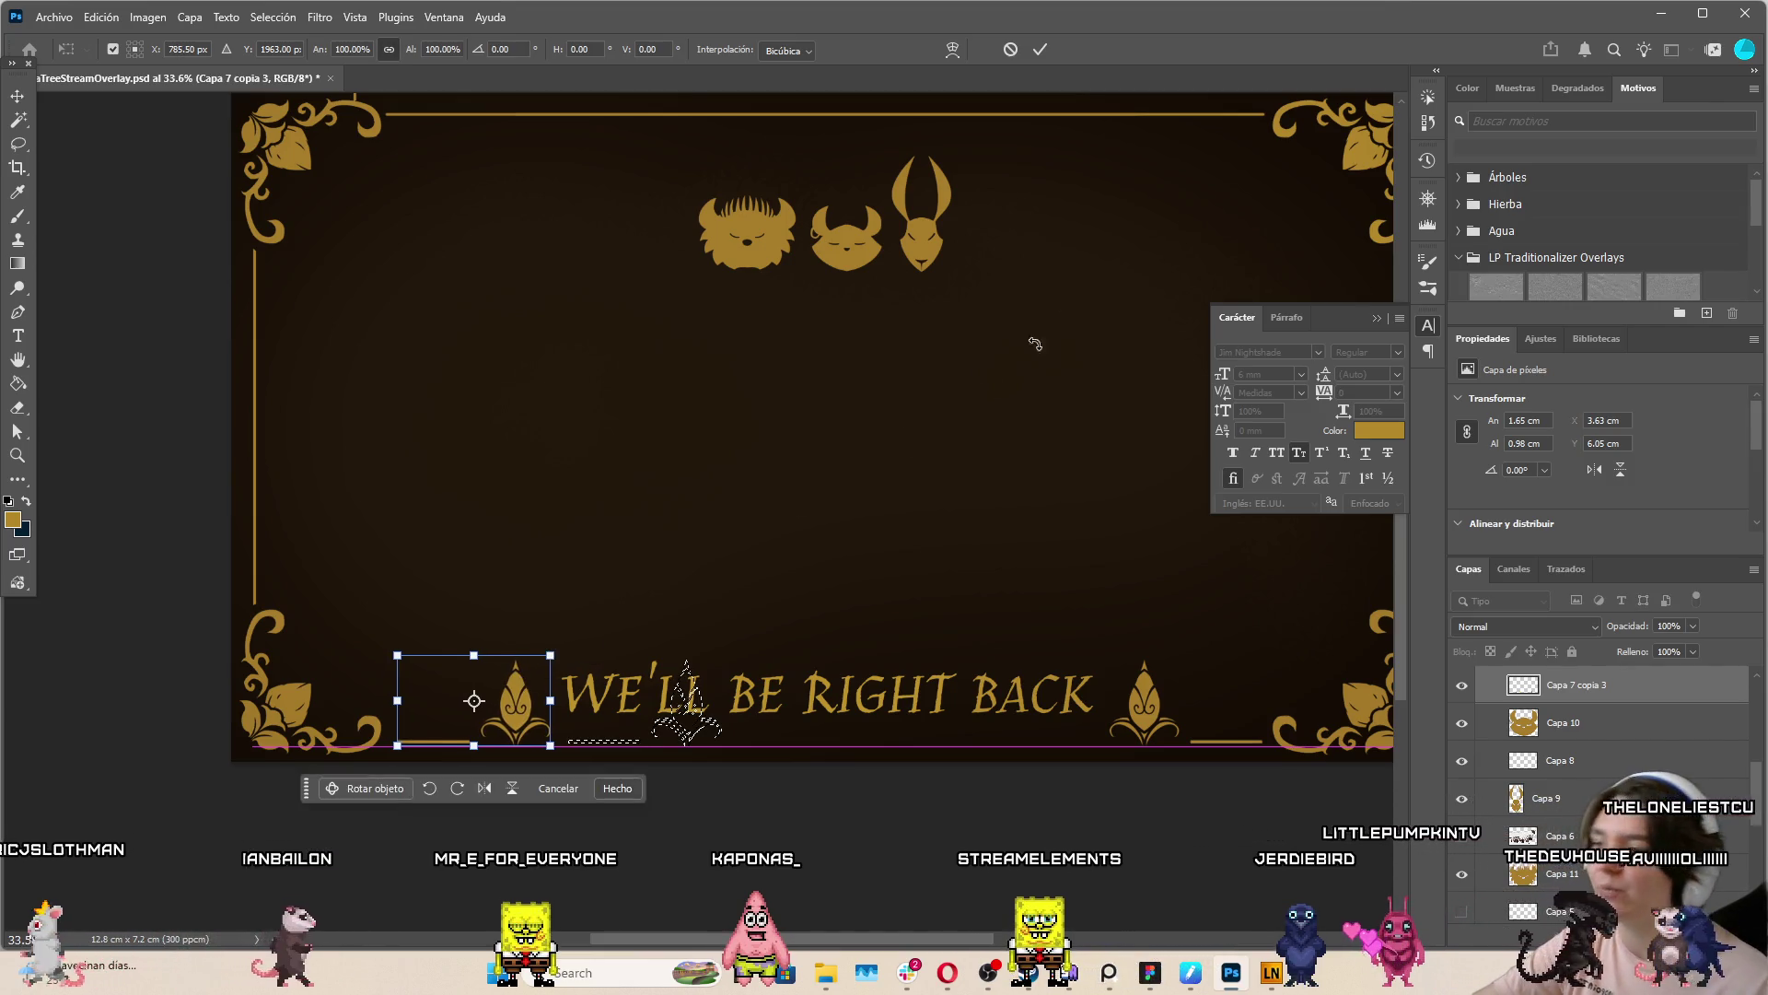
pyautogui.click(1040, 50)
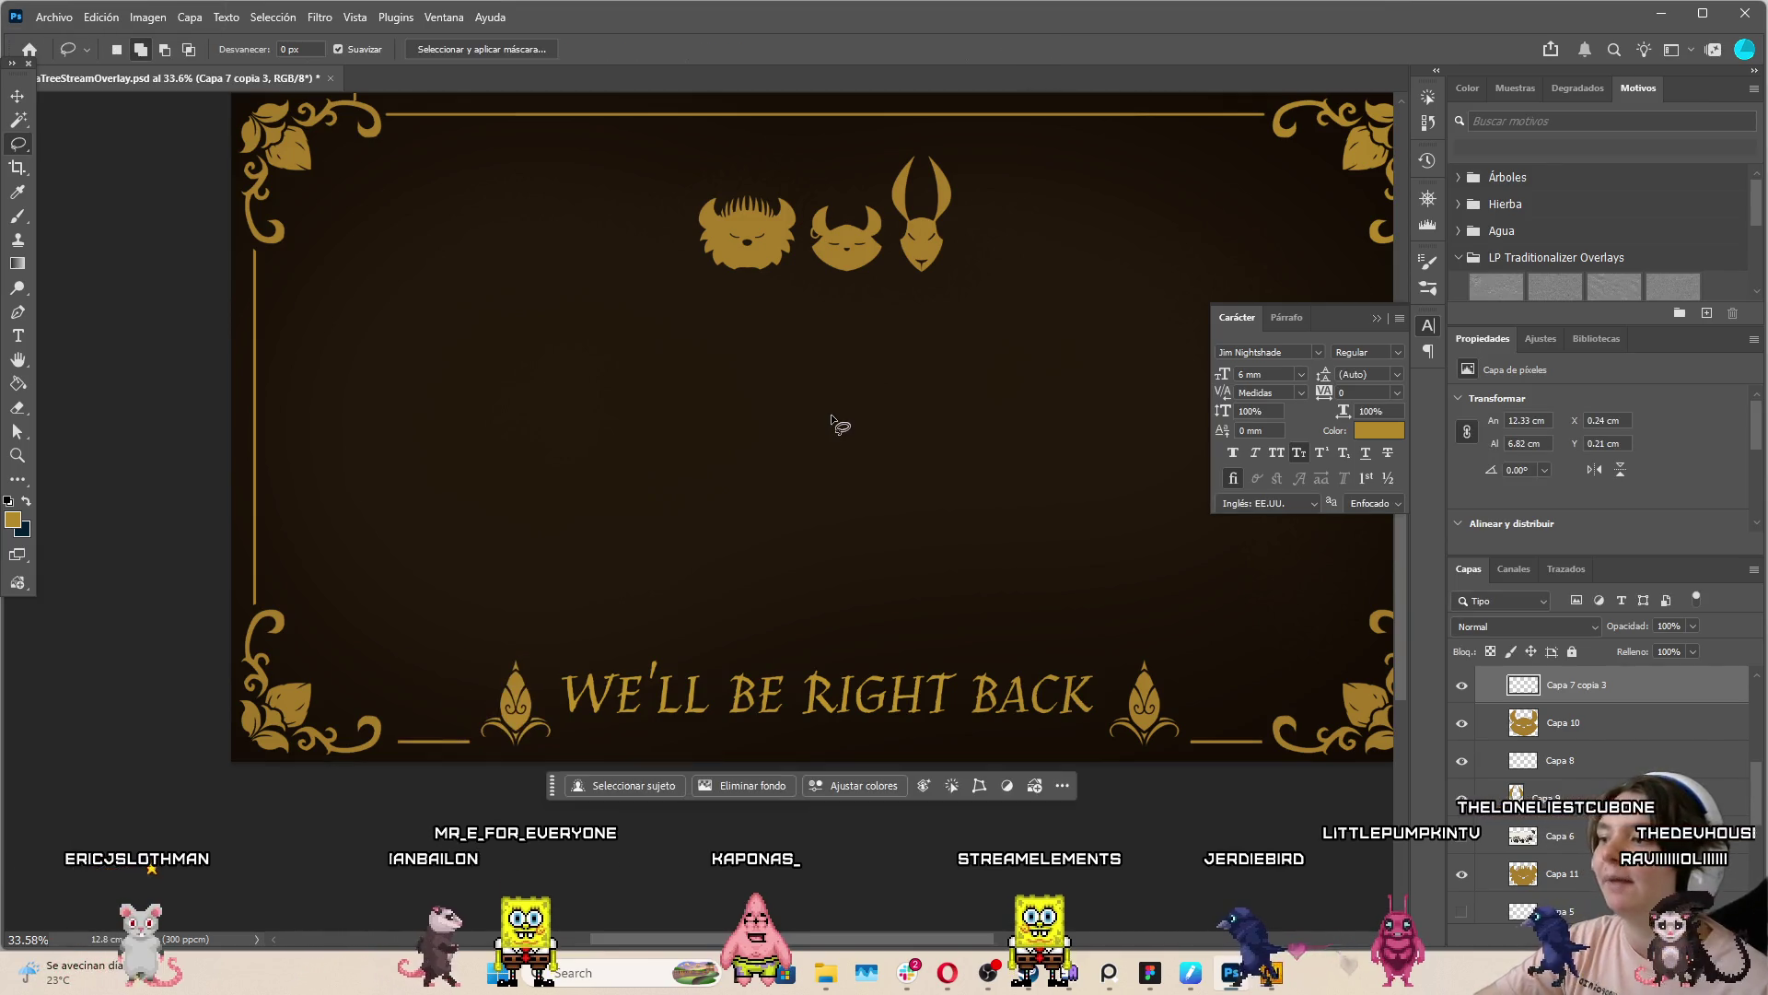
pyautogui.scroll(-4, 832, 422)
pyautogui.scroll(2, 939, 420)
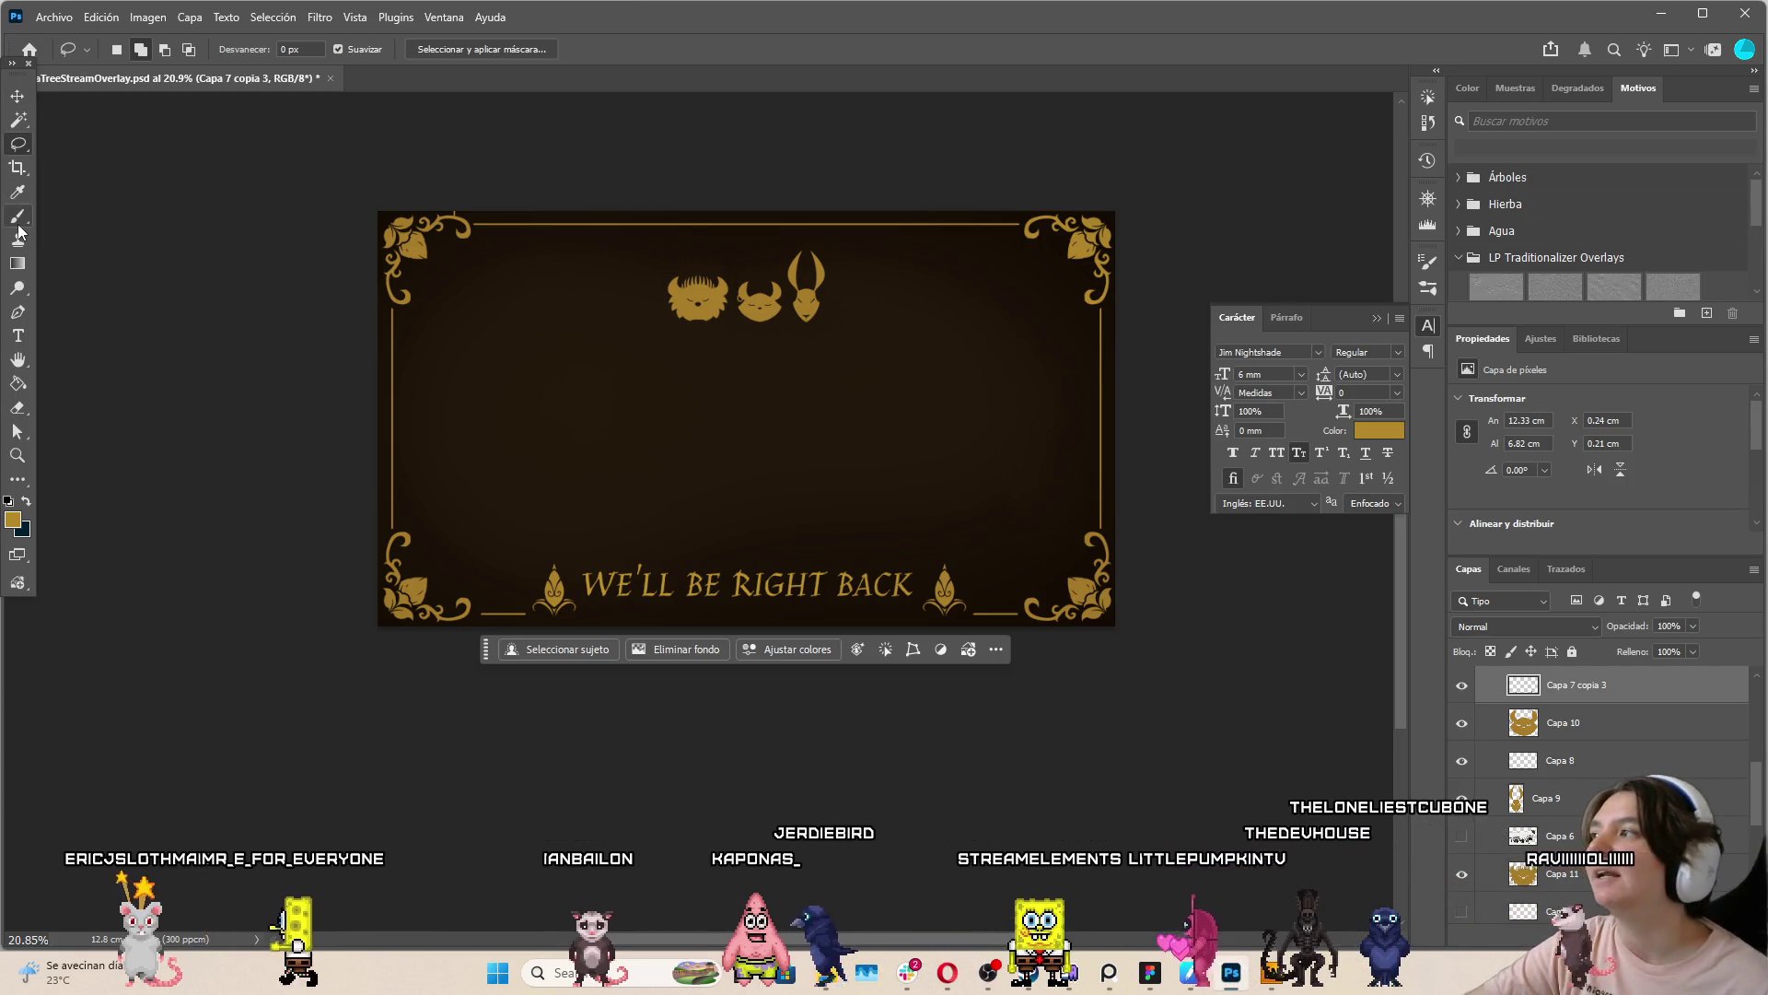
# Switch to the Move tool and select the WE'LL BE RIGHT BACK text layer
pyautogui.press('b')
pyautogui.click(20, 96)
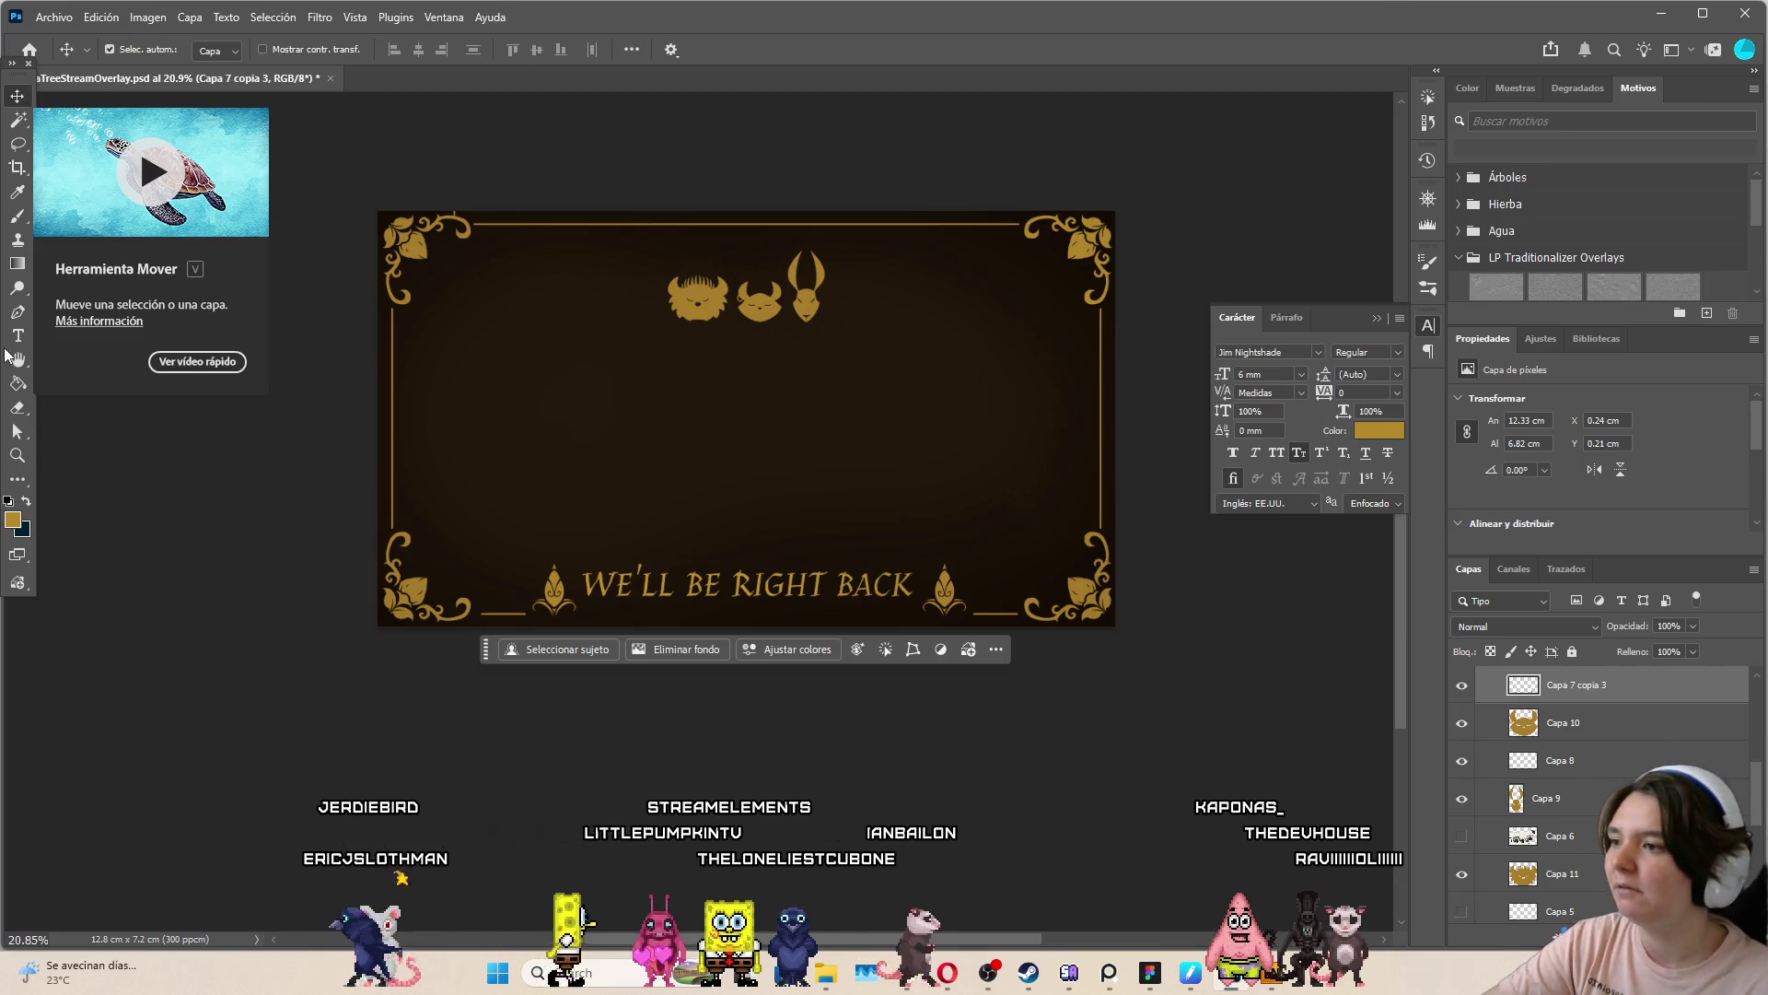
pyautogui.scroll(2, 1584, 783)
pyautogui.click(1561, 685)
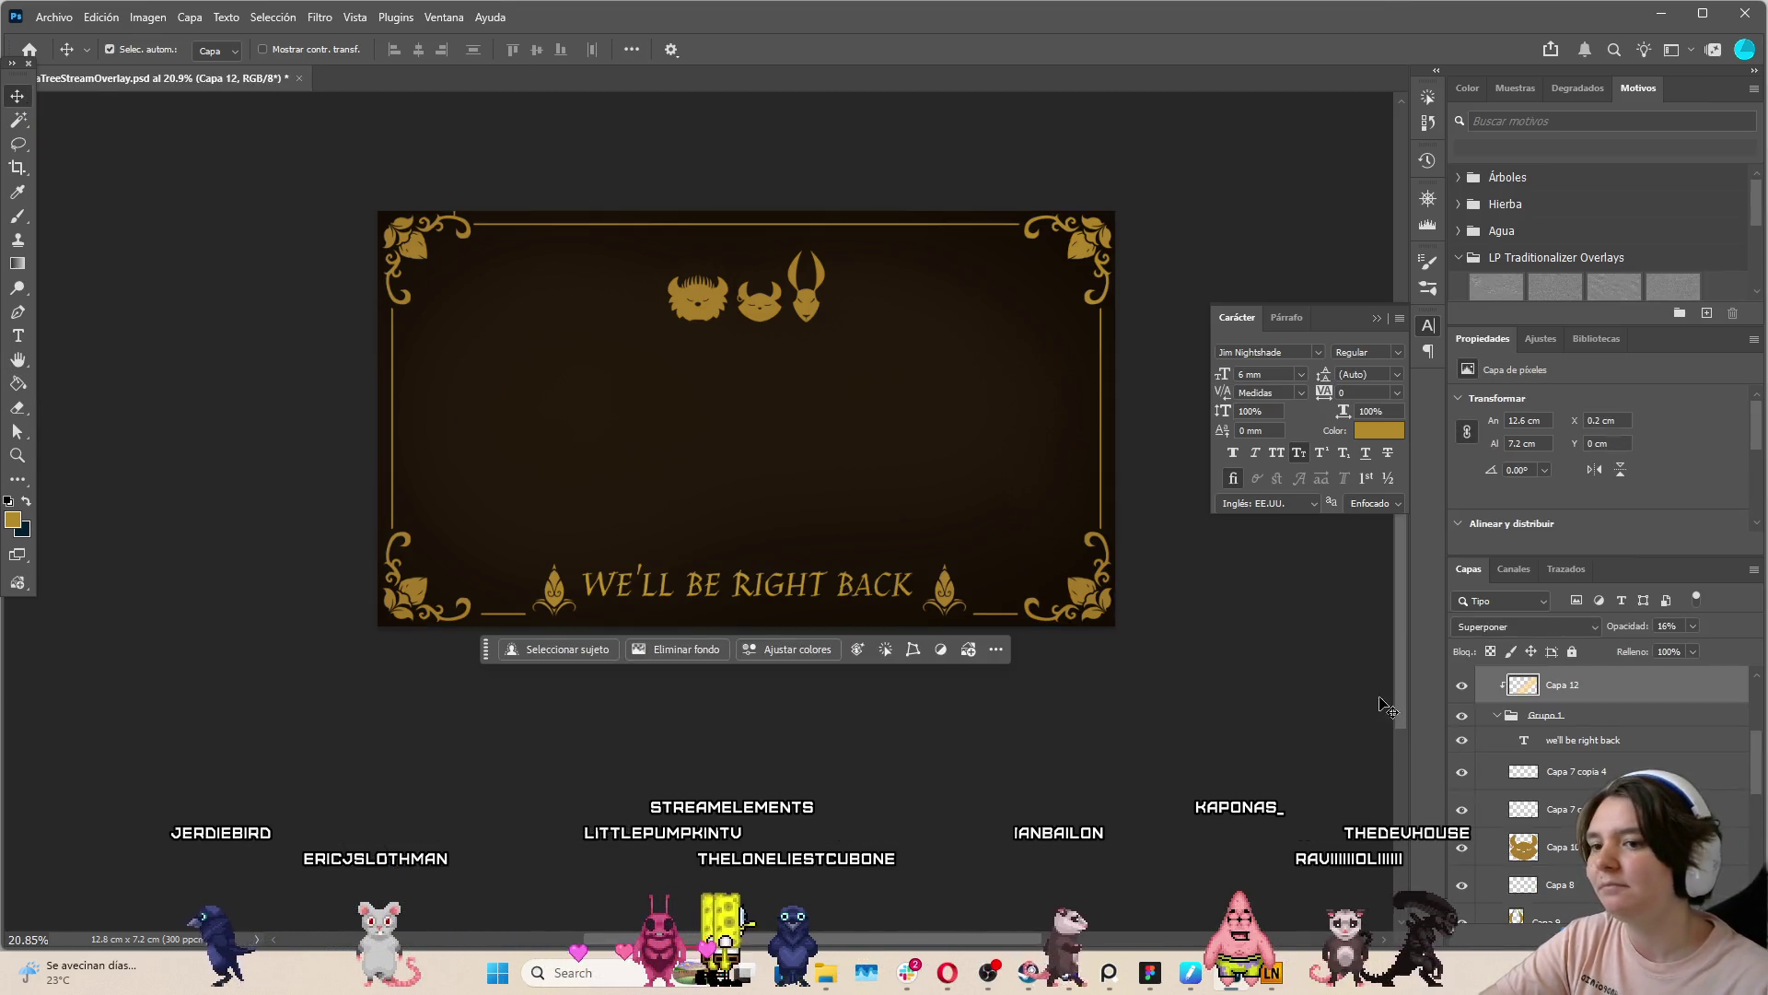
pyautogui.click(1543, 740)
# Enlarge the title slightly to 10.13 mm and lower it between the ornaments
pyautogui.hotkey('ctrl', 't')
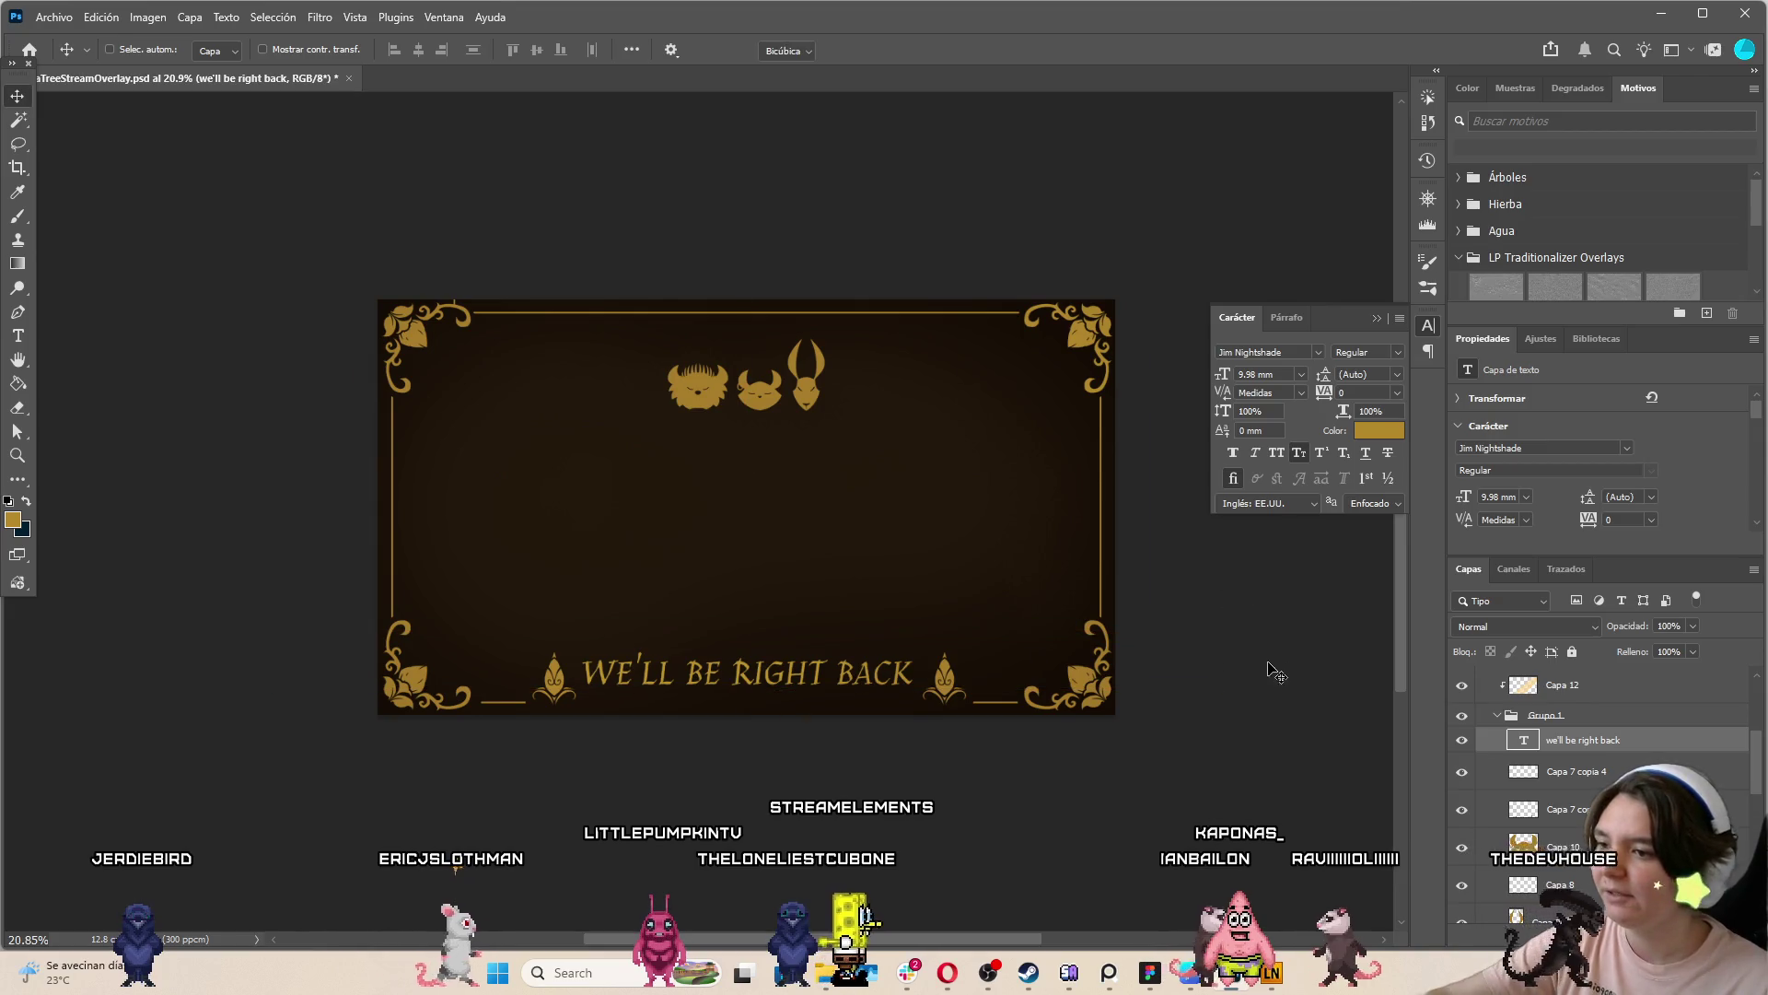
pyautogui.scroll(3, 814, 545)
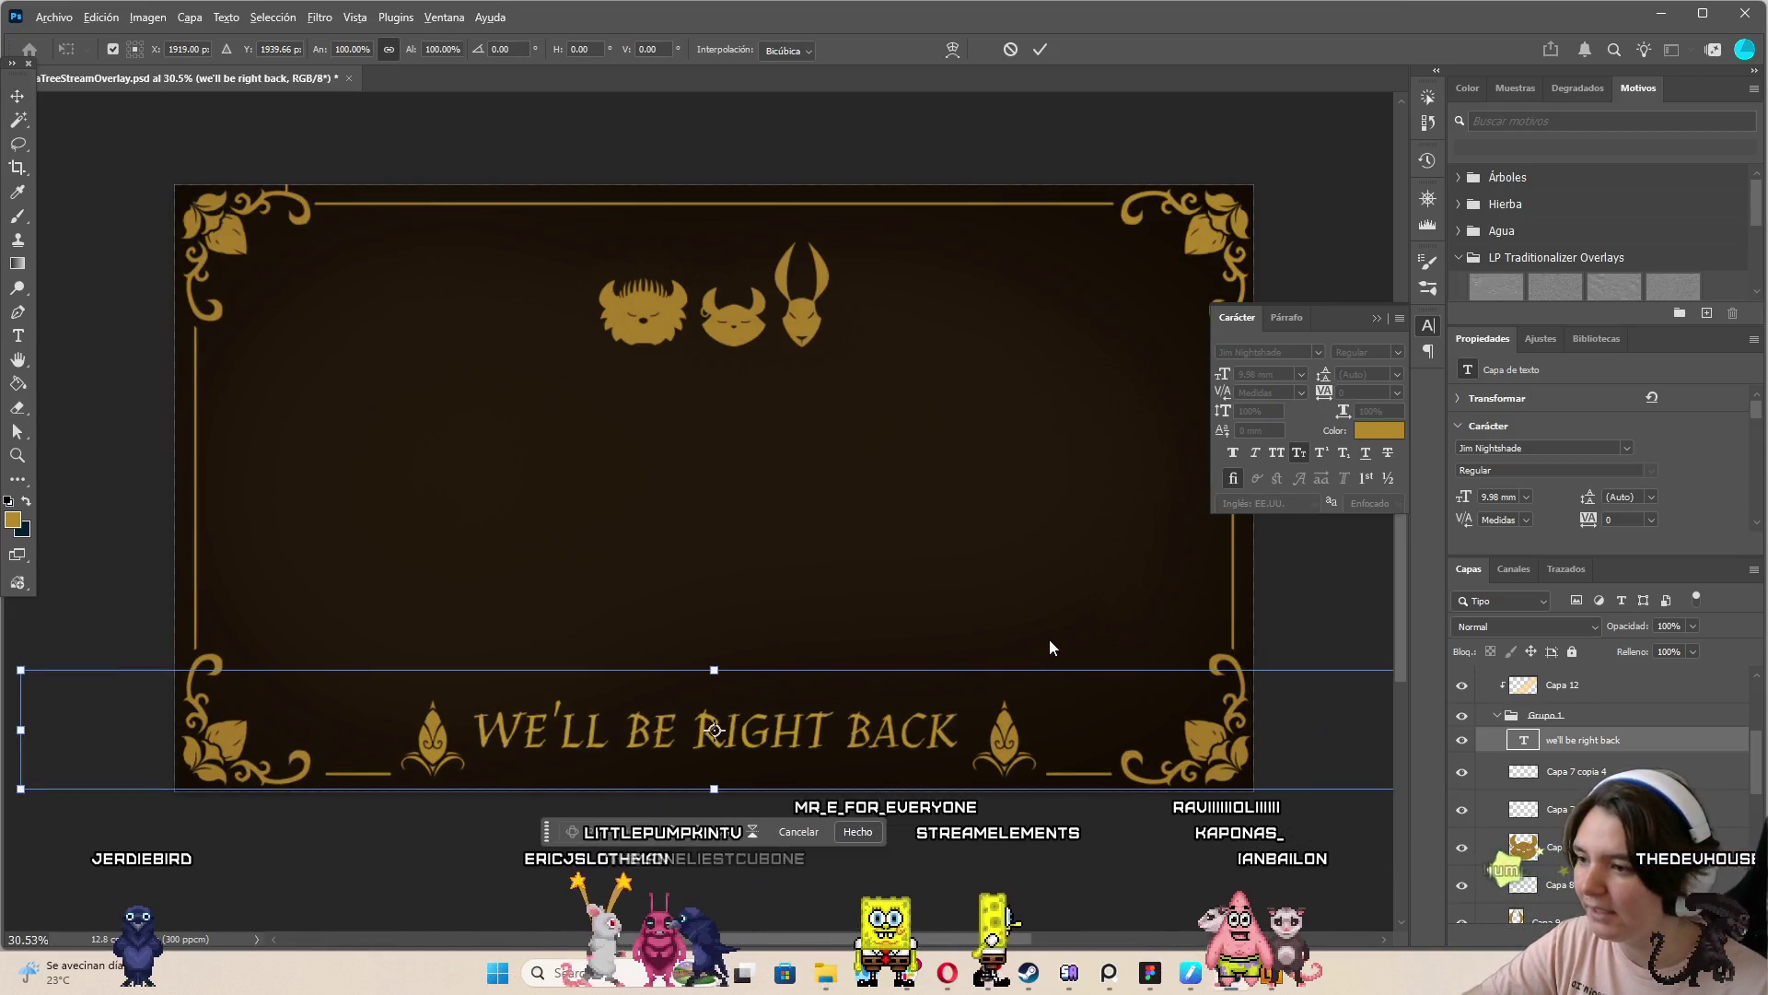
pyautogui.moveTo(715, 666)
pyautogui.mouseDown()
pyautogui.moveTo(744, 733)
pyautogui.moveTo(751, 720)
pyautogui.moveTo(838, 761)
pyautogui.mouseUp()
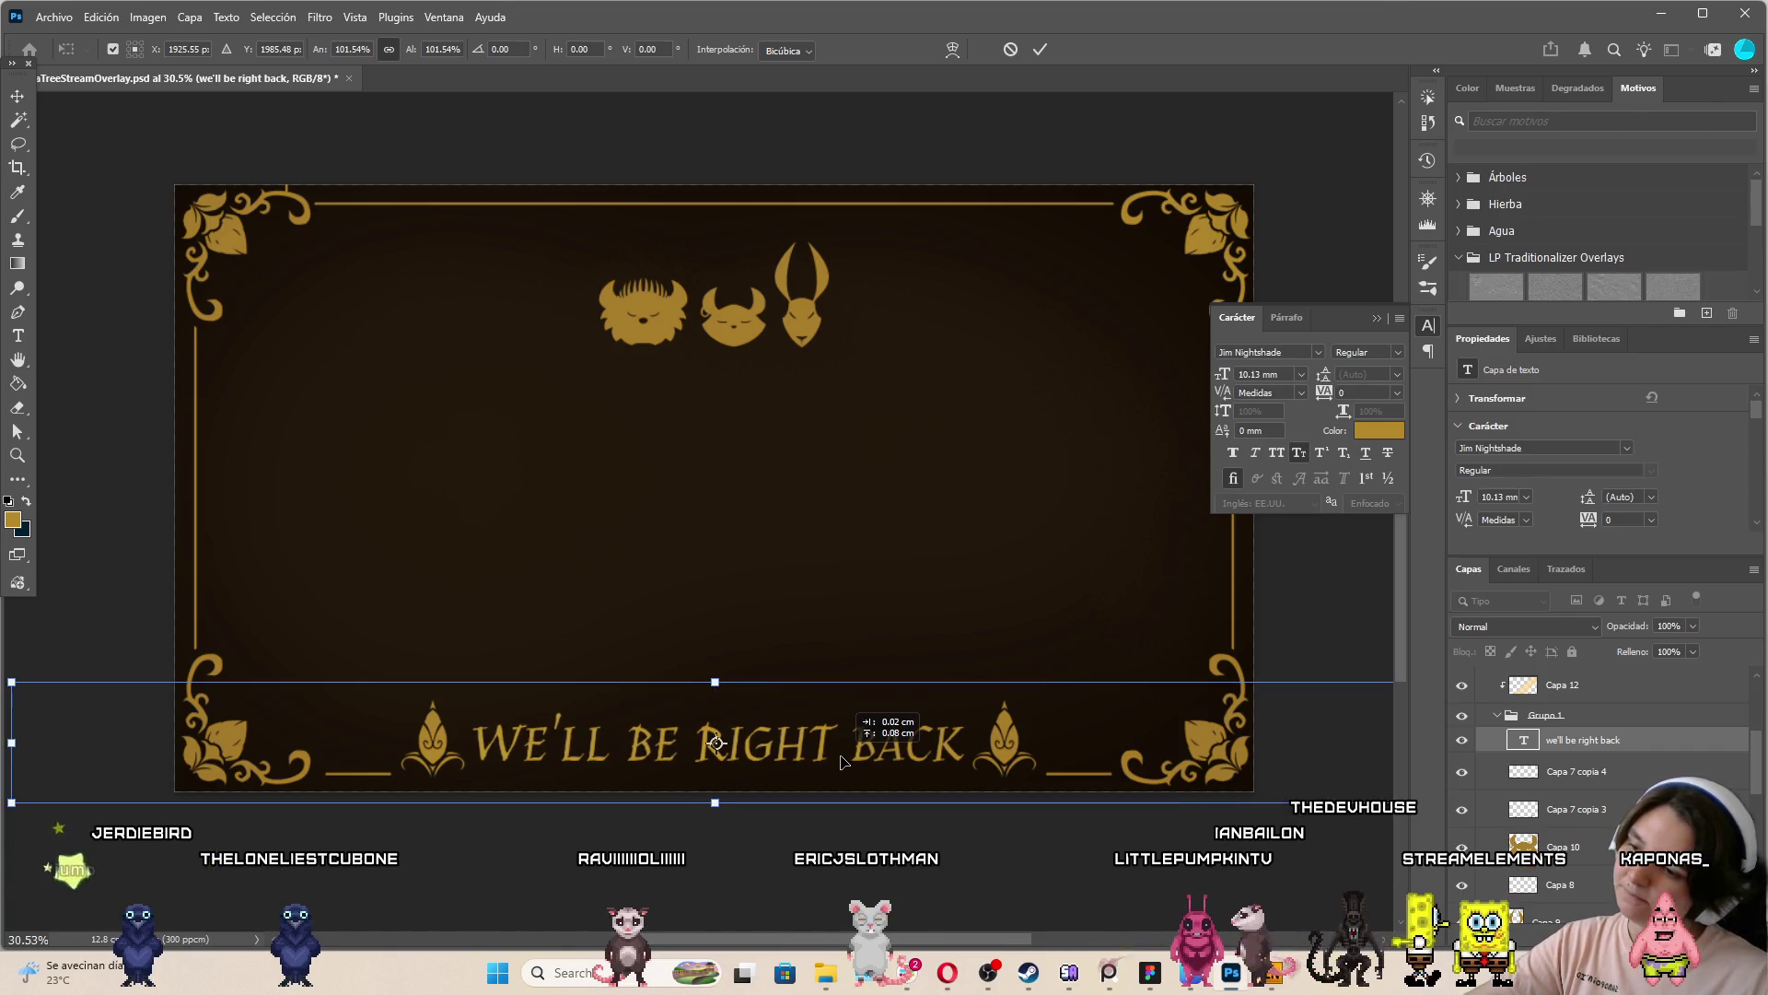
pyautogui.click(1040, 51)
pyautogui.scroll(-5, 829, 423)
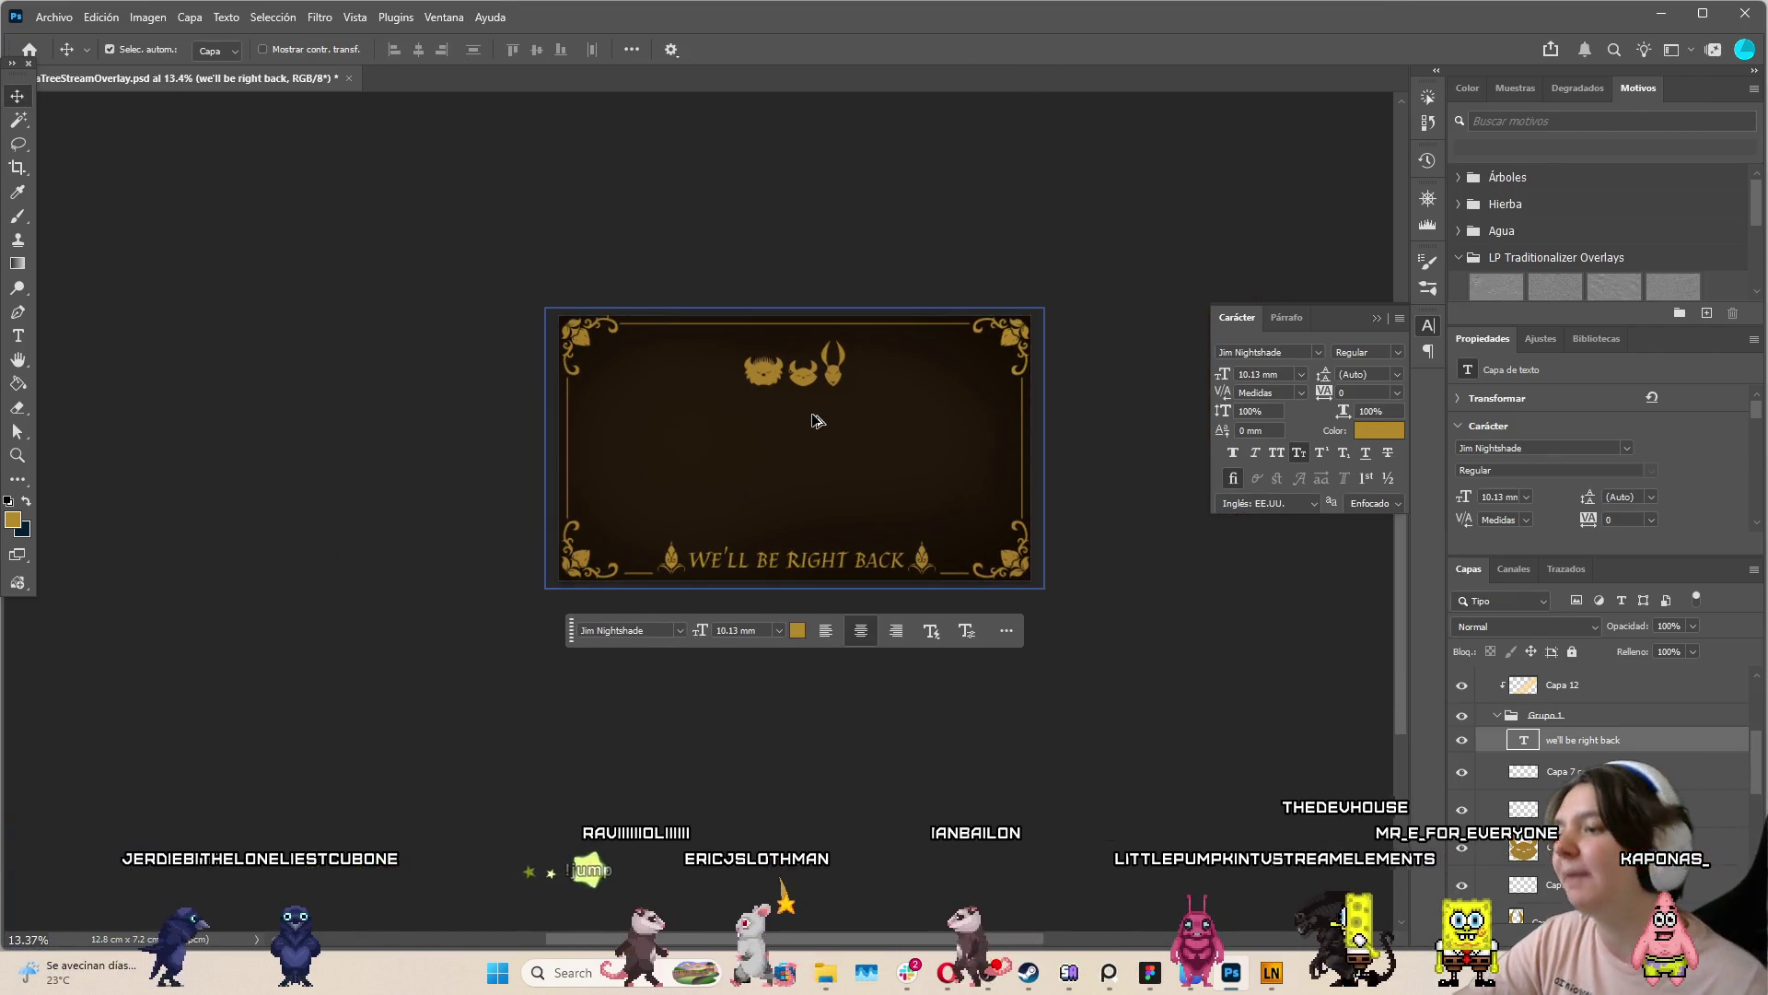
pyautogui.scroll(3, 825, 421)
pyautogui.scroll(3, 915, 335)
pyautogui.scroll(-3, 540, 378)
pyautogui.scroll(2, 875, 288)
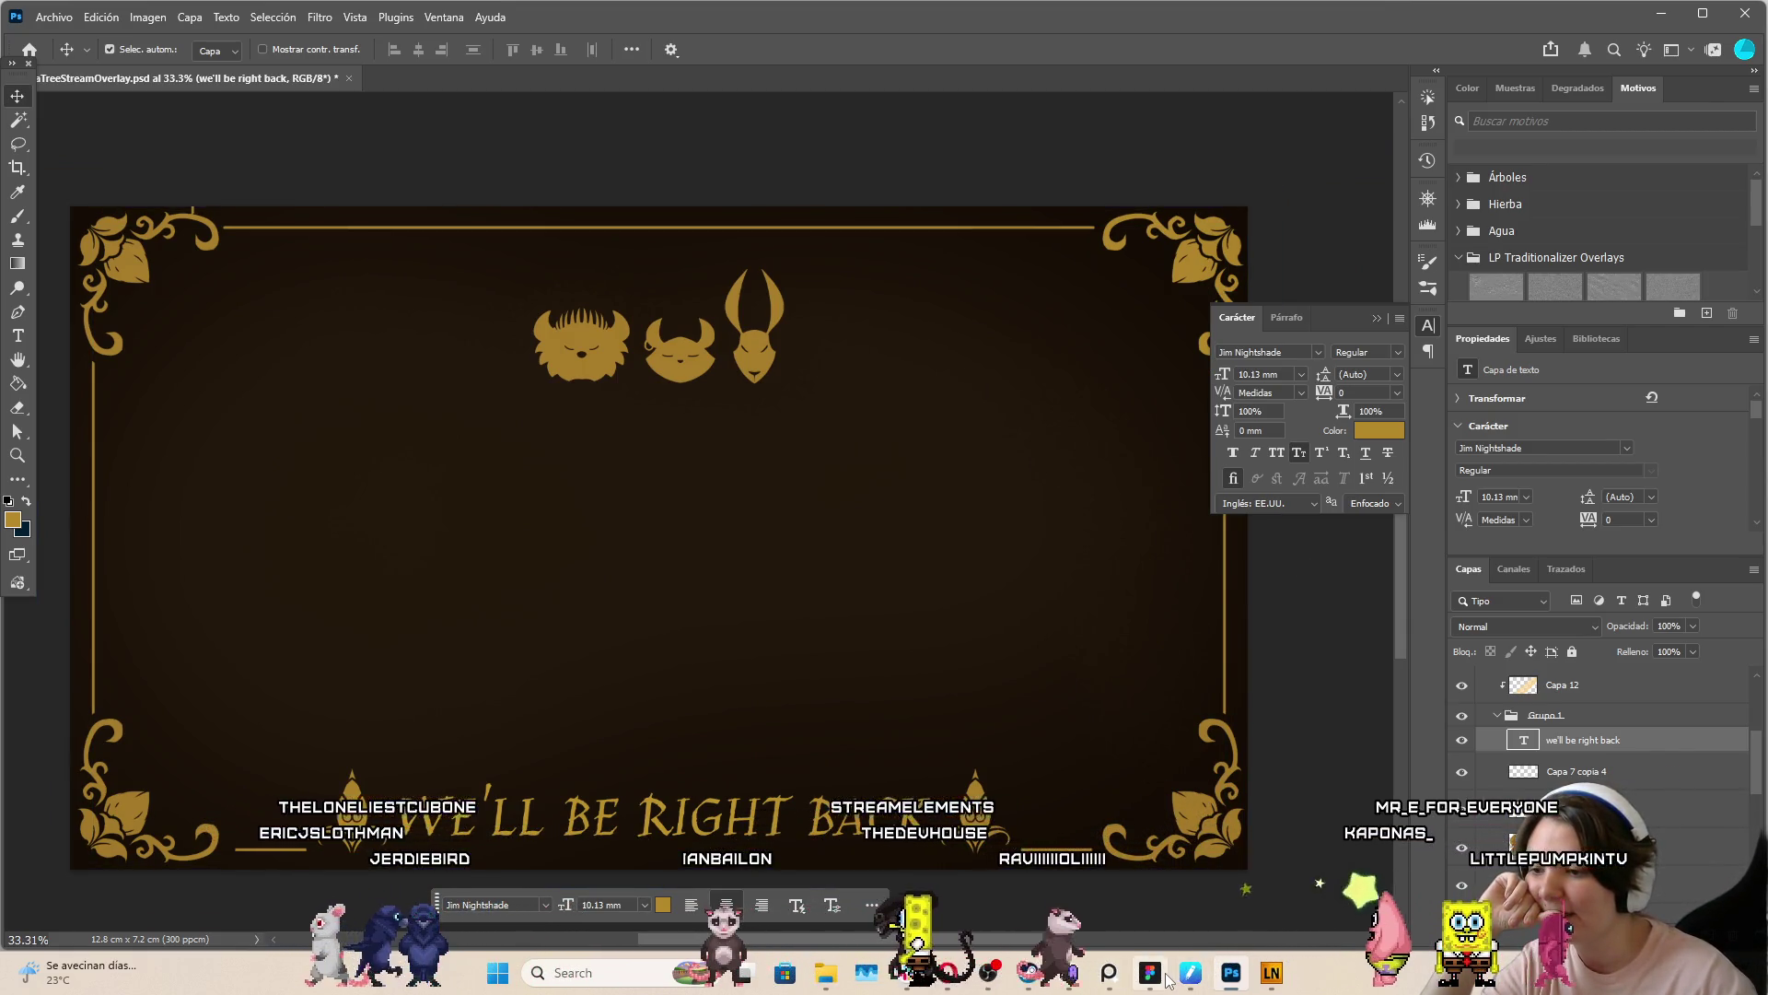
# Open the We'll Be Right Back page of the Stream Overlays design in Canva
pyautogui.moveTo(1191, 974)
pyautogui.moveTo(947, 975)
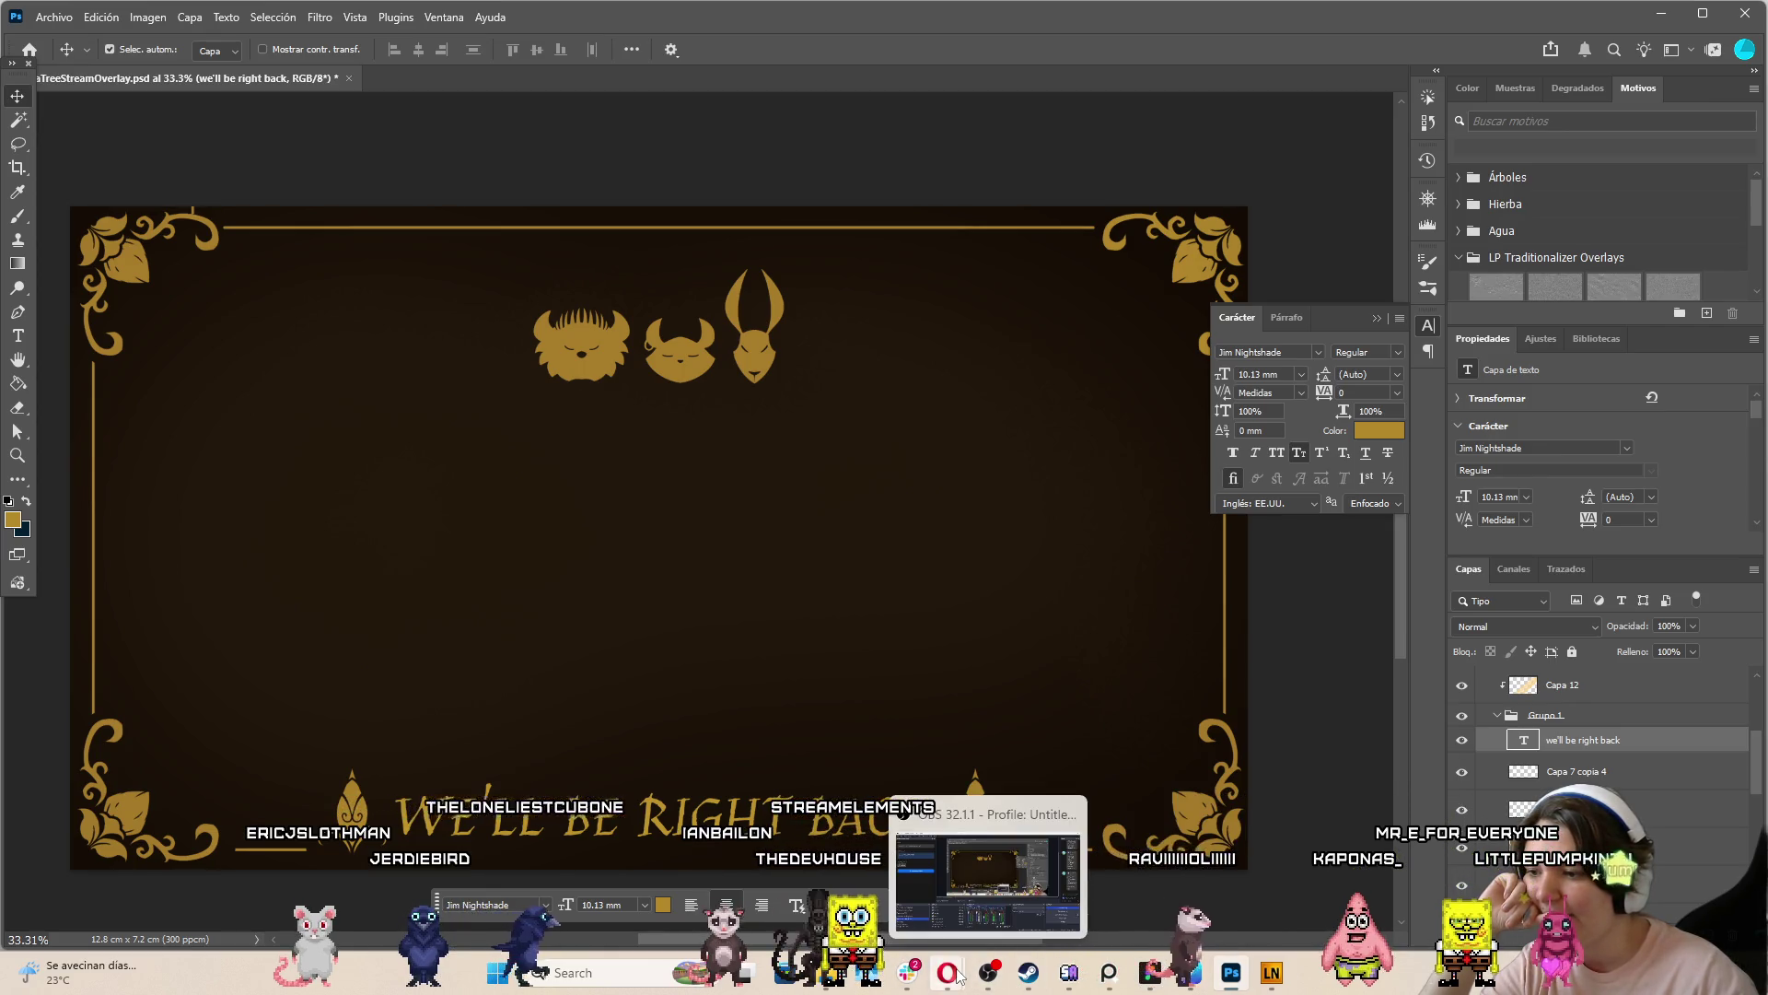
pyautogui.moveTo(1090, 918)
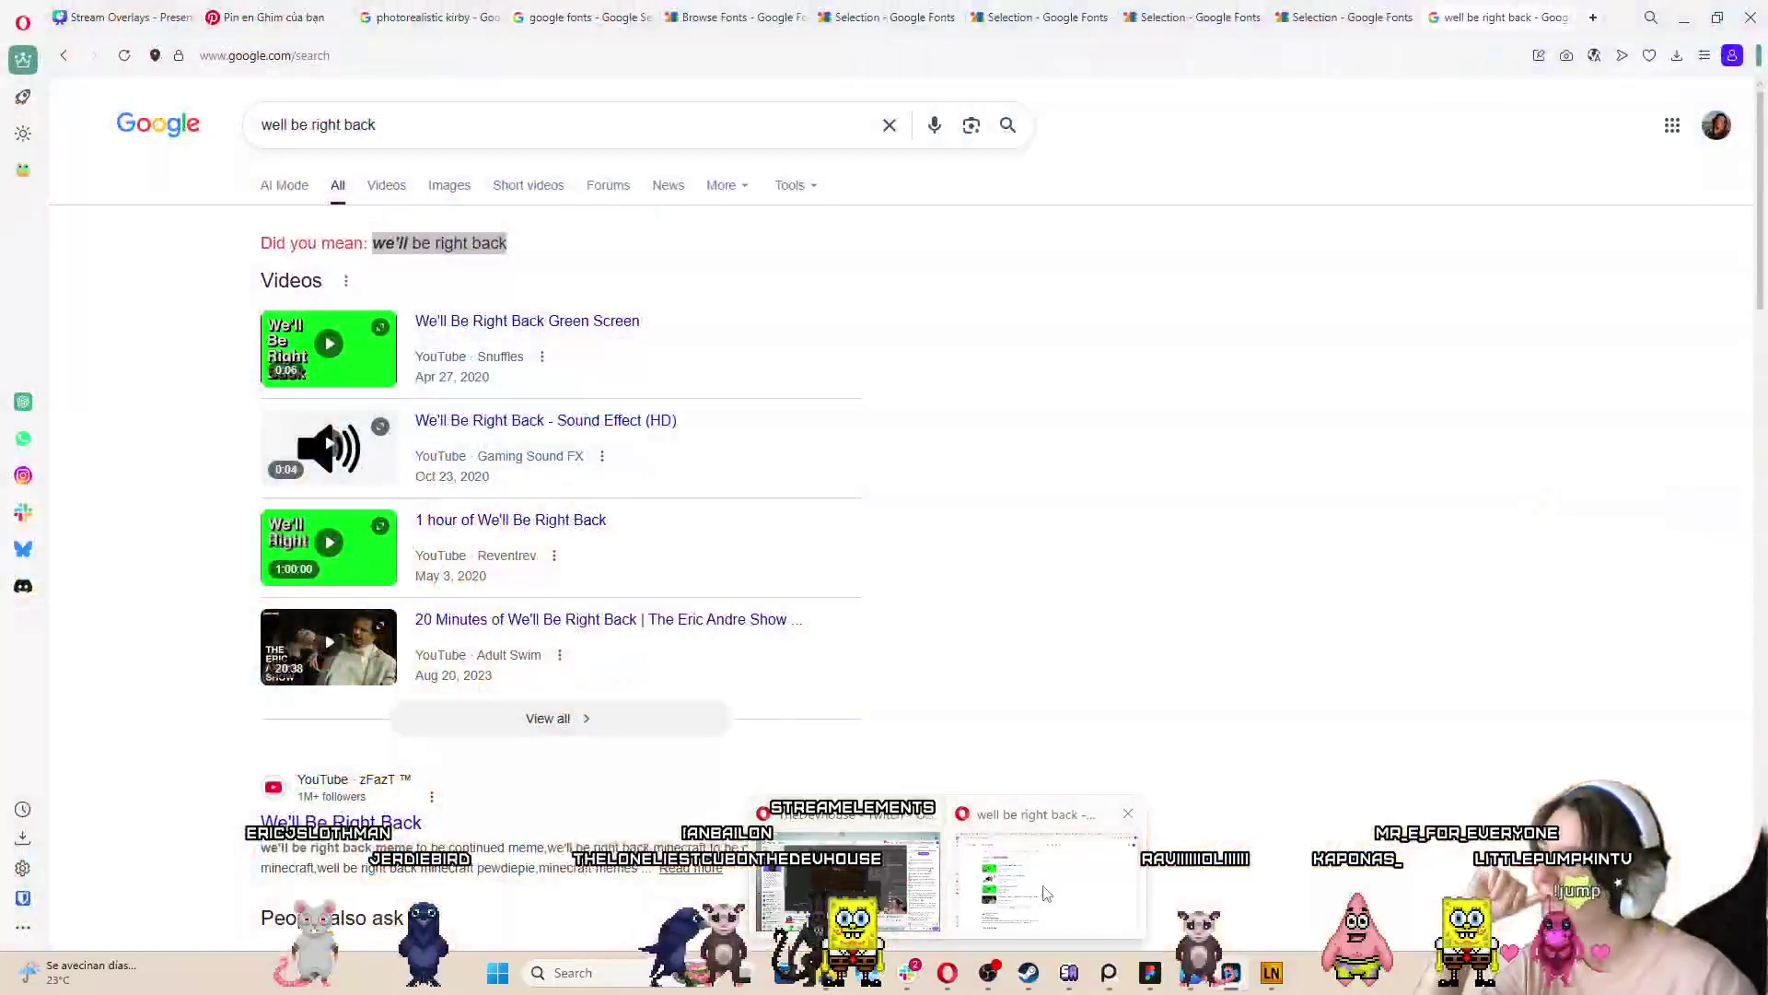
pyautogui.click(1050, 880)
pyautogui.click(147, 21)
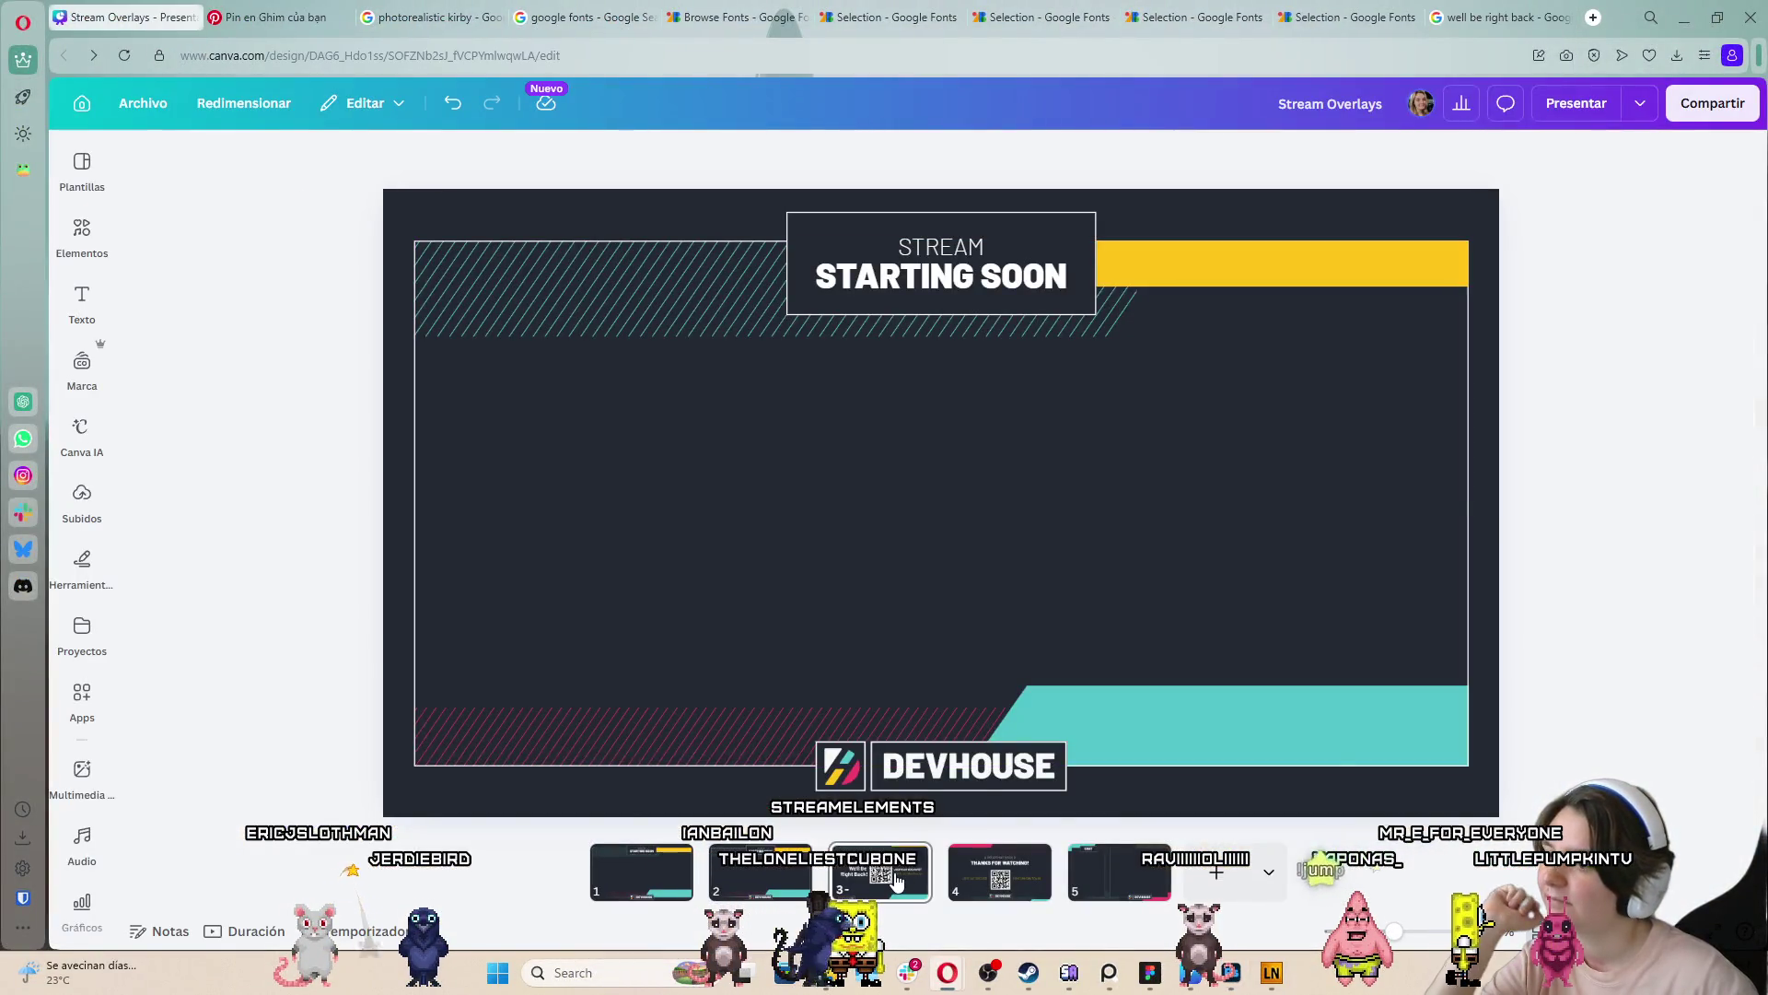
pyautogui.click(896, 882)
# Duplicate the QR code, stack the copy on the original, and group them
pyautogui.click(939, 534)
pyautogui.rightClick(939, 534)
pyautogui.click(927, 535)
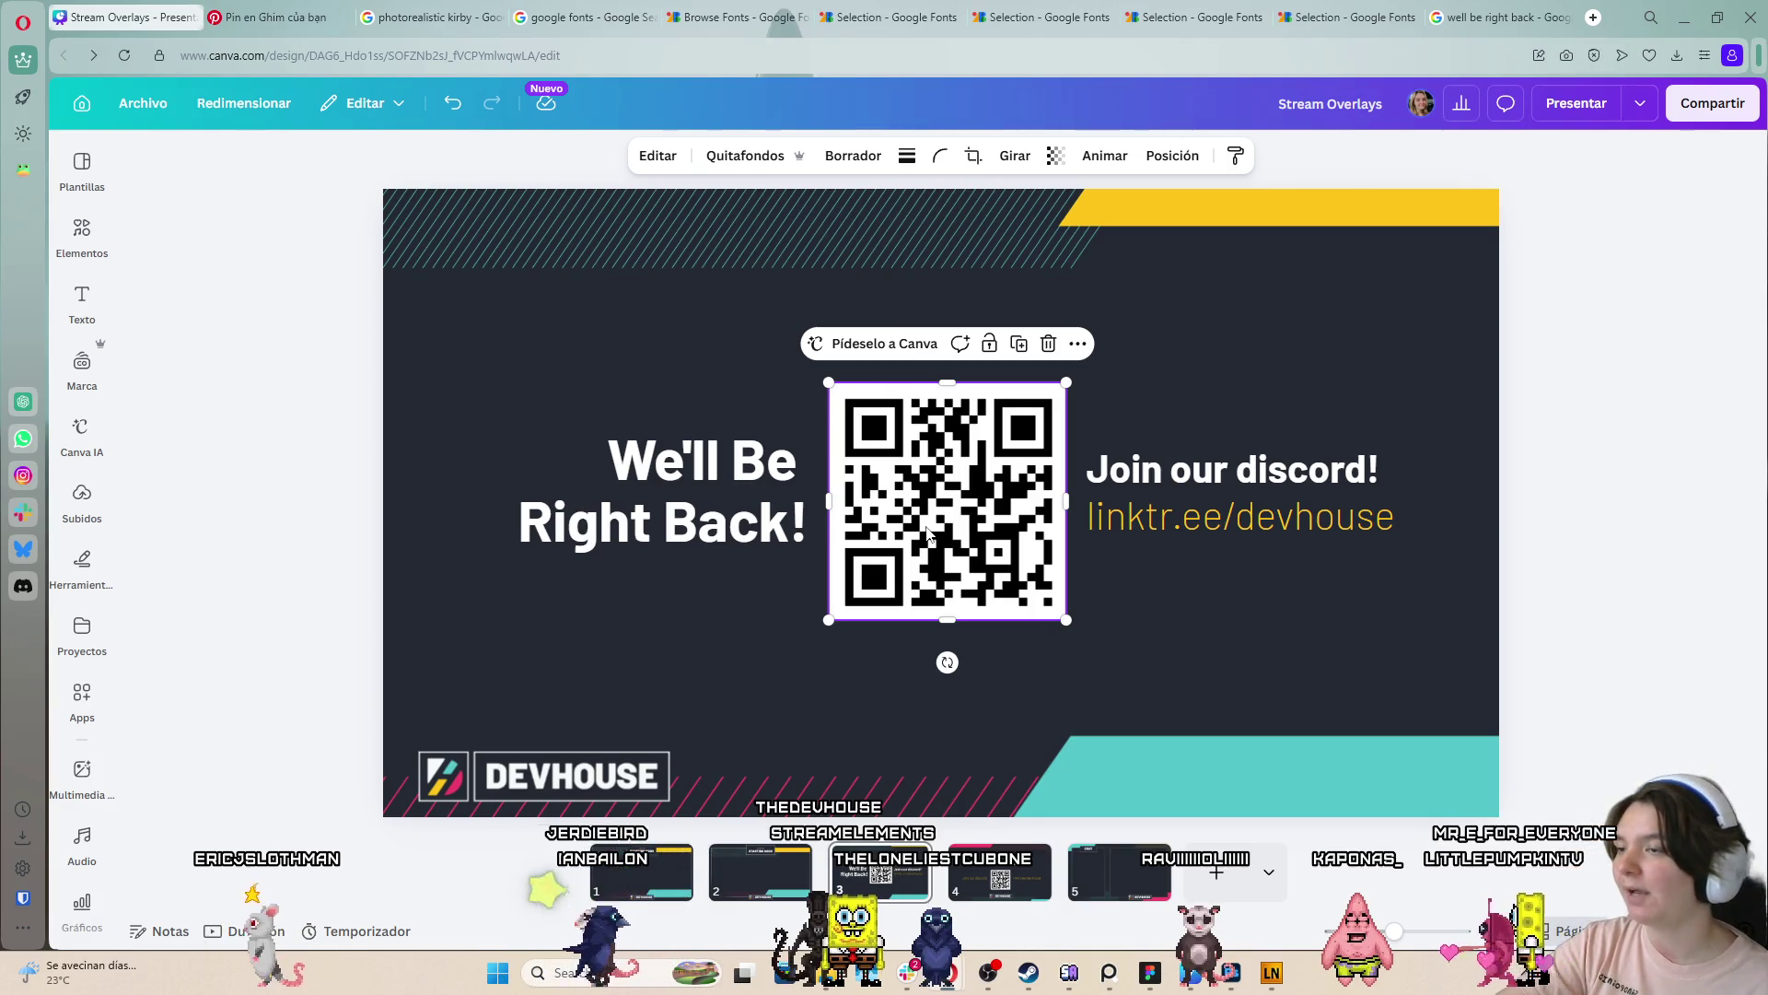
pyautogui.hotkey('ctrl', 'd')
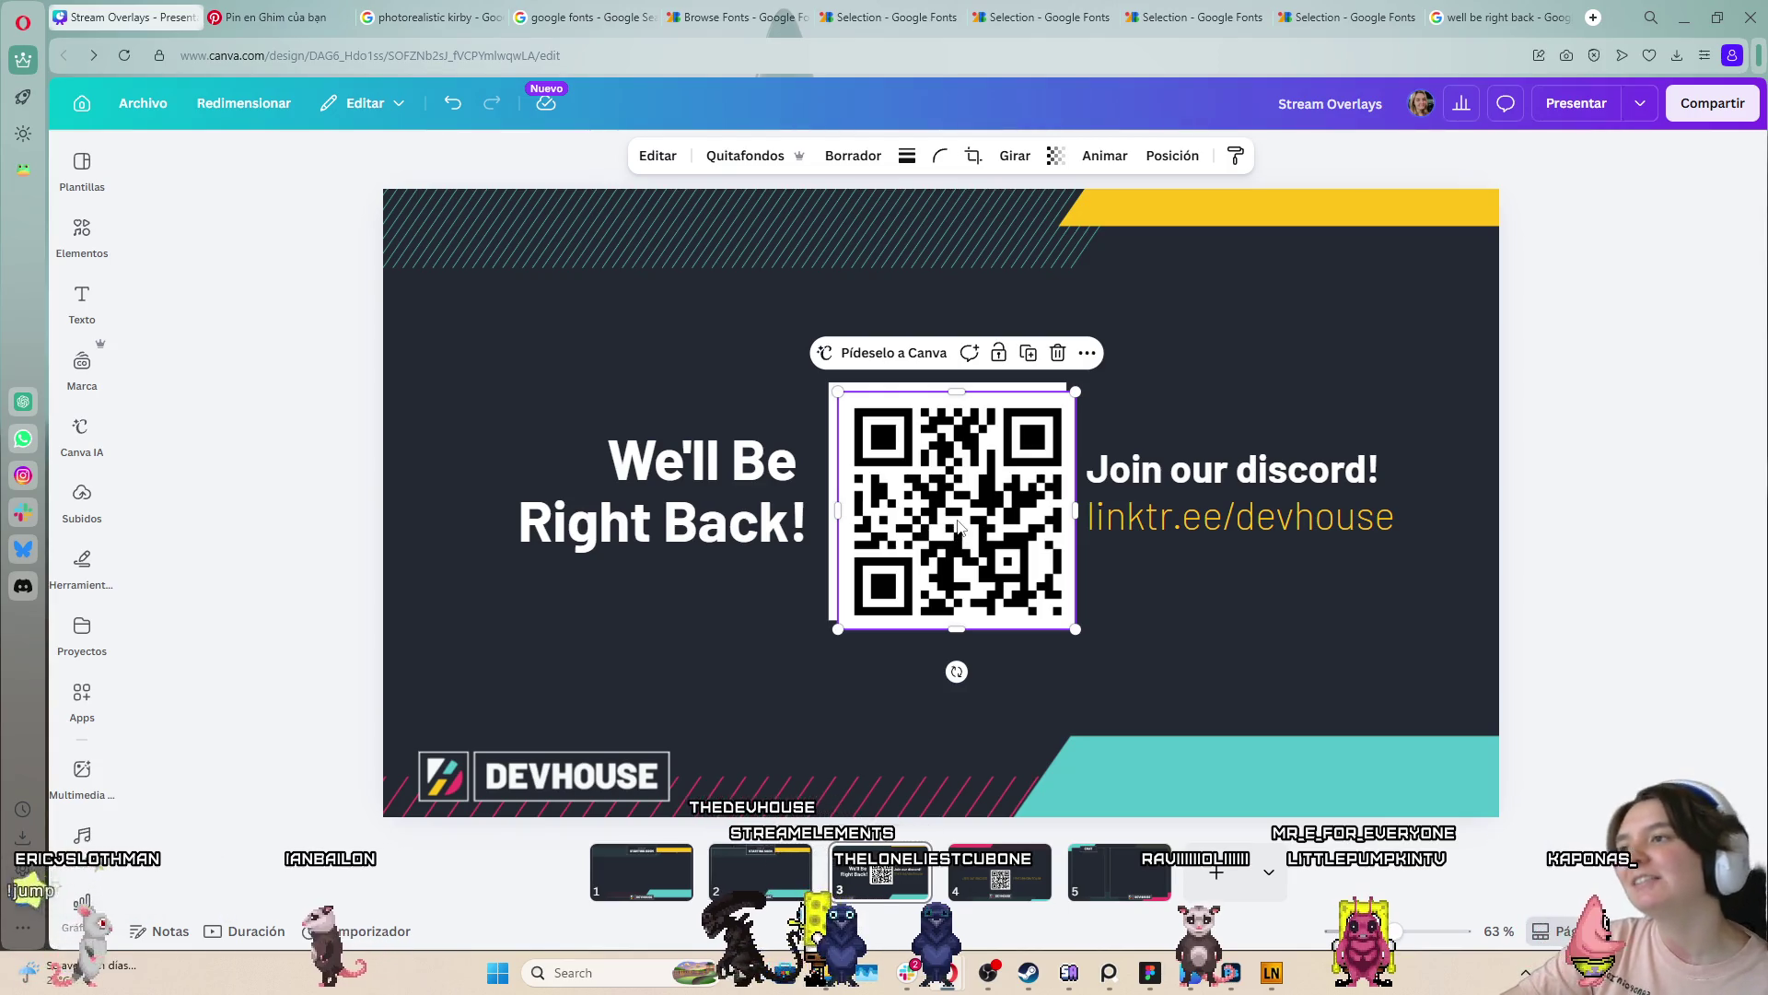
pyautogui.moveTo(973, 502); pyautogui.dragTo(963, 483)
pyautogui.click(1081, 358)
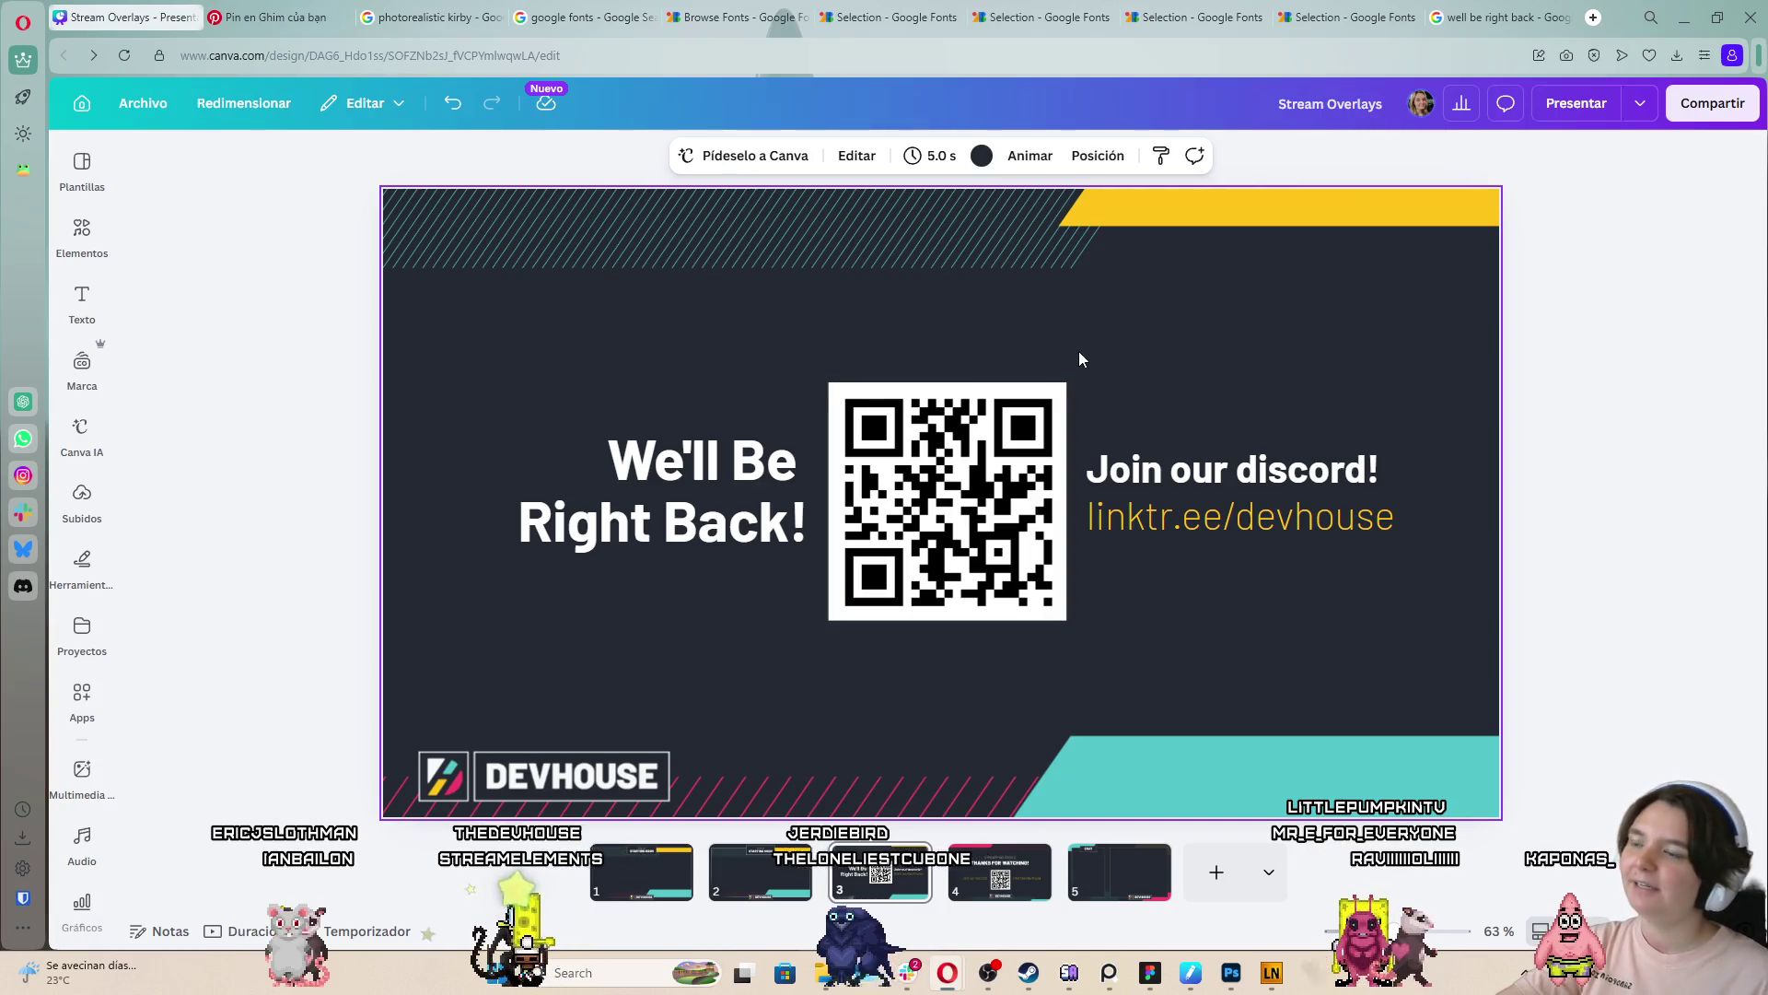
pyautogui.moveTo(1014, 391); pyautogui.dragTo(1012, 394)
pyautogui.click(889, 343)
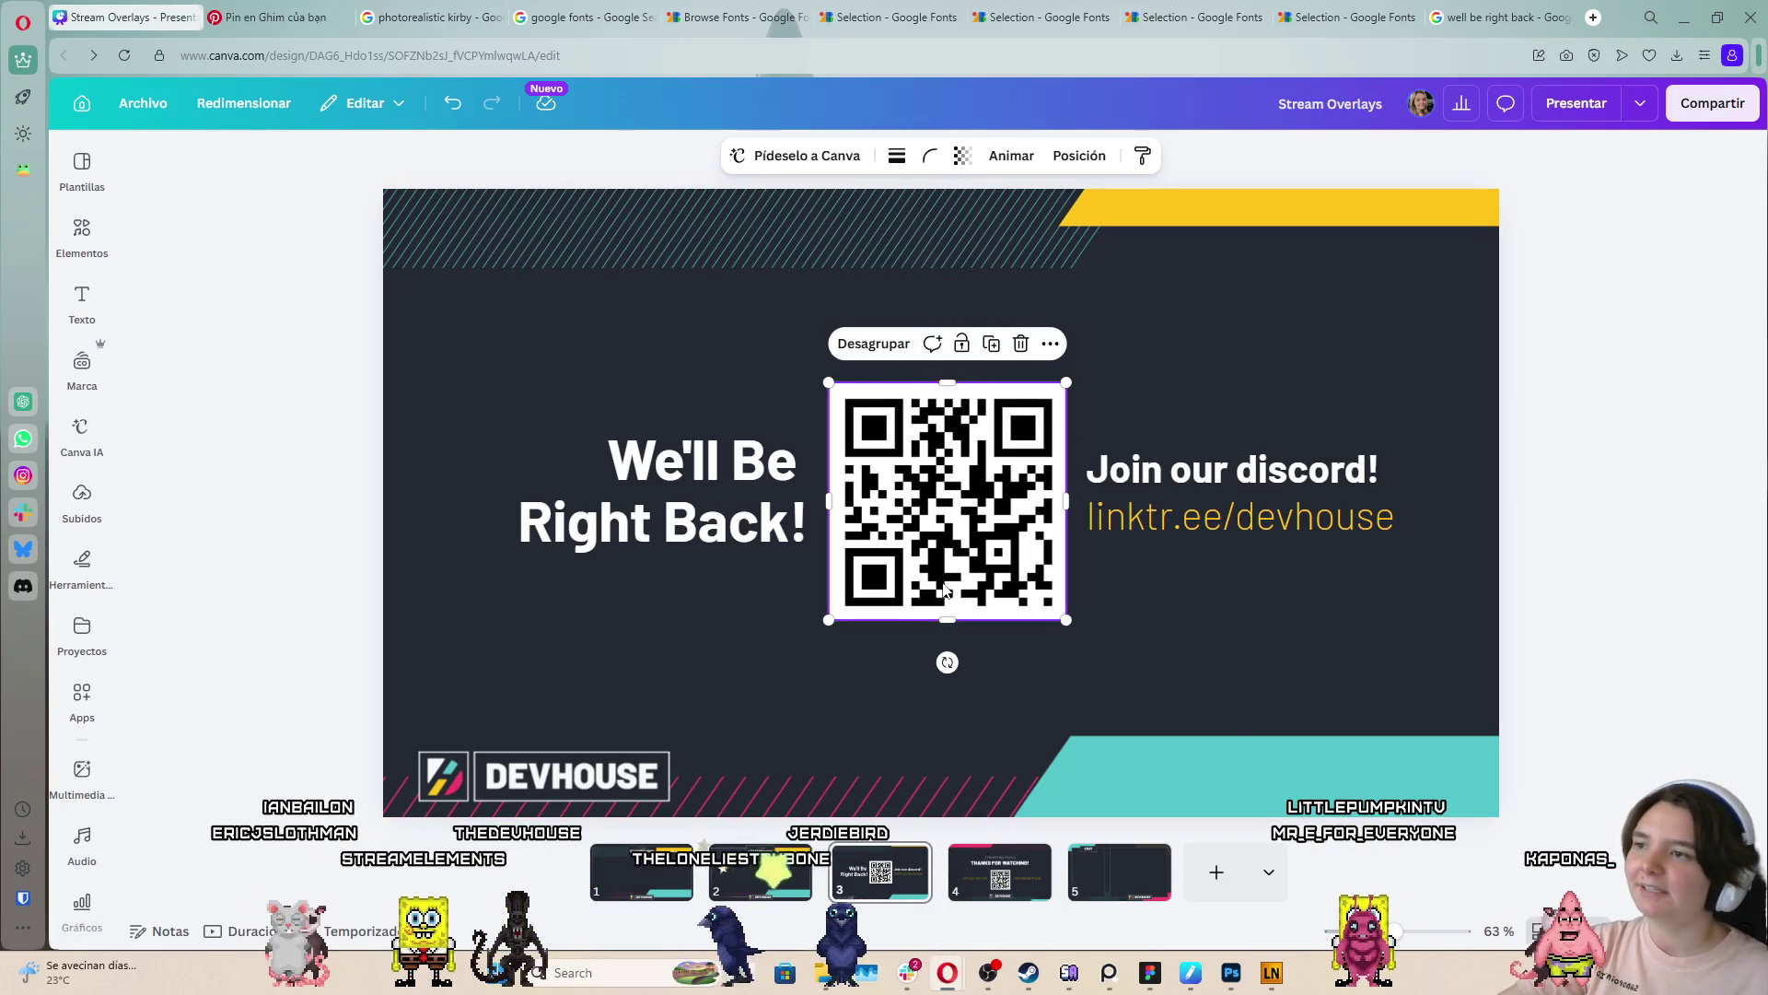
# Download the QR group as a PNG and switch back to Photoshop
pyautogui.rightClick(944, 530)
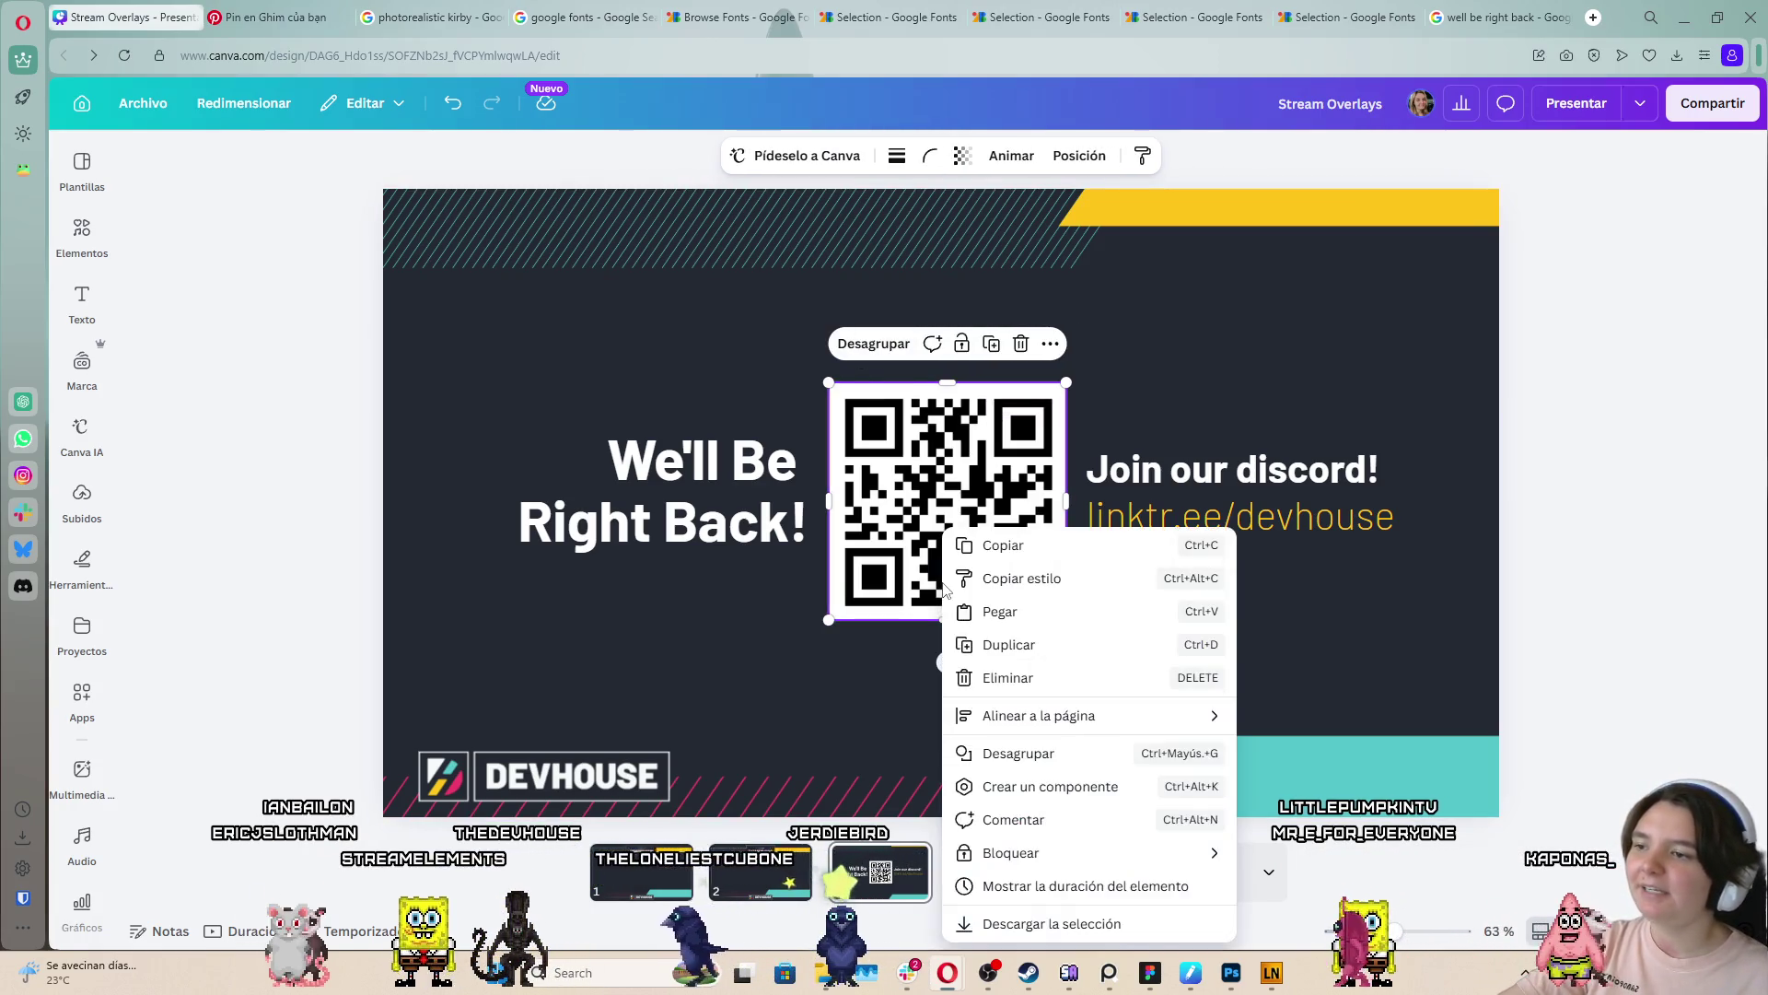
pyautogui.click(1050, 923)
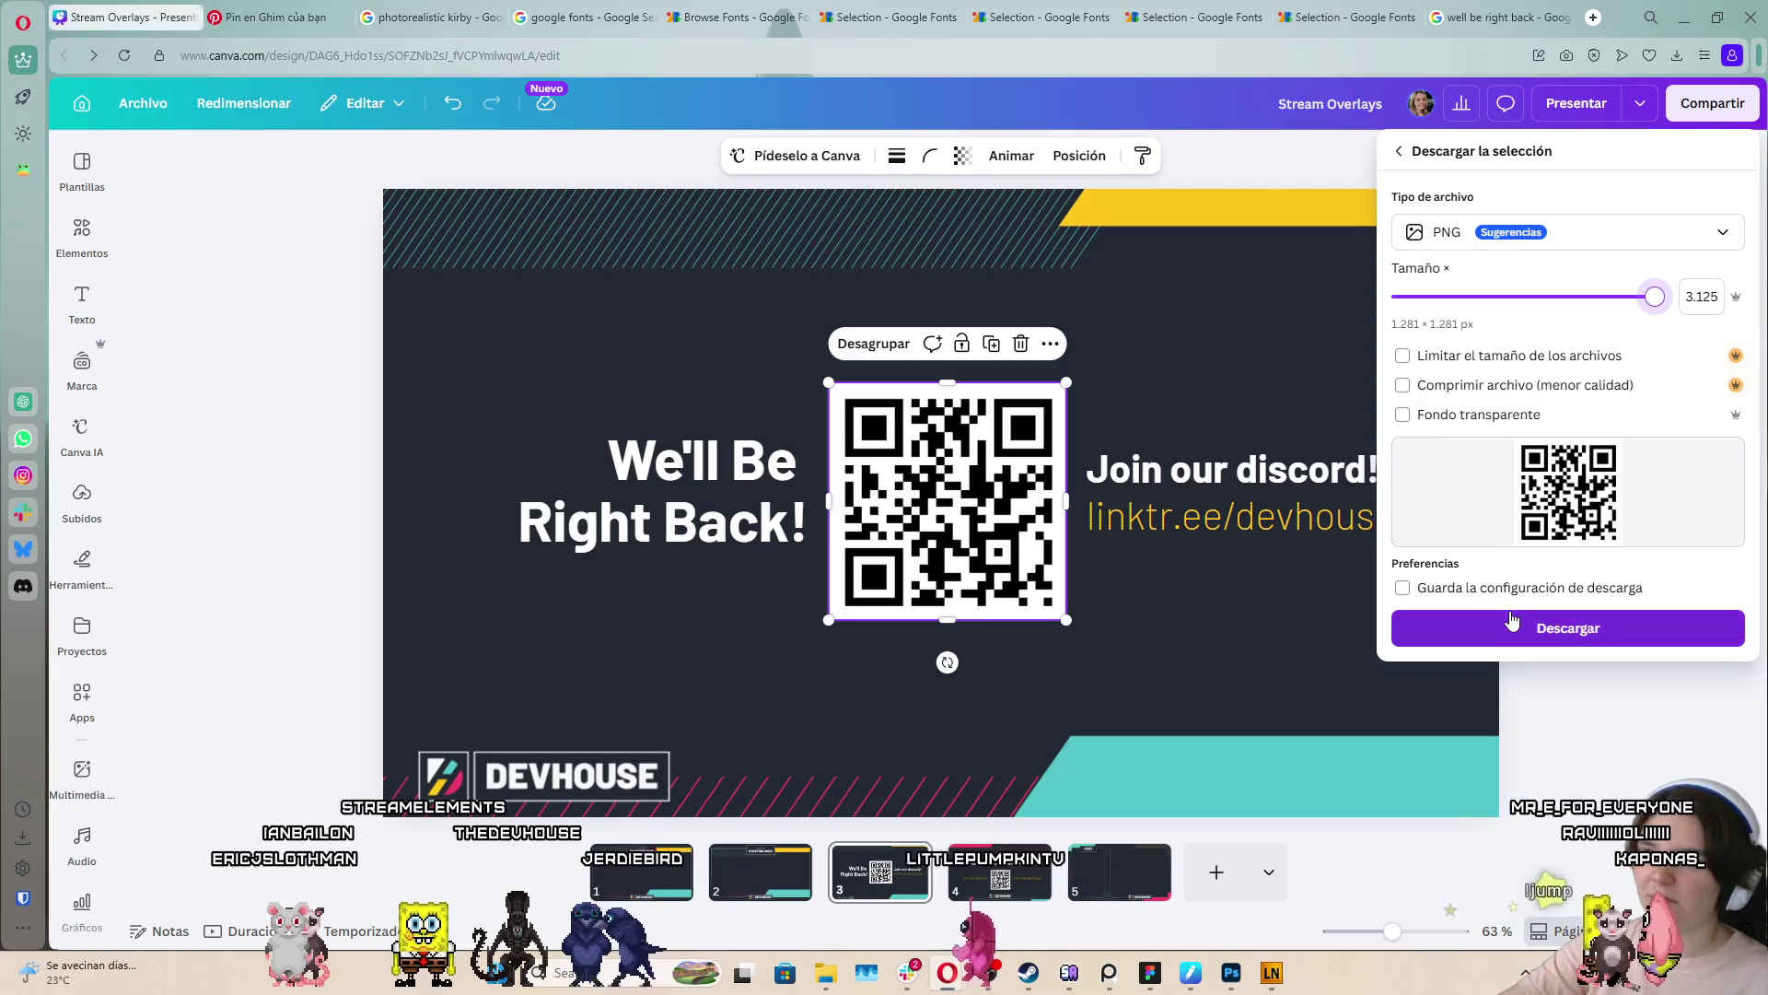
pyautogui.click(1430, 619)
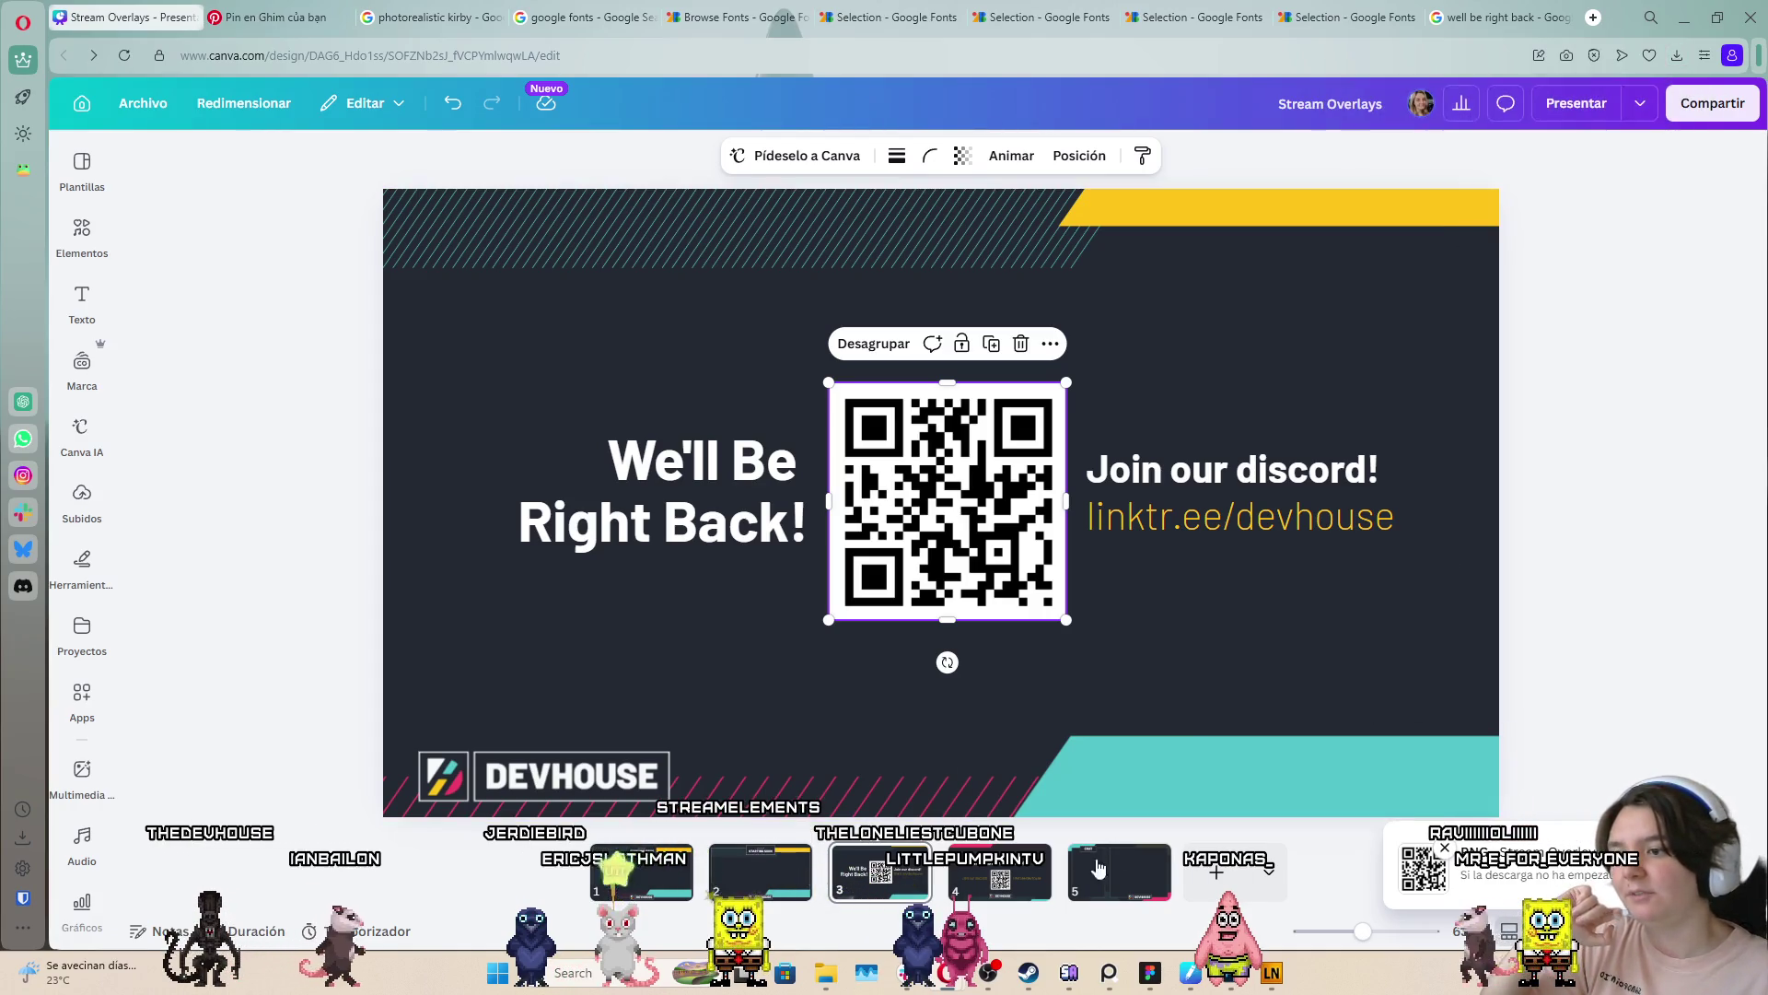
pyautogui.hotkey('alt', 'Tab')
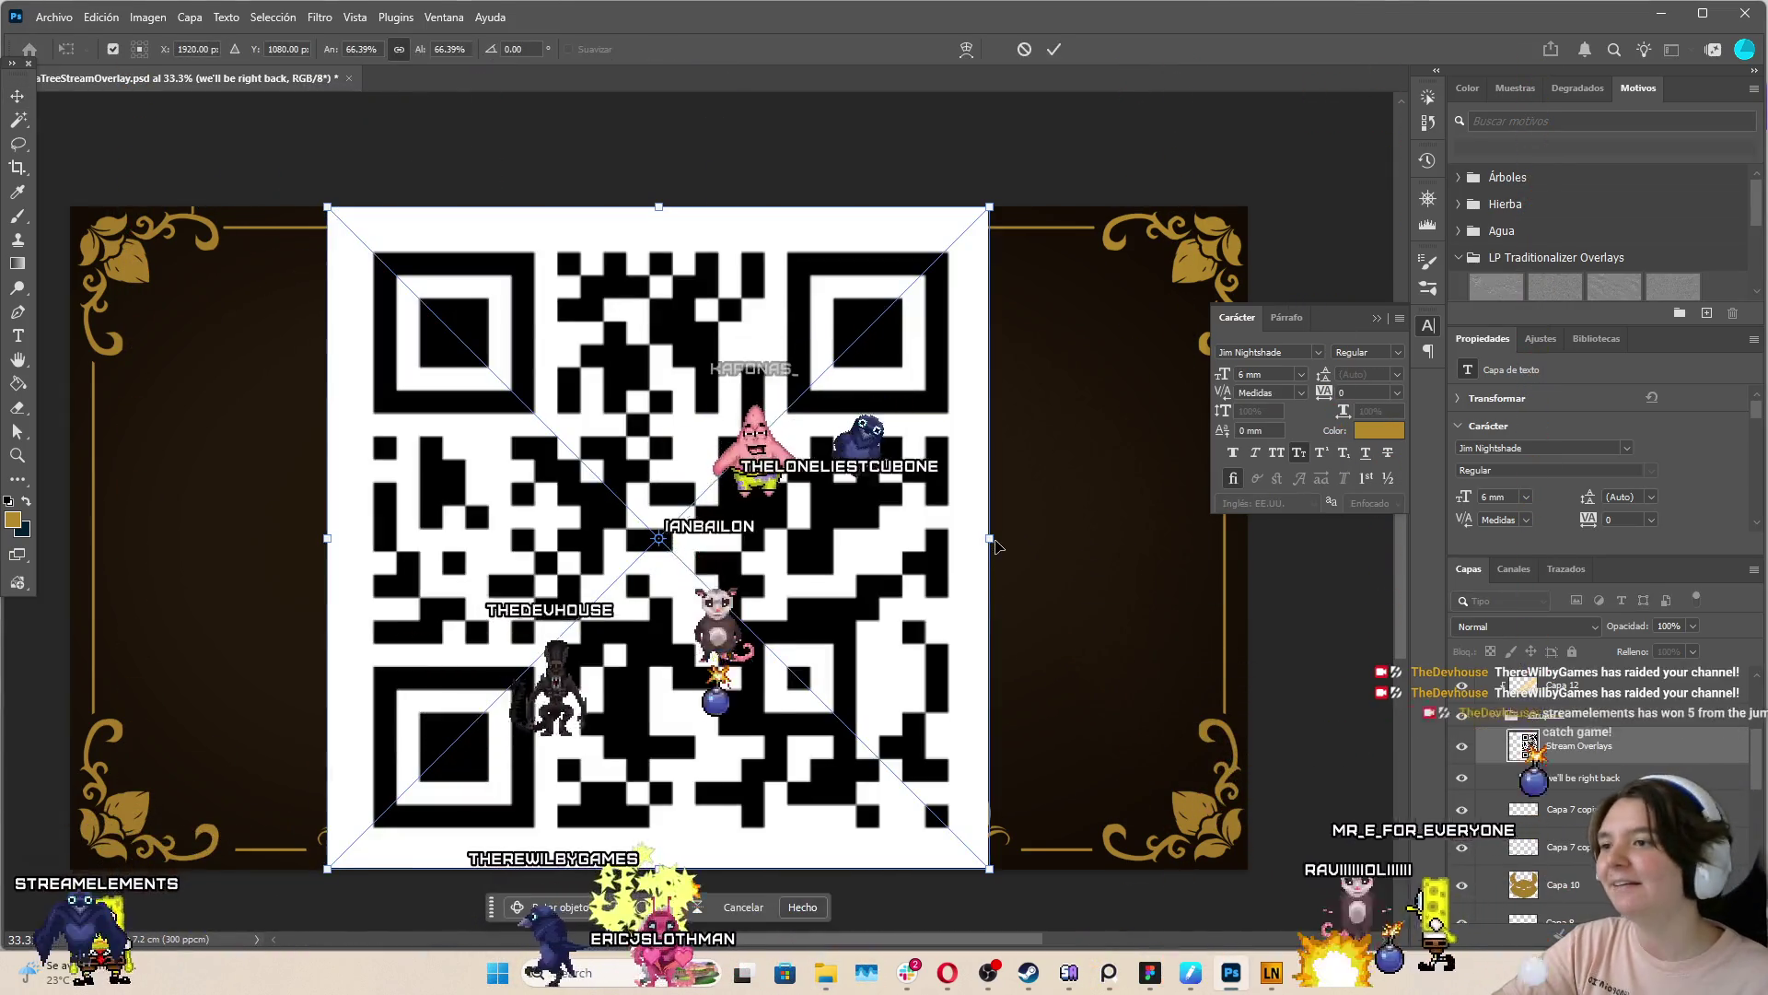
# Scale the placed Discord QR code down to about 33.7% and commit the transform
pyautogui.moveTo(992, 537); pyautogui.dragTo(822, 537)
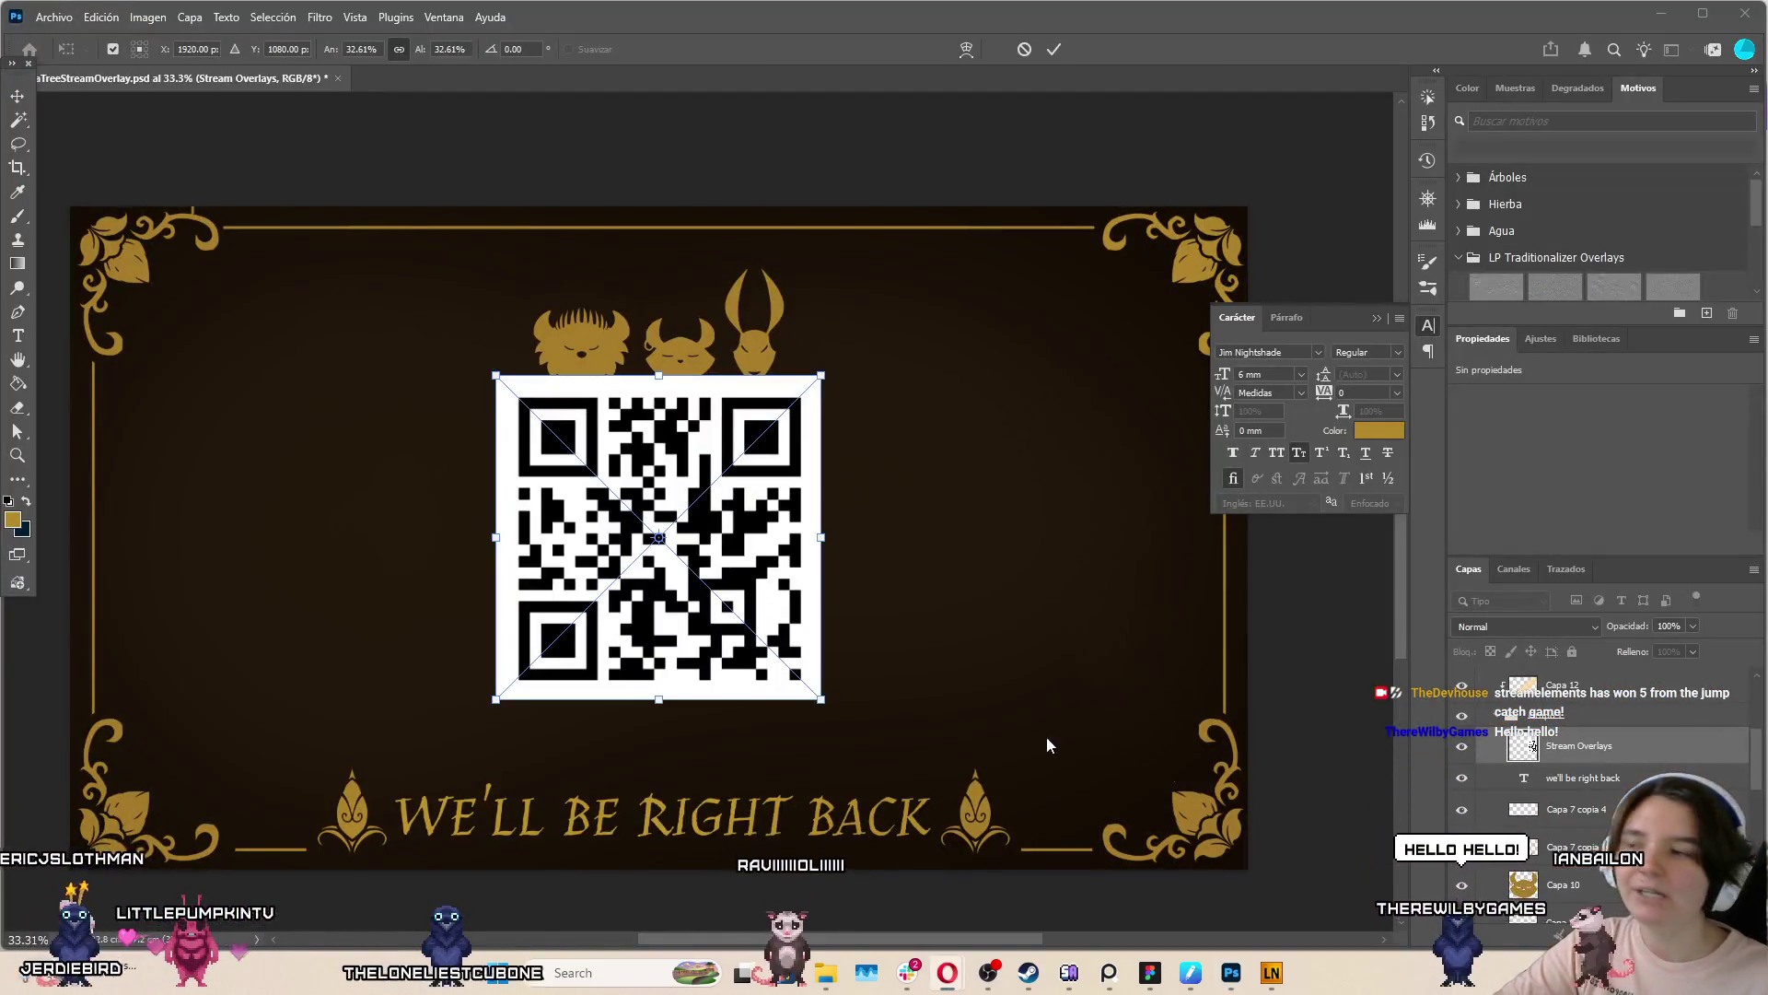
pyautogui.click(737, 539)
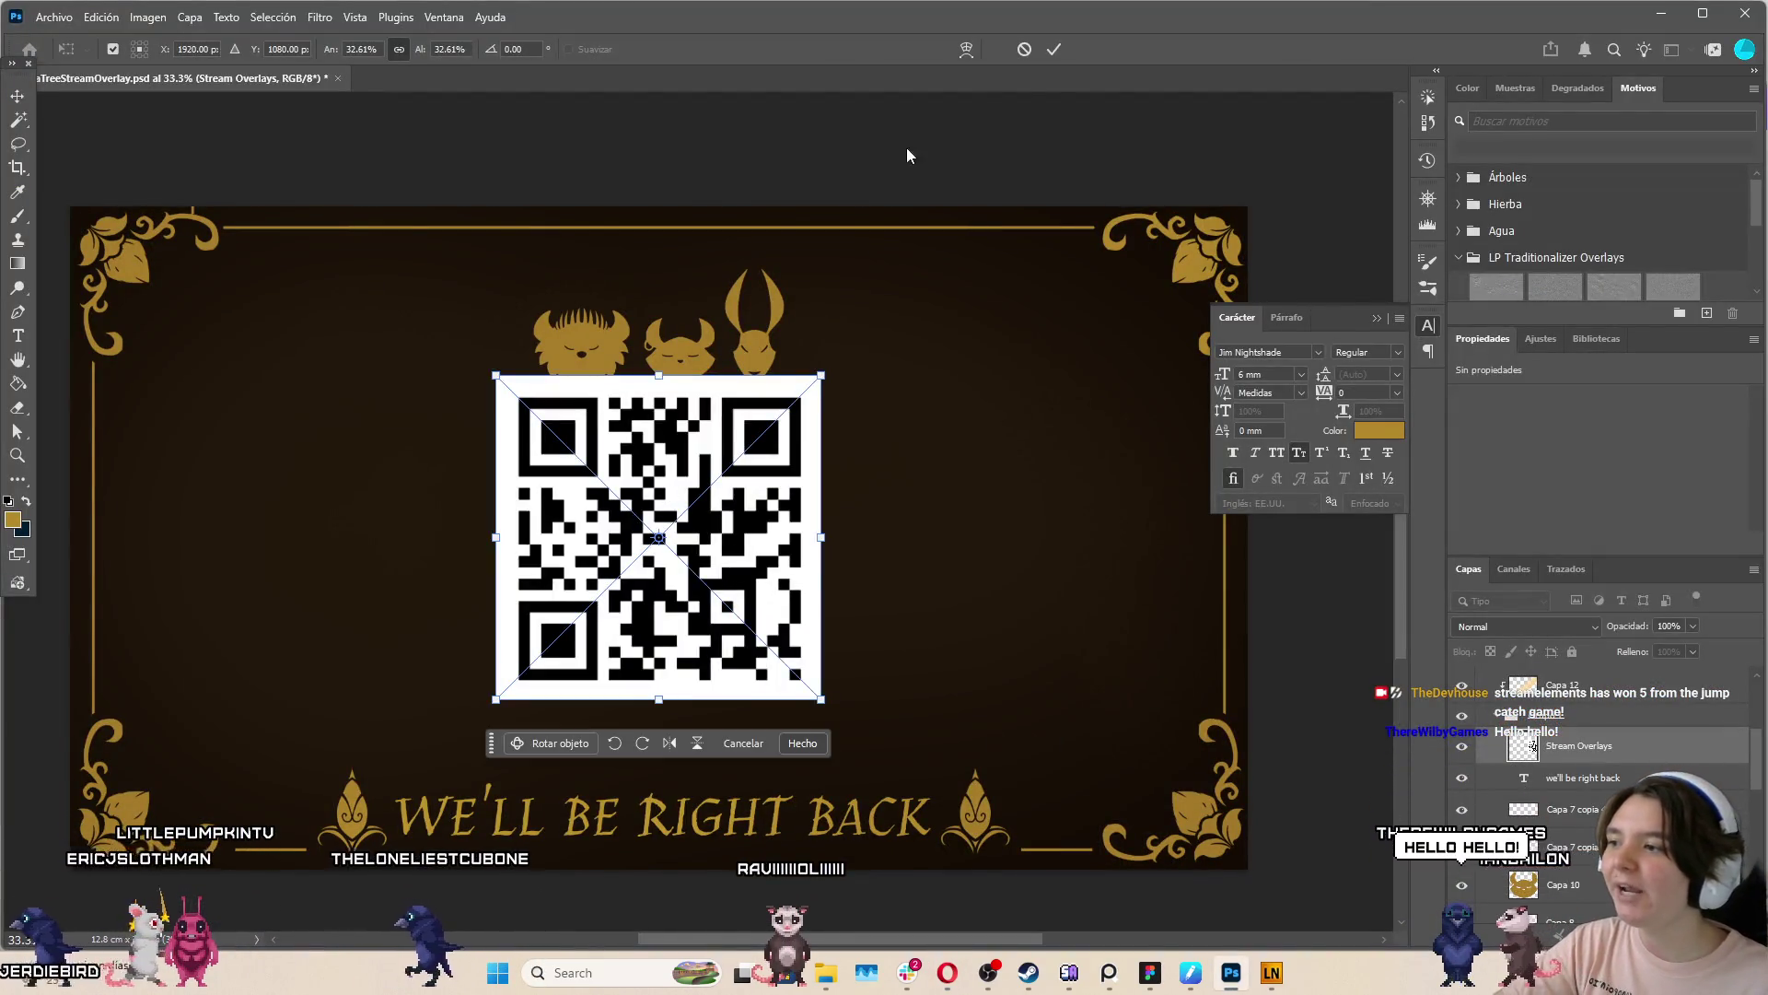
pyautogui.click(1052, 51)
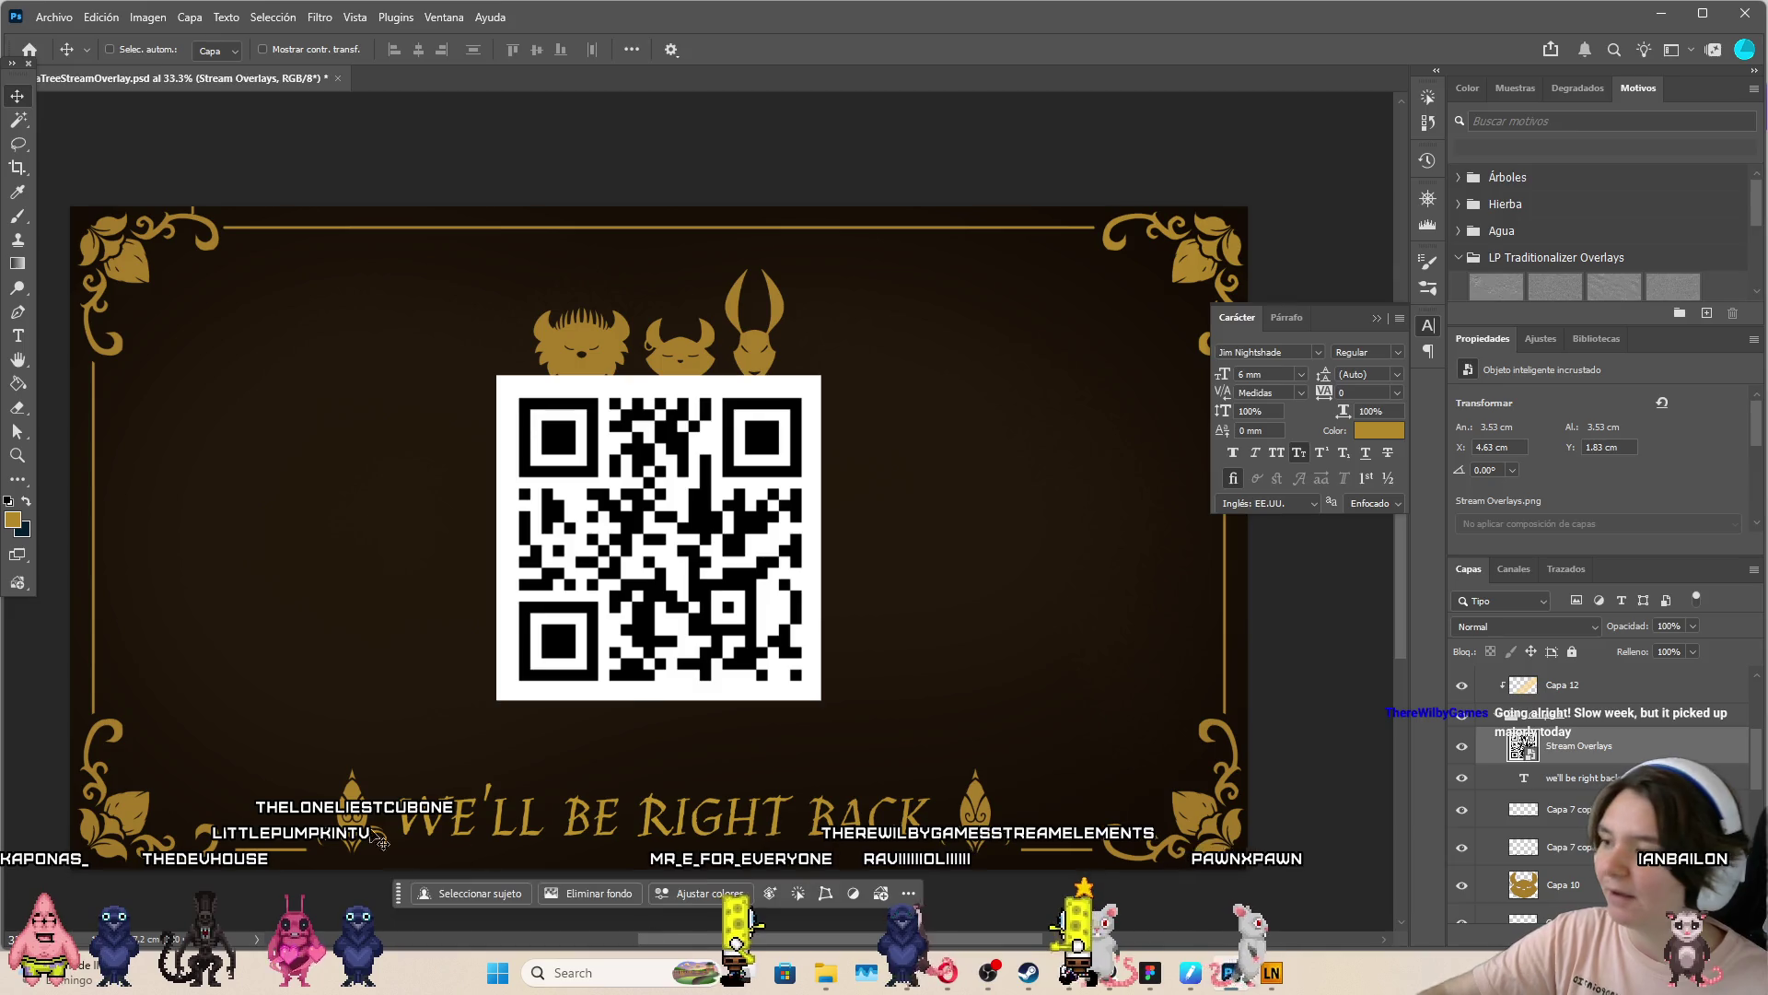
pyautogui.hotkey('ctrl', 't')
pyautogui.moveTo(820, 537)
pyautogui.mouseDown()
pyautogui.moveTo(739, 567)
pyautogui.moveTo(772, 485)
pyautogui.moveTo(839, 504)
pyautogui.moveTo(827, 496)
pyautogui.mouseUp()
pyautogui.moveTo(776, 509); pyautogui.dragTo(776, 511)
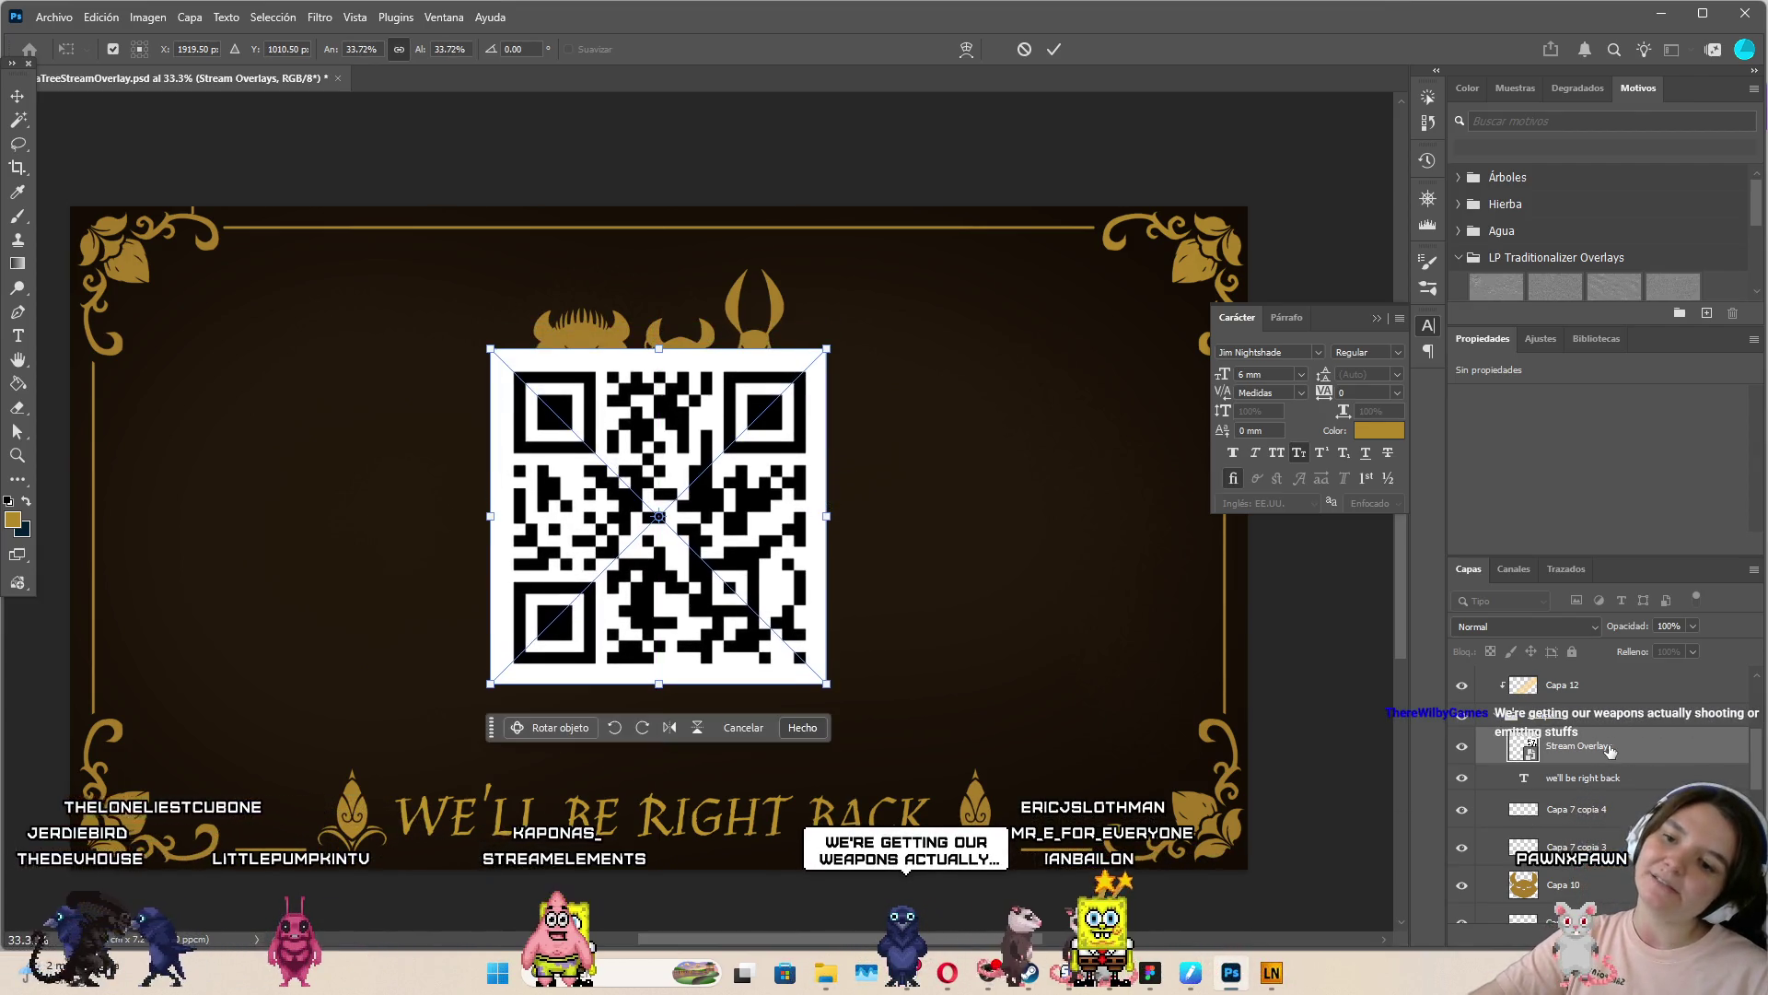
pyautogui.press('Return')
pyautogui.scroll(4, 1566, 755)
pyautogui.click(1480, 679)
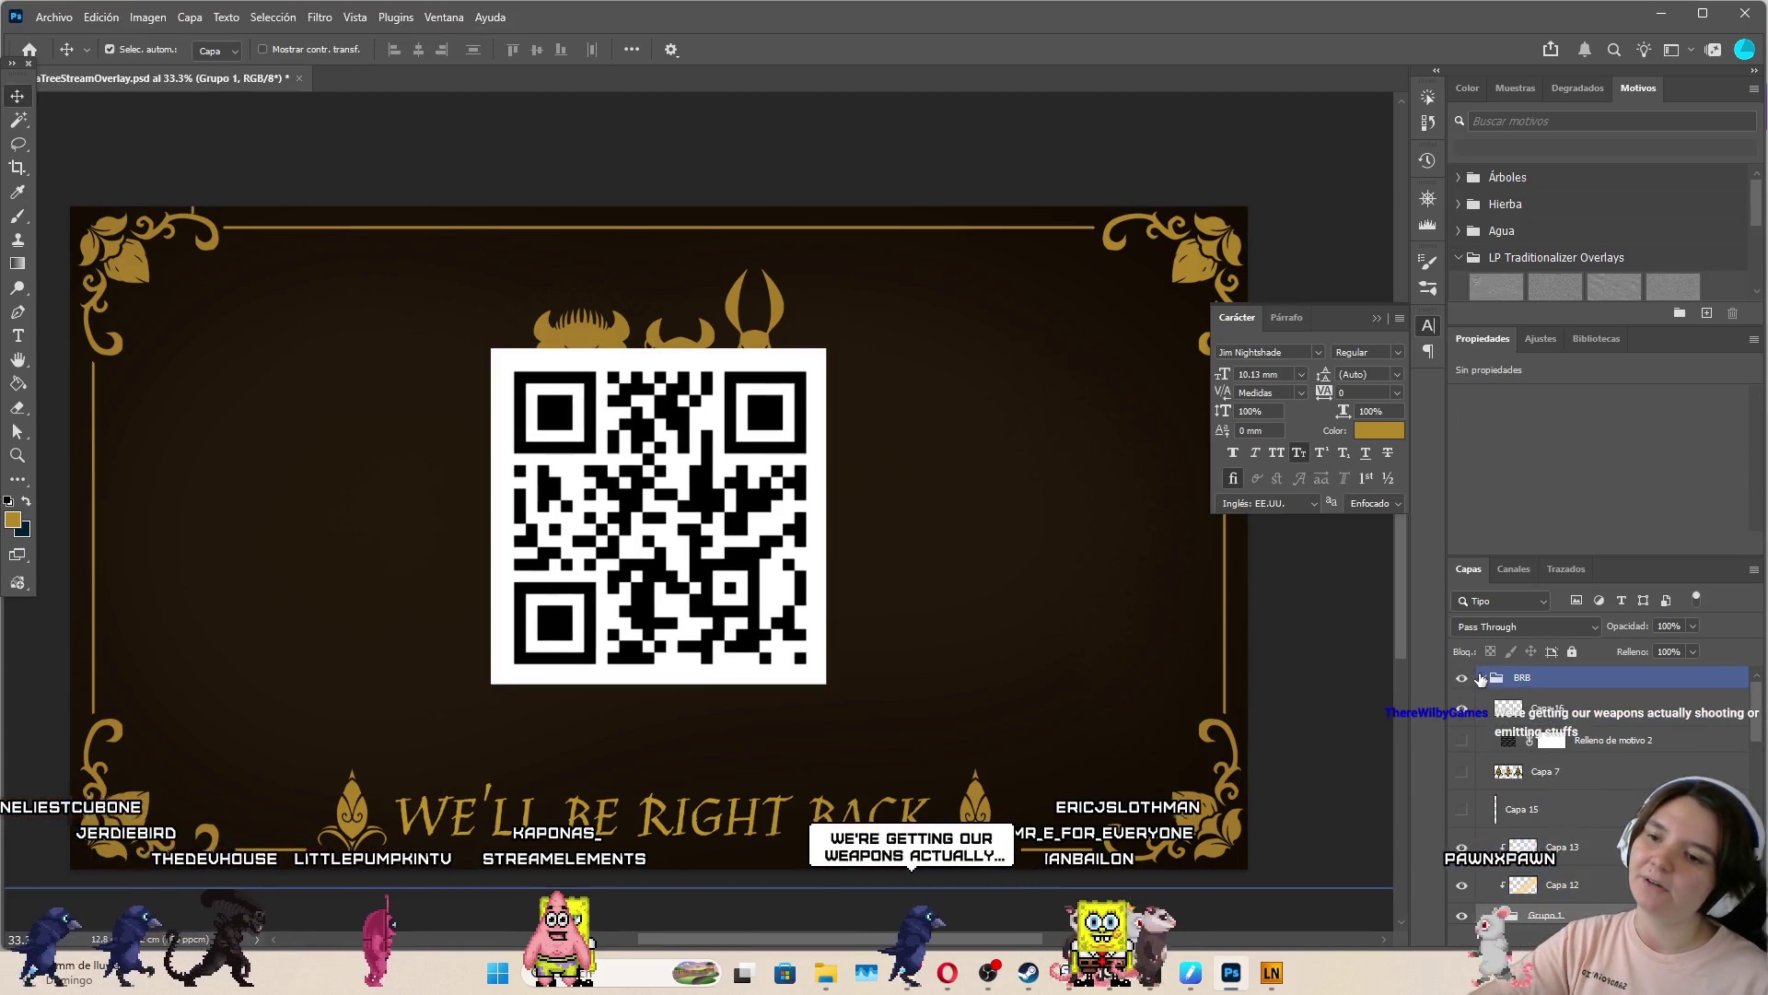
# Collapse the BRB group, toggle its visibility off and back on, and close the floating Carácter panel
pyautogui.click(1480, 679)
pyautogui.click(1463, 679)
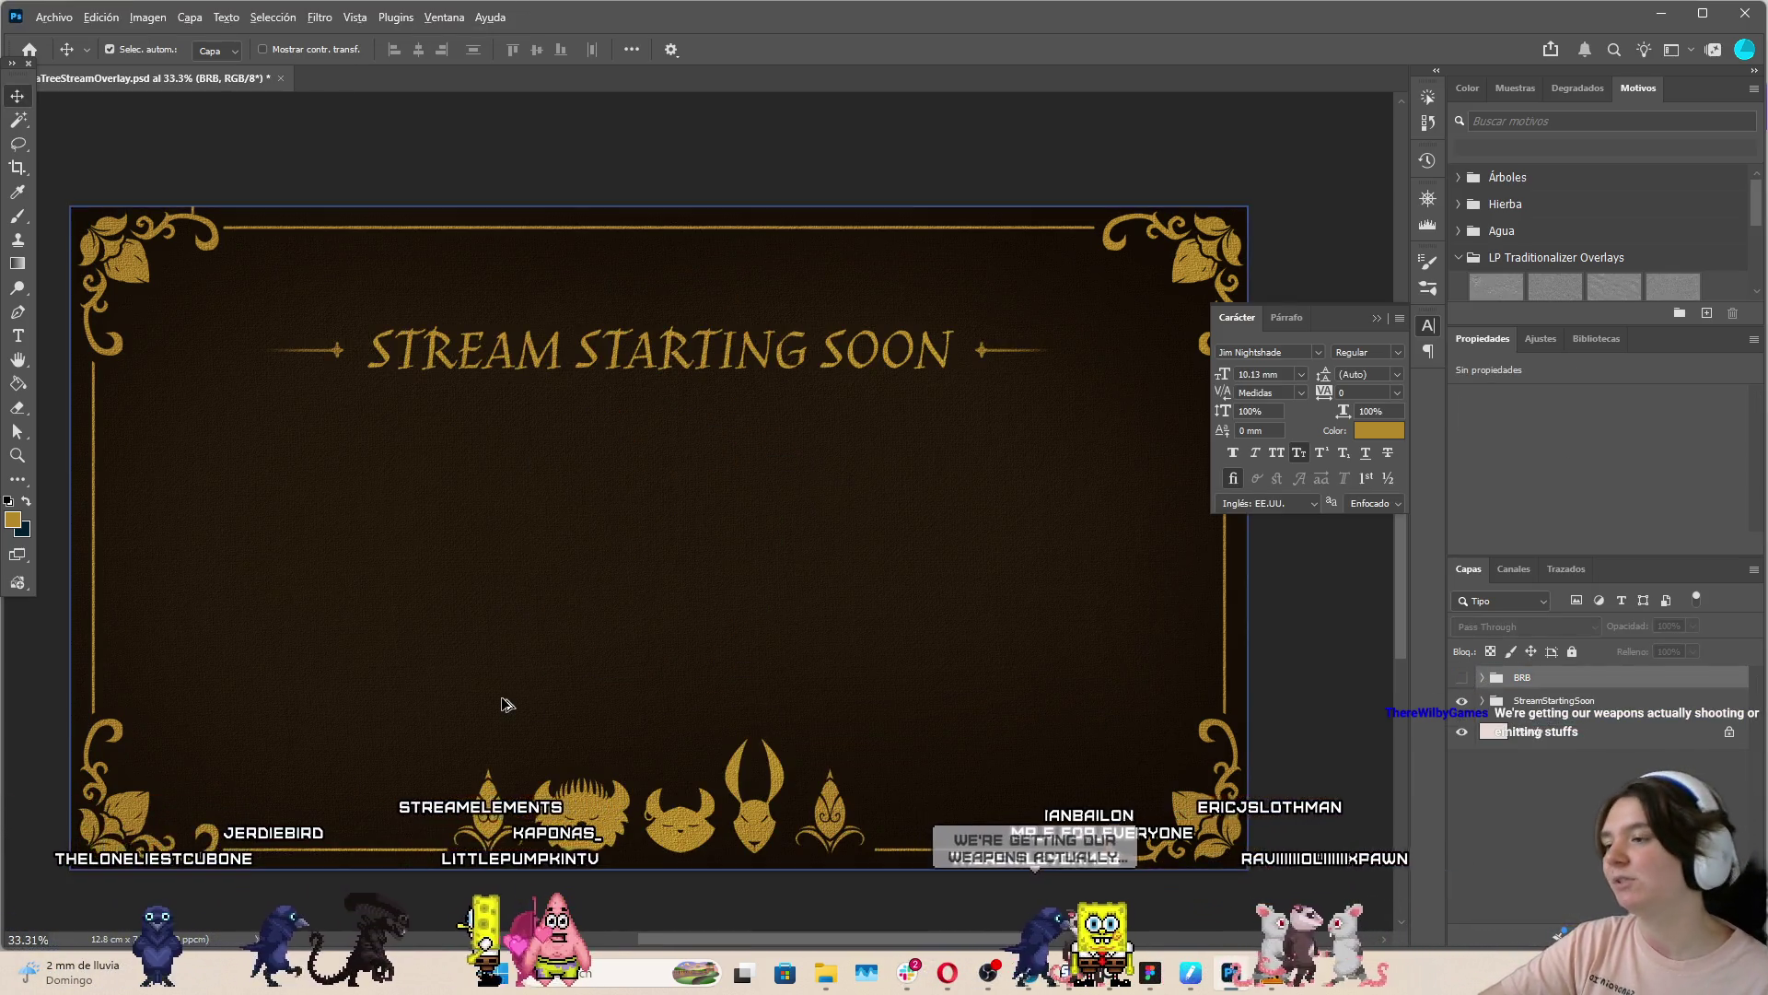
pyautogui.scroll(-1, 518, 705)
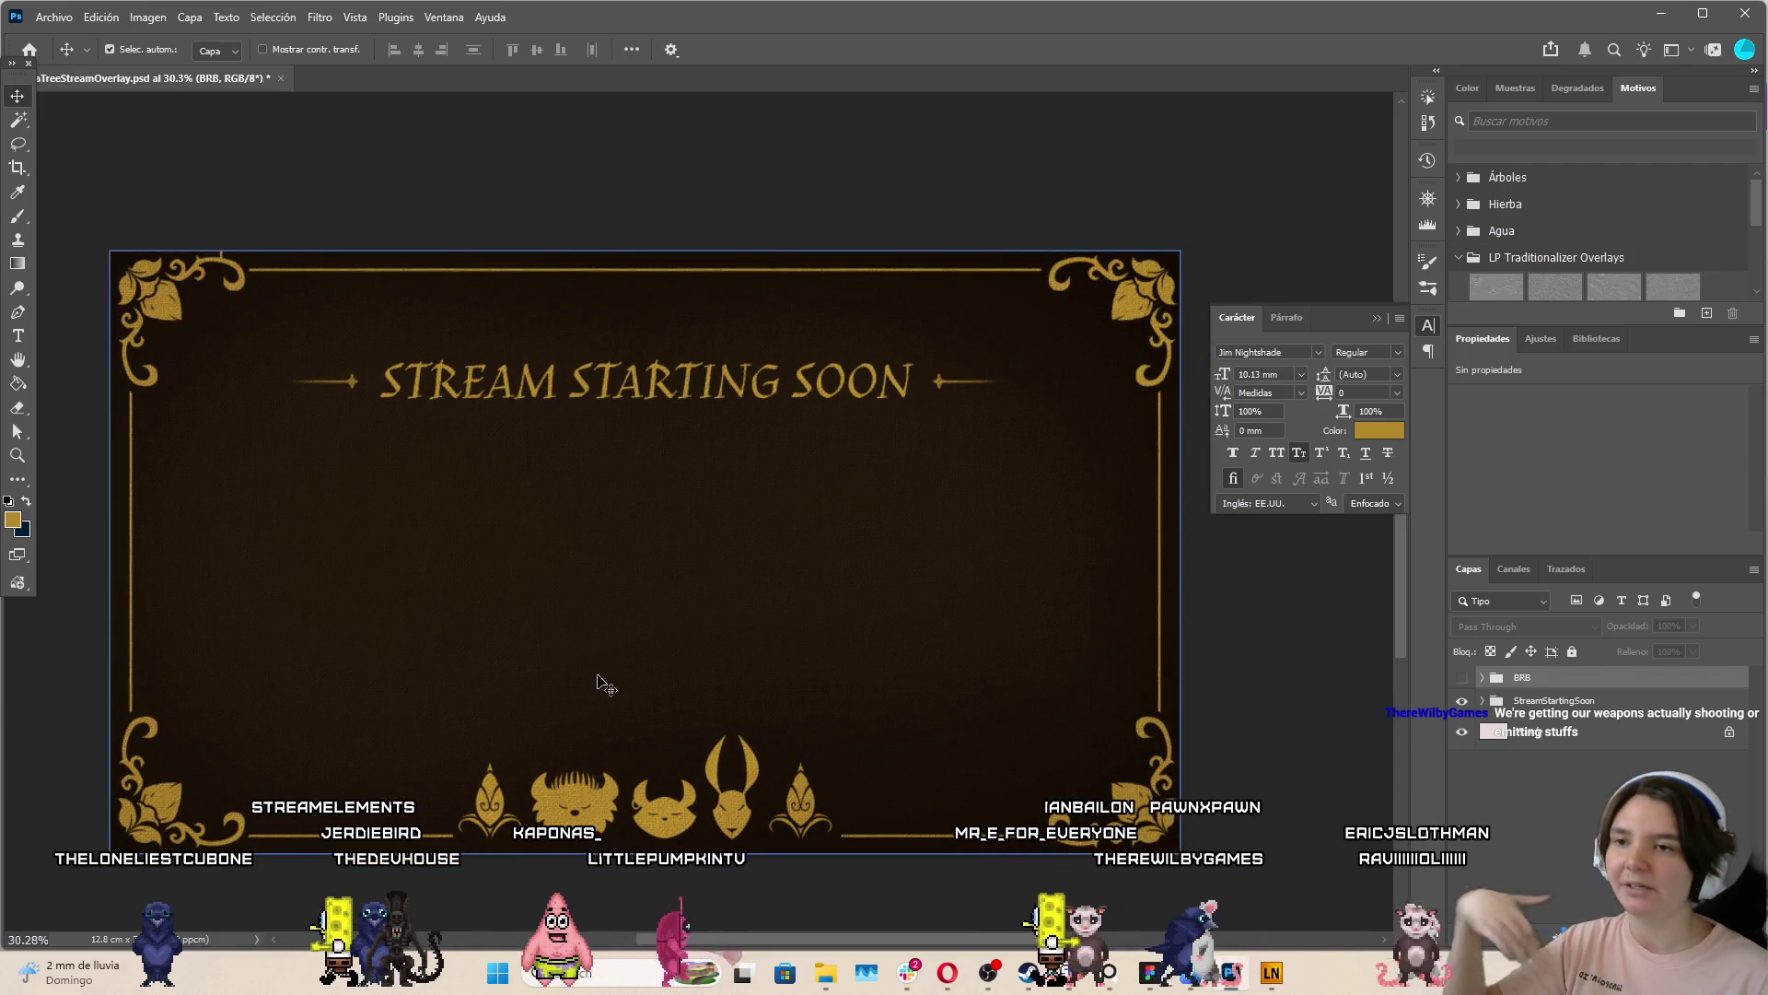
pyautogui.click(1377, 319)
pyautogui.click(1461, 678)
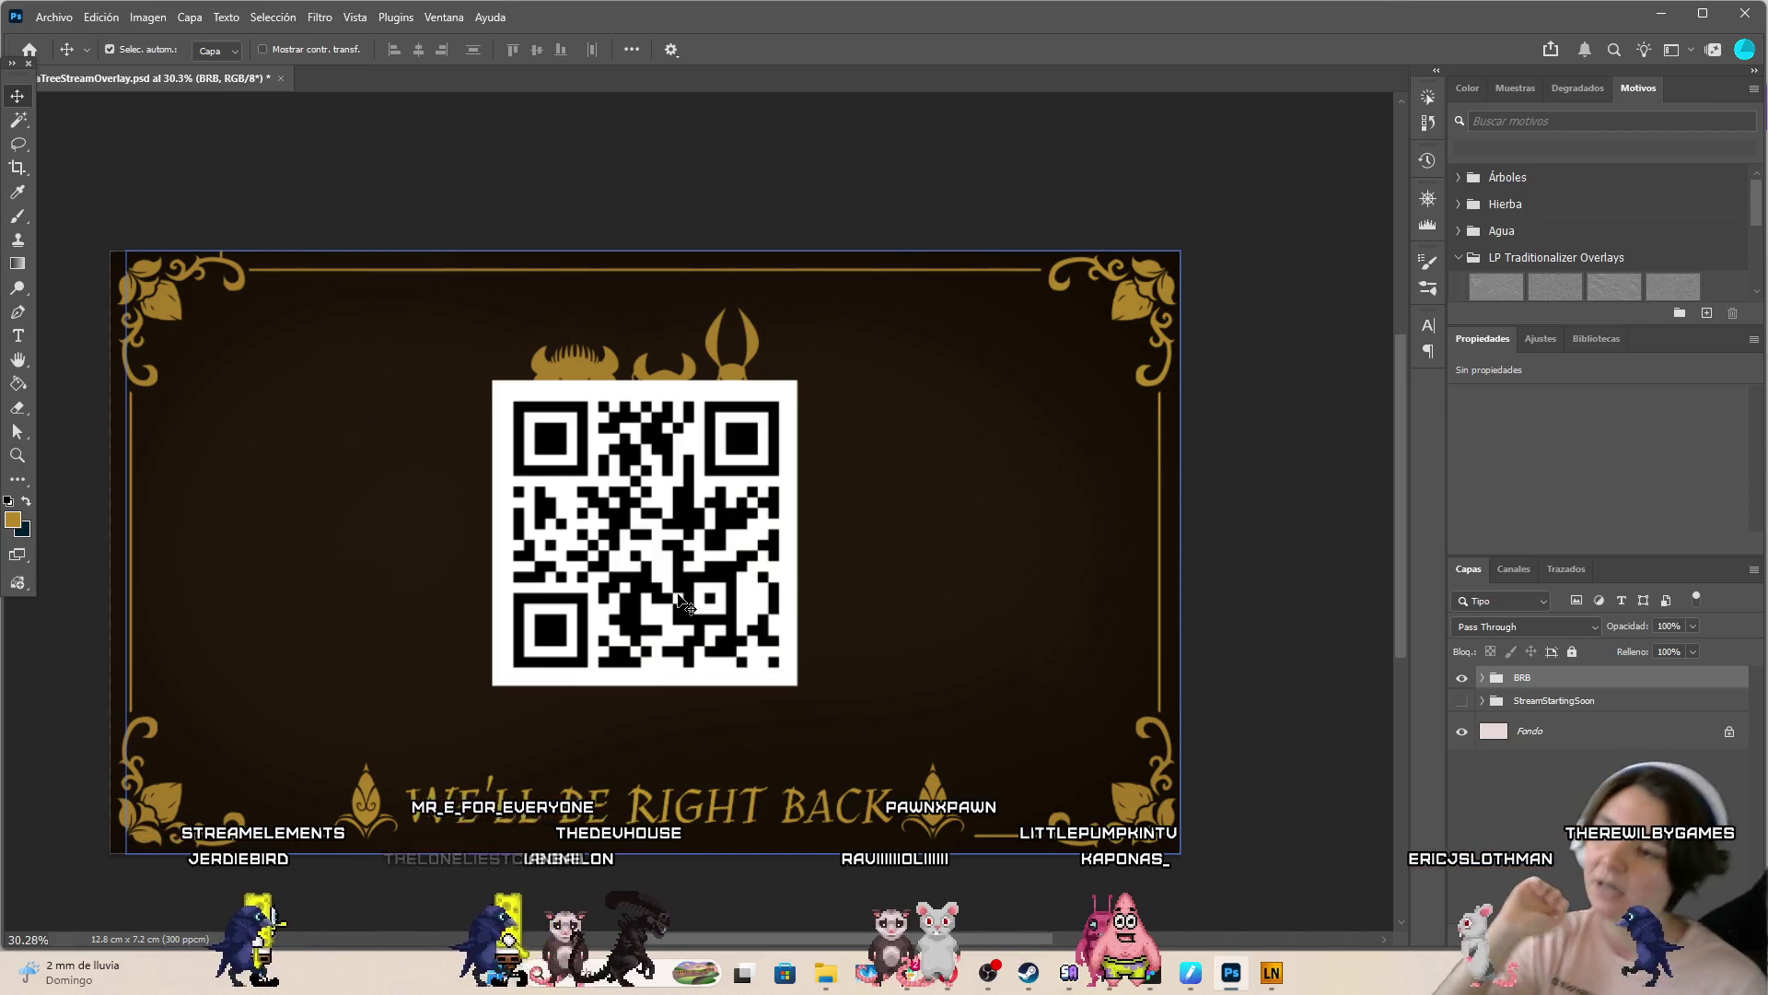
# Select the Stream Overlays QR layer and shrink the QR code slightly
pyautogui.click(658, 617)
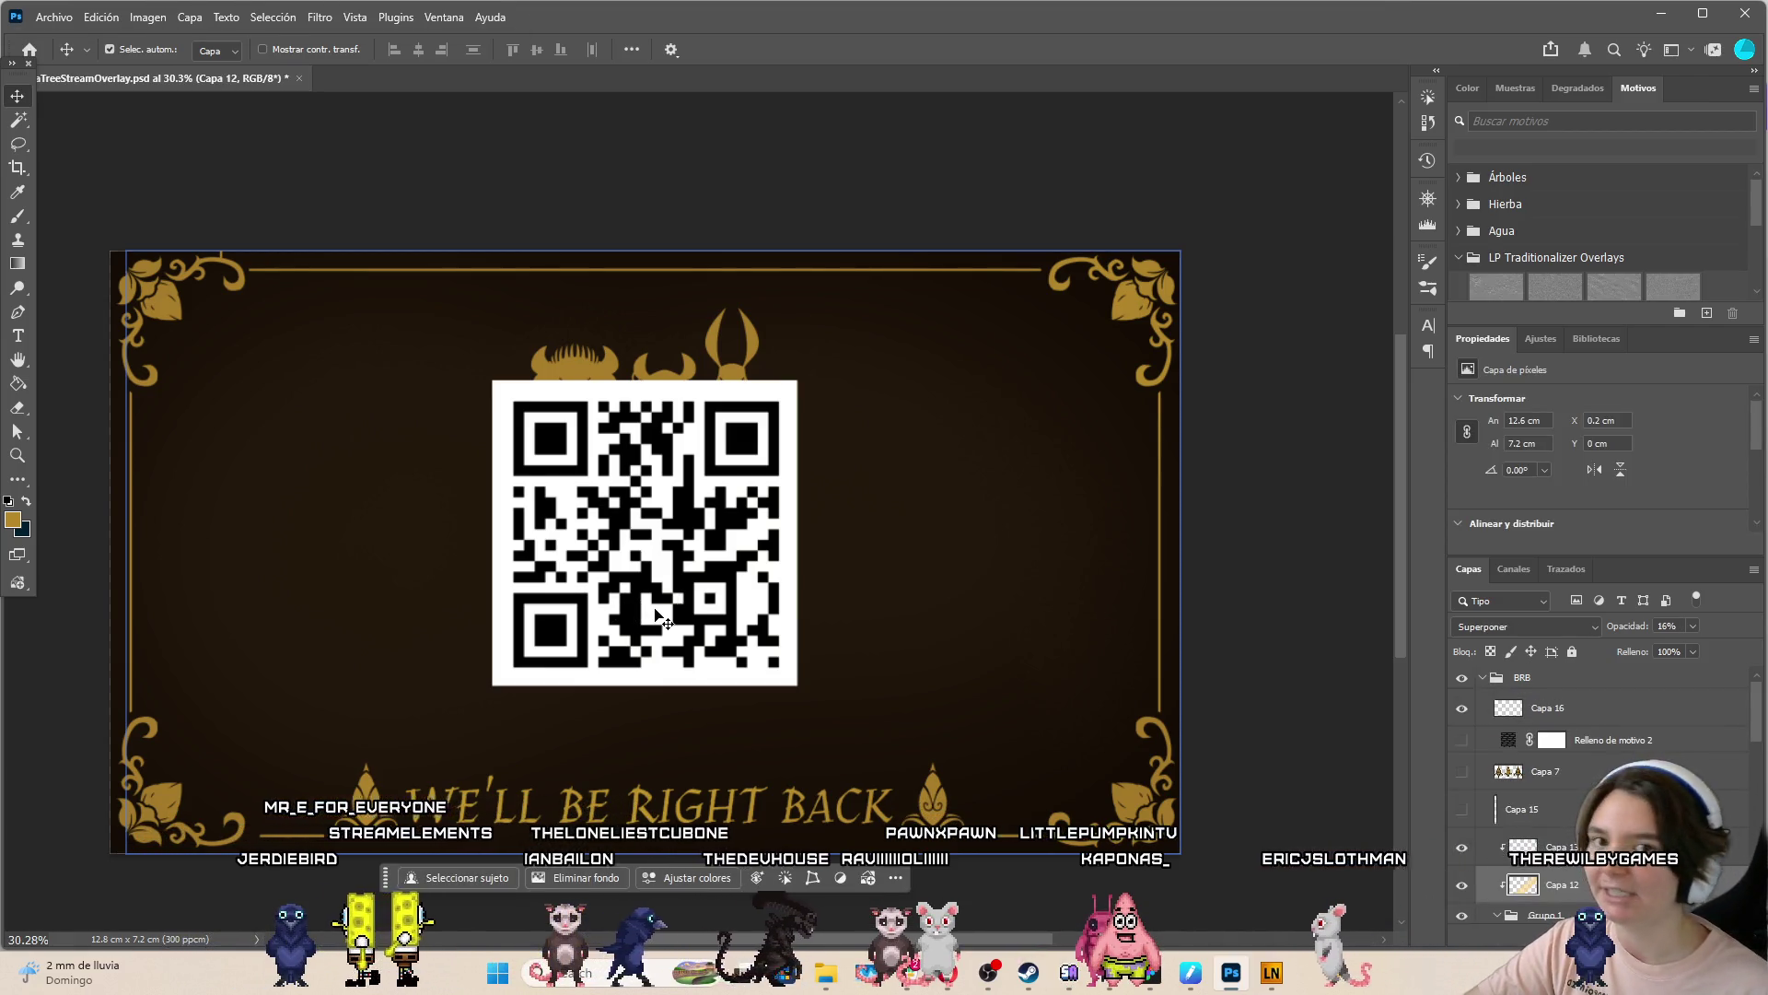
pyautogui.scroll(-2, 1566, 783)
pyautogui.click(1557, 880)
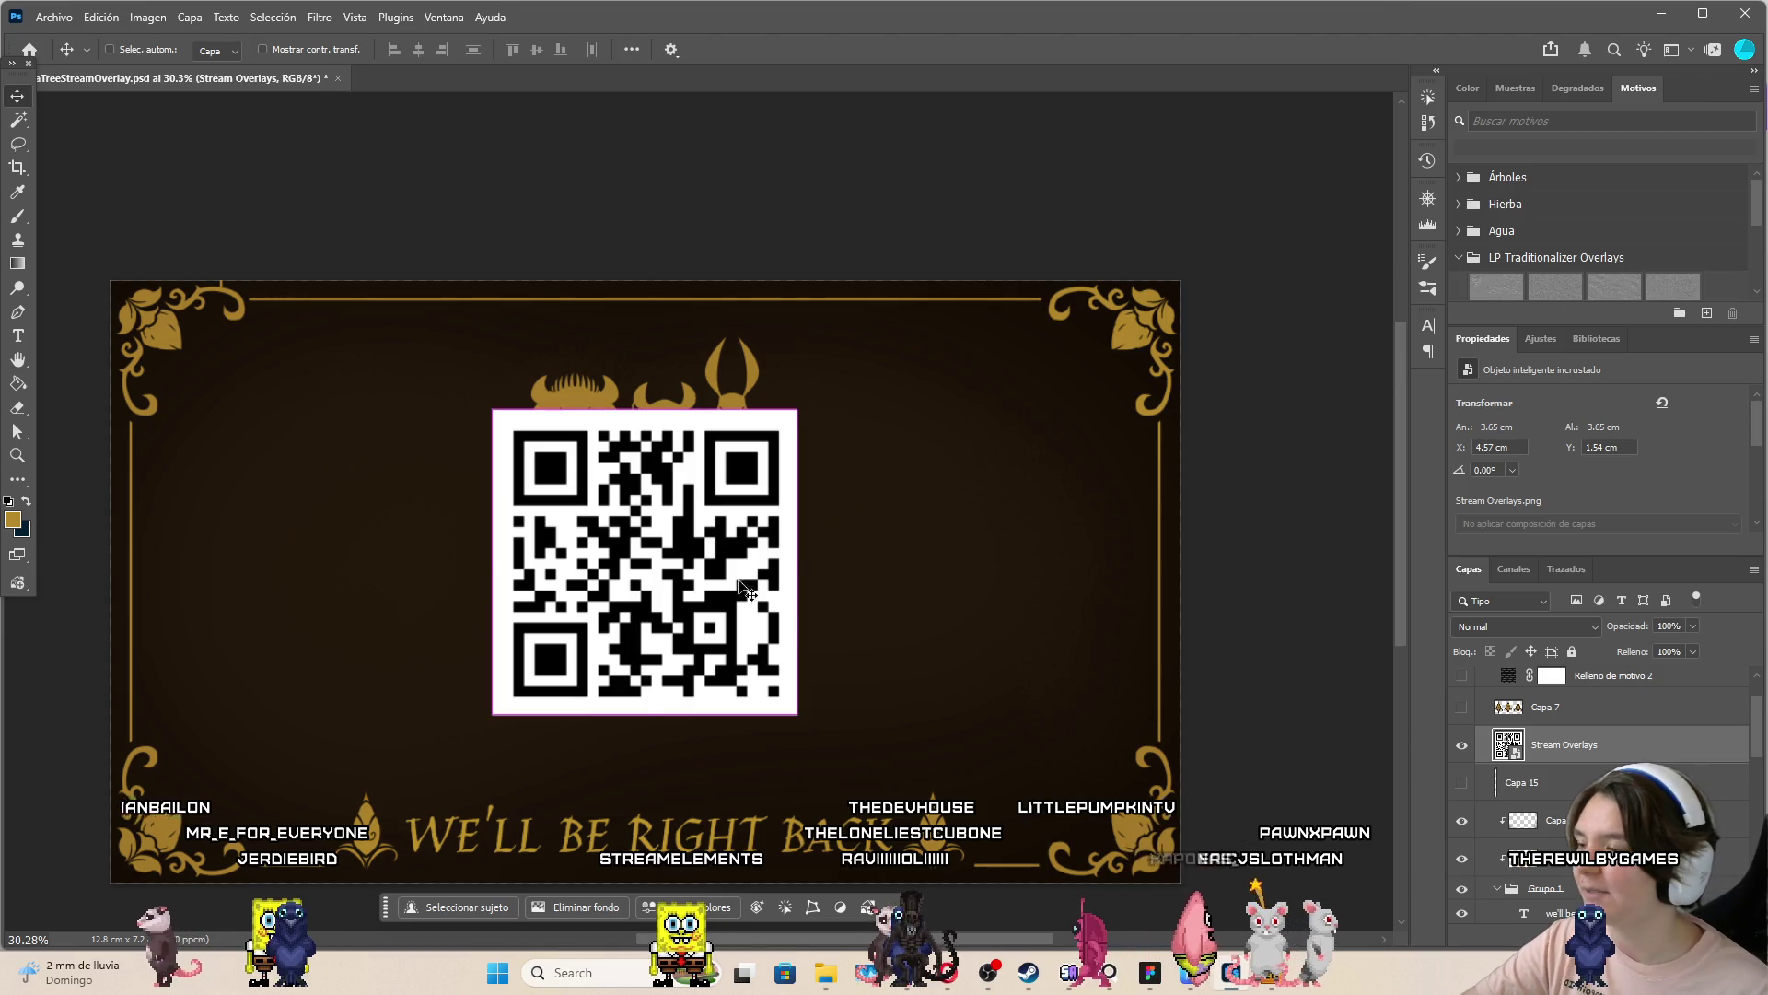
pyautogui.hotkey('ctrl', 't')
pyautogui.moveTo(798, 563)
pyautogui.mouseDown()
pyautogui.moveTo(778, 557)
pyautogui.moveTo(761, 637)
pyautogui.moveTo(761, 601)
pyautogui.mouseUp()
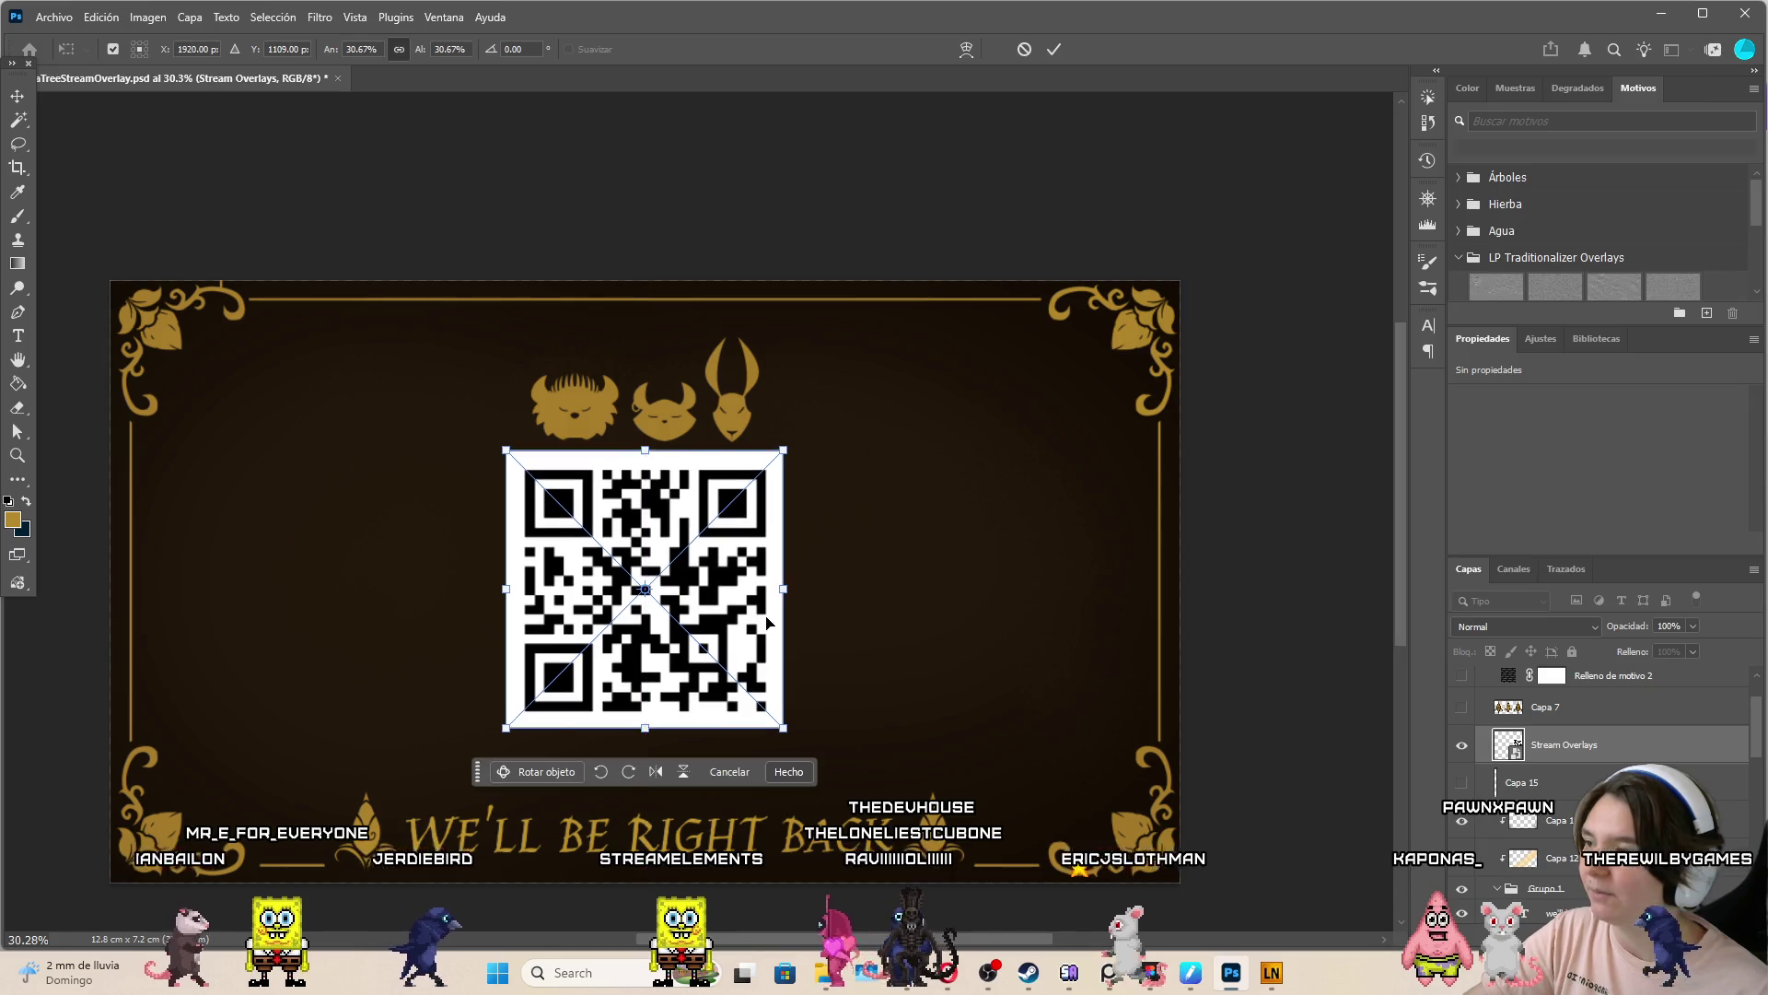
pyautogui.click(1054, 51)
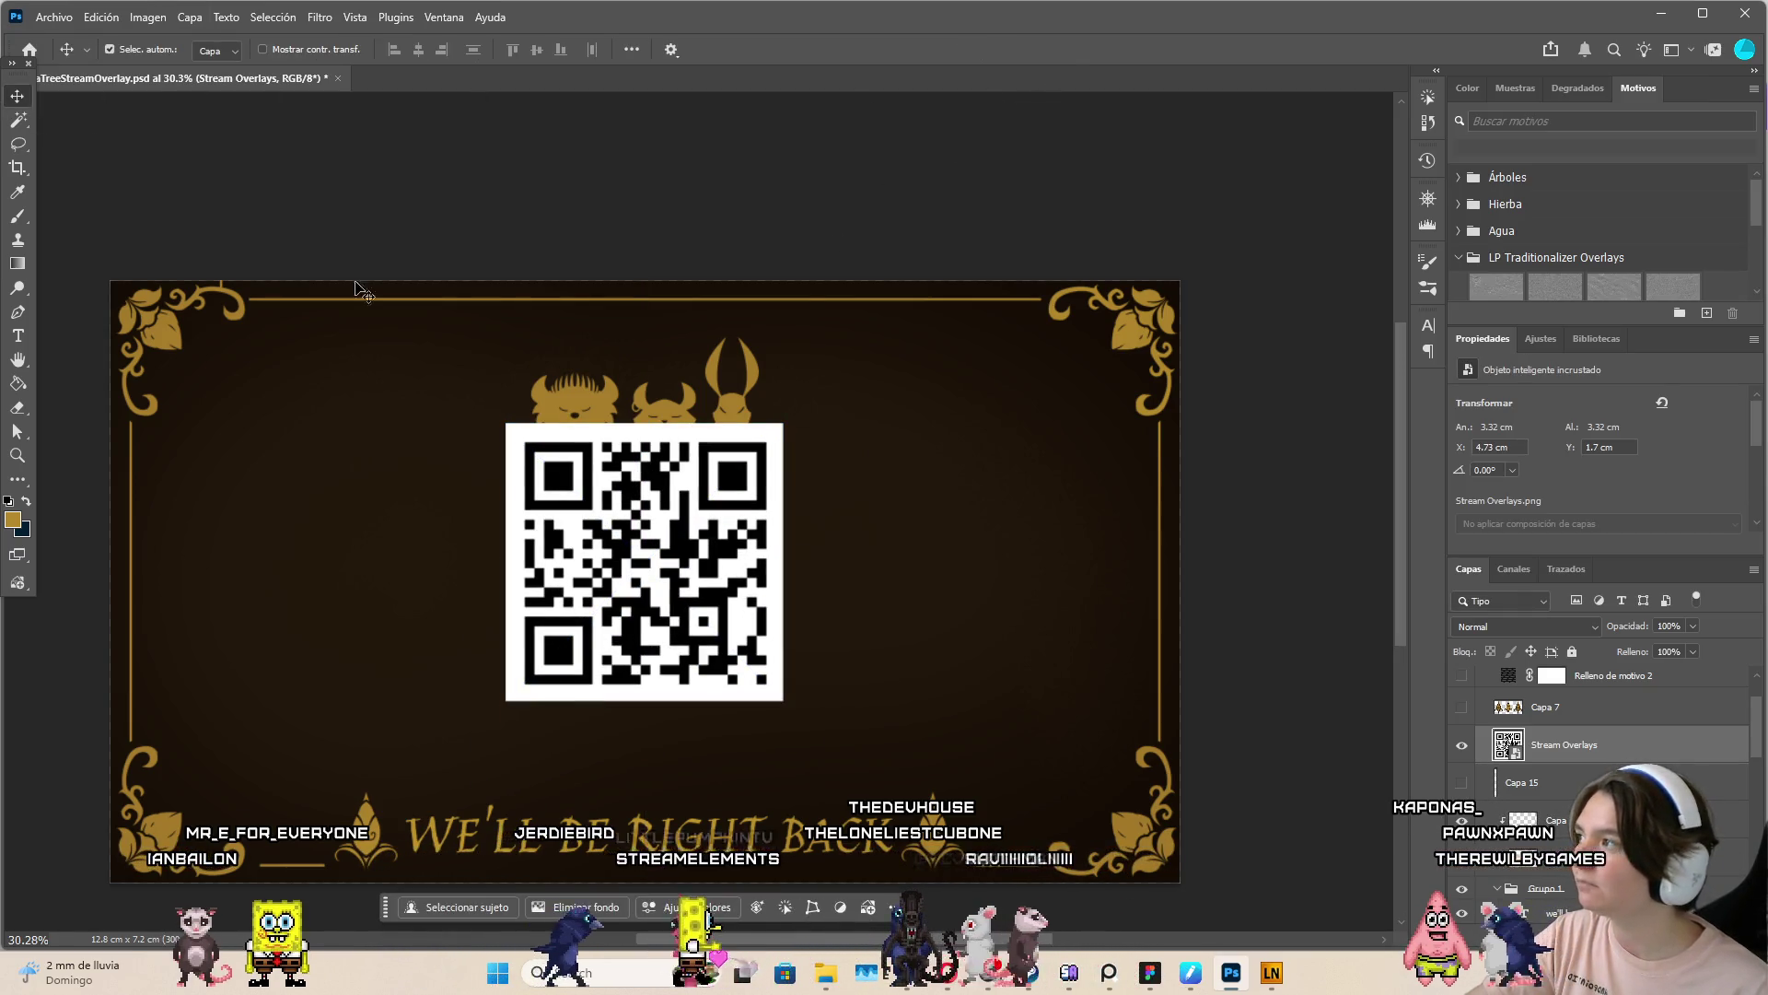
# Move the three golden heads up above the QR code and shrink them to about 76%
pyautogui.click(665, 419)
pyautogui.moveTo(665, 419); pyautogui.dragTo(721, 373)
pyautogui.hotkey('ctrl', 't')
pyautogui.moveTo(760, 295)
pyautogui.mouseDown()
pyautogui.moveTo(730, 308)
pyautogui.moveTo(700, 384)
pyautogui.moveTo(712, 366)
pyautogui.mouseUp()
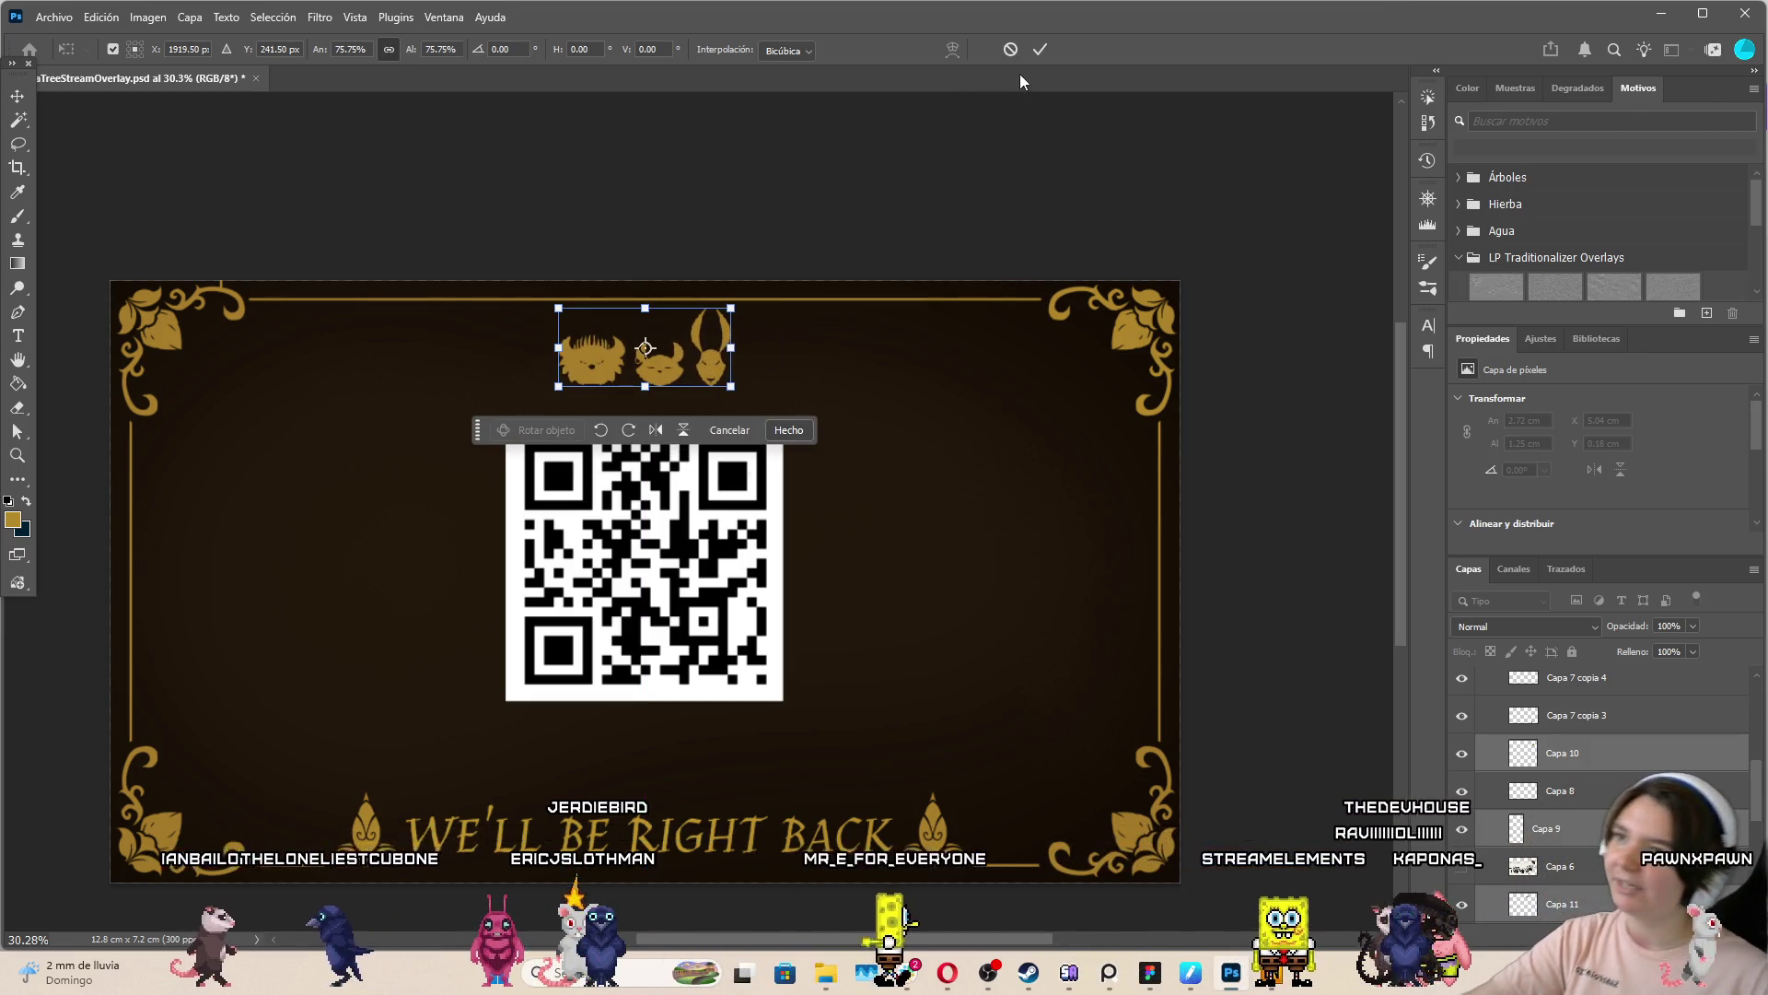
# Cancel the heads' resize, reorder their layer, place them right of the QR code, and nudge the QR
pyautogui.click(1012, 49)
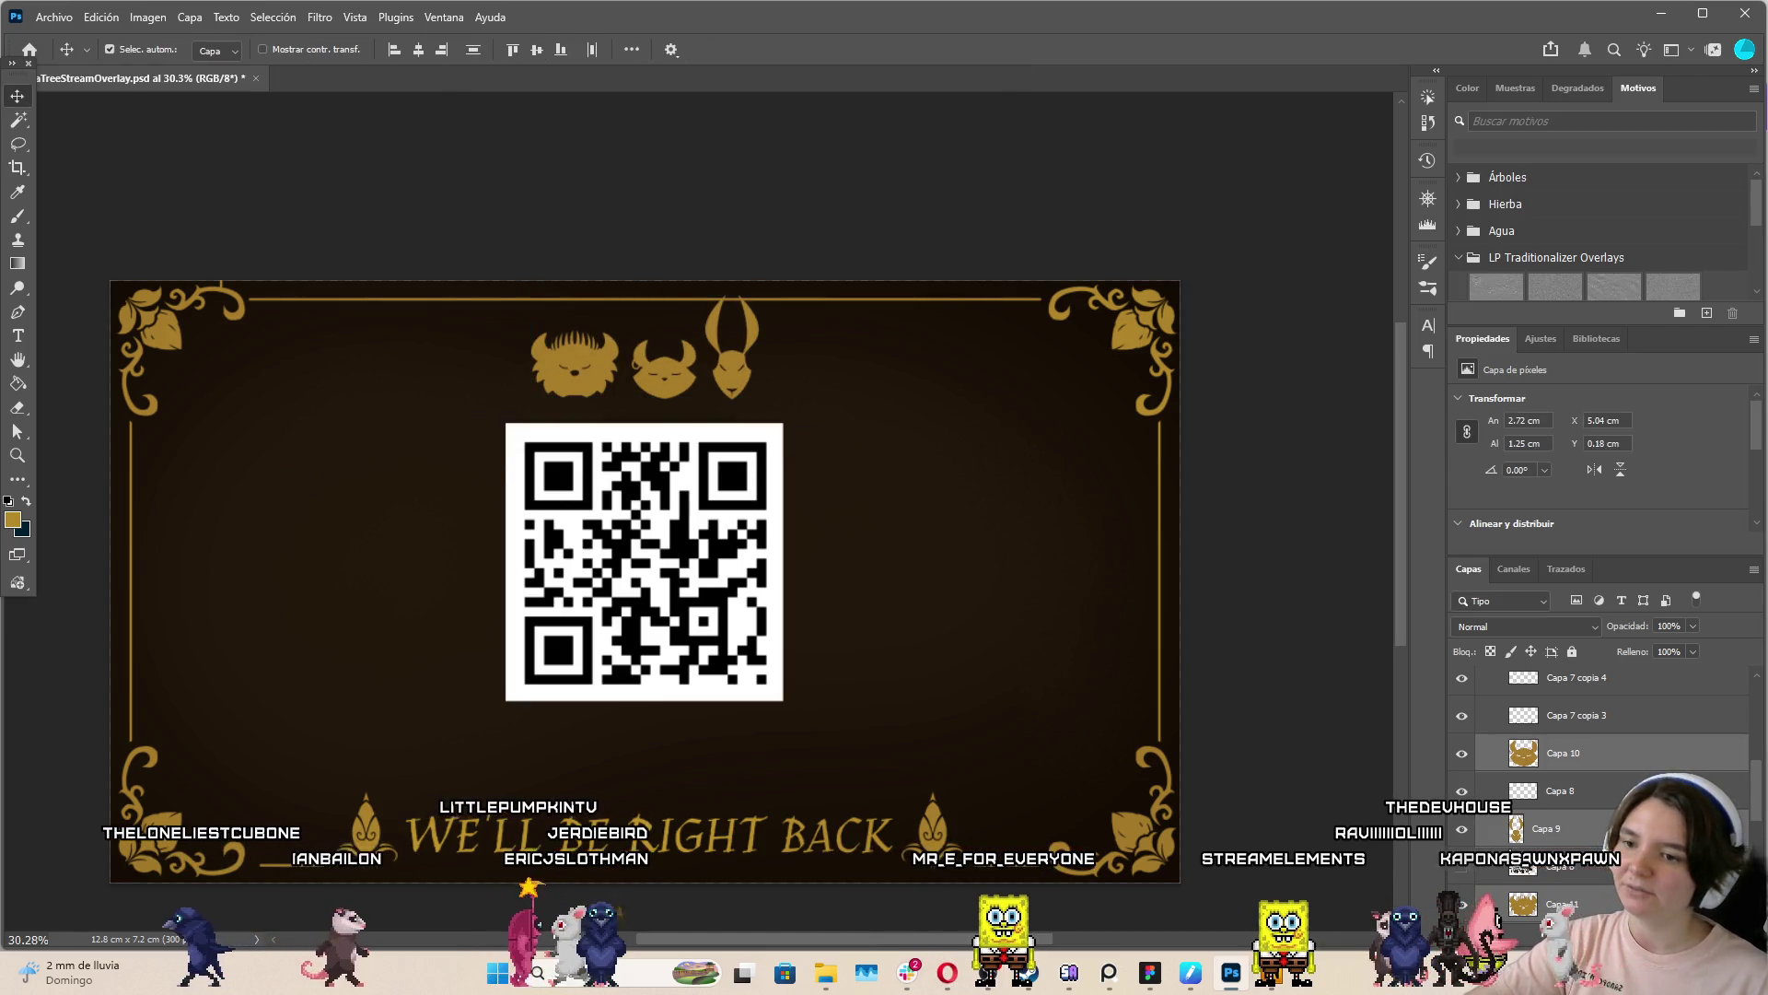
pyautogui.moveTo(1557, 904)
pyautogui.mouseDown()
pyautogui.moveTo(1566, 504)
pyautogui.moveTo(1556, 700)
pyautogui.mouseUp()
pyautogui.moveTo(705, 362)
pyautogui.mouseDown()
pyautogui.moveTo(869, 429)
pyautogui.moveTo(1064, 620)
pyautogui.mouseUp()
pyautogui.moveTo(719, 625); pyautogui.dragTo(729, 632)
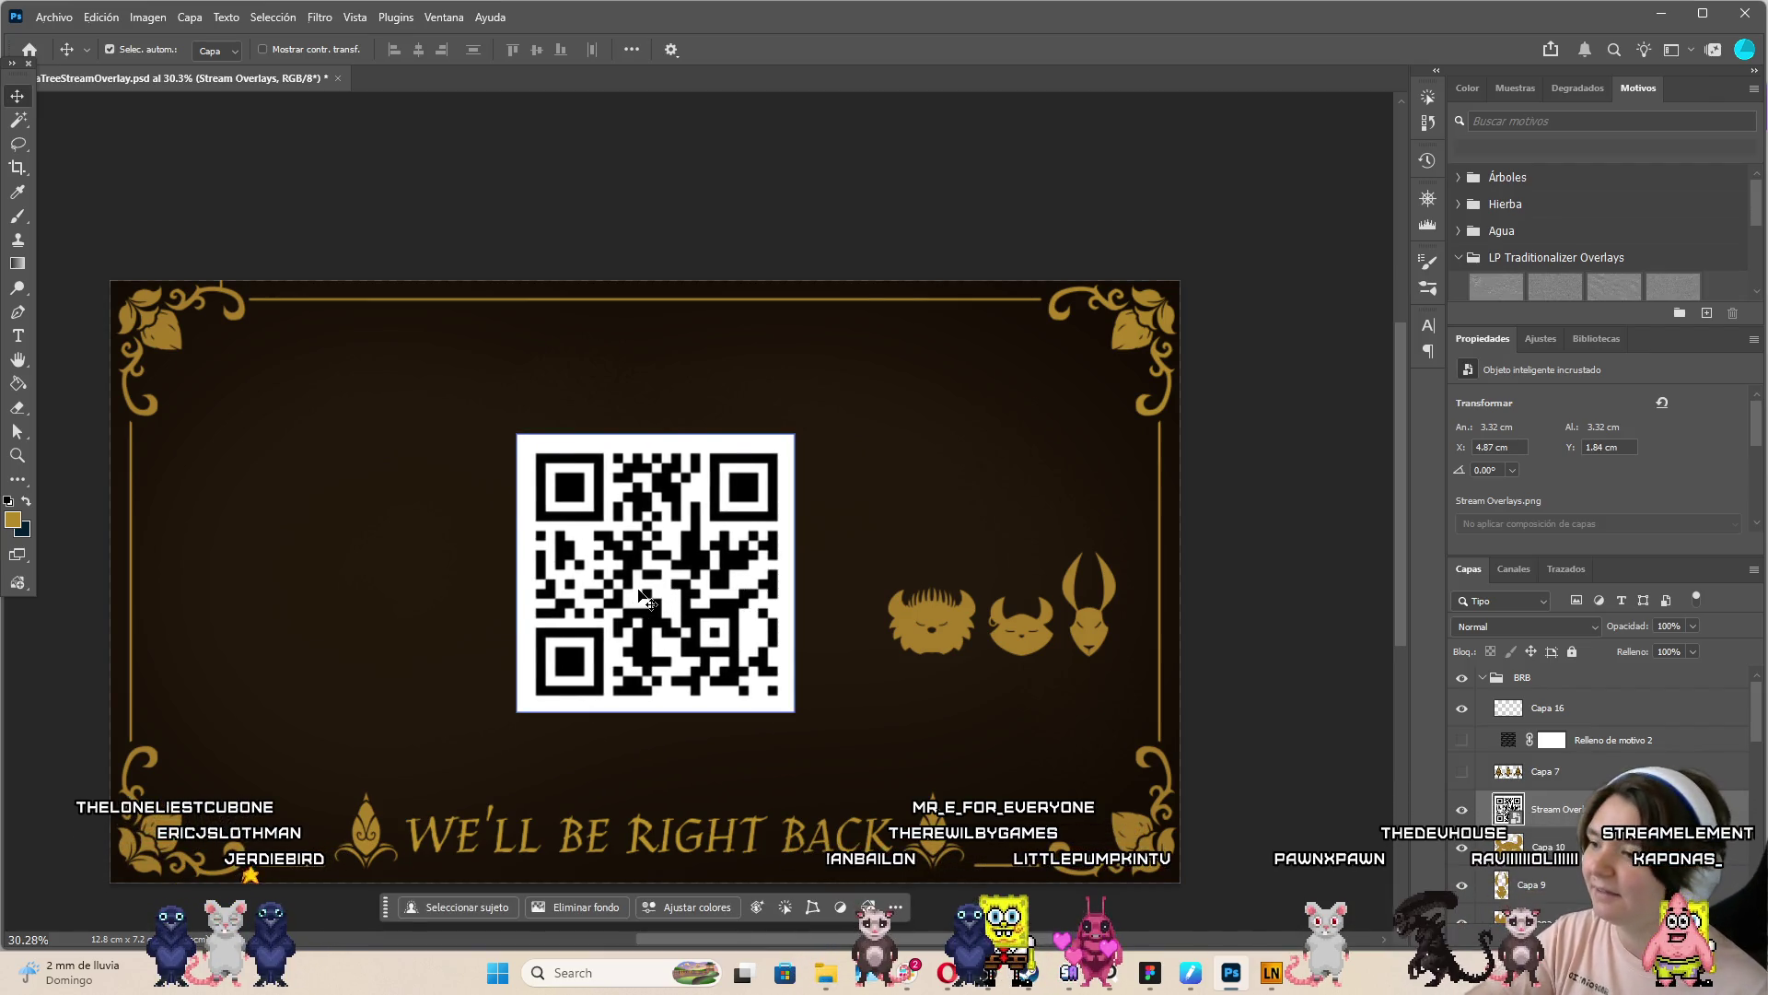
pyautogui.scroll(2, 644, 597)
pyautogui.moveTo(647, 598)
pyautogui.mouseDown()
pyautogui.moveTo(645, 578)
pyautogui.moveTo(644, 612)
pyautogui.mouseUp()
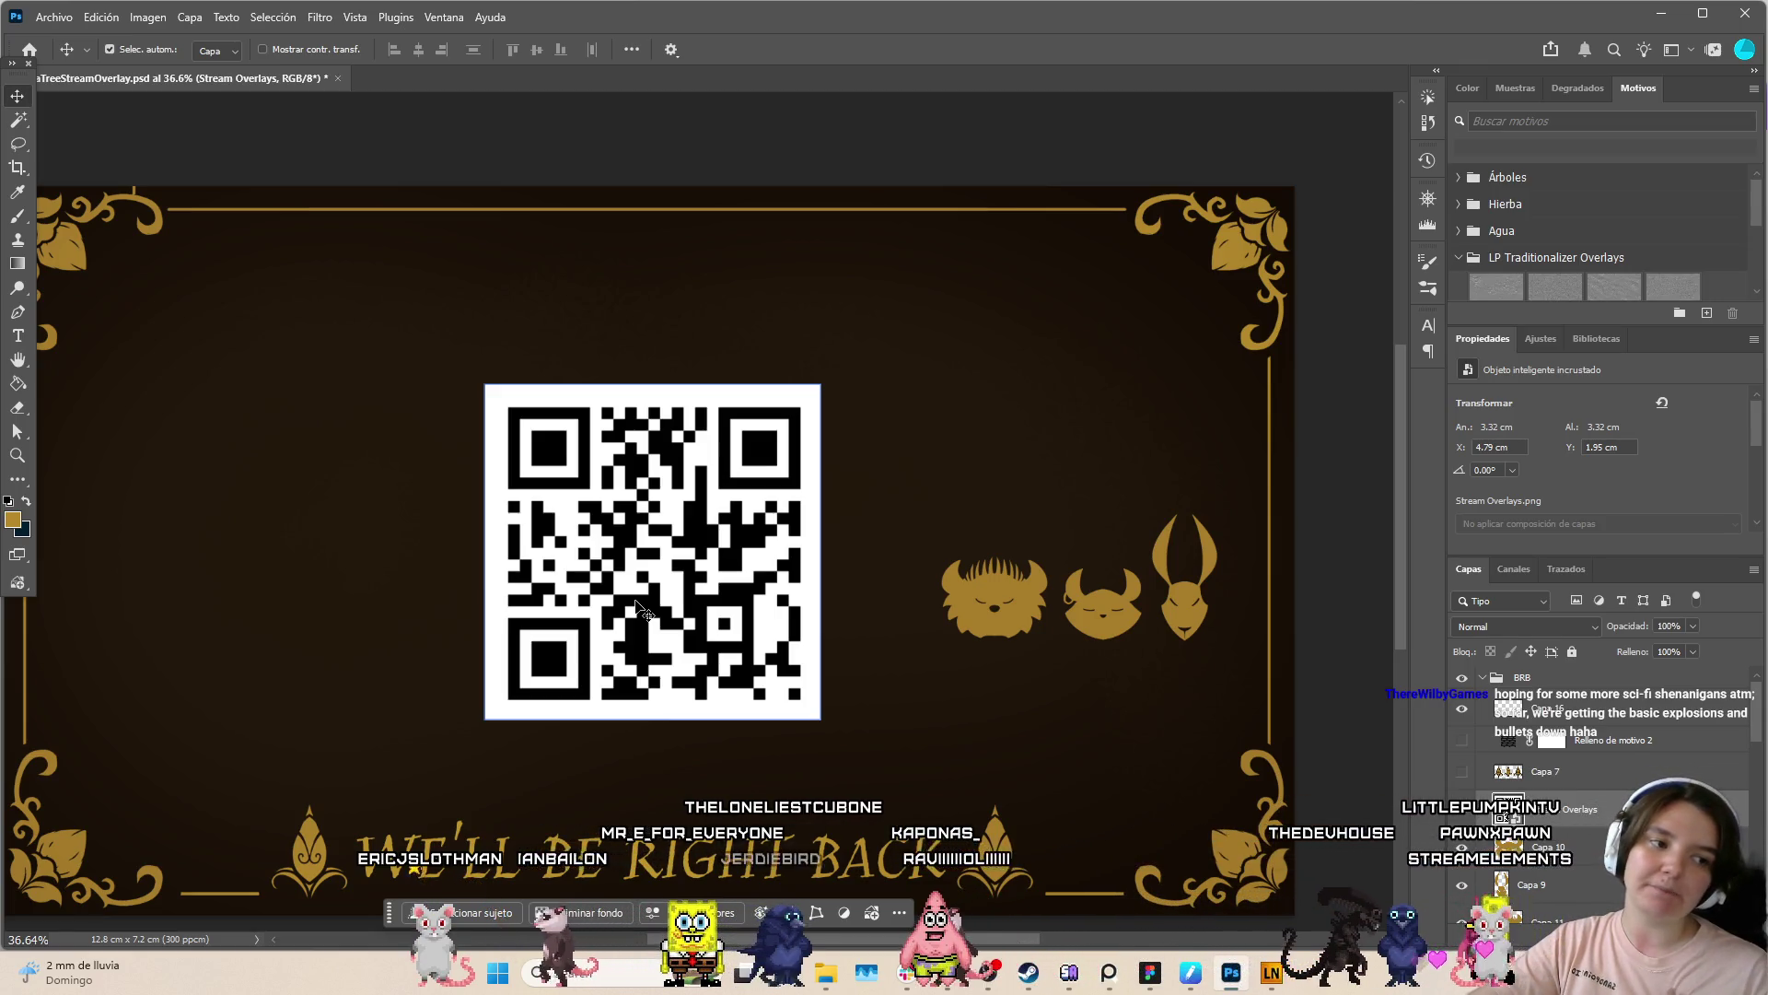
pyautogui.moveTo(645, 613)
pyautogui.mouseDown()
pyautogui.moveTo(627, 549)
pyautogui.moveTo(705, 558)
pyautogui.mouseUp()
# Enlarge the QR code to about 3.76 cm
pyautogui.hotkey('ctrl', 't')
pyautogui.moveTo(847, 576)
pyautogui.mouseDown()
pyautogui.moveTo(870, 577)
pyautogui.moveTo(834, 567)
pyautogui.mouseUp()
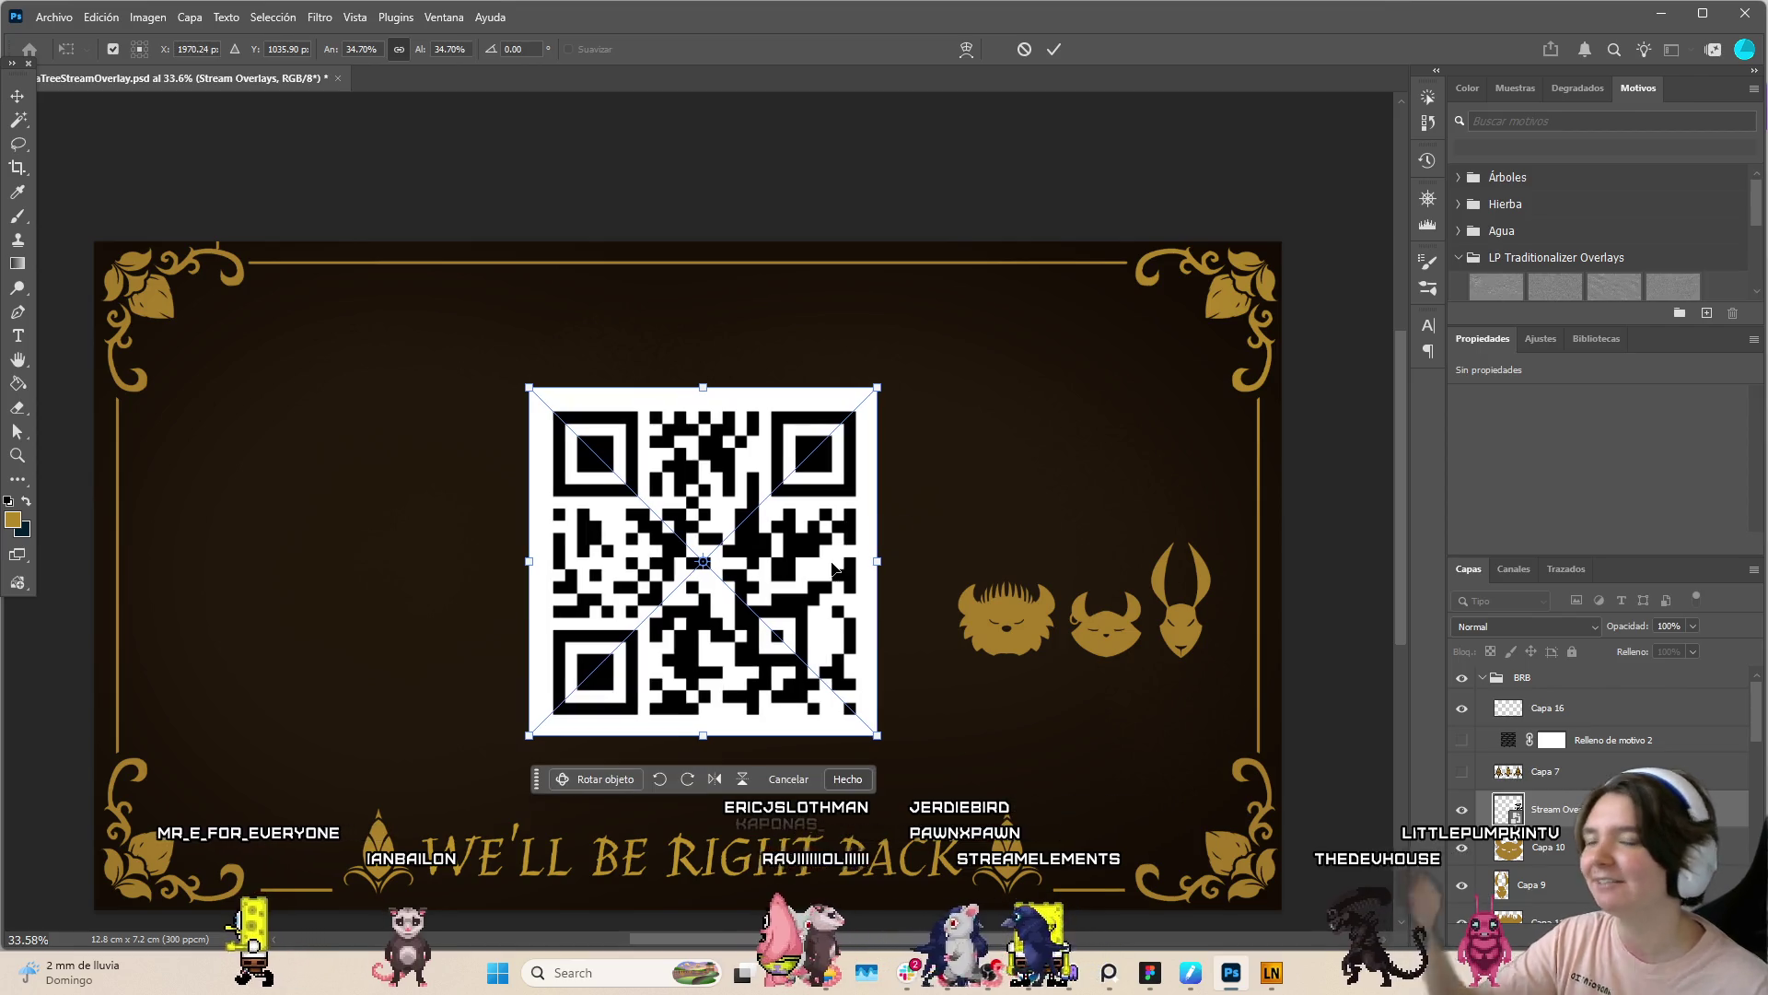
pyautogui.click(1060, 50)
pyautogui.press('w')
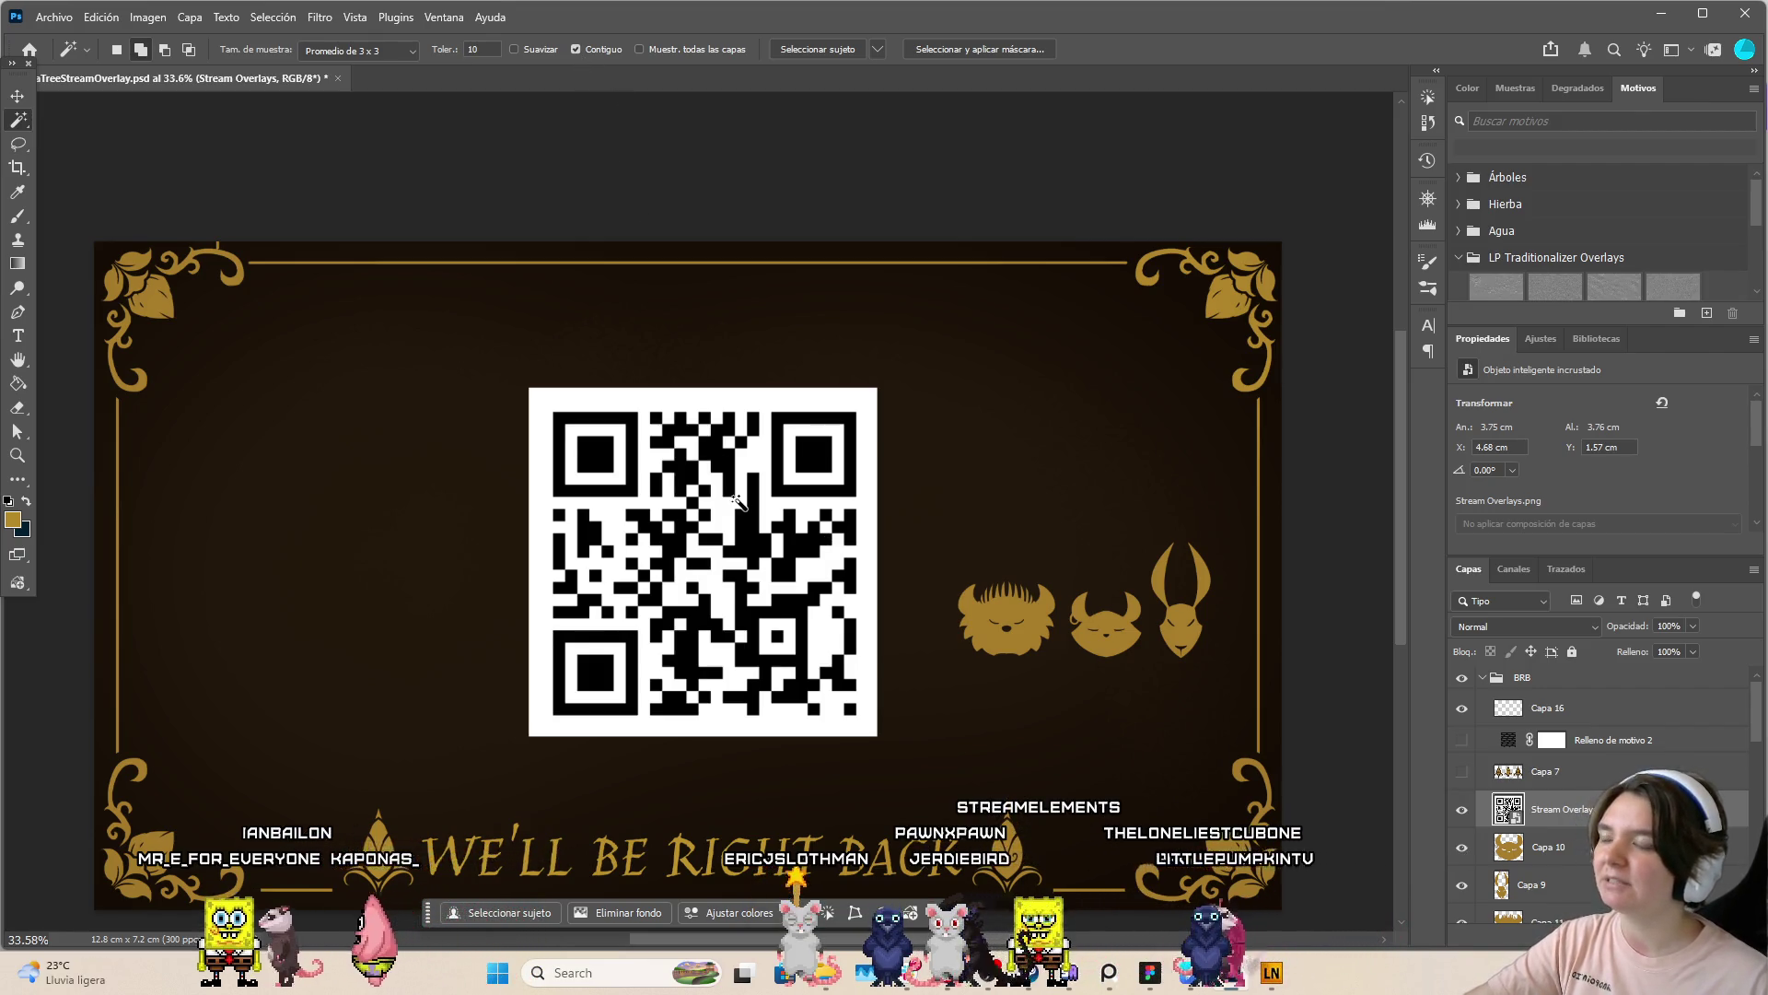
# Select the QR code with the Magic Wand, dismiss the smart object error, and rasterize the QR layer
pyautogui.scroll(2, 736, 500)
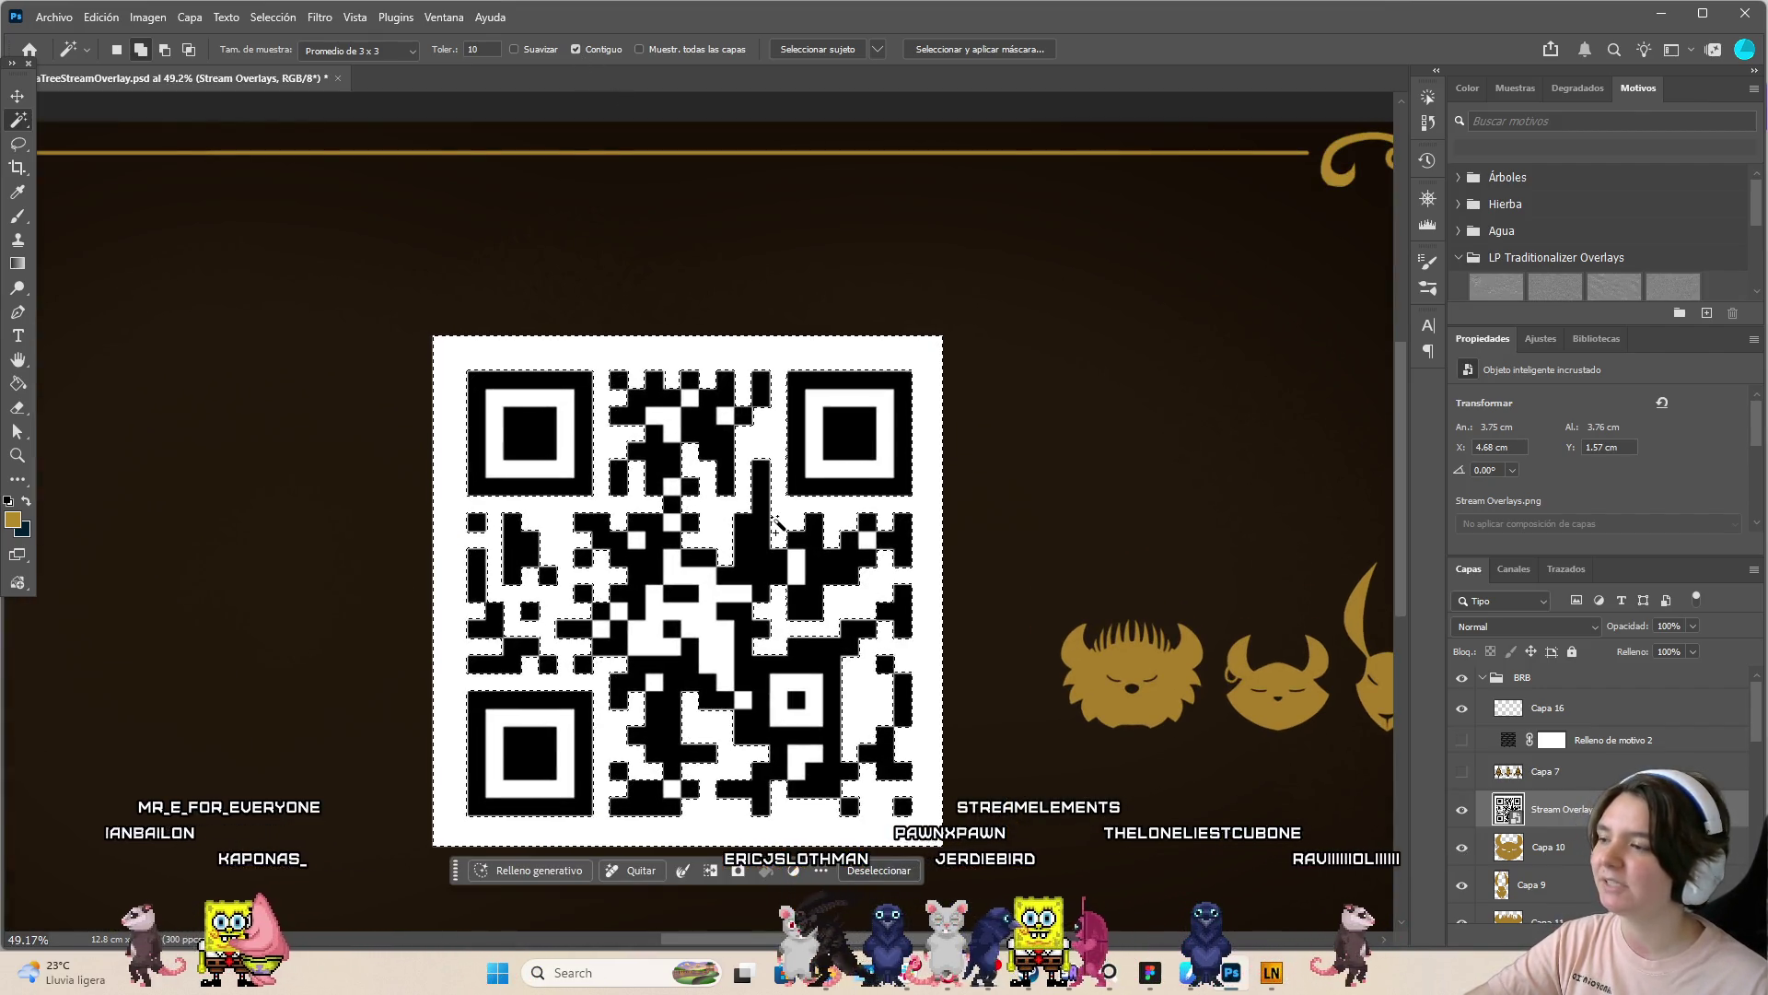
pyautogui.scroll(-3, 777, 525)
pyautogui.scroll(3, 776, 525)
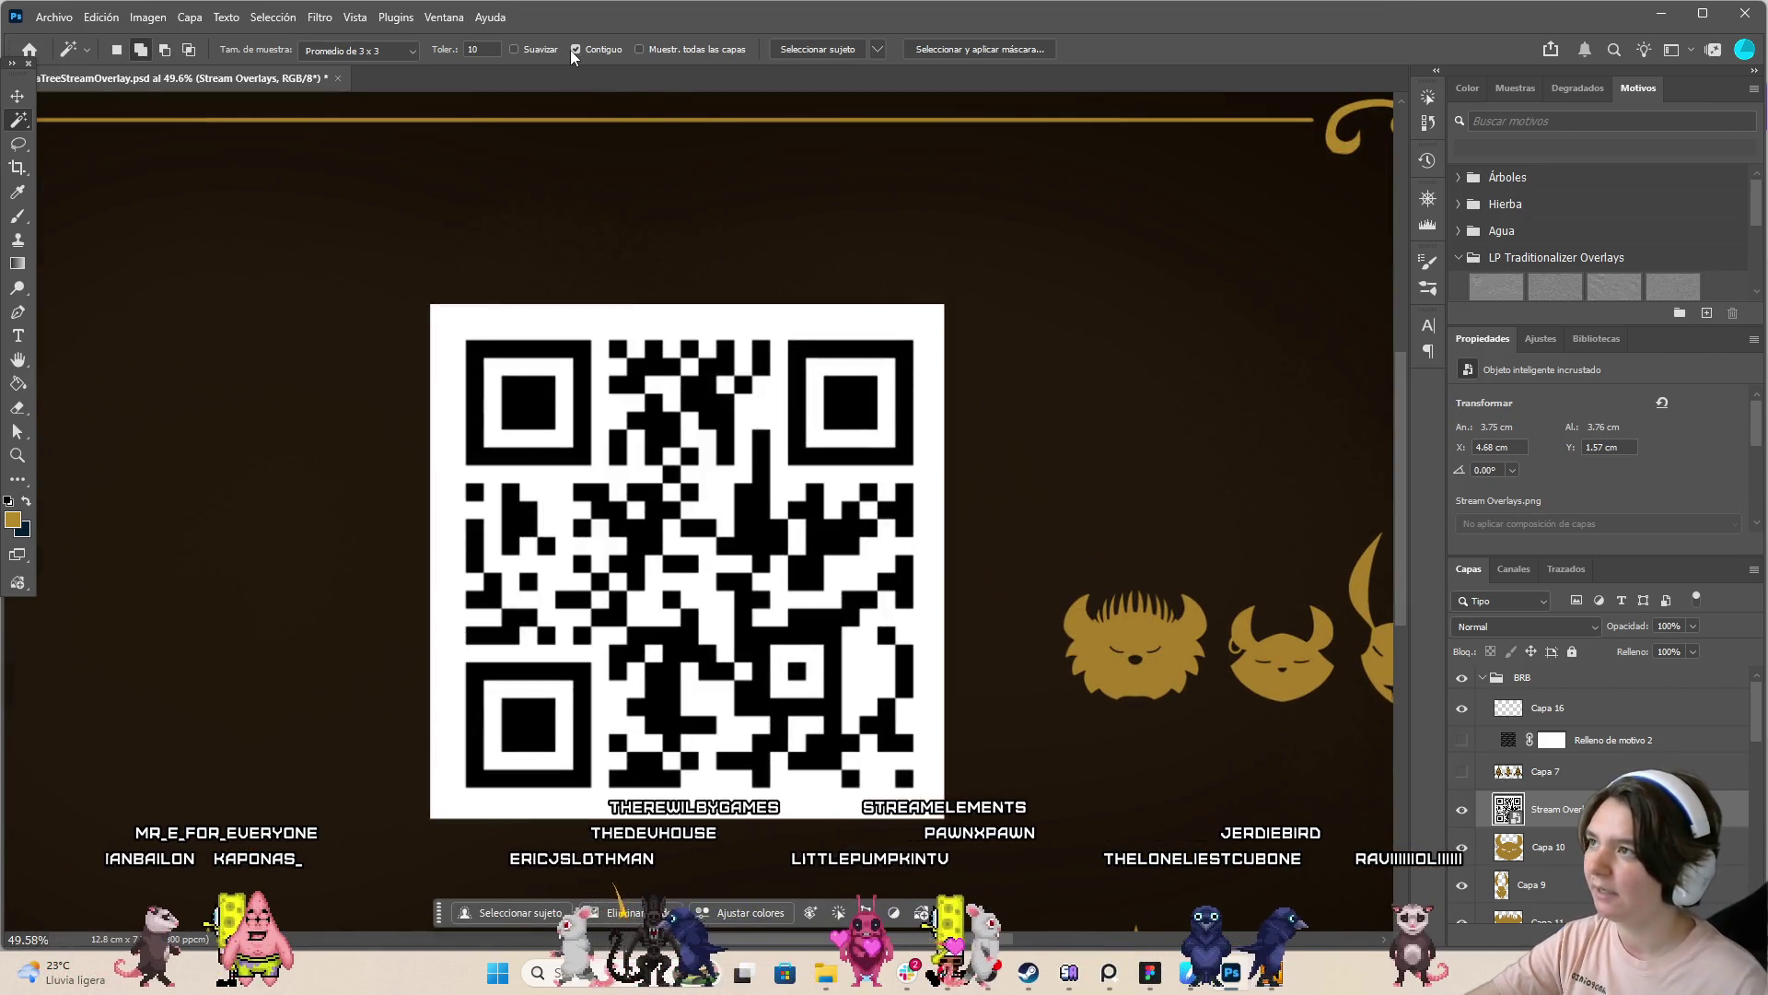
pyautogui.click(616, 417)
pyautogui.click(616, 418)
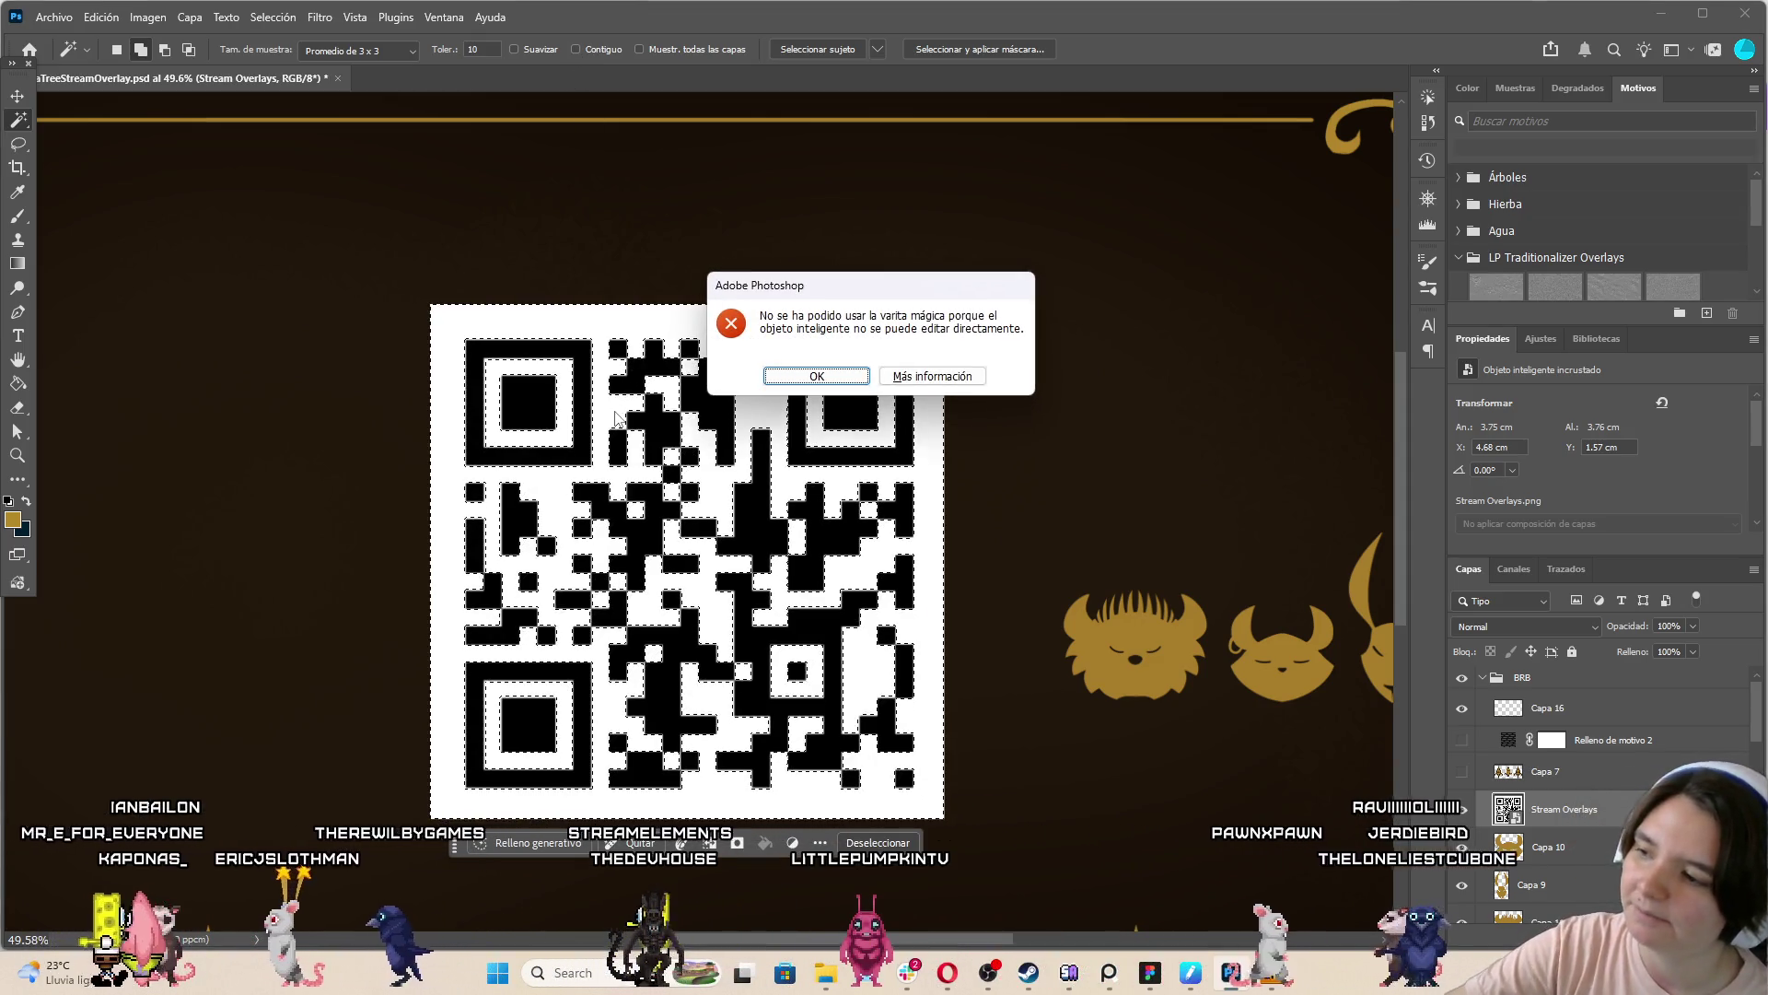
pyautogui.click(818, 376)
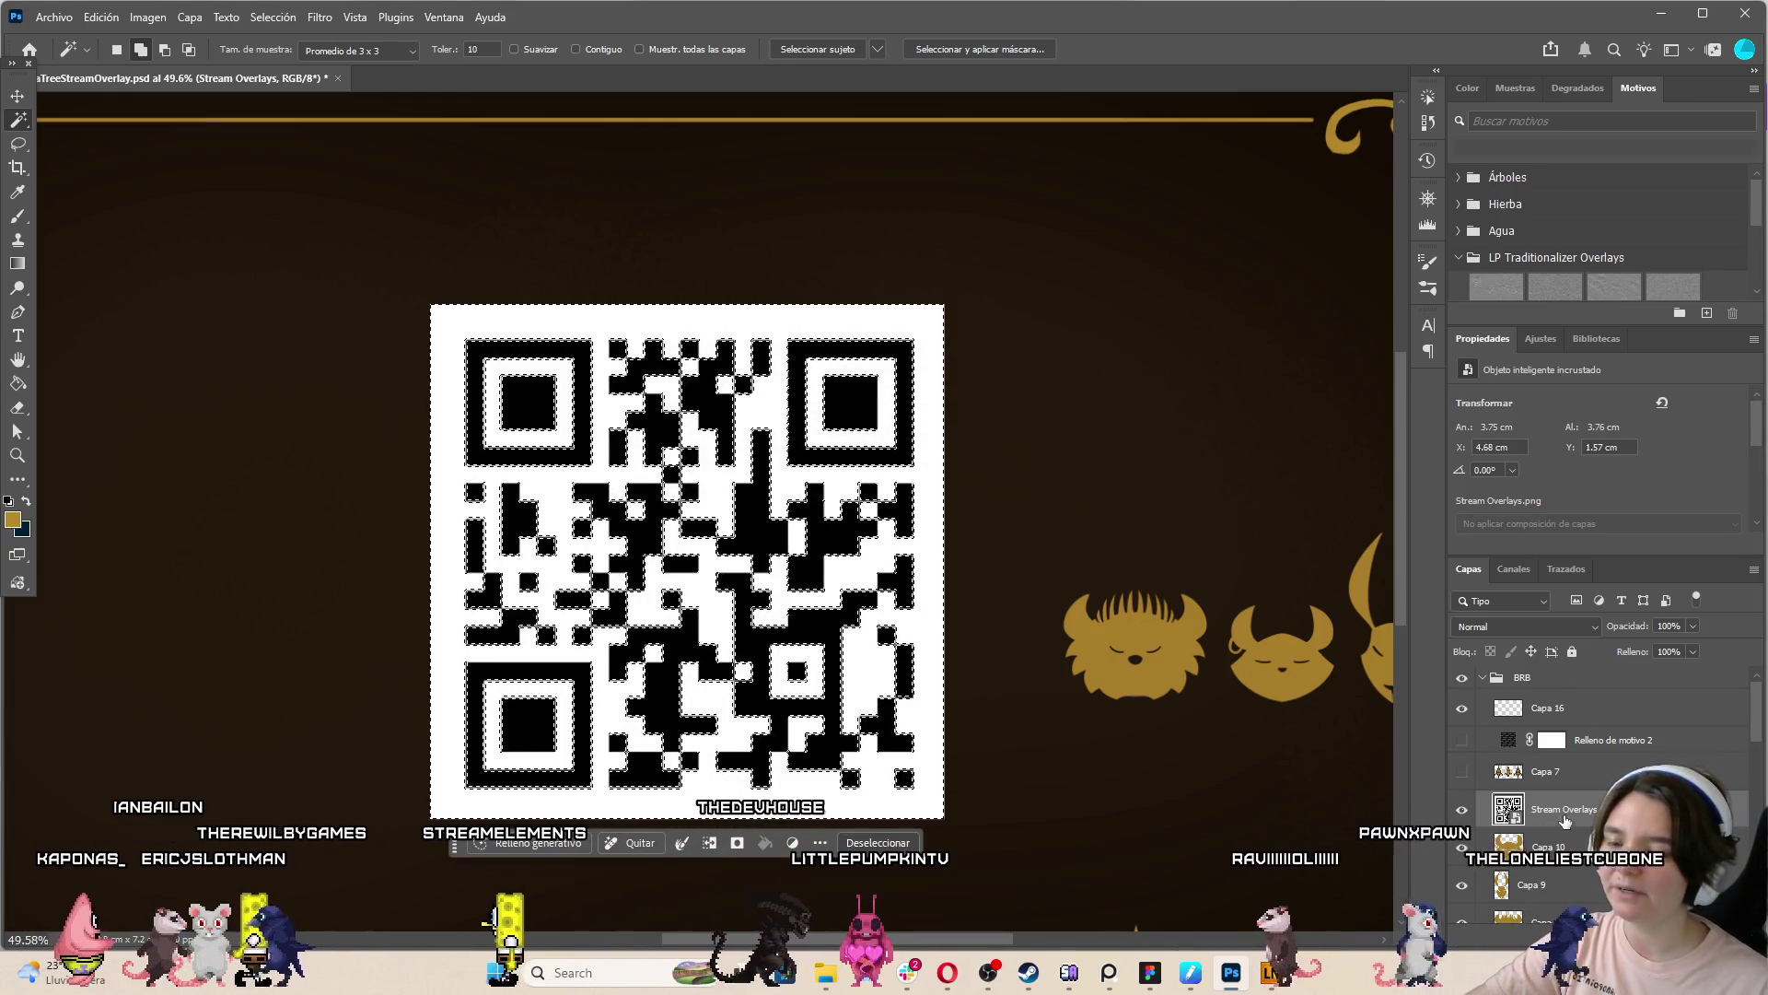
pyautogui.rightClick(1564, 819)
pyautogui.click(1559, 748)
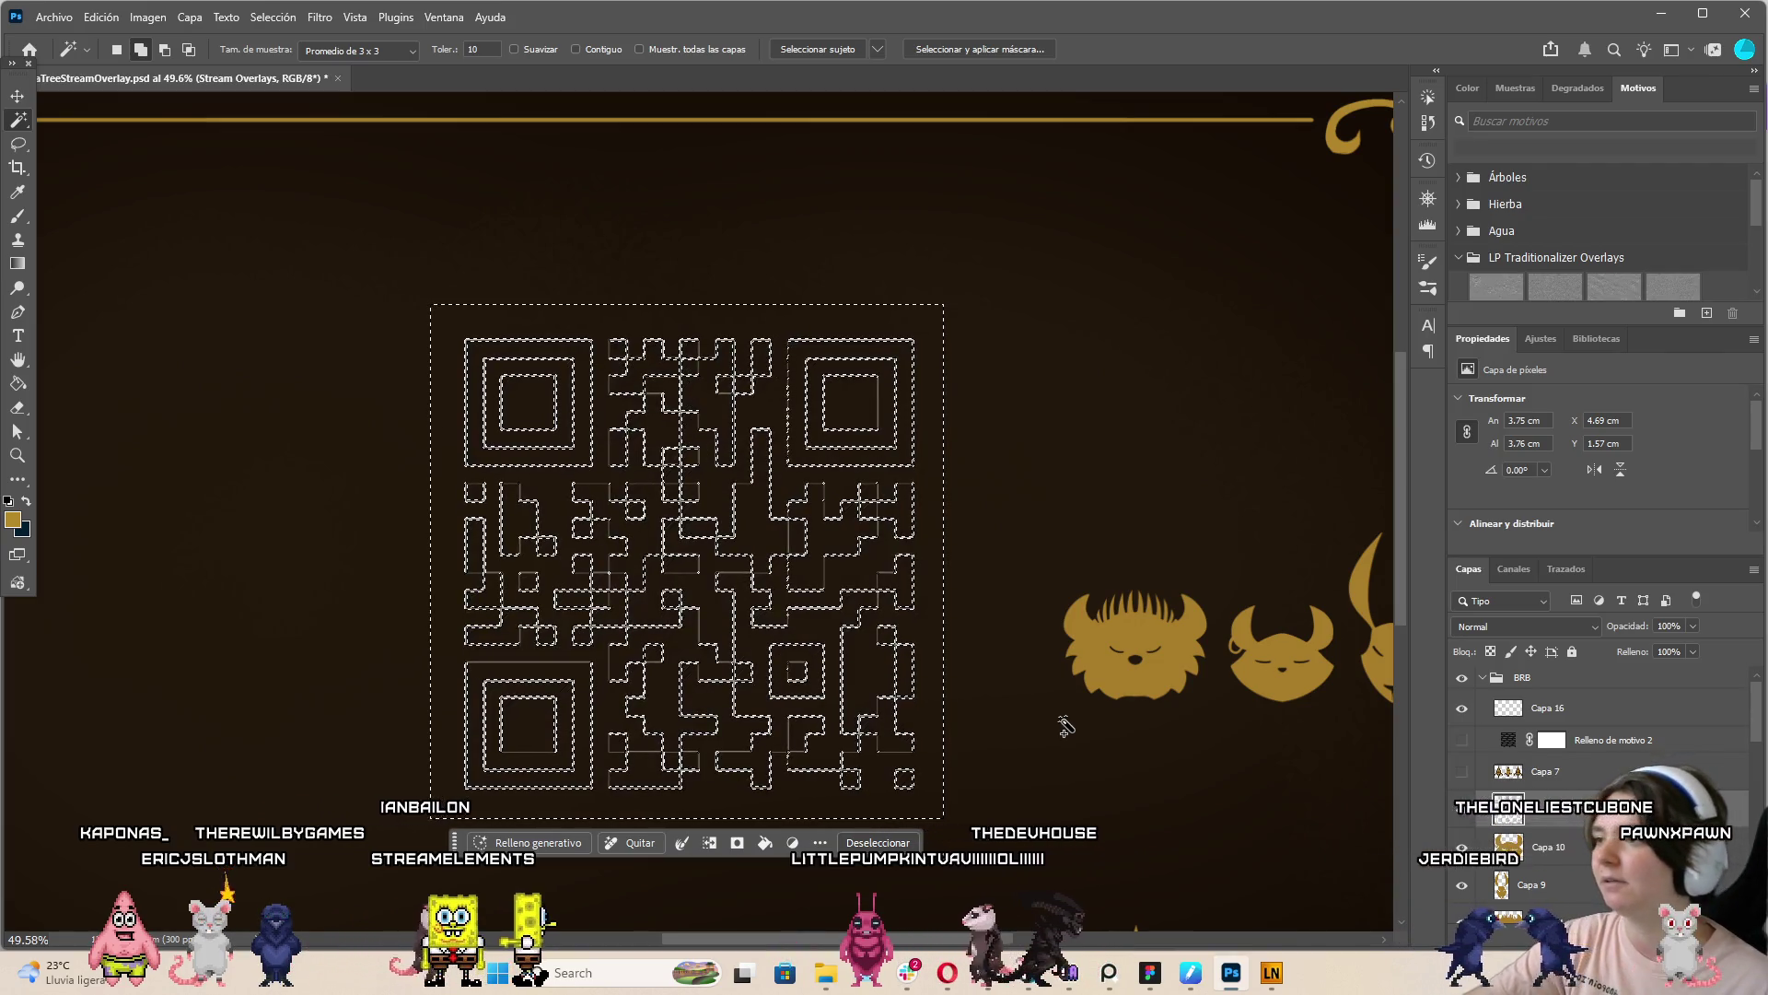
# Copy the selected QR modules to a new layer, Capa 18, with Capa vía copiar
pyautogui.scroll(-2, 1068, 728)
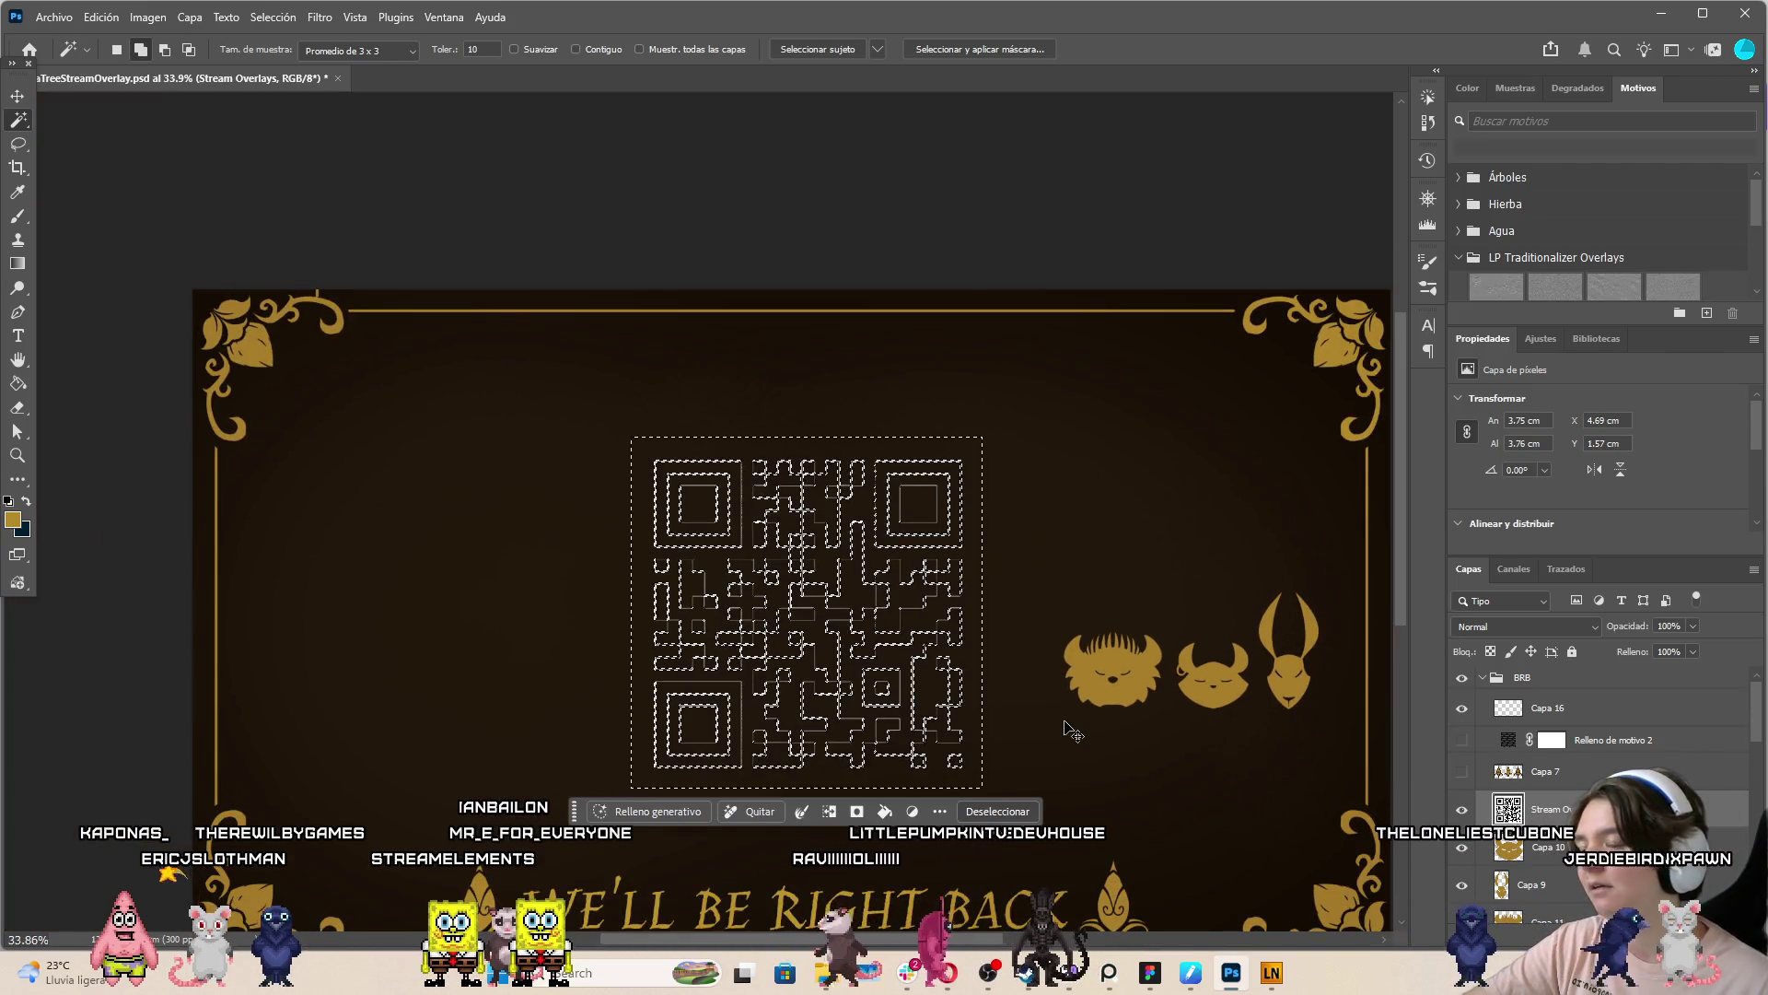
pyautogui.scroll(2, 928, 712)
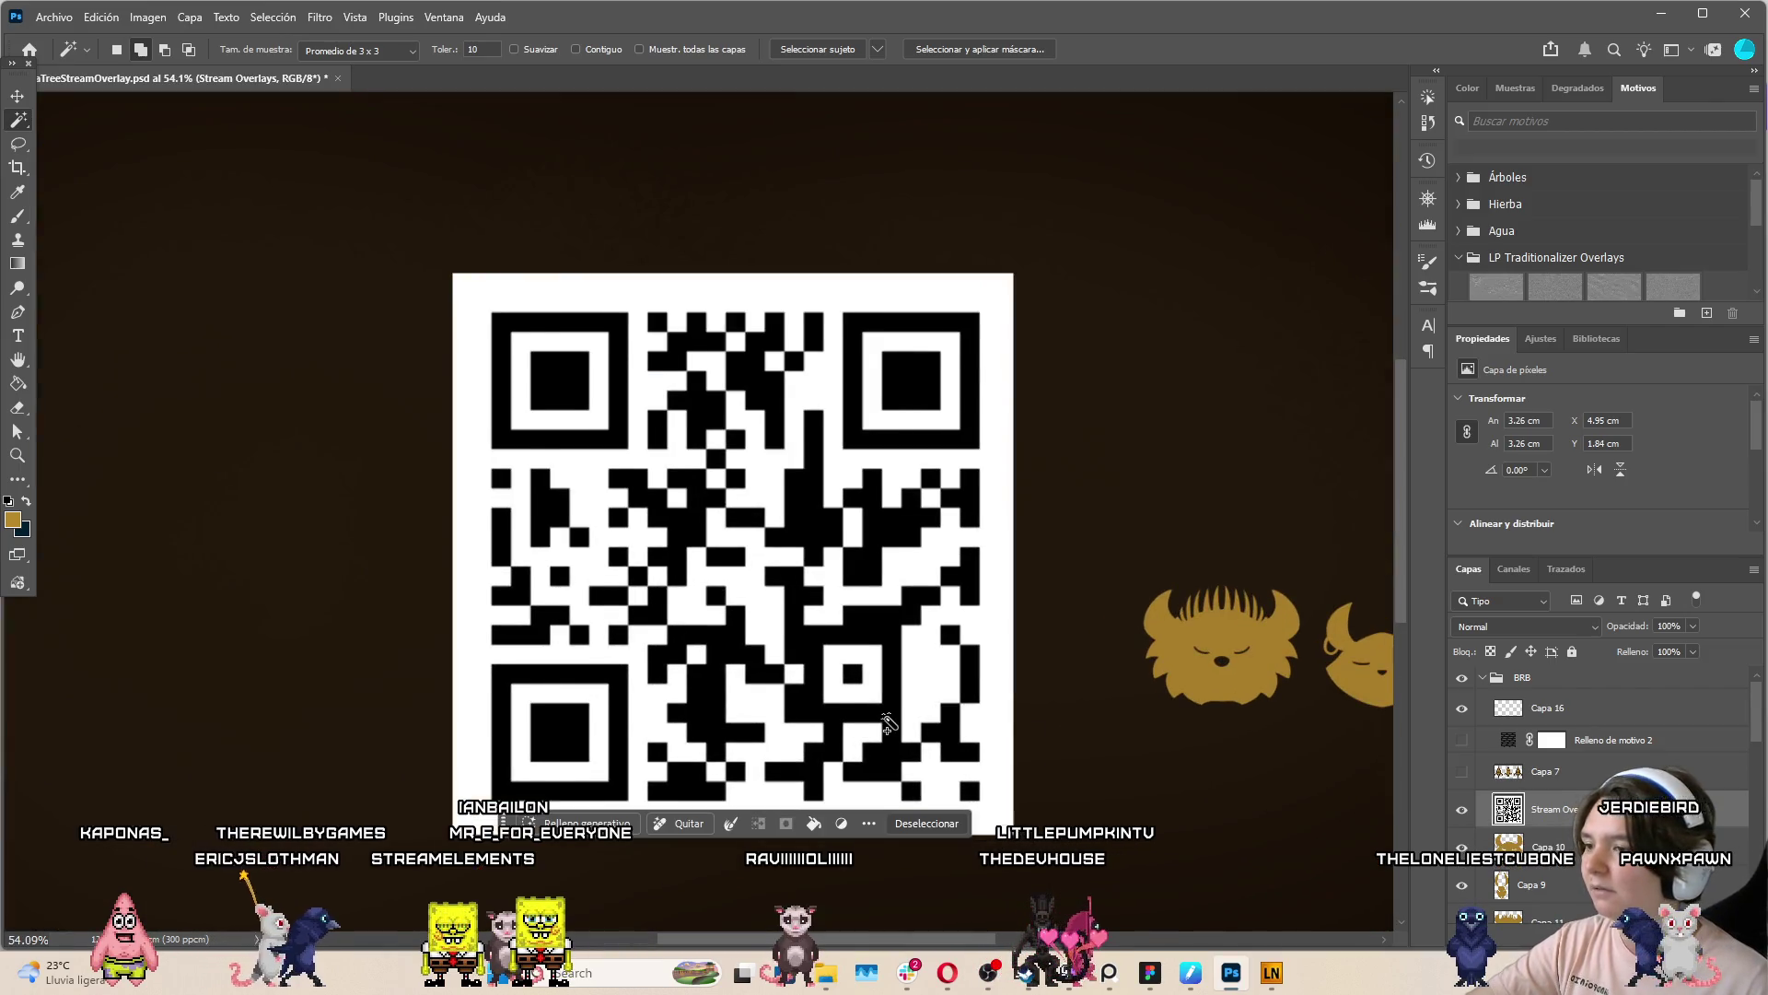
pyautogui.rightClick(888, 711)
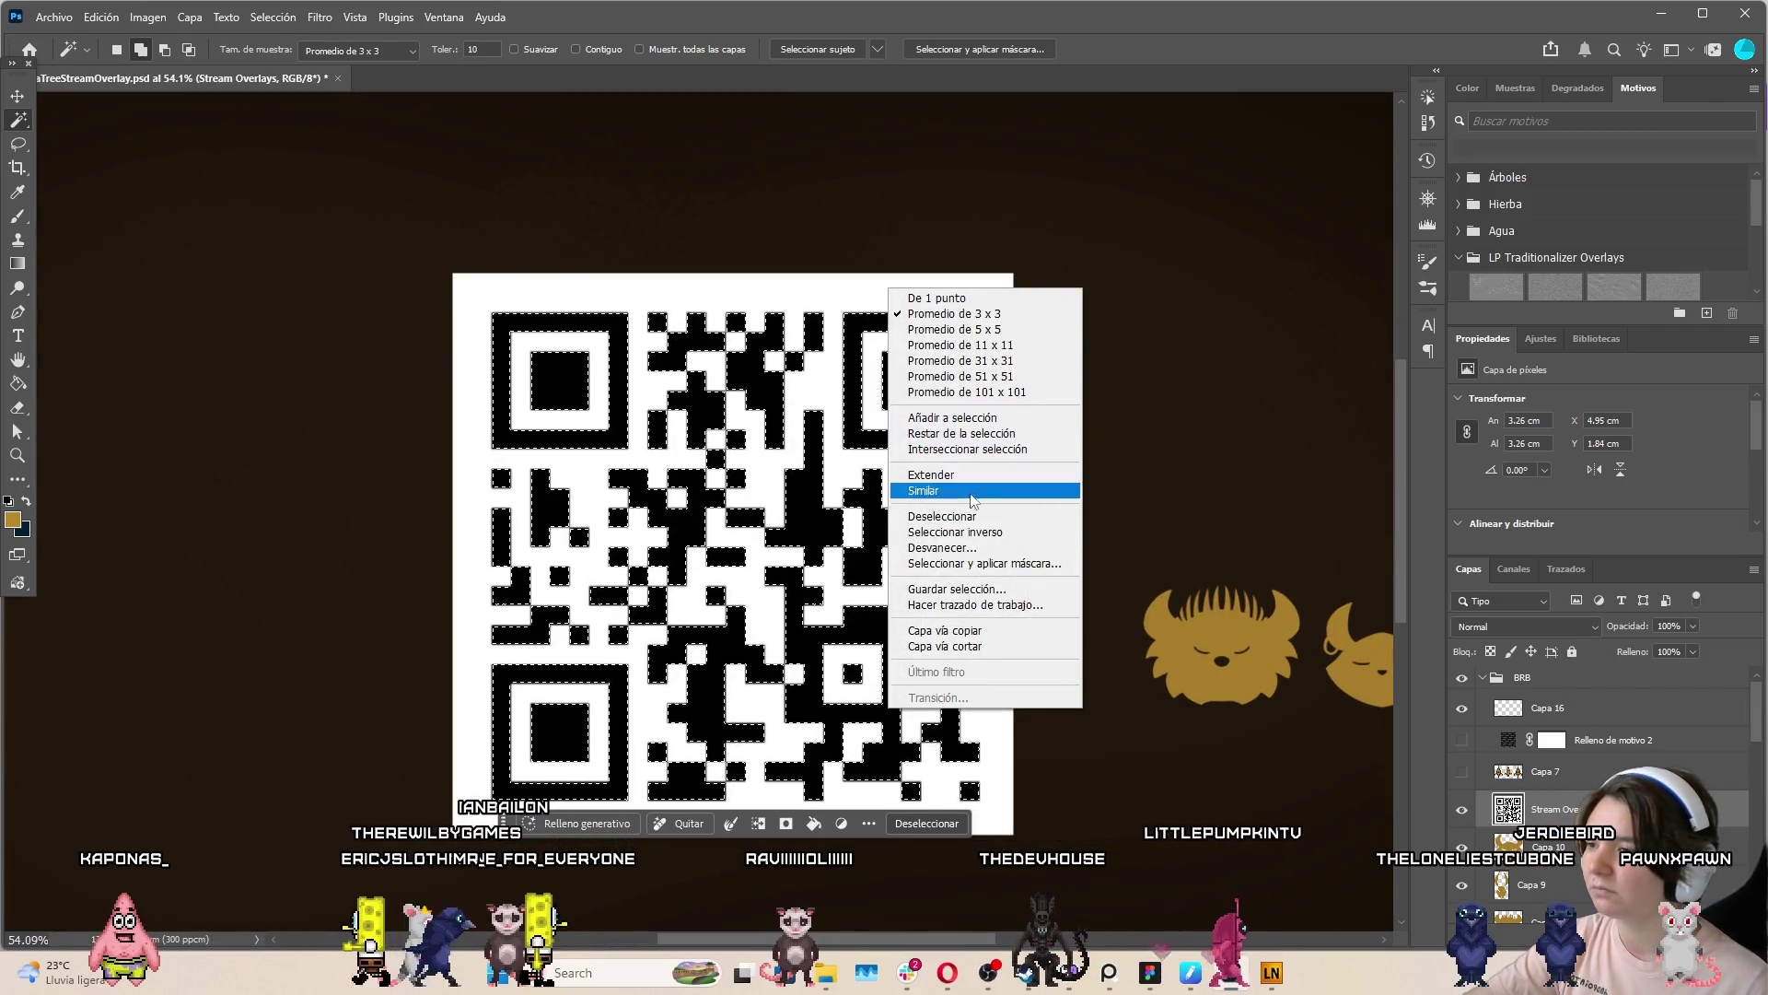
pyautogui.click(948, 631)
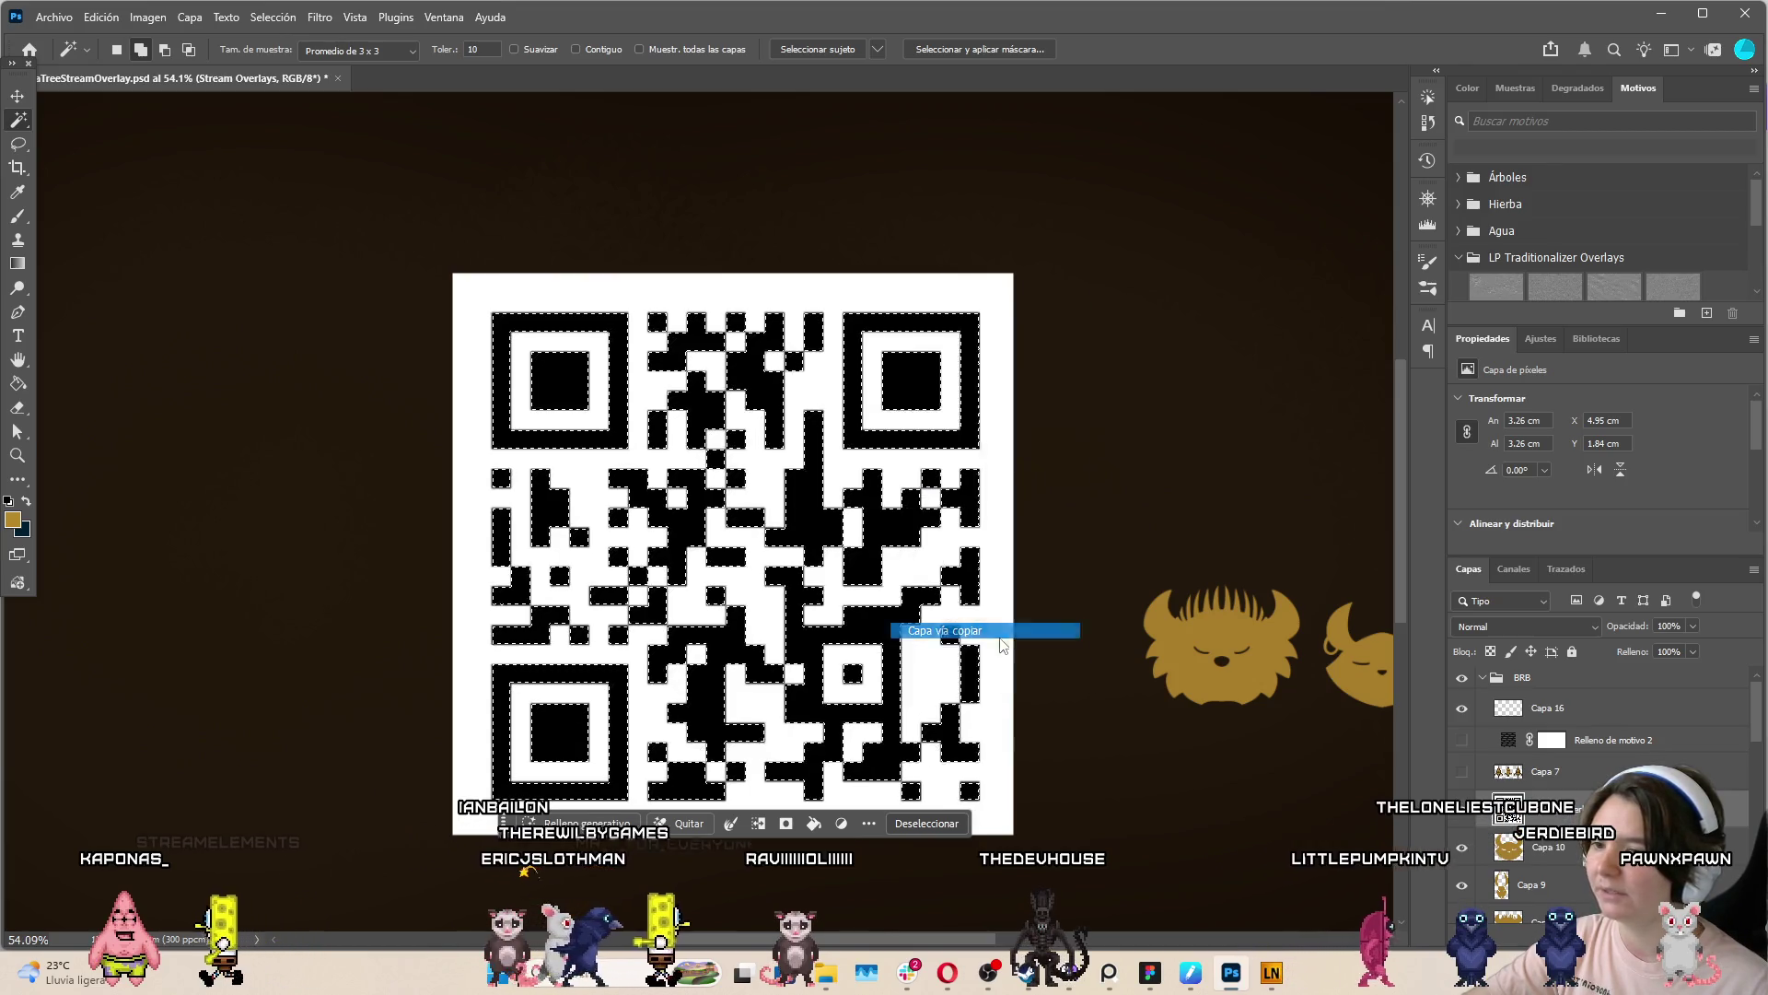
pyautogui.scroll(-3, 900, 546)
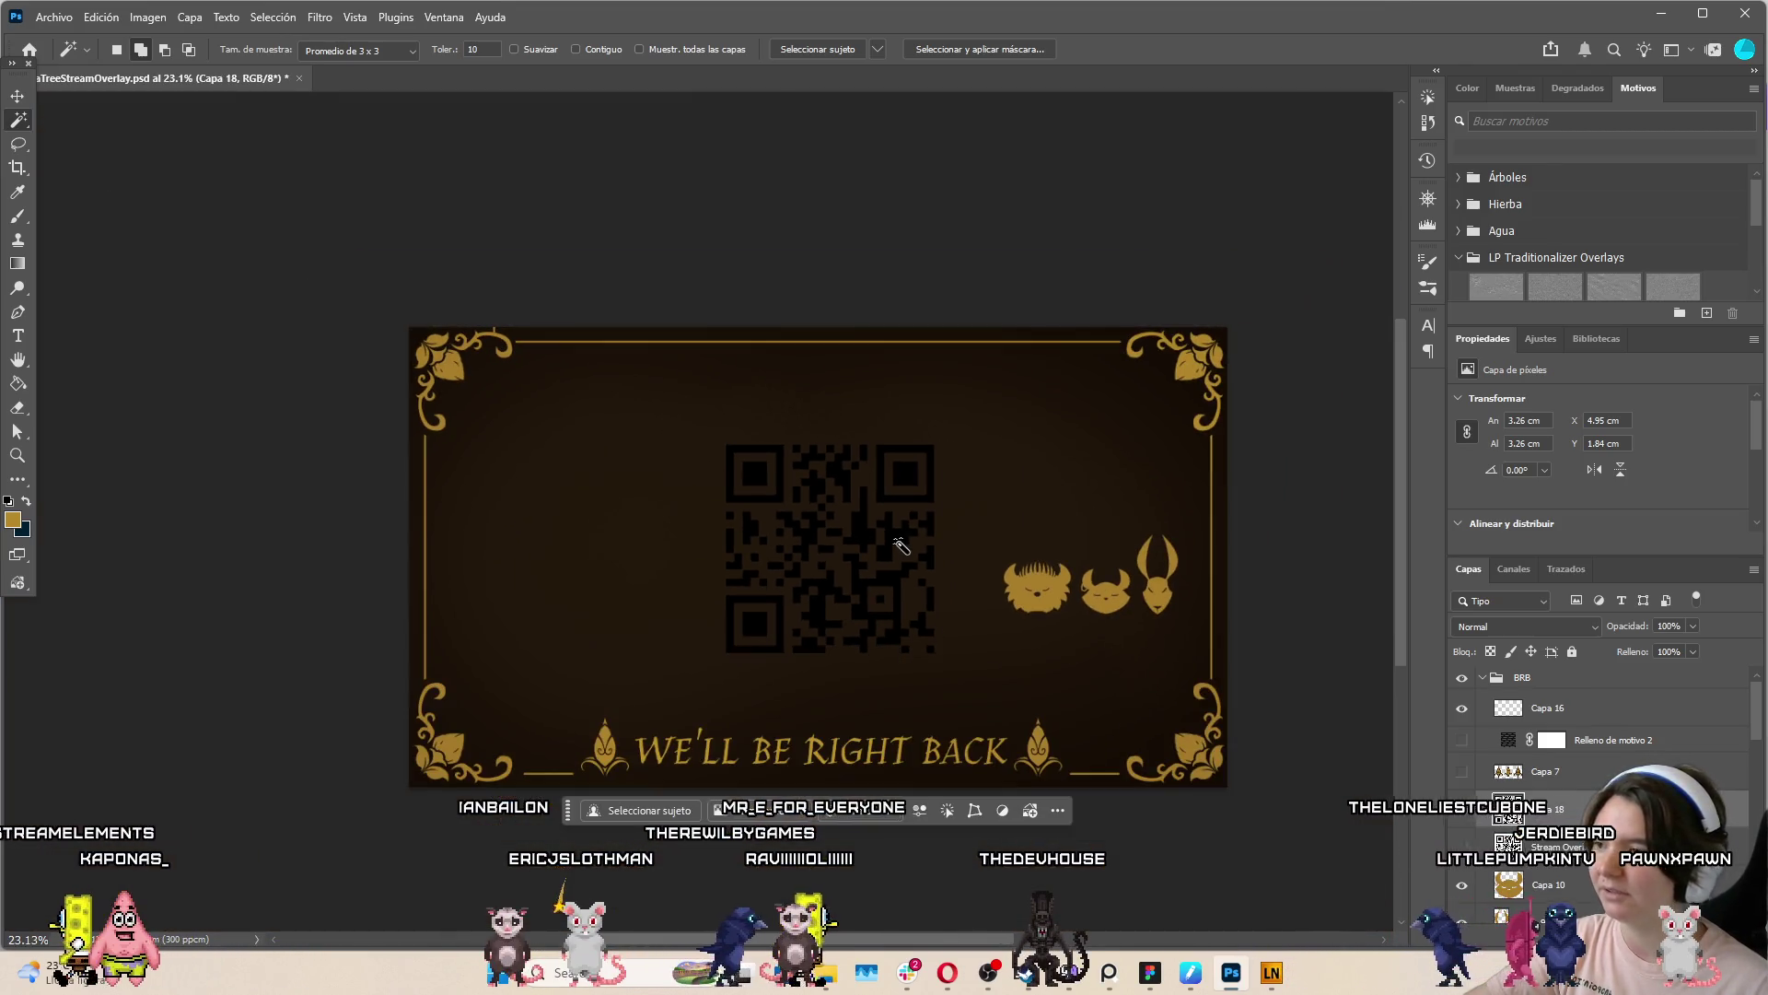
# Enlarge the QR code layer slightly and commit the transform
pyautogui.scroll(1, 911, 571)
pyautogui.hotkey('ctrl', 't')
pyautogui.moveTo(927, 568)
pyautogui.mouseDown()
pyautogui.moveTo(927, 590)
pyautogui.moveTo(927, 567)
pyautogui.mouseUp()
pyautogui.press('Return')
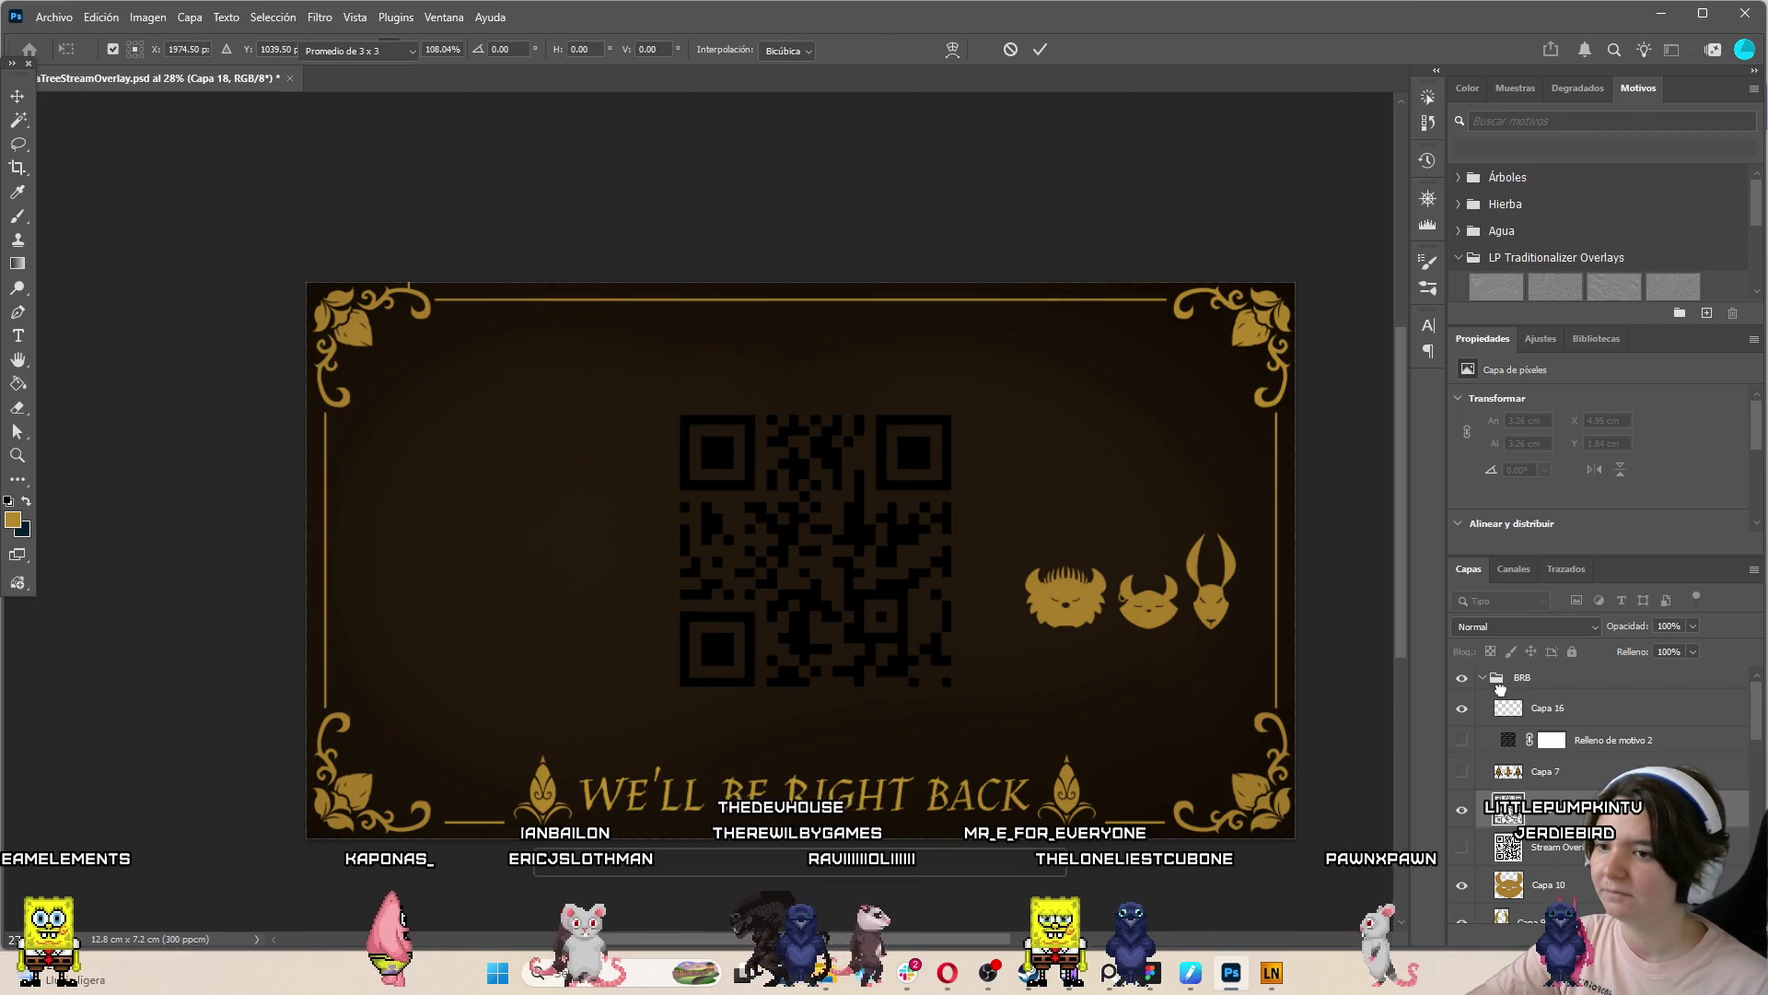
# Clip a new layer, Capa 19, to the QR code and Paint Bucket fill it gold
pyautogui.rightClick(1573, 823)
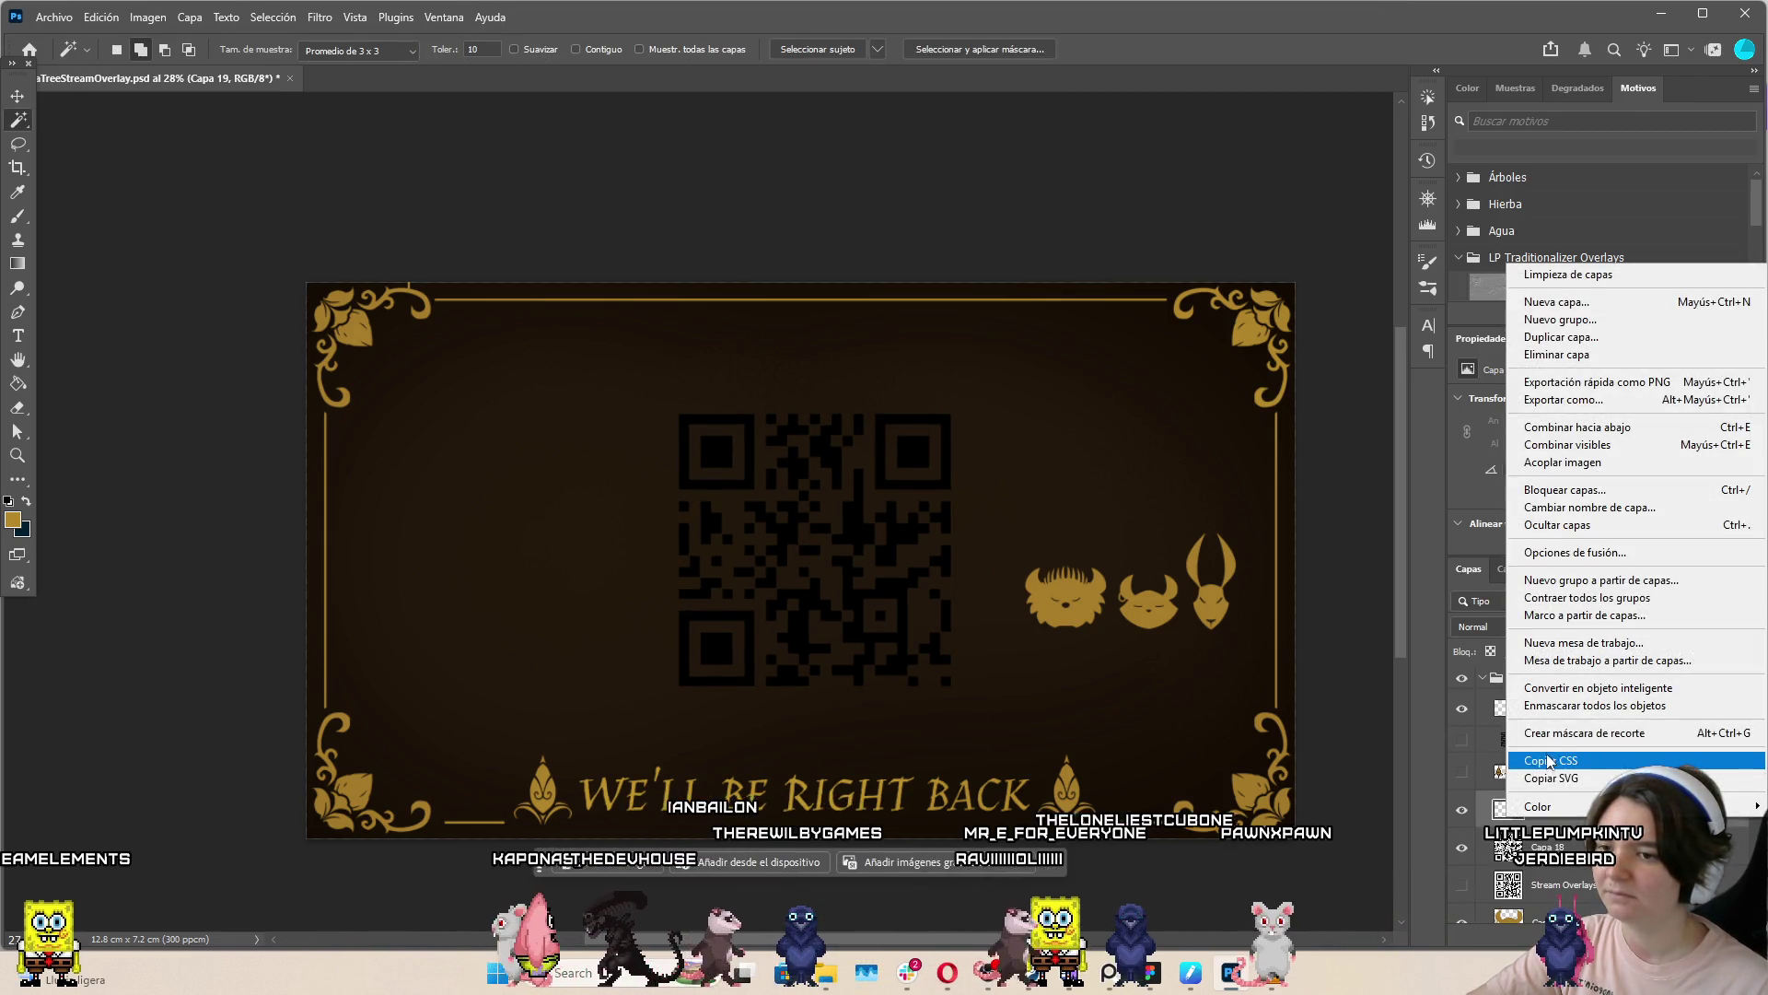
pyautogui.click(1584, 733)
pyautogui.press('e')
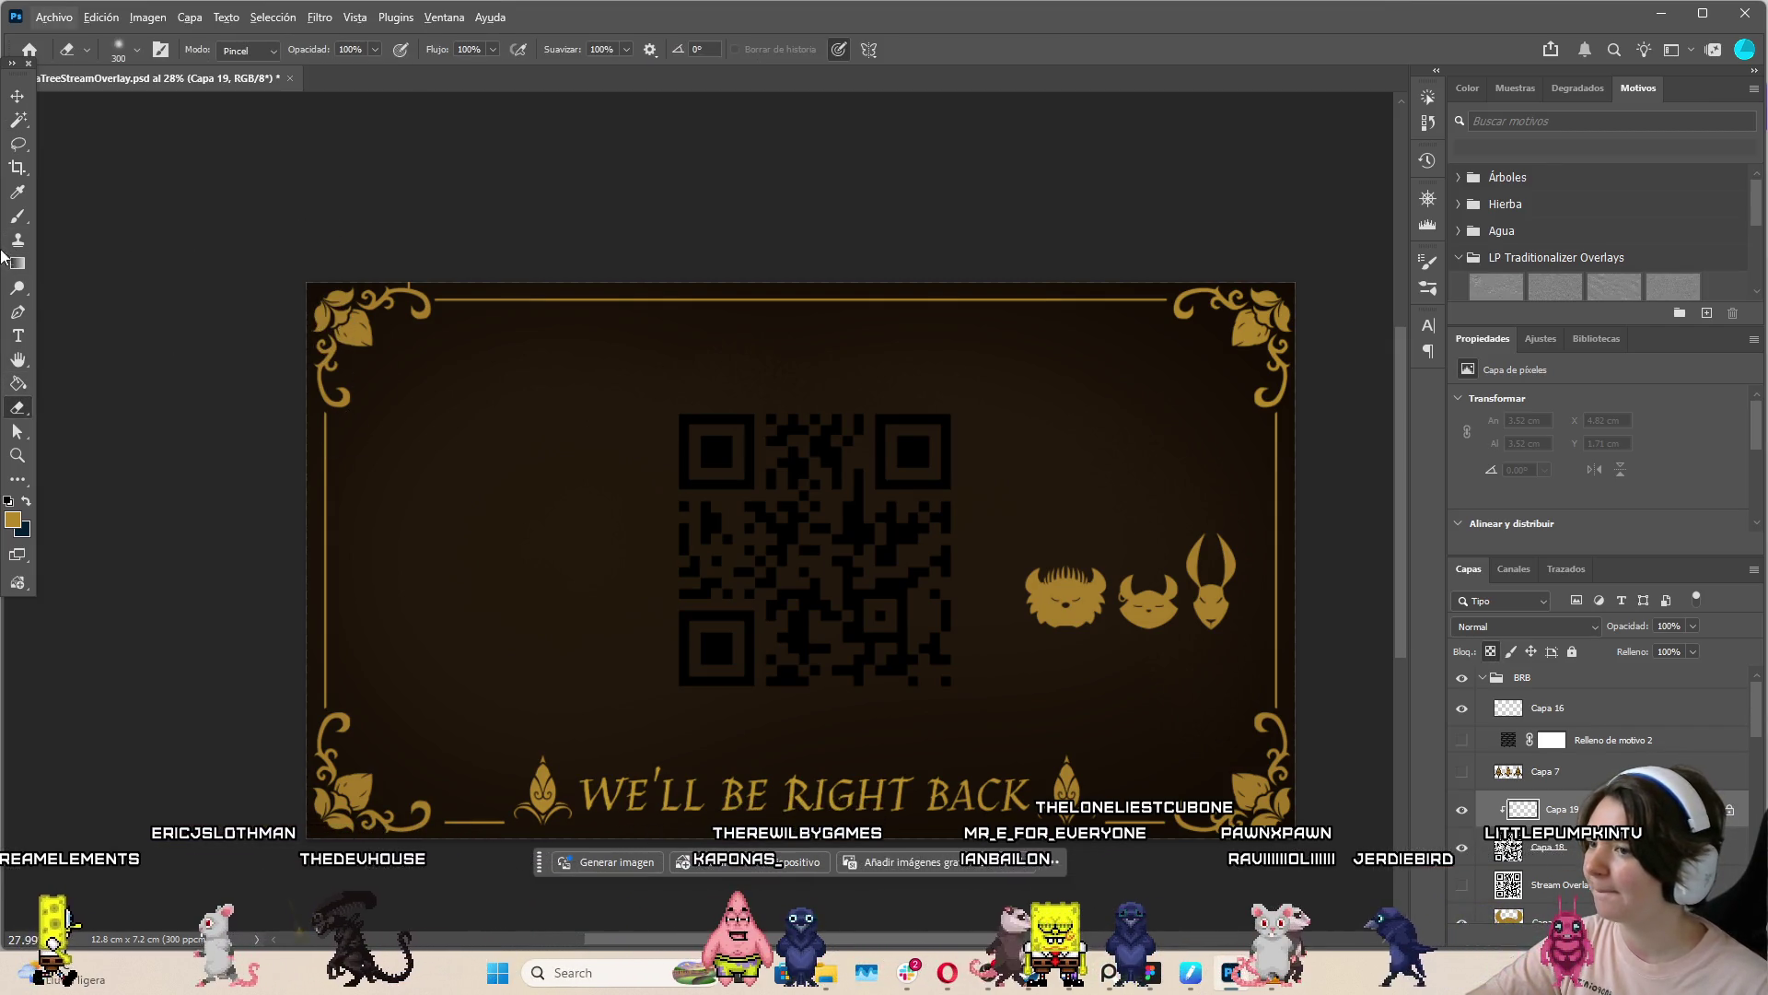
pyautogui.click(23, 386)
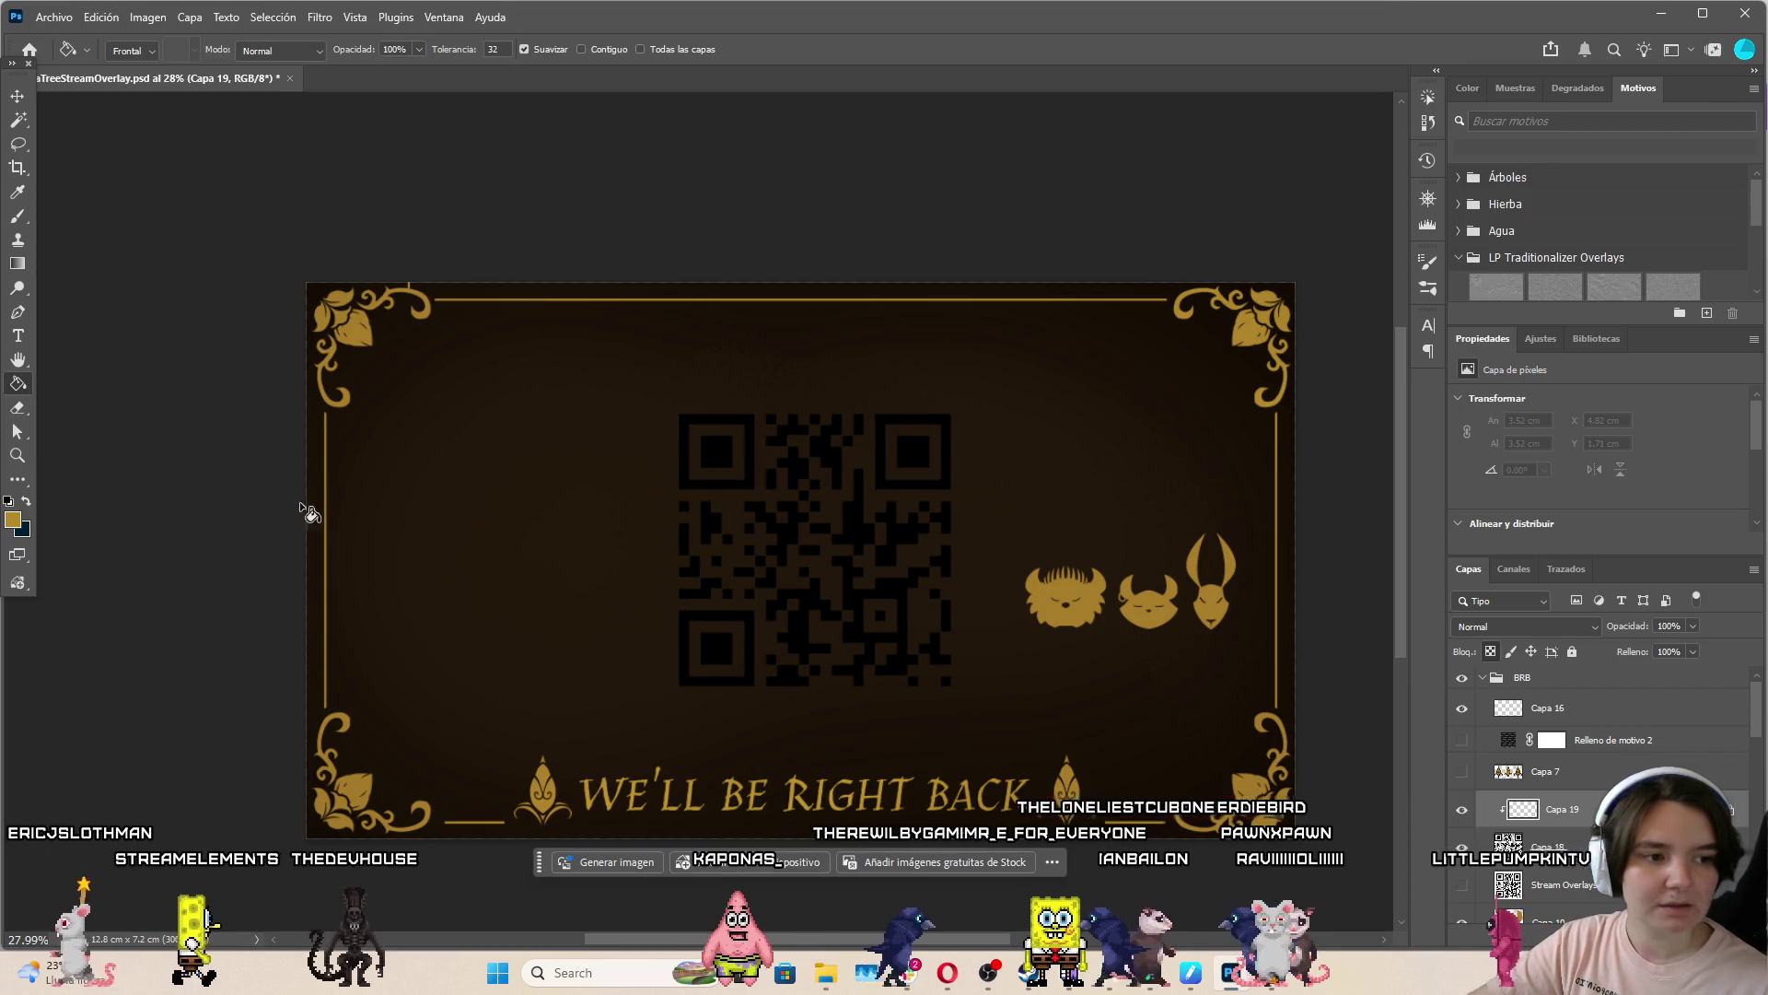
pyautogui.scroll(2, 792, 760)
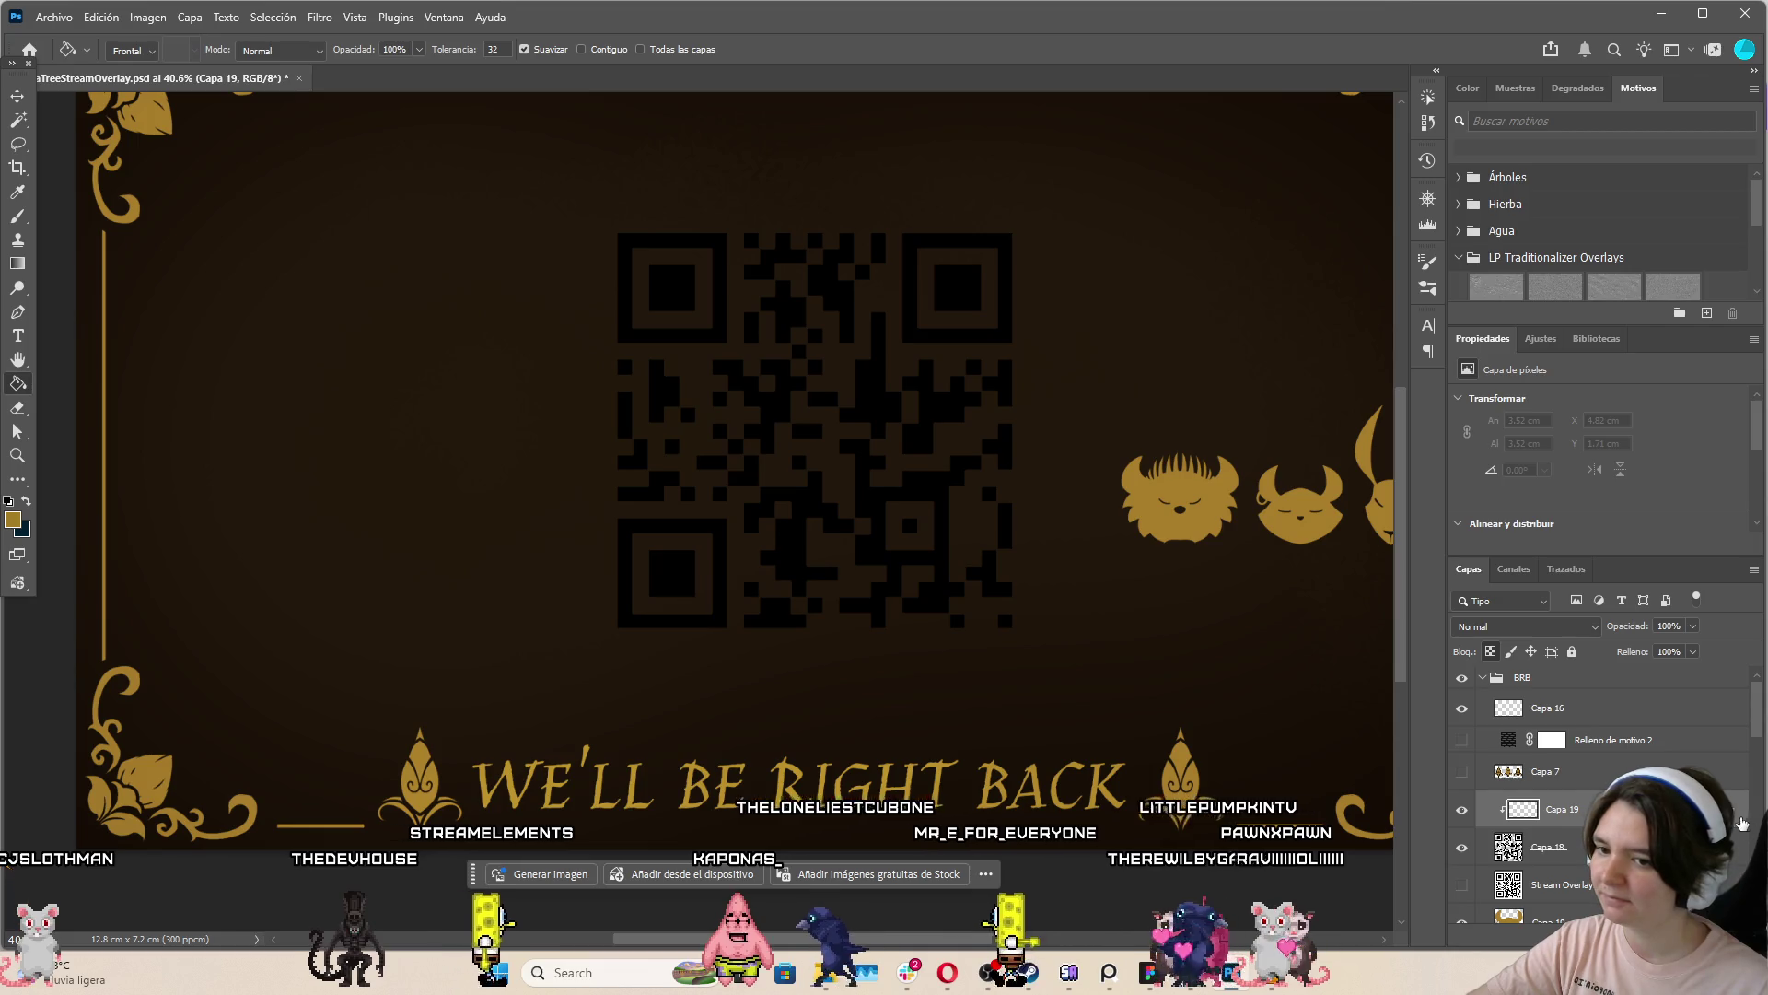
pyautogui.click(993, 433)
pyautogui.scroll(-2, 980, 428)
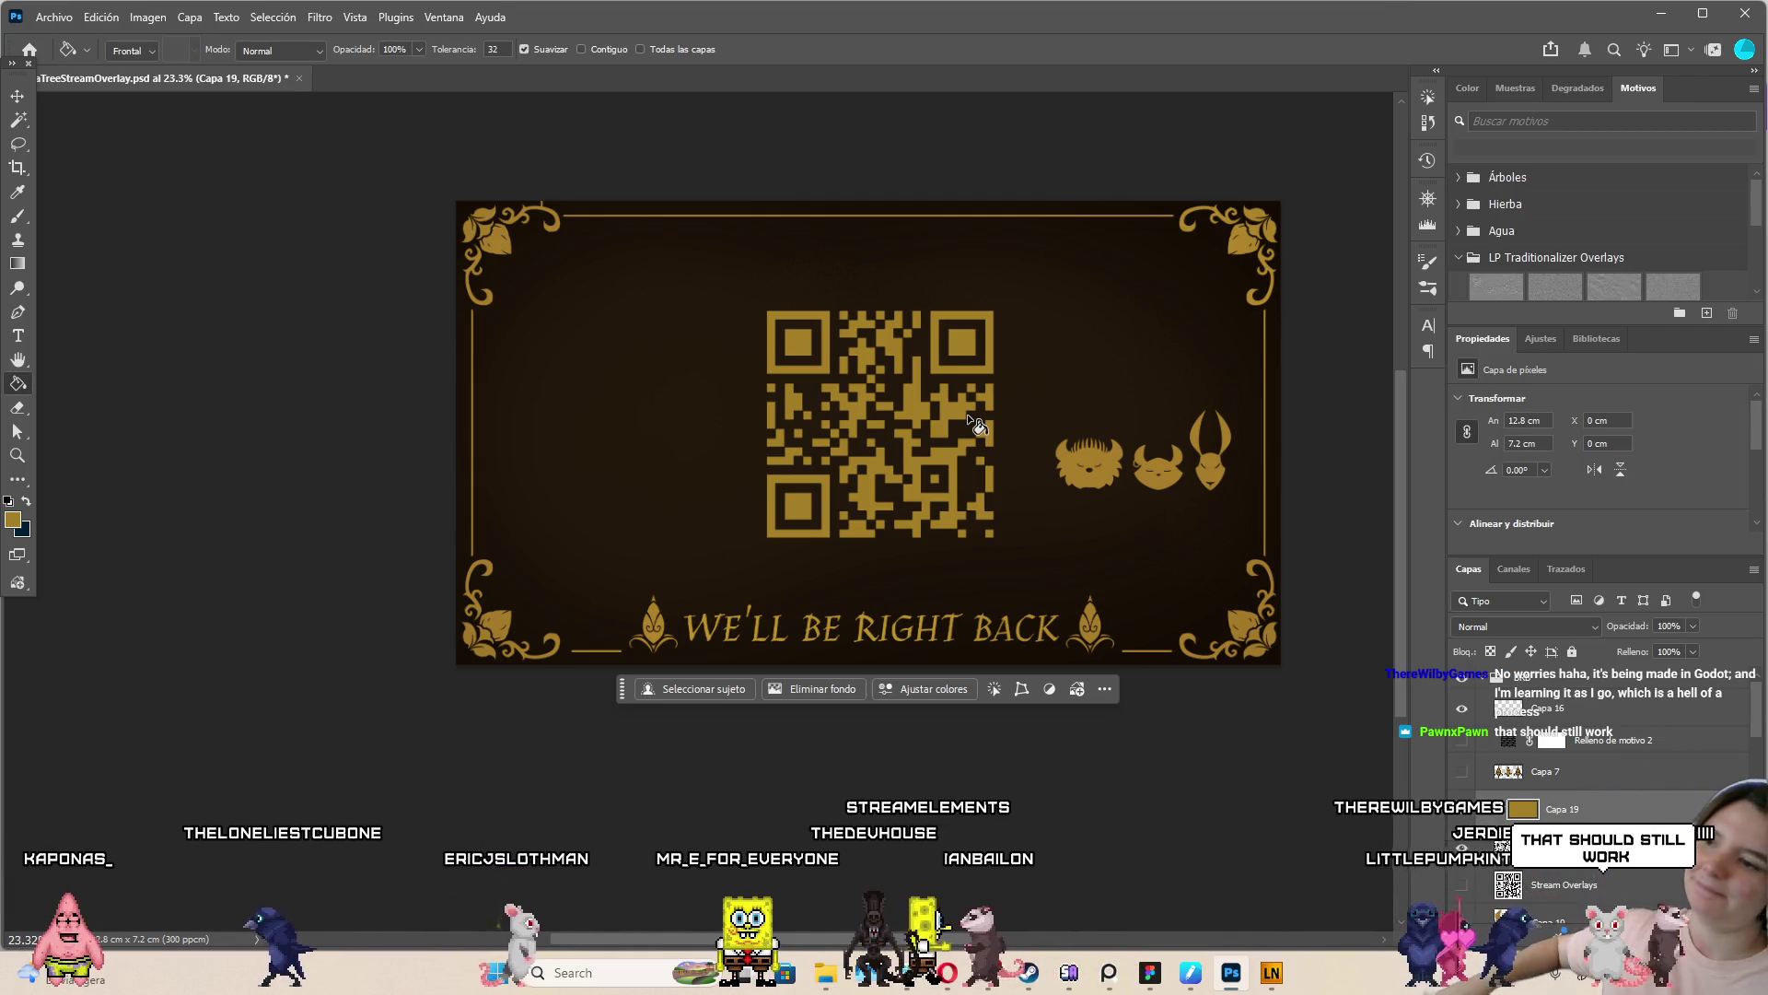
pyautogui.press('v')
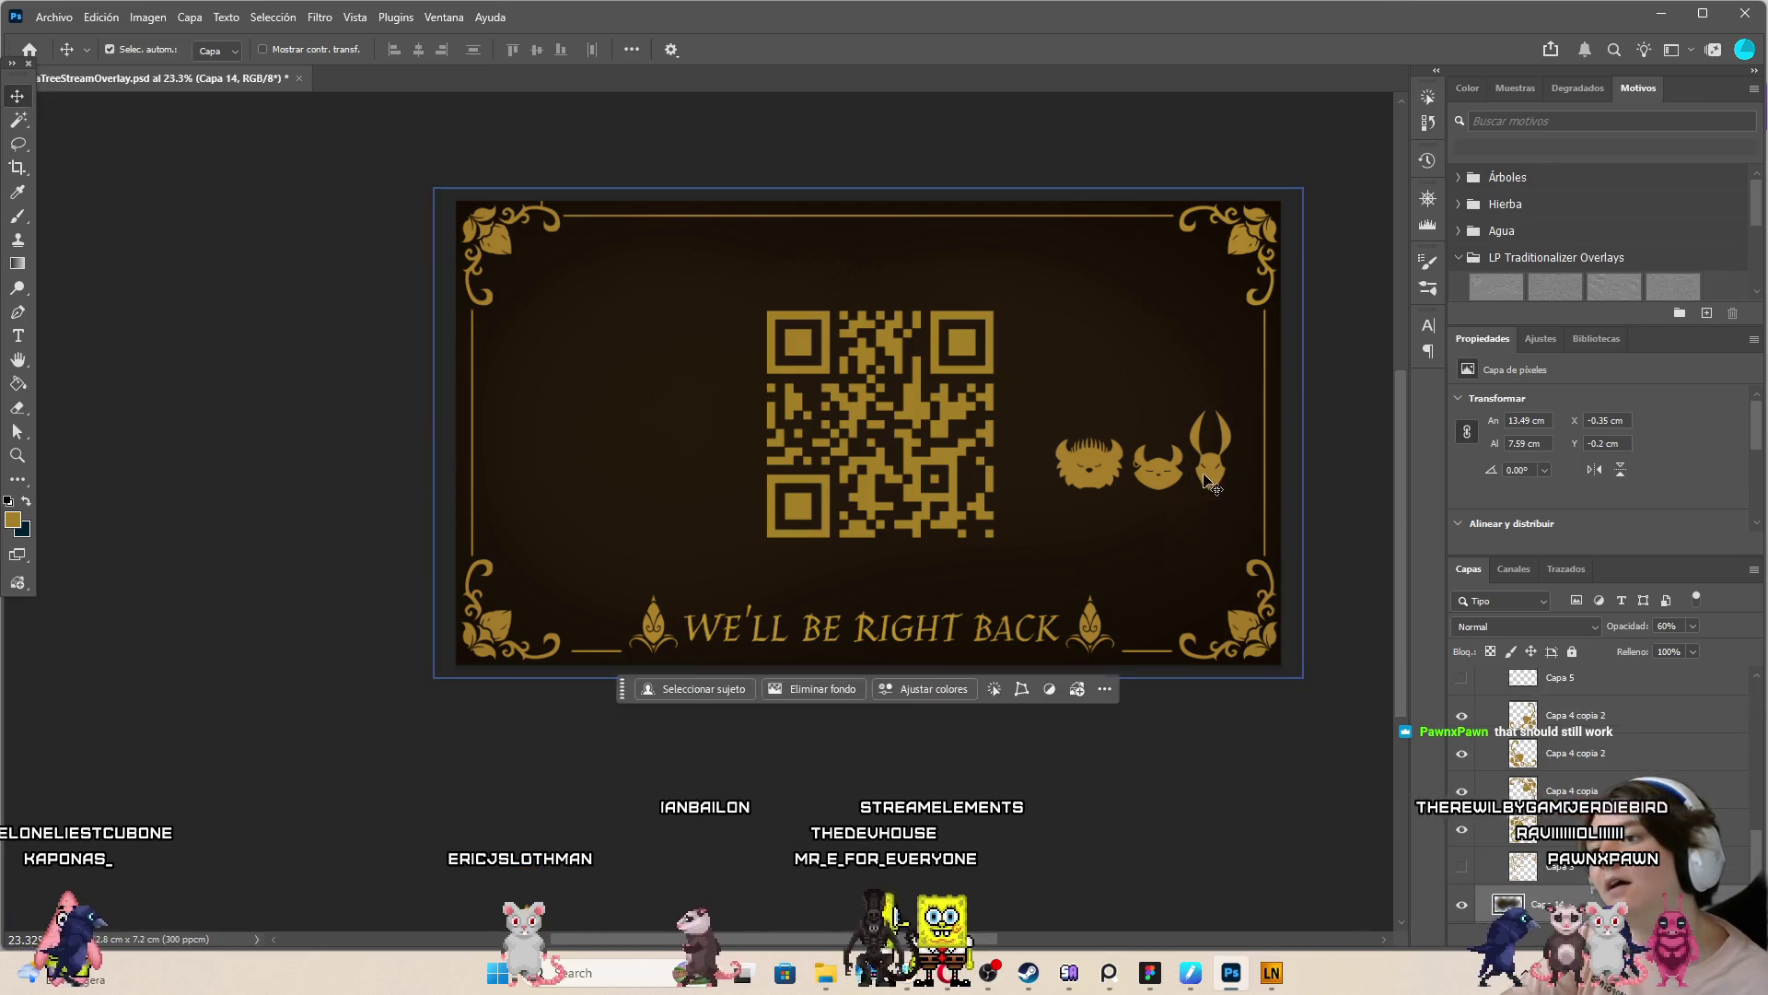
# Alt-drag copies of the three gold creatures to the left and flip them horizontally
pyautogui.click(1162, 474)
pyautogui.moveTo(1168, 477)
pyautogui.mouseDown()
pyautogui.moveTo(1179, 447)
pyautogui.moveTo(575, 433)
pyautogui.mouseUp()
pyautogui.keyDown('shift'); pyautogui.click(1093, 433); pyautogui.keyUp('shift')
pyautogui.keyDown('shift'); pyautogui.click(1214, 423); pyautogui.keyUp('shift')
pyautogui.click(102, 17)
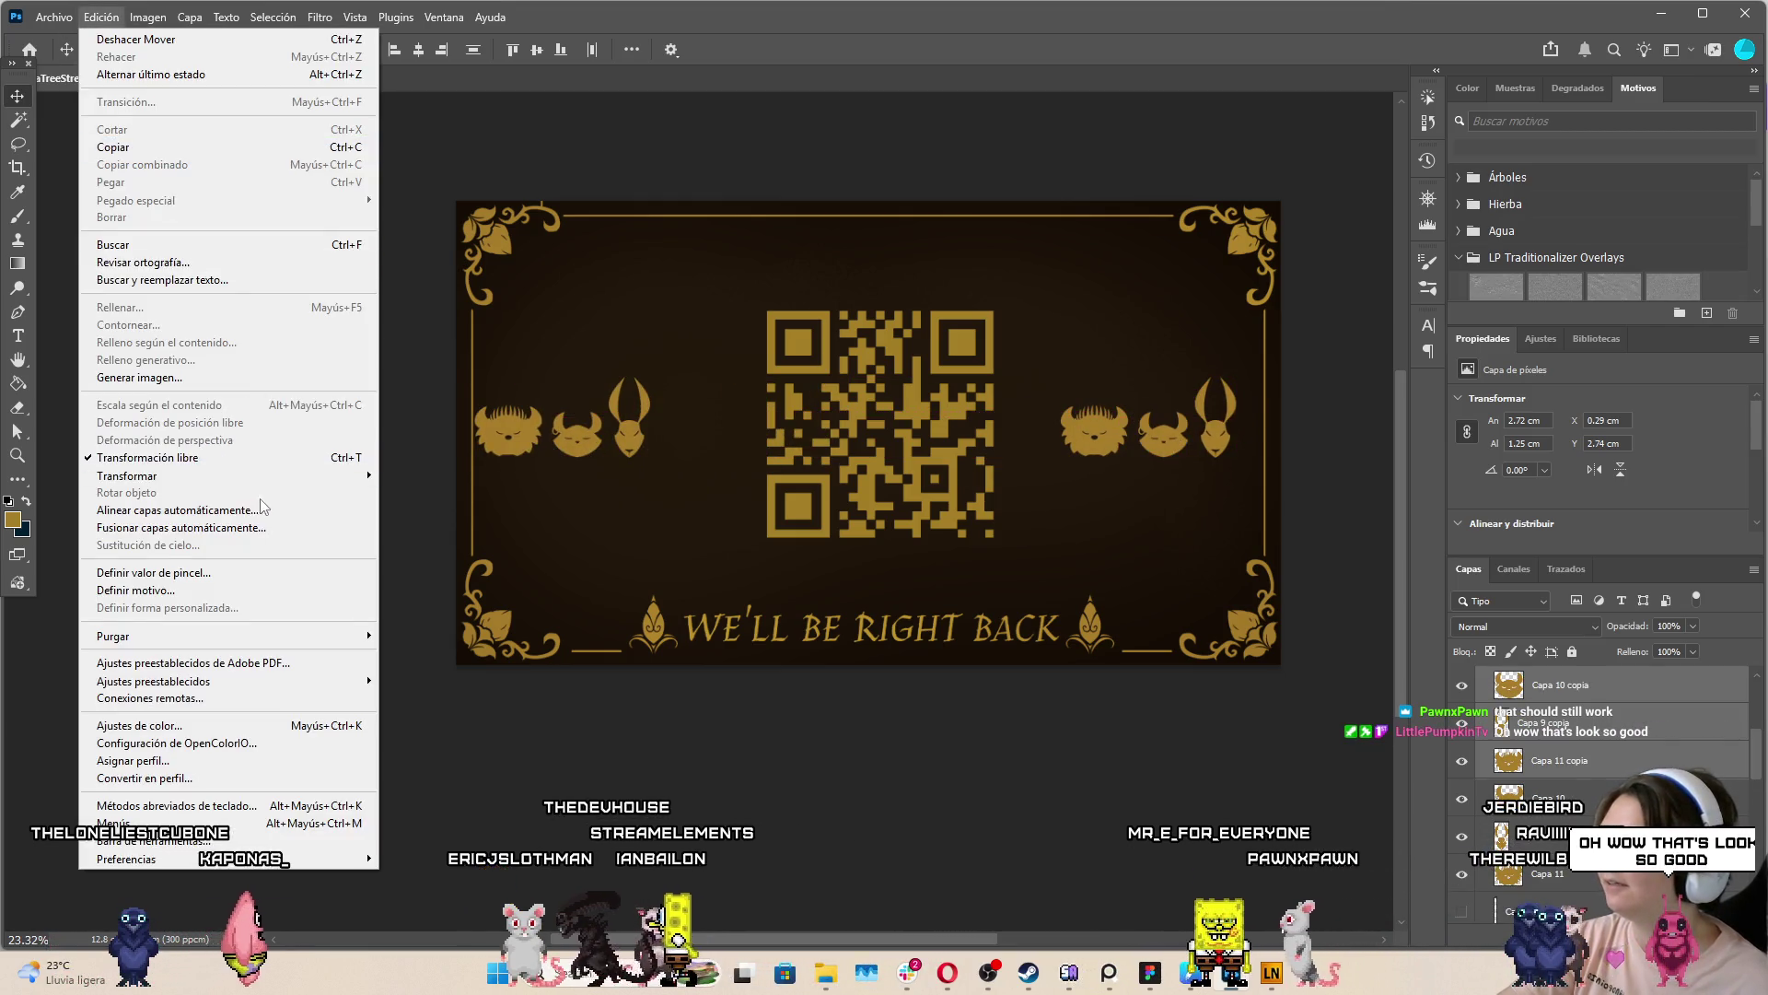
pyautogui.moveTo(276, 475)
pyautogui.click(452, 822)
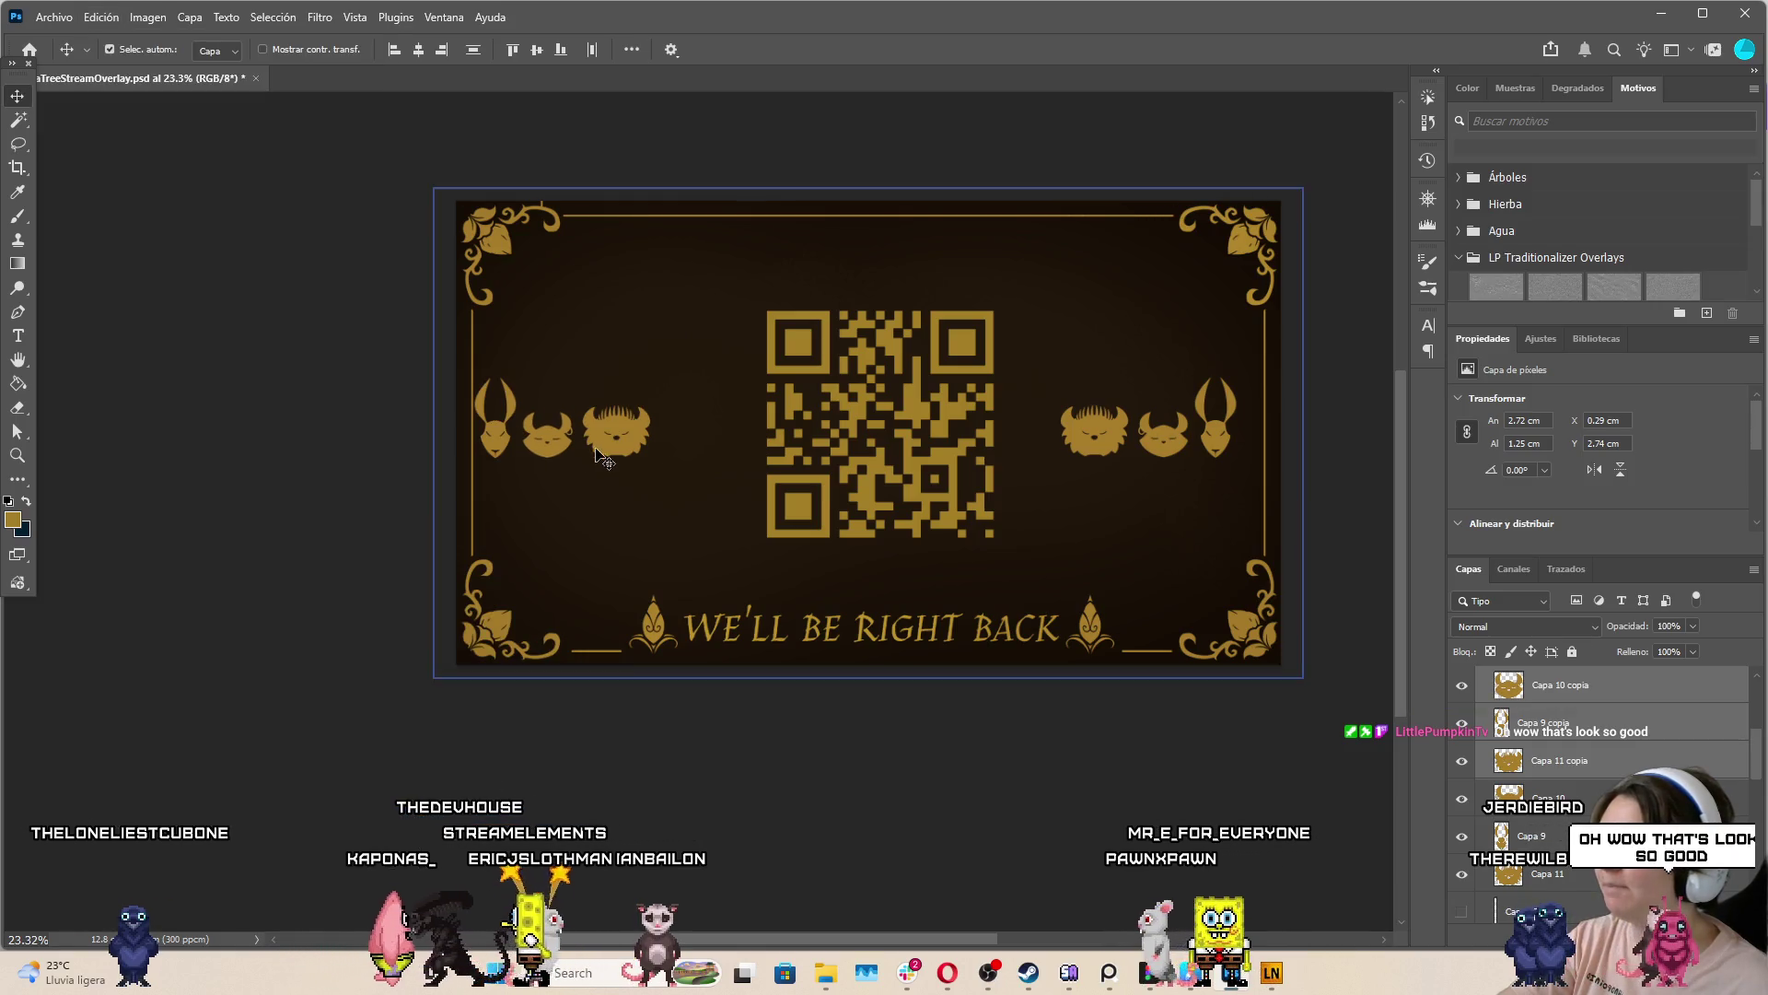
# Select the left creature copies, shift them slightly right, and deselect all layers
pyautogui.click(616, 444)
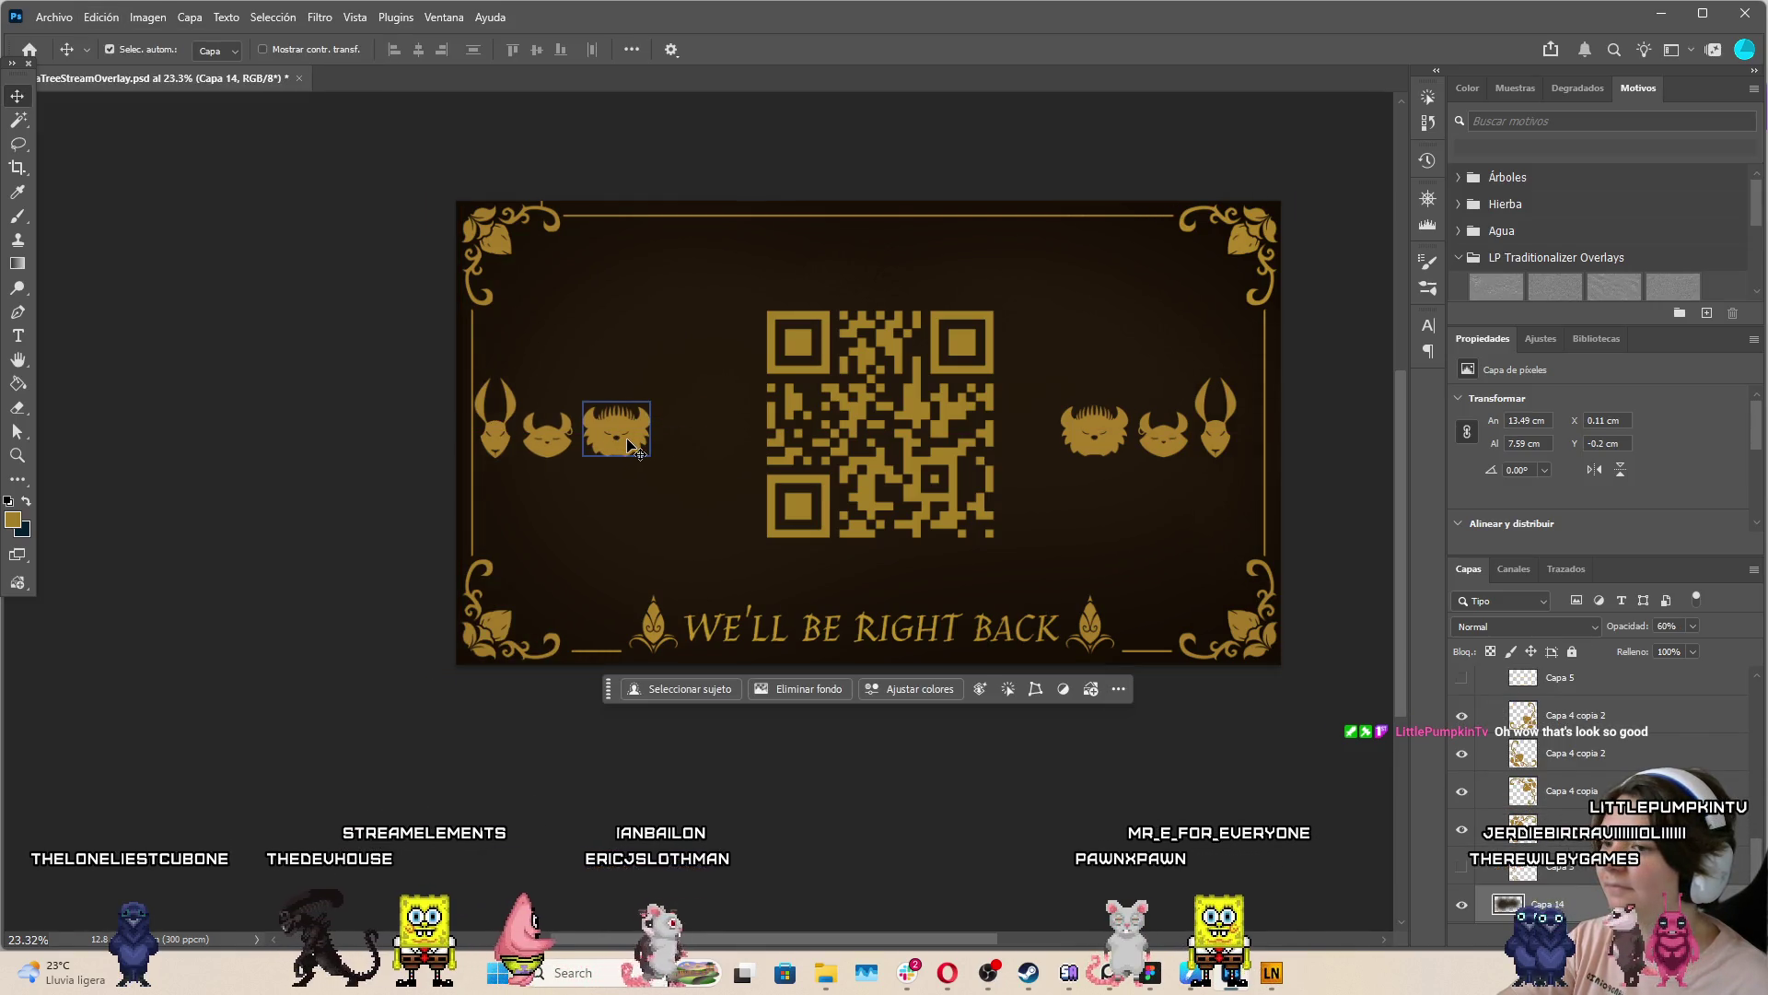
pyautogui.click(616, 444)
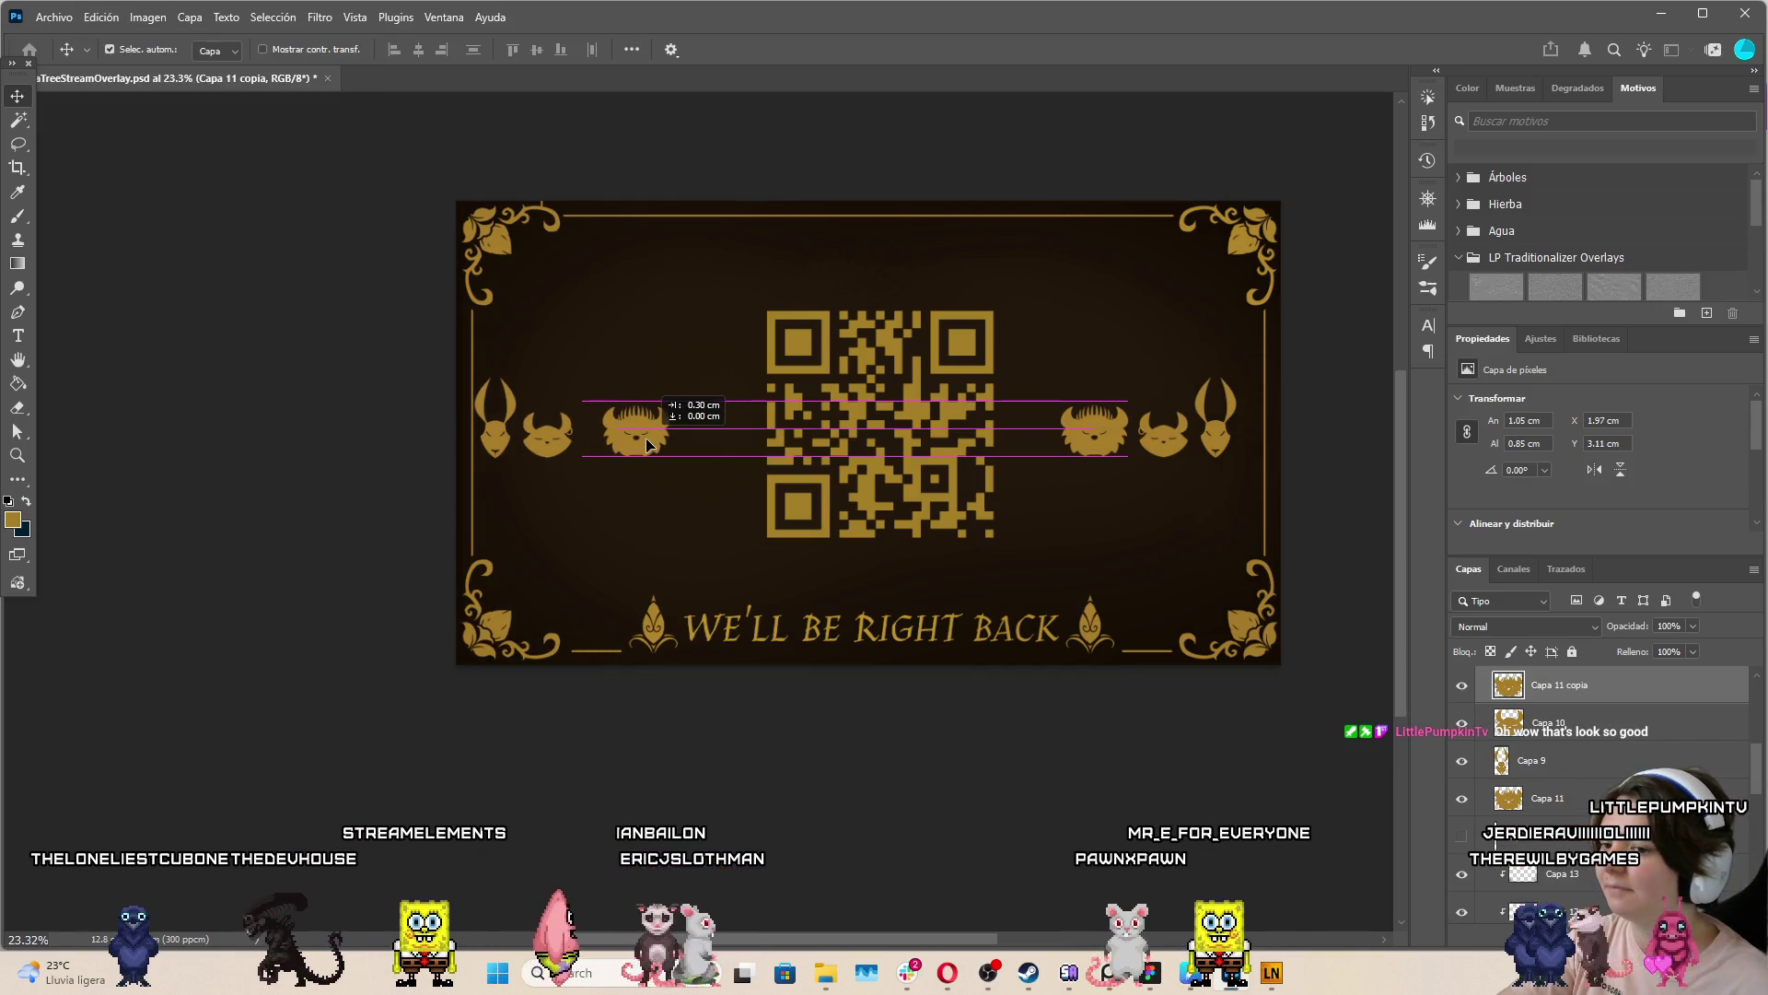
pyautogui.keyDown('shift'); pyautogui.click(545, 445); pyautogui.keyUp('shift')
pyautogui.moveTo(494, 431); pyautogui.dragTo(521, 431)
pyautogui.click(915, 832)
pyautogui.scroll(-2, 915, 831)
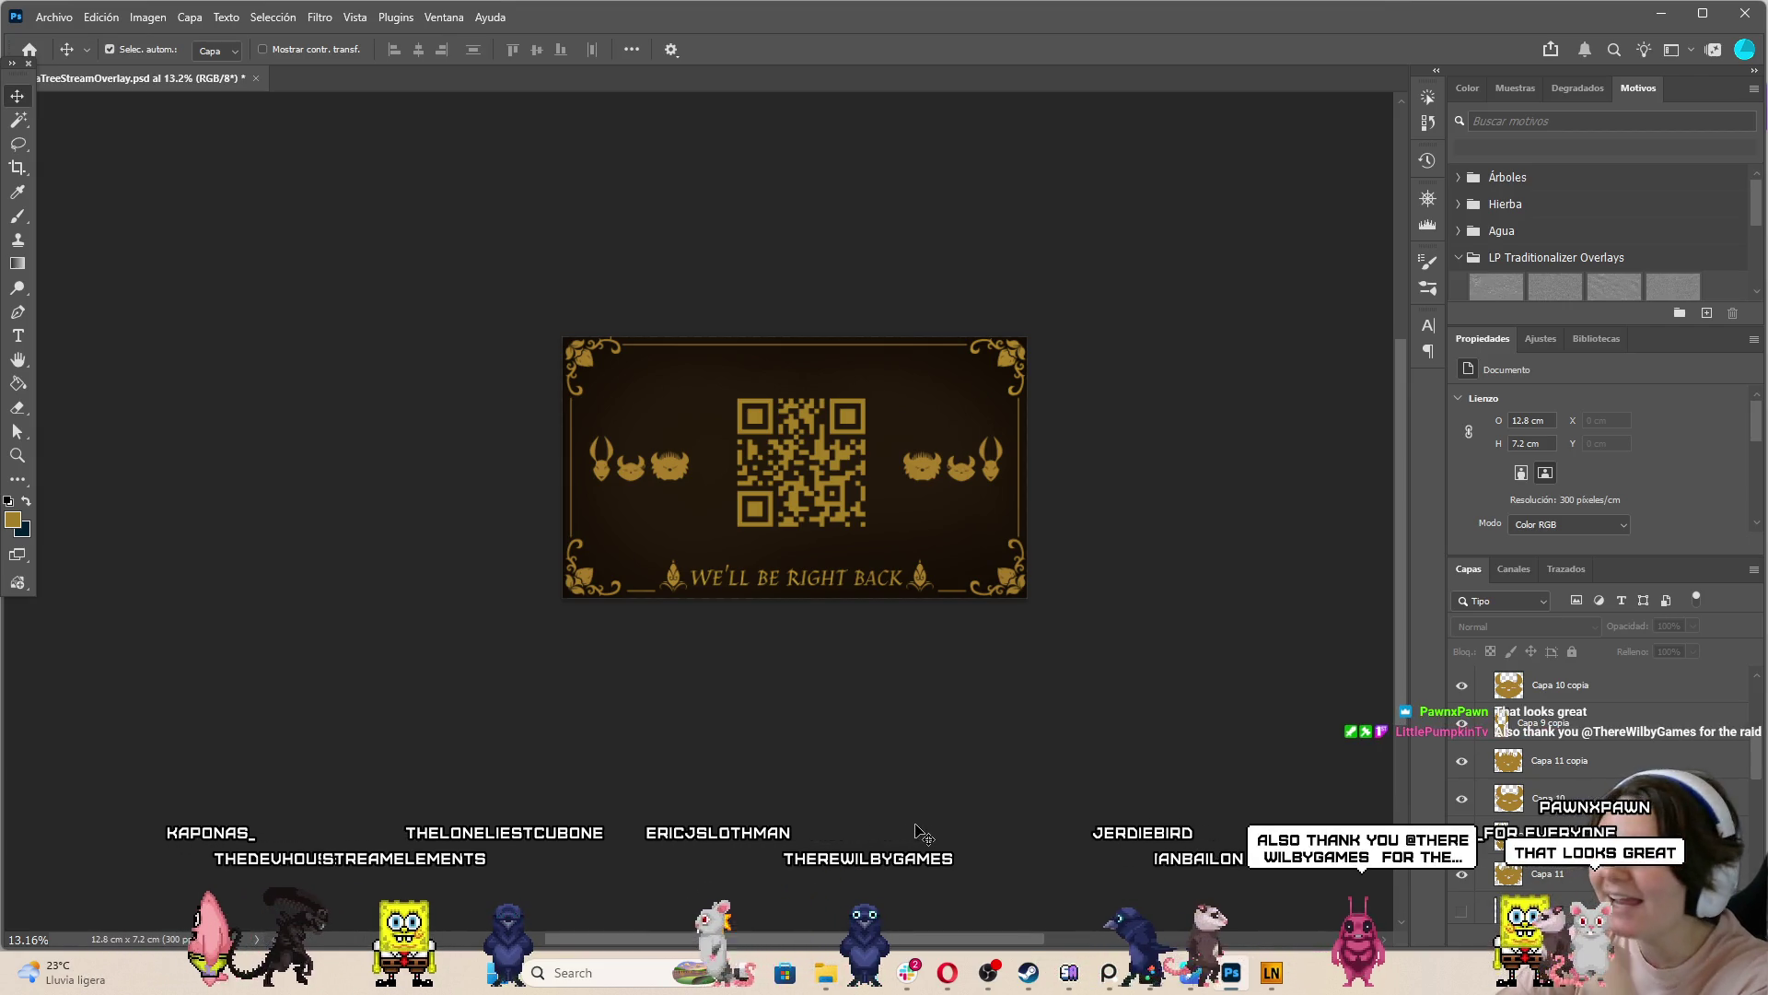
pyautogui.scroll(1, 786, 449)
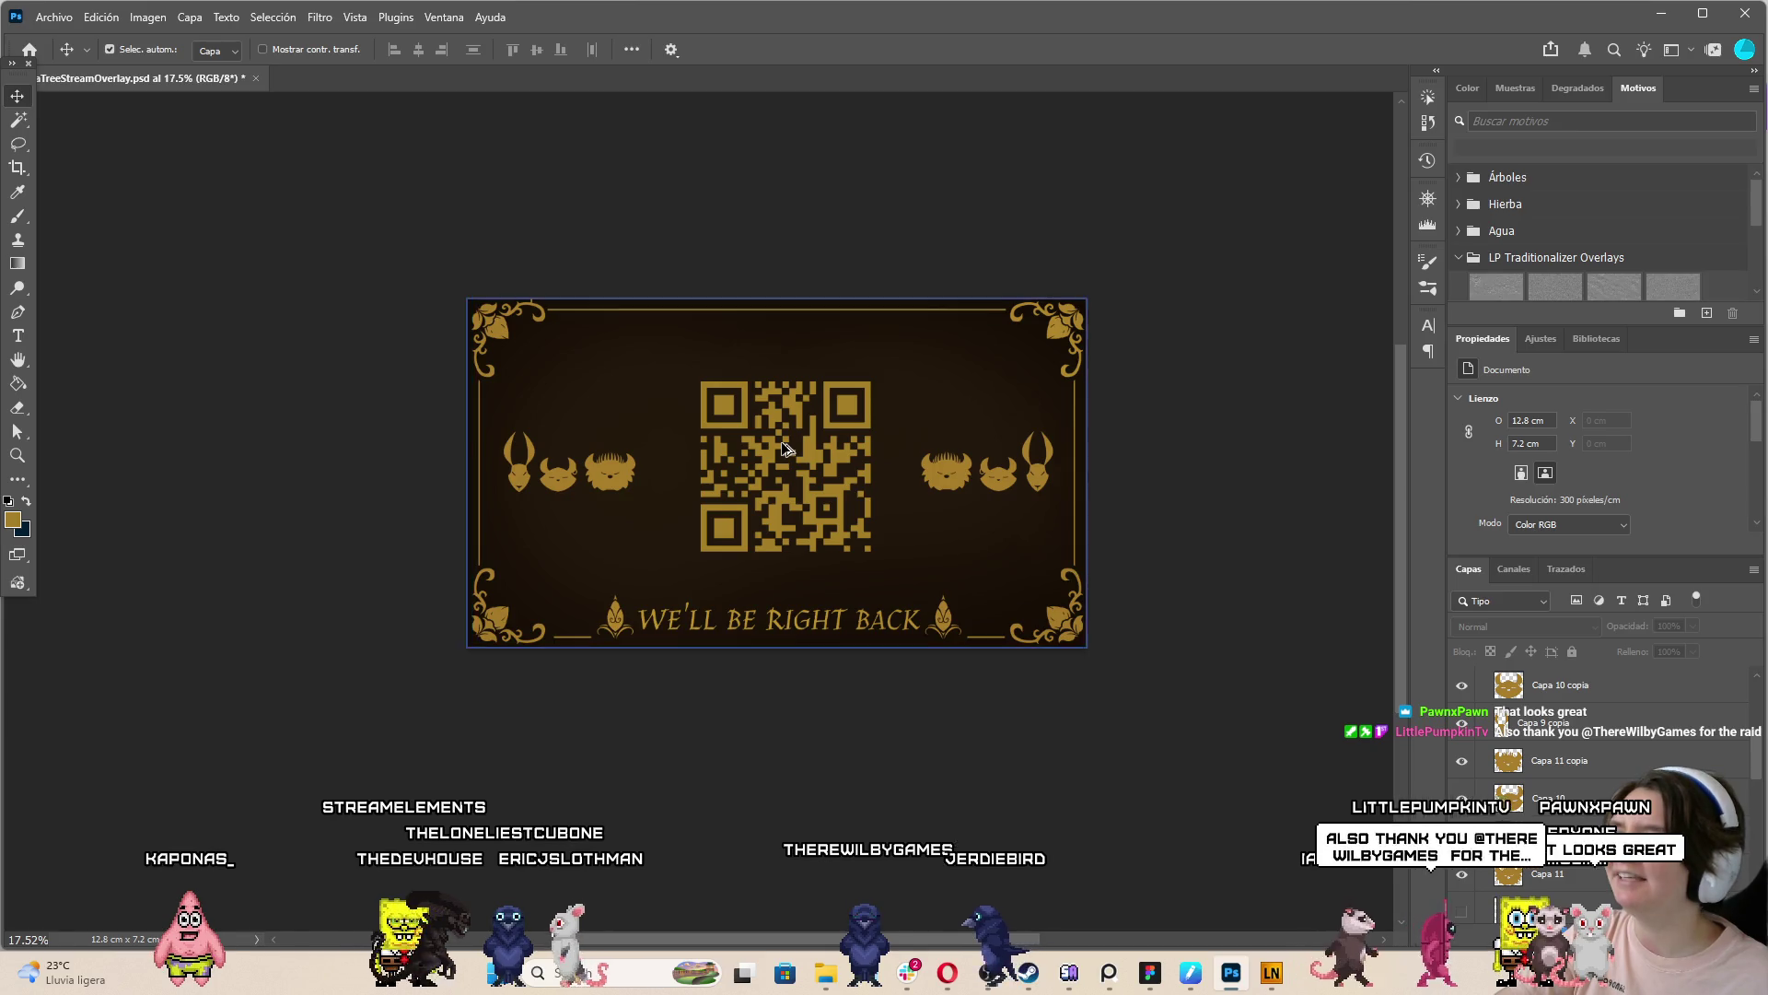
# Select the QR code layer, turn off layer Auto-Select, and commit a transform on it
pyautogui.scroll(1, 782, 449)
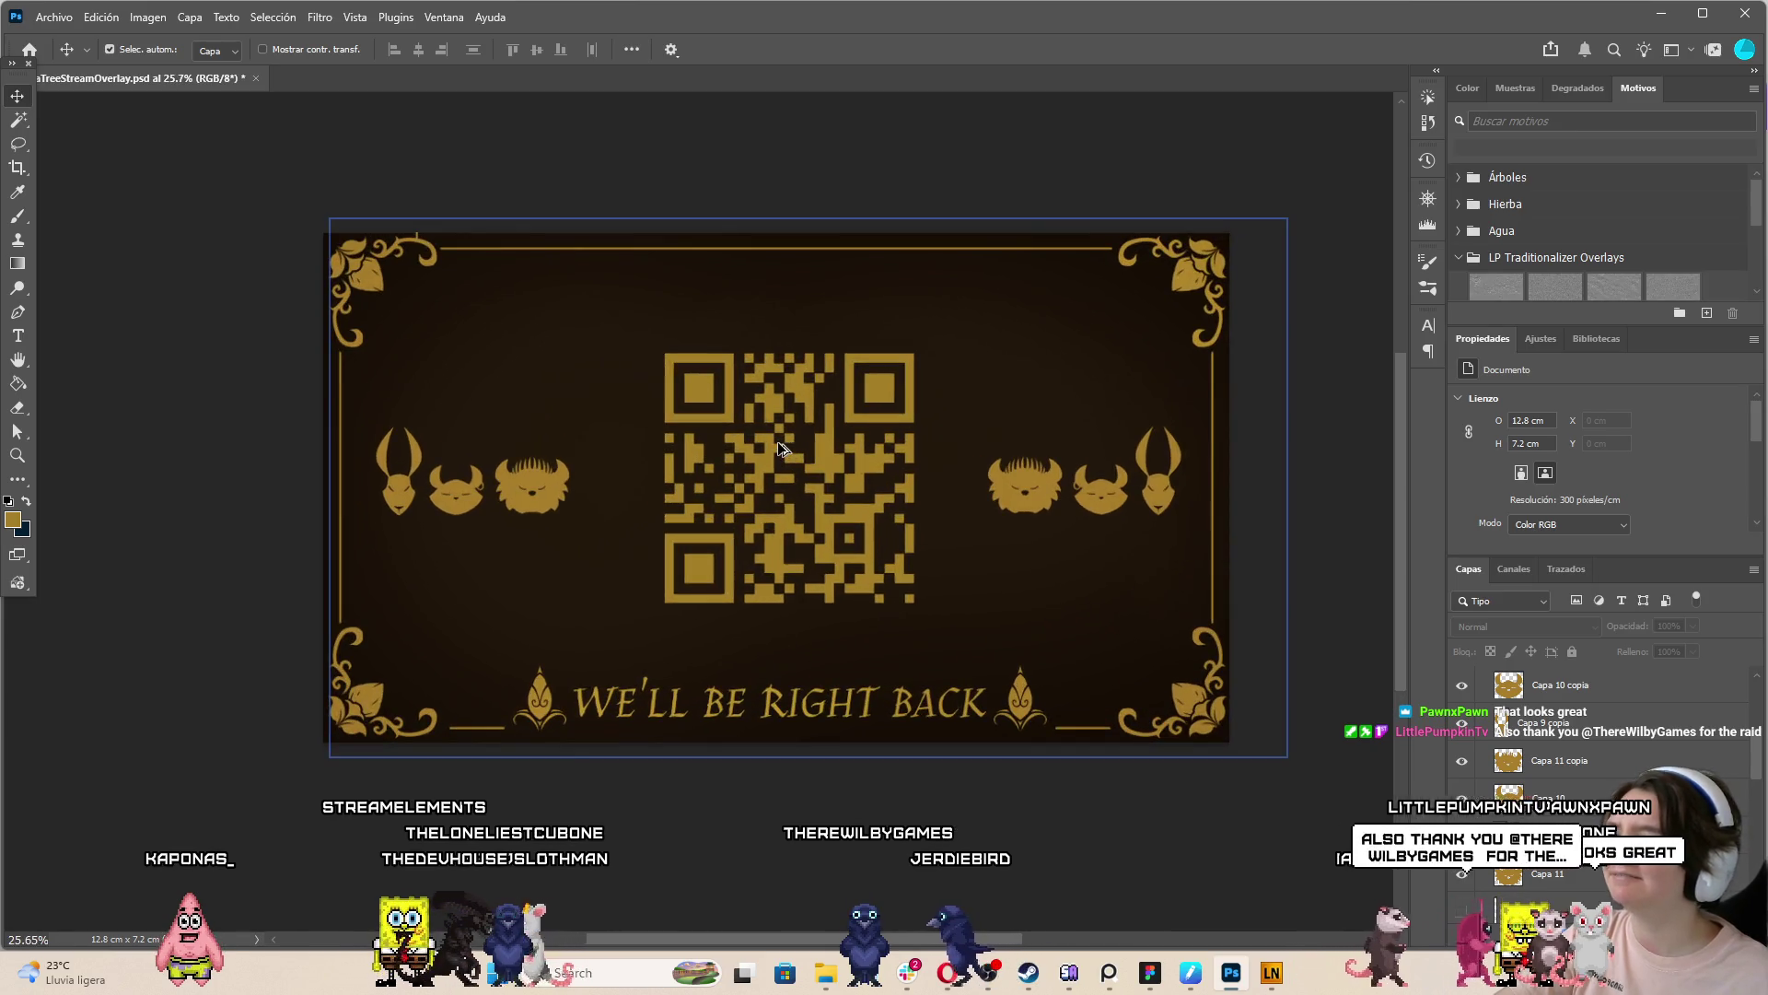
pyautogui.click(727, 385)
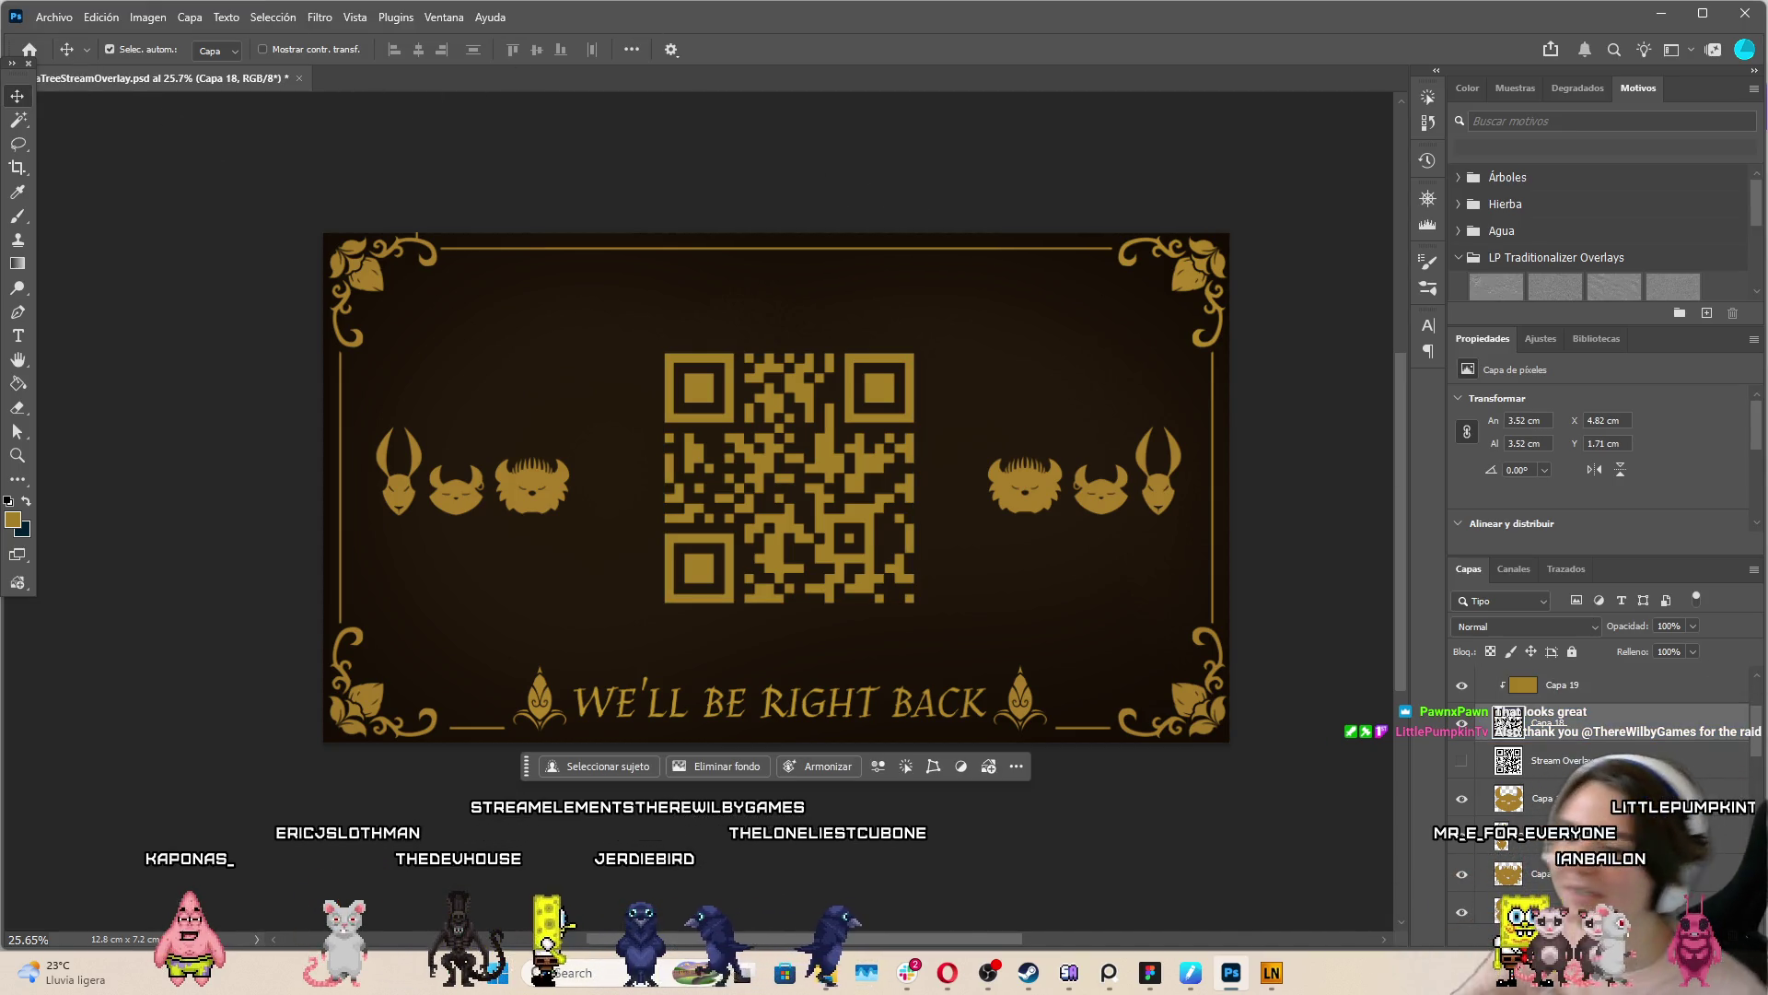
pyautogui.click(110, 49)
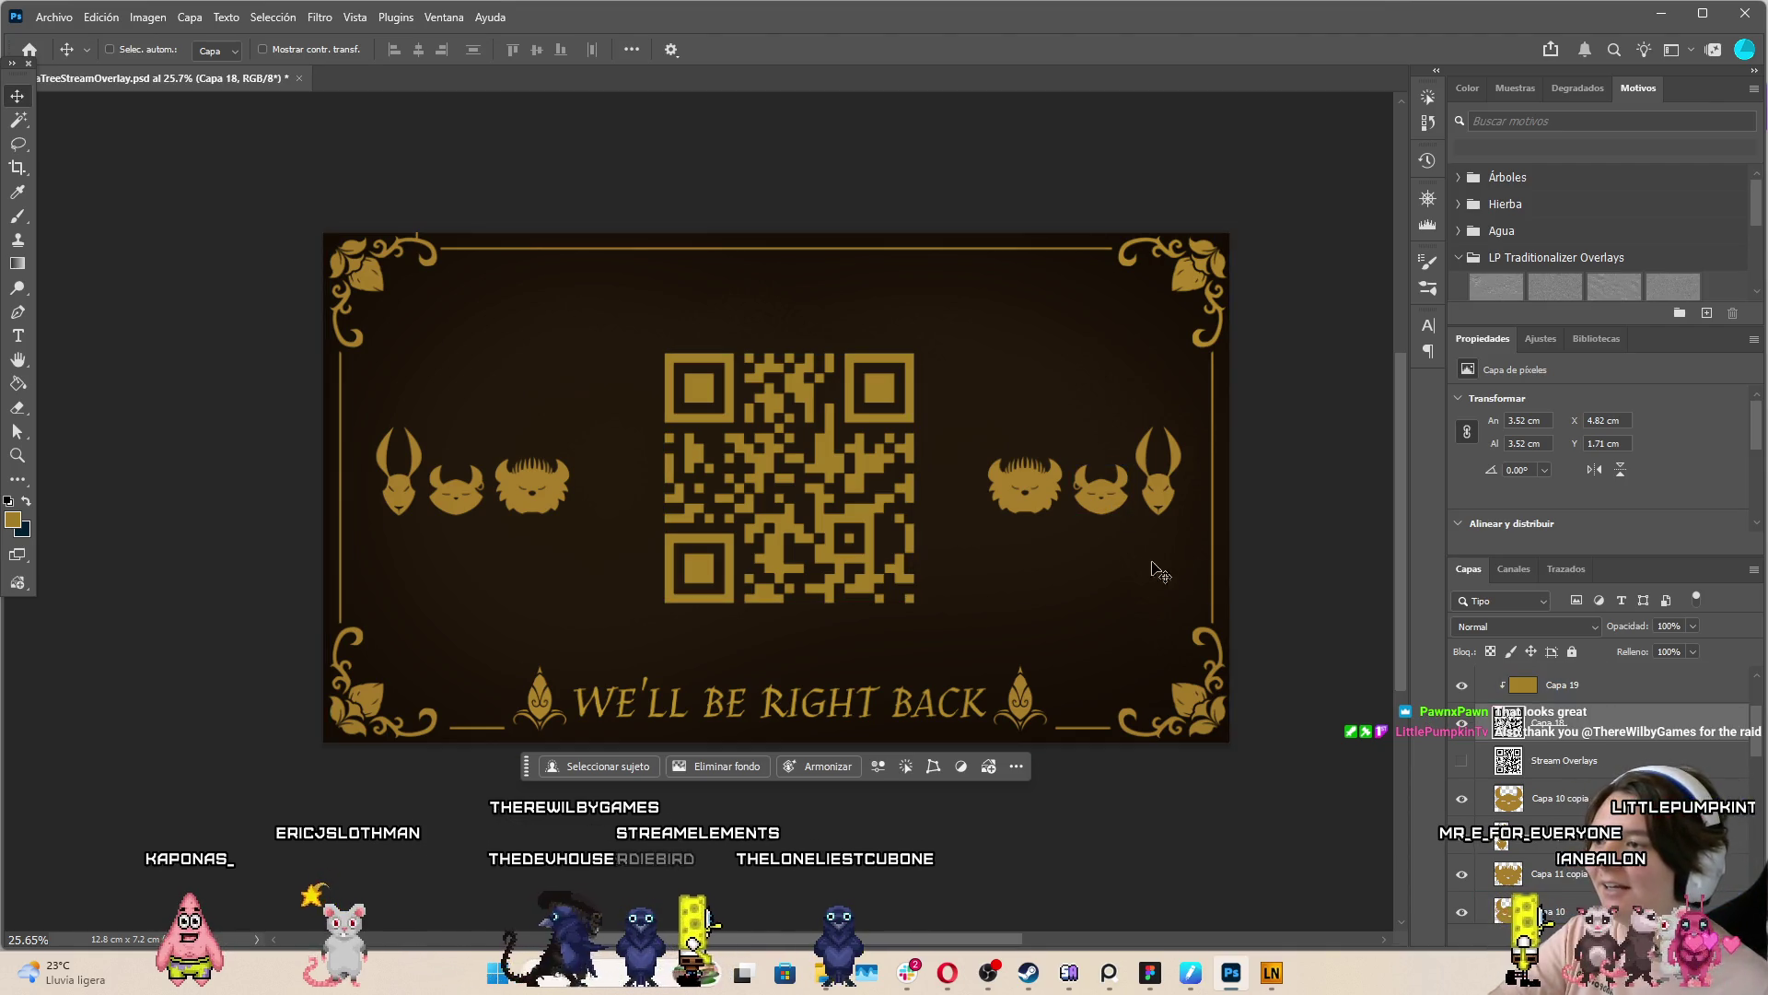
pyautogui.hotkey('ctrl', 't')
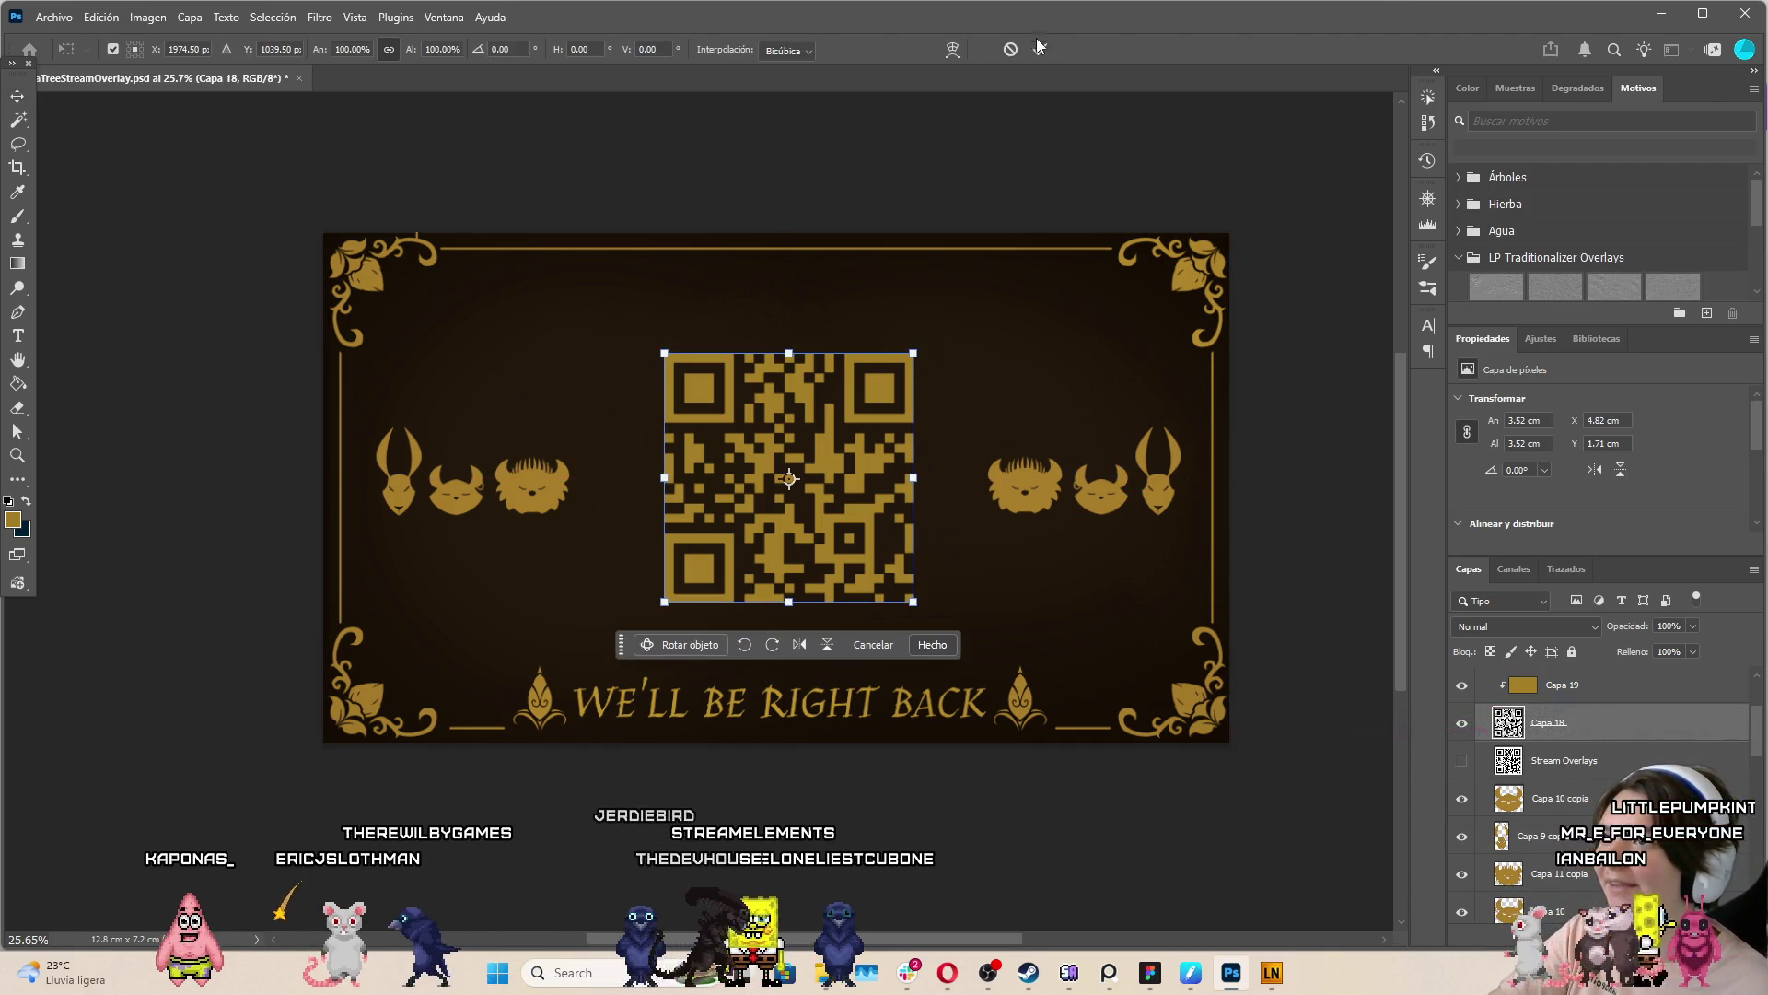
pyautogui.click(1038, 46)
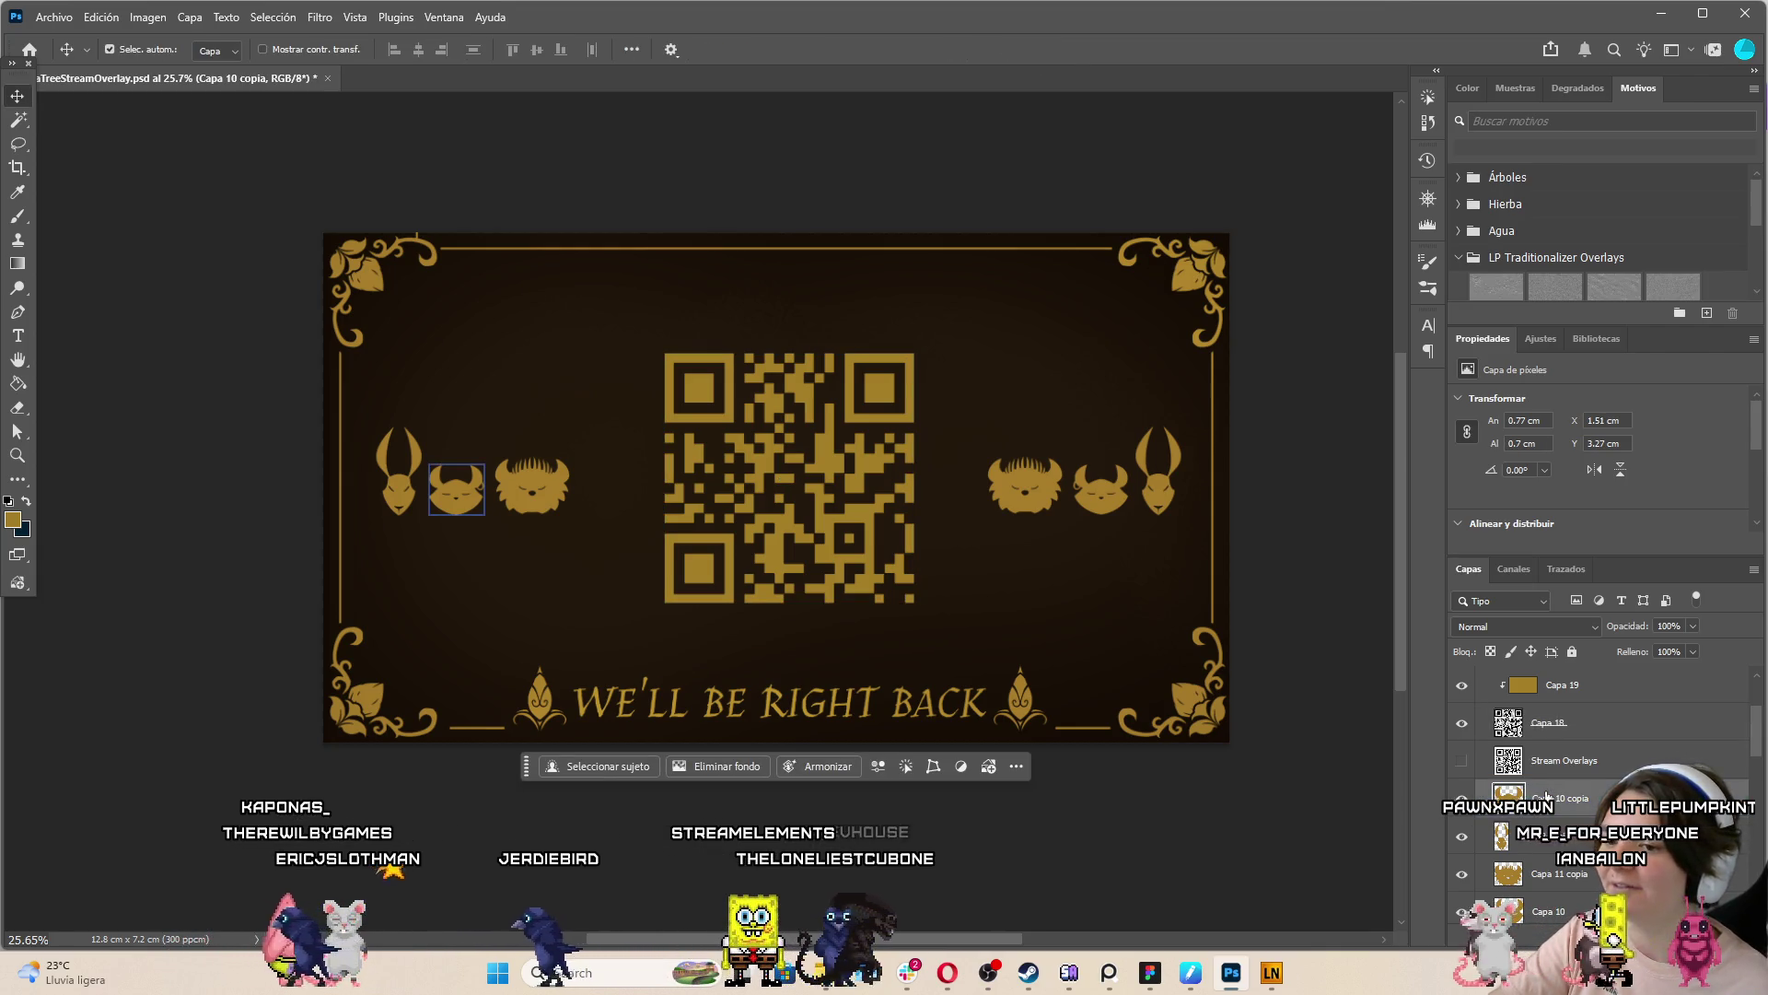
# Show the hidden third left creature and flip it horizontally
pyautogui.scroll(-1, 1546, 798)
pyautogui.click(1546, 794)
pyautogui.click(1461, 752)
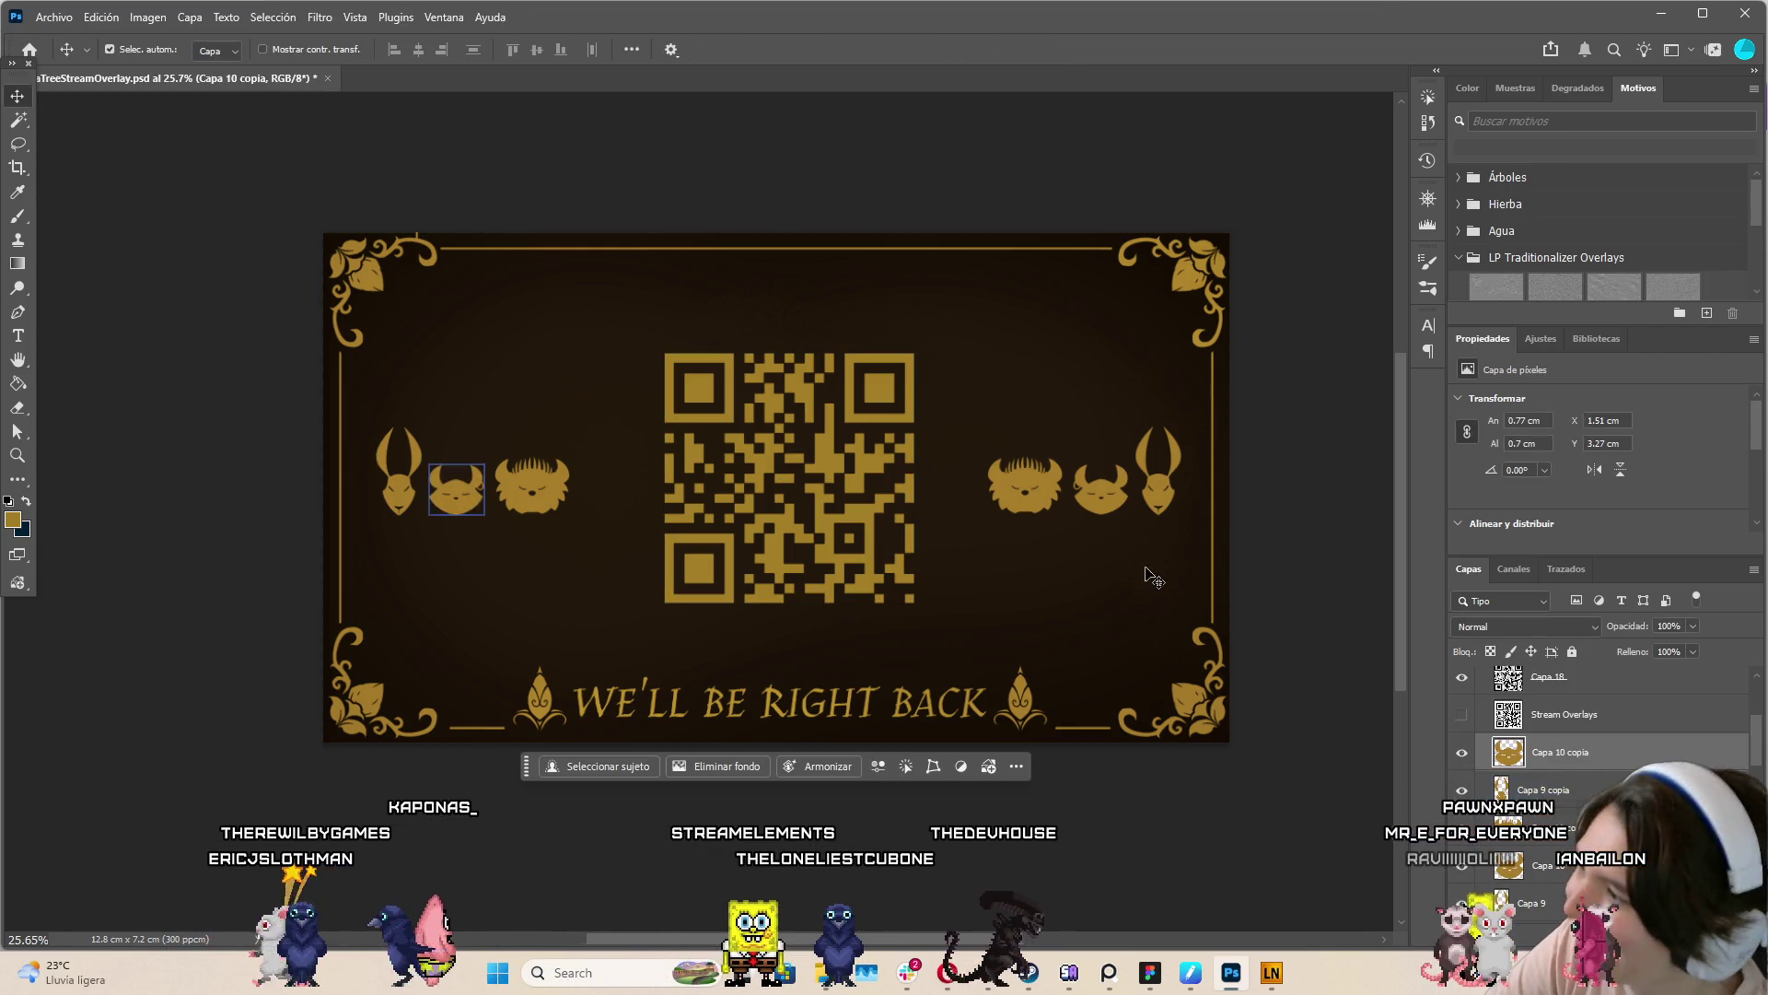
pyautogui.click(92, 20)
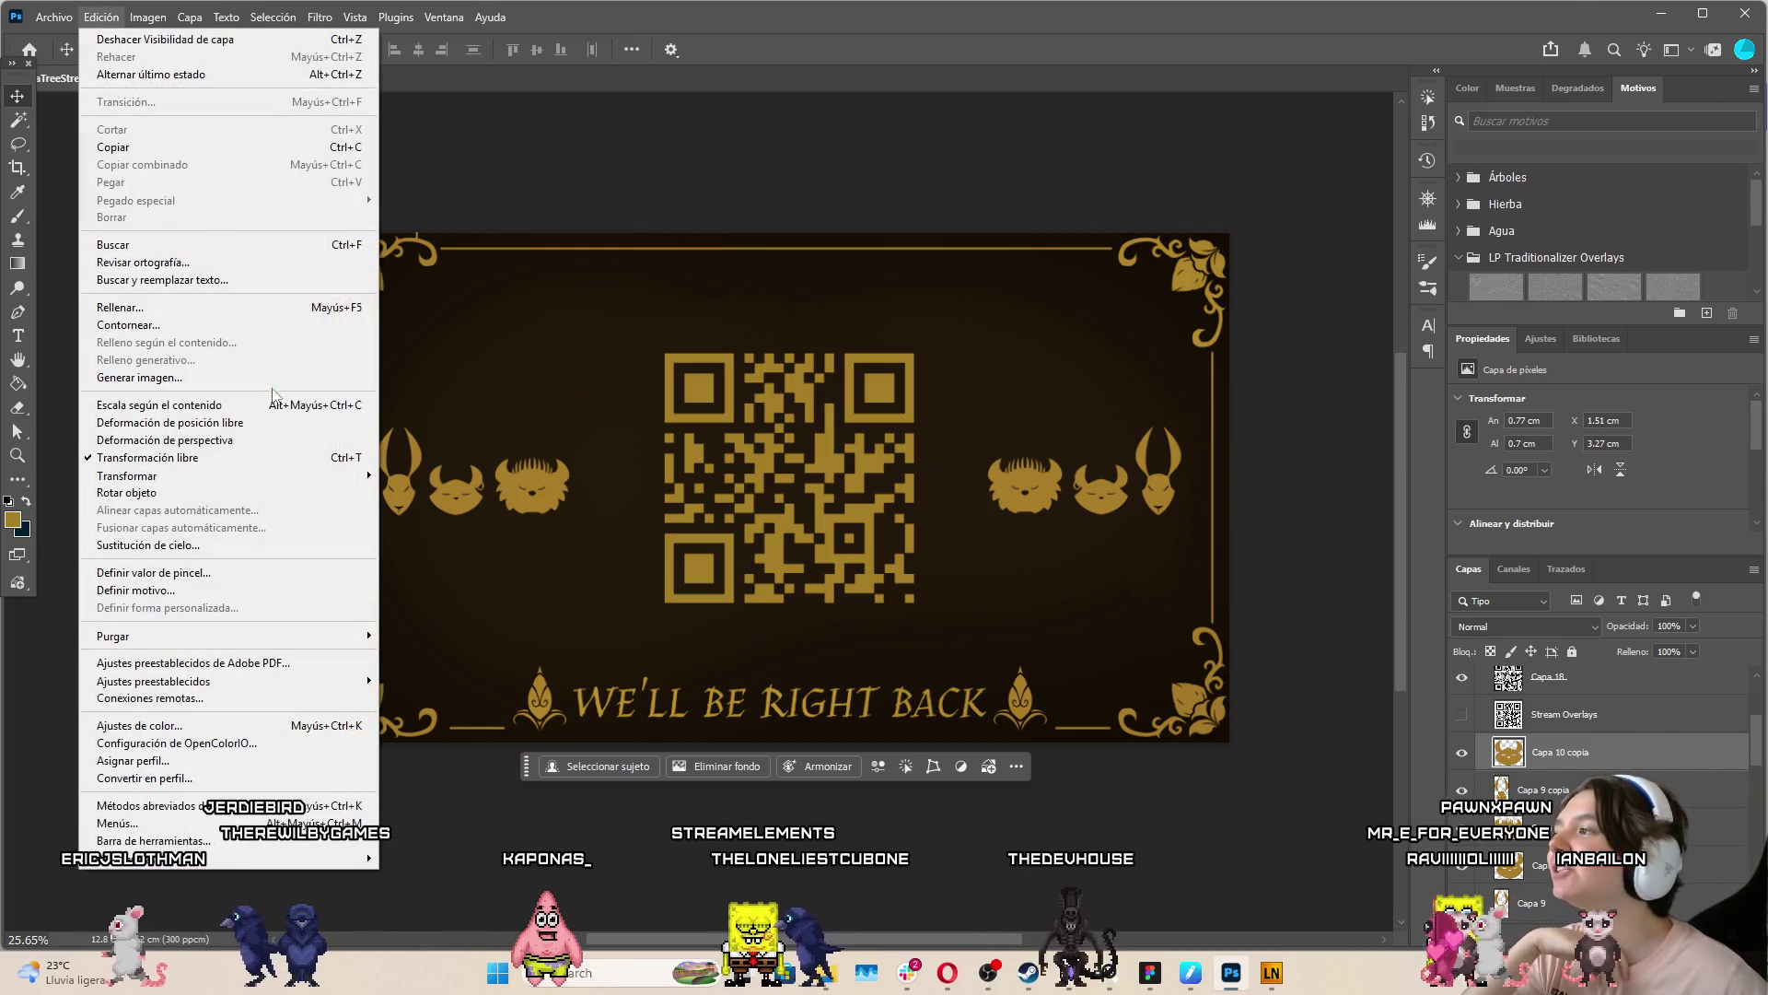
pyautogui.moveTo(276, 482)
pyautogui.click(435, 815)
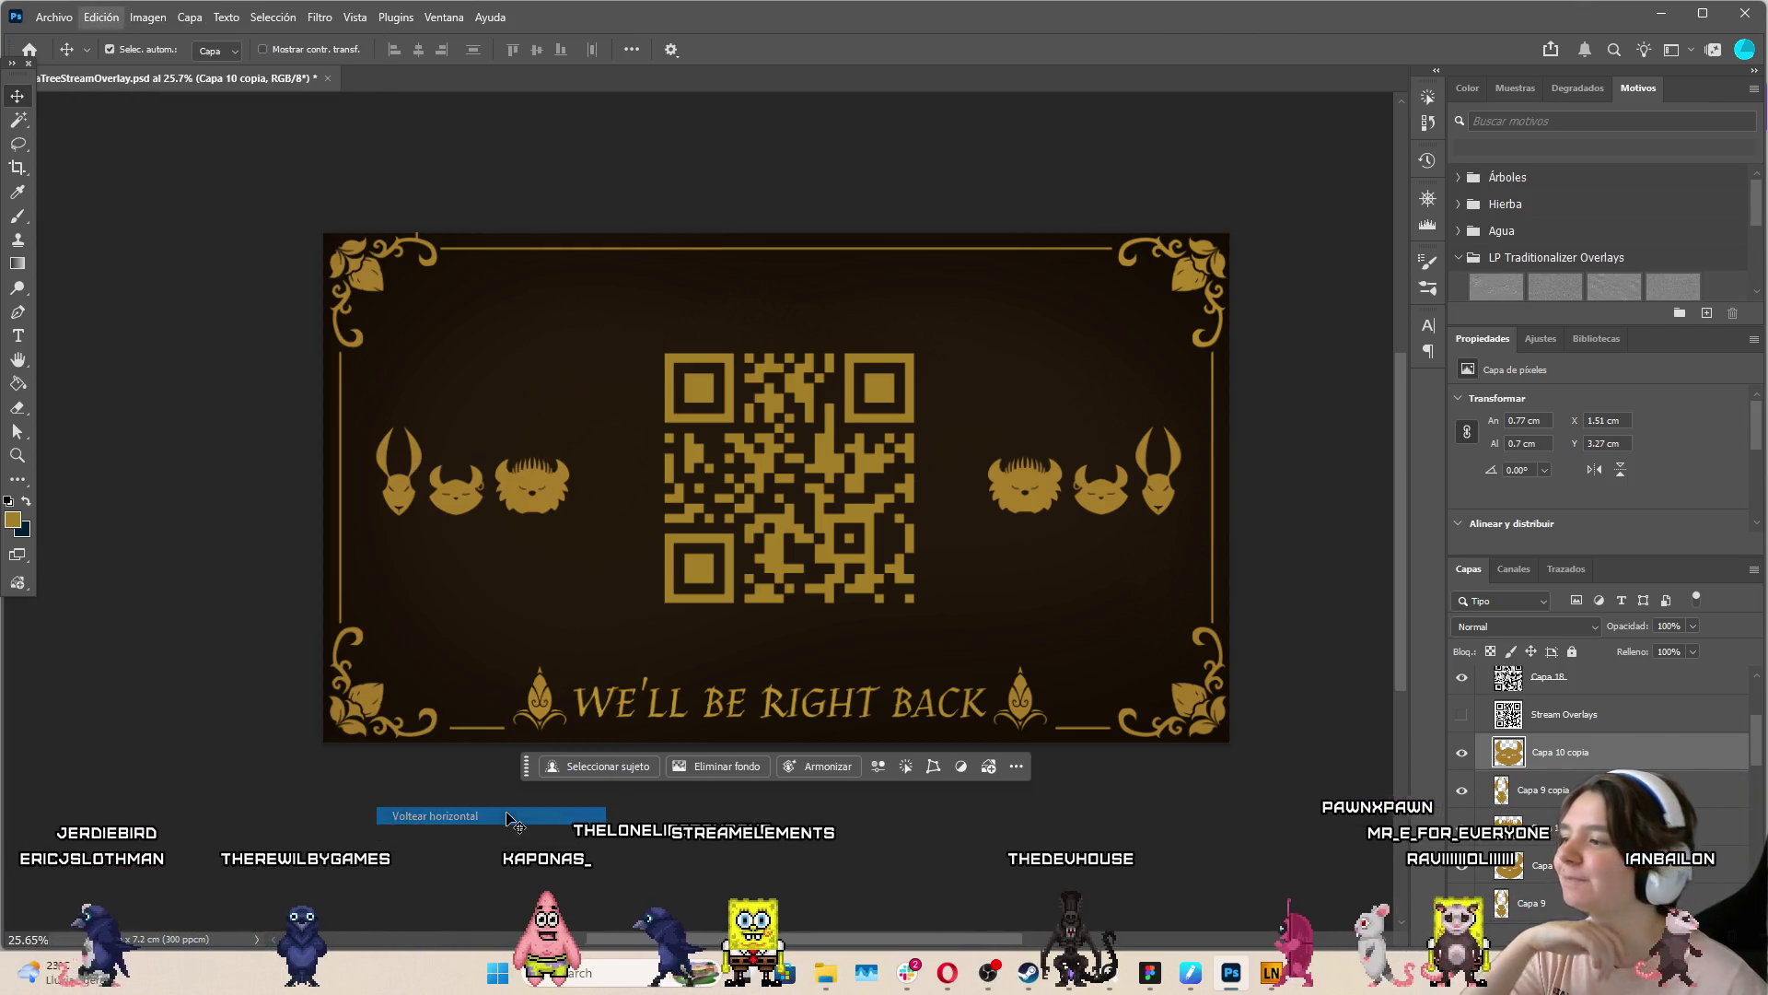
pyautogui.scroll(-4, 474, 528)
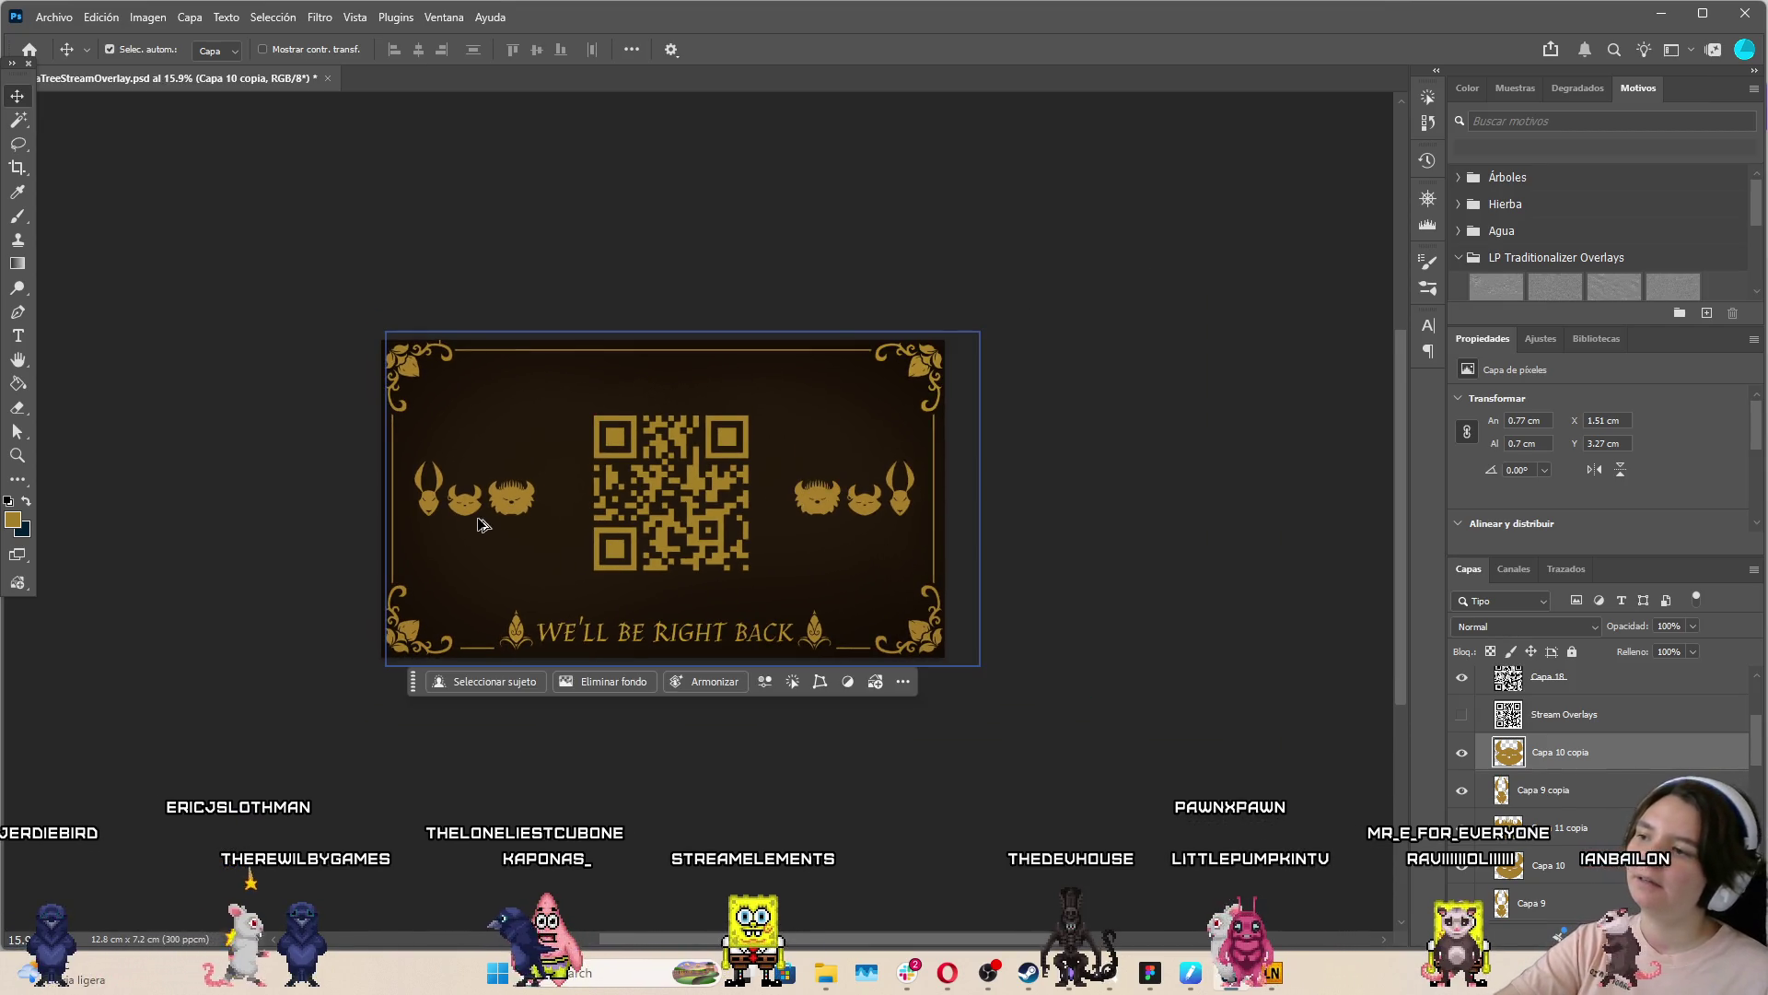
pyautogui.scroll(4, 492, 525)
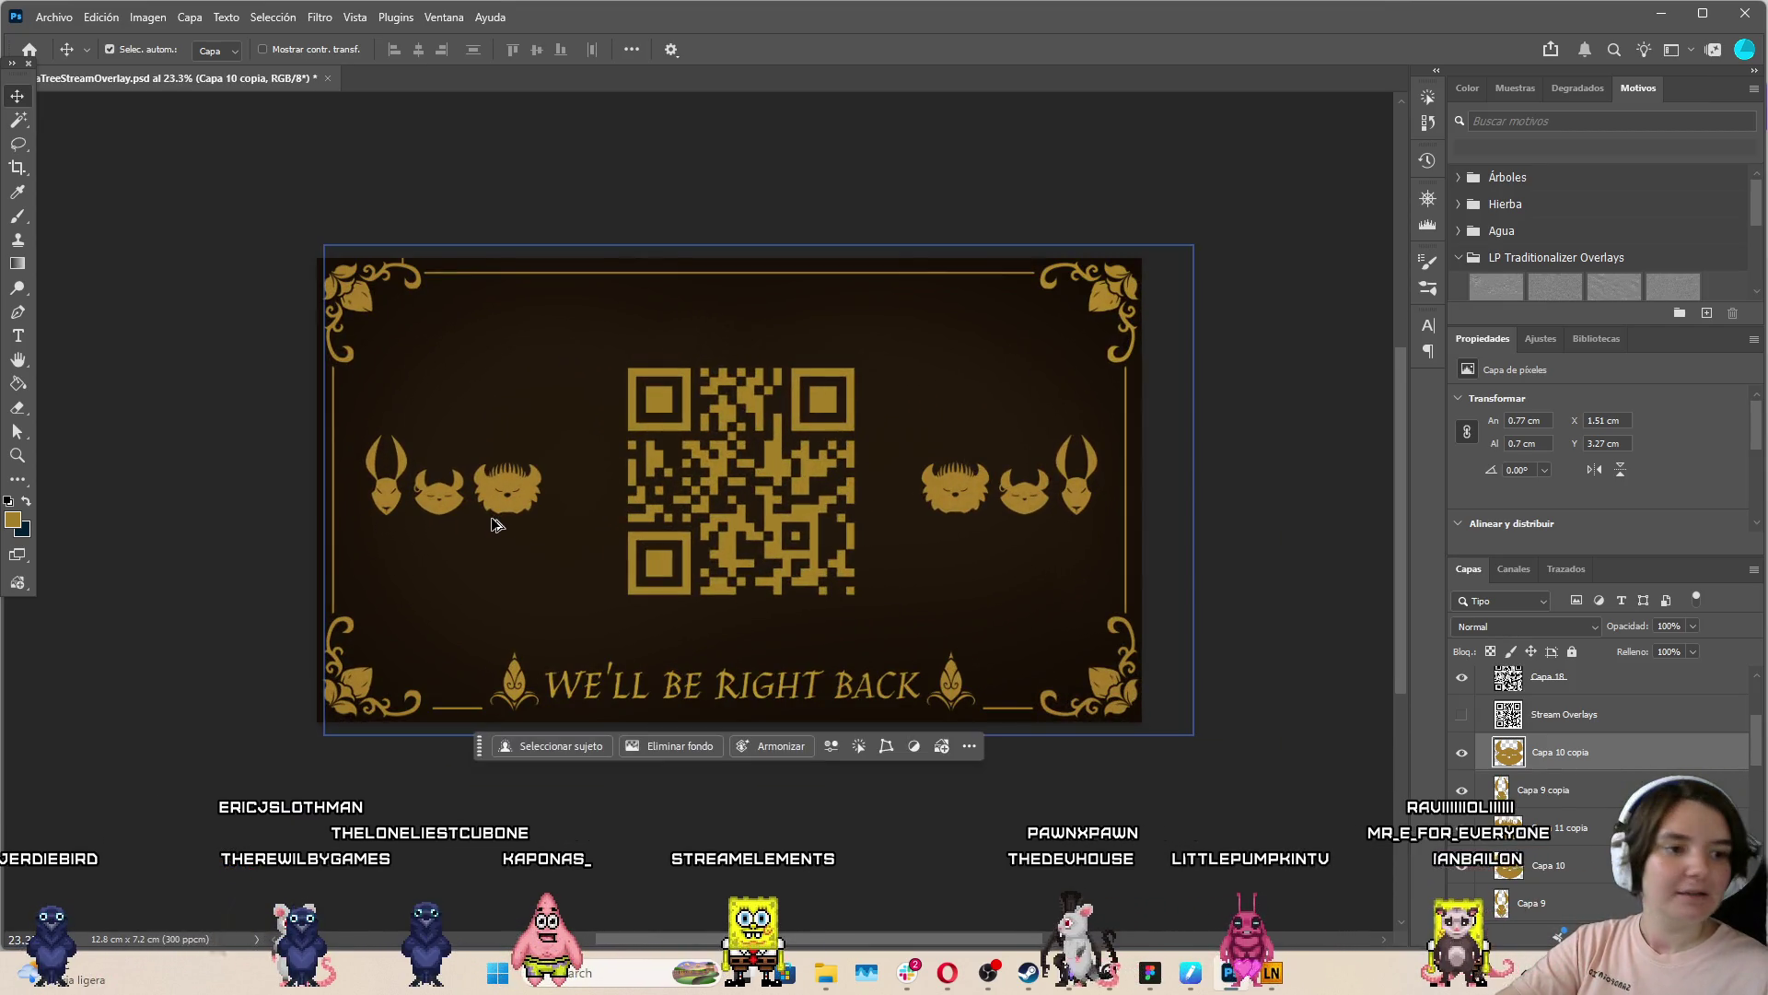
pyautogui.scroll(2, 494, 525)
pyautogui.scroll(-1, 494, 525)
pyautogui.scroll(1, 494, 525)
pyautogui.scroll(2, 495, 523)
pyautogui.scroll(-3, 494, 523)
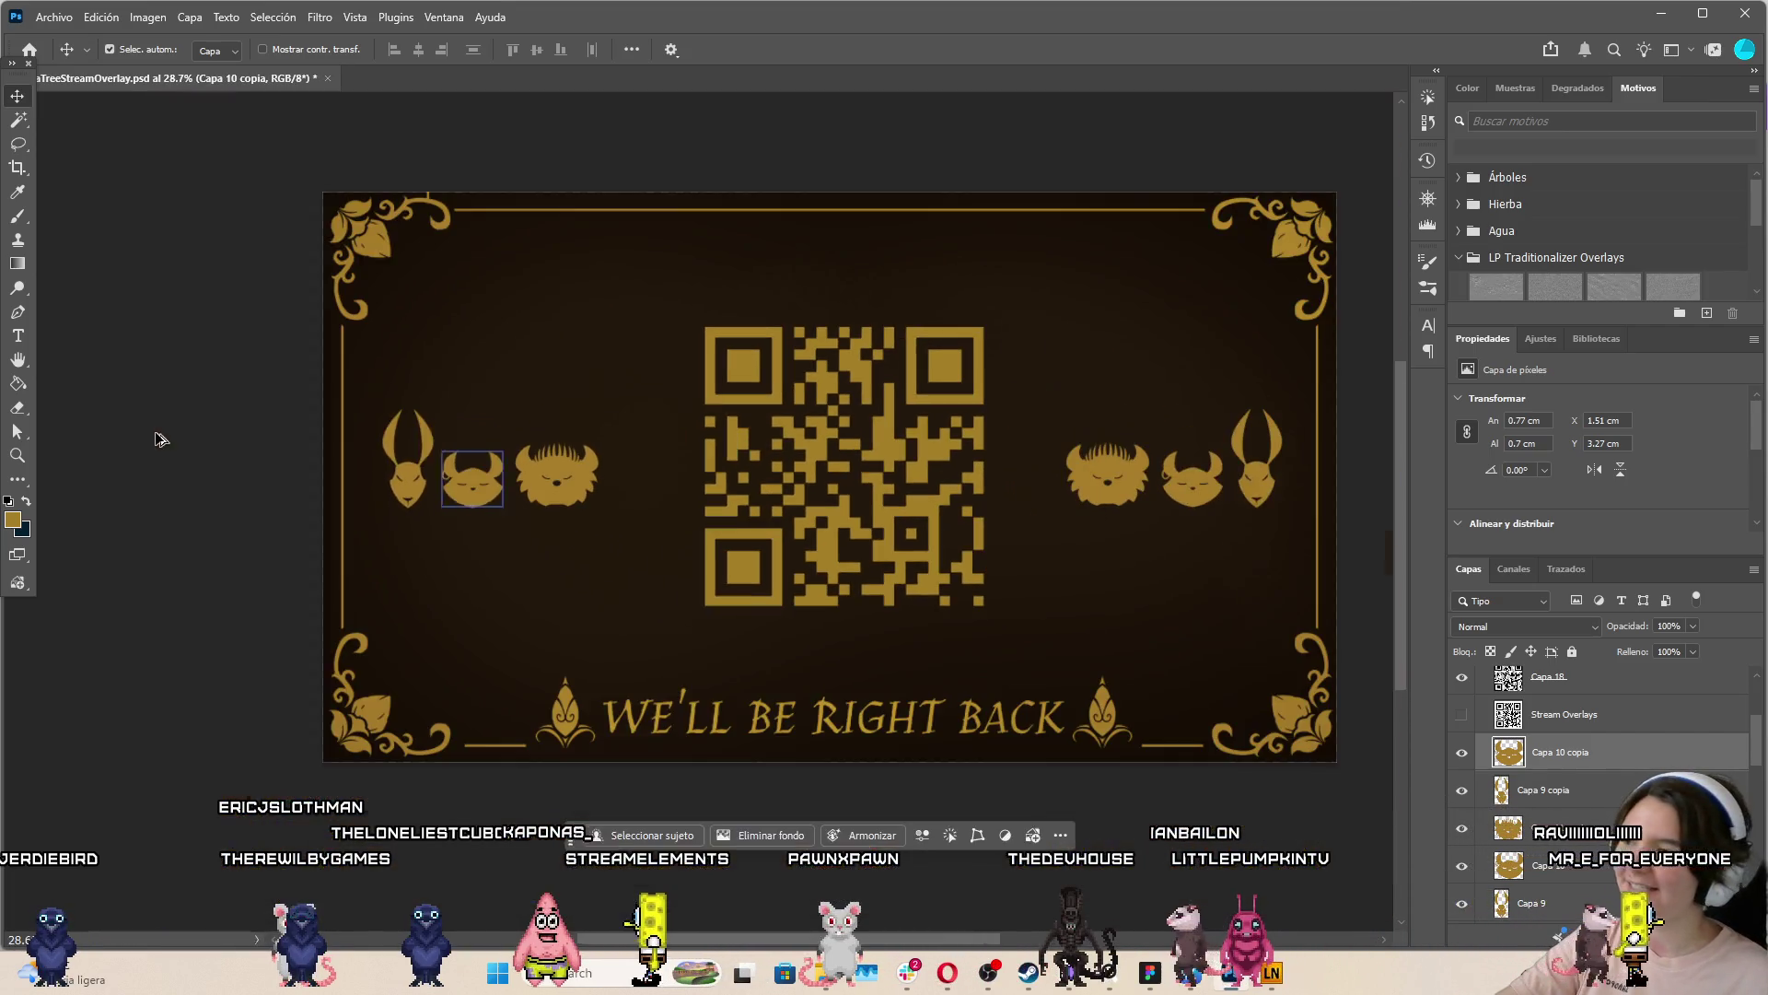
pyautogui.scroll(-1, 794, 424)
pyautogui.scroll(2, 857, 474)
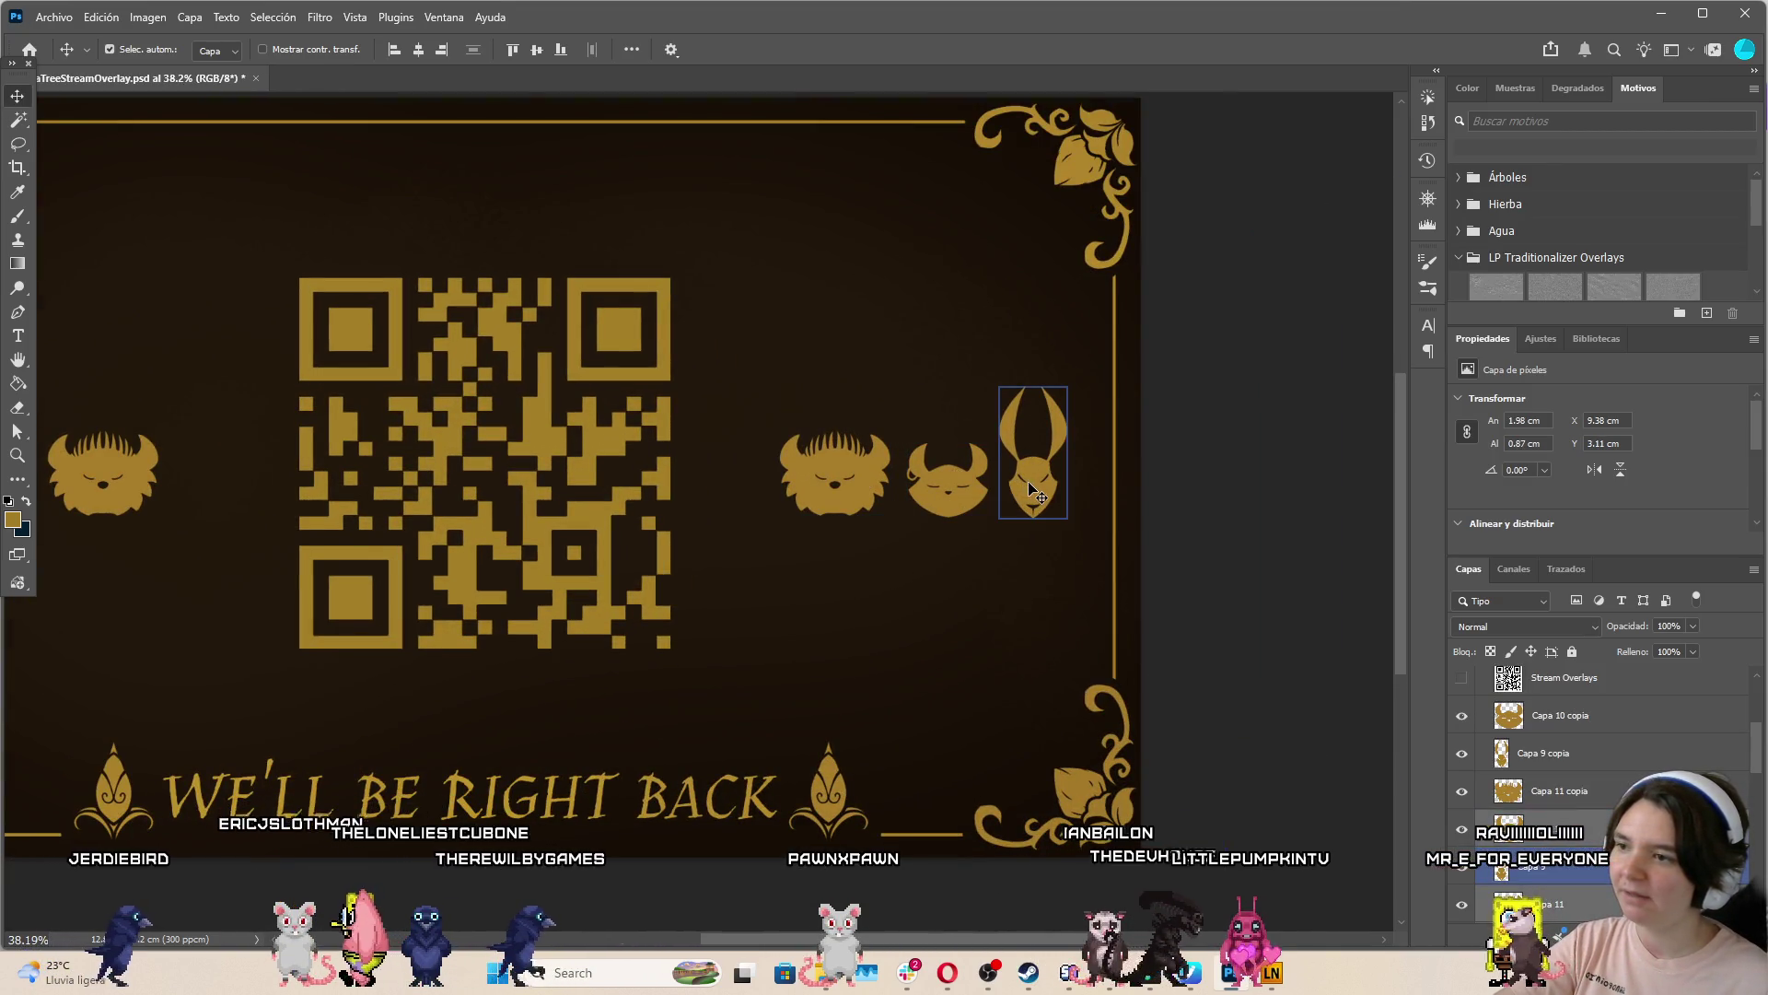
# Move the right creatures closer to the QR code and shift the left three slightly right
pyautogui.moveTo(1037, 488); pyautogui.dragTo(1014, 489)
pyautogui.scroll(-3, 1013, 551)
pyautogui.scroll(2, 670, 503)
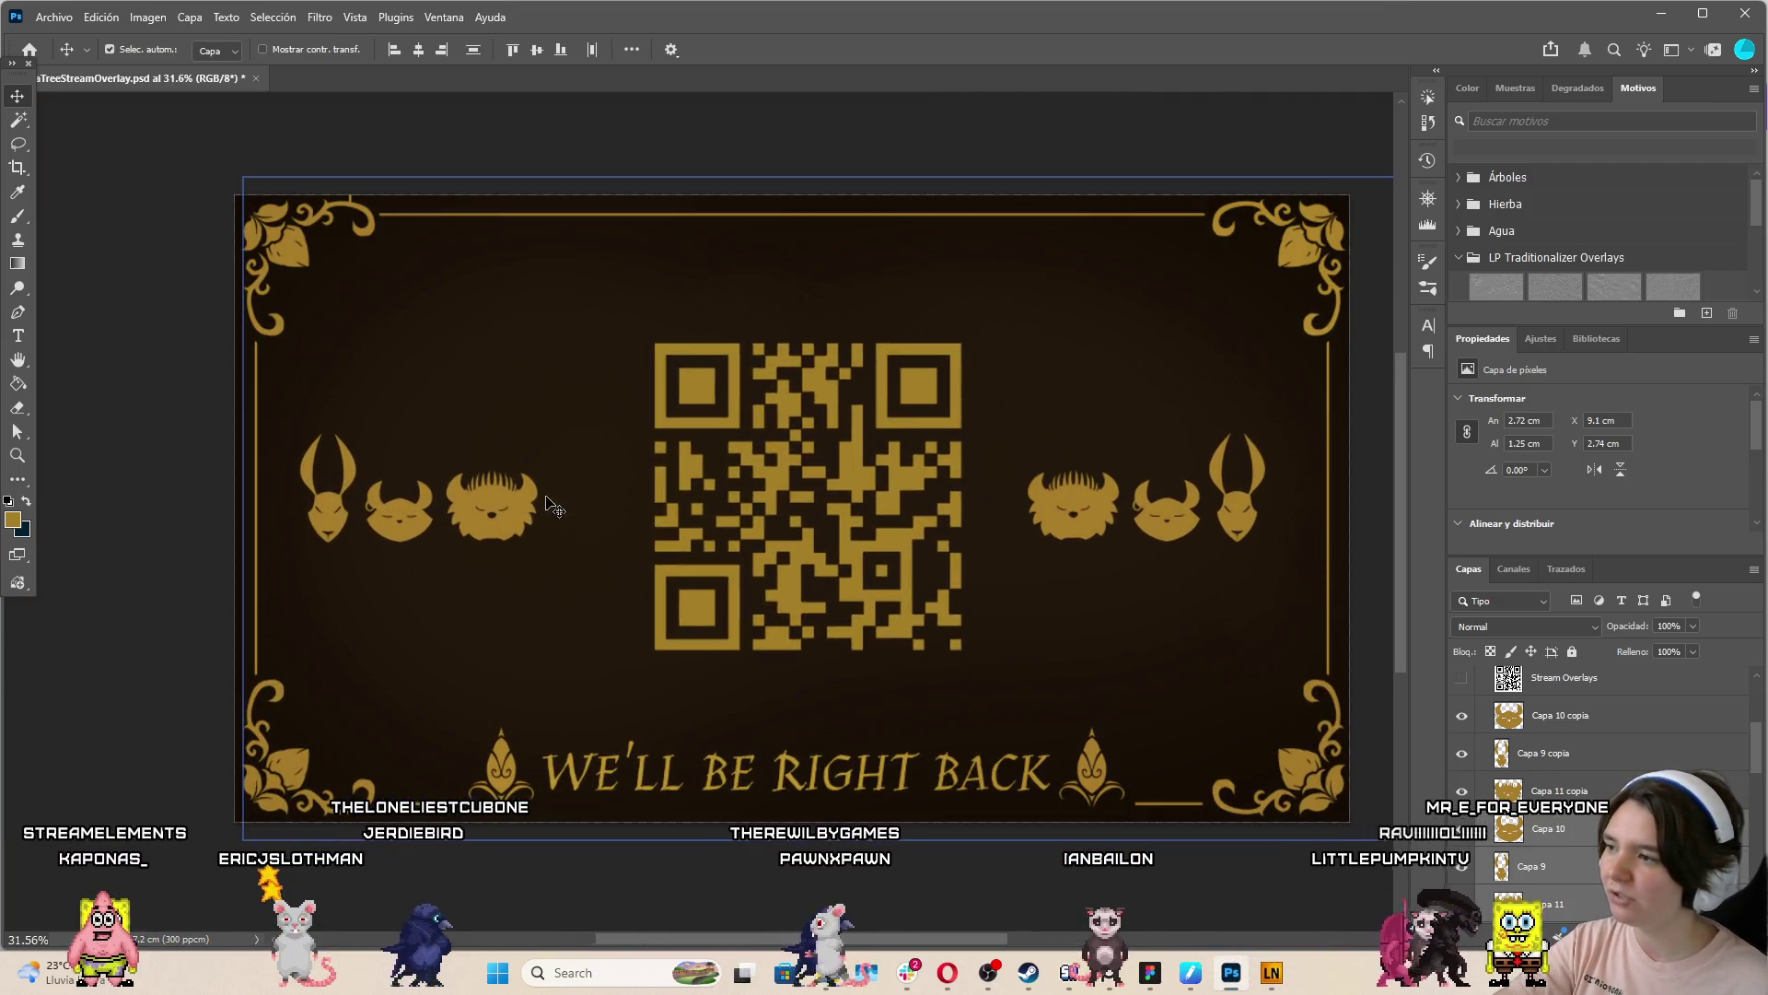
pyautogui.click(332, 525)
pyautogui.moveTo(332, 525); pyautogui.dragTo(359, 522)
# Alt-drag a duplicate of the WE'LL BE RIGHT BACK heading up to the top of the card
pyautogui.click(482, 623)
pyautogui.scroll(-2, 481, 623)
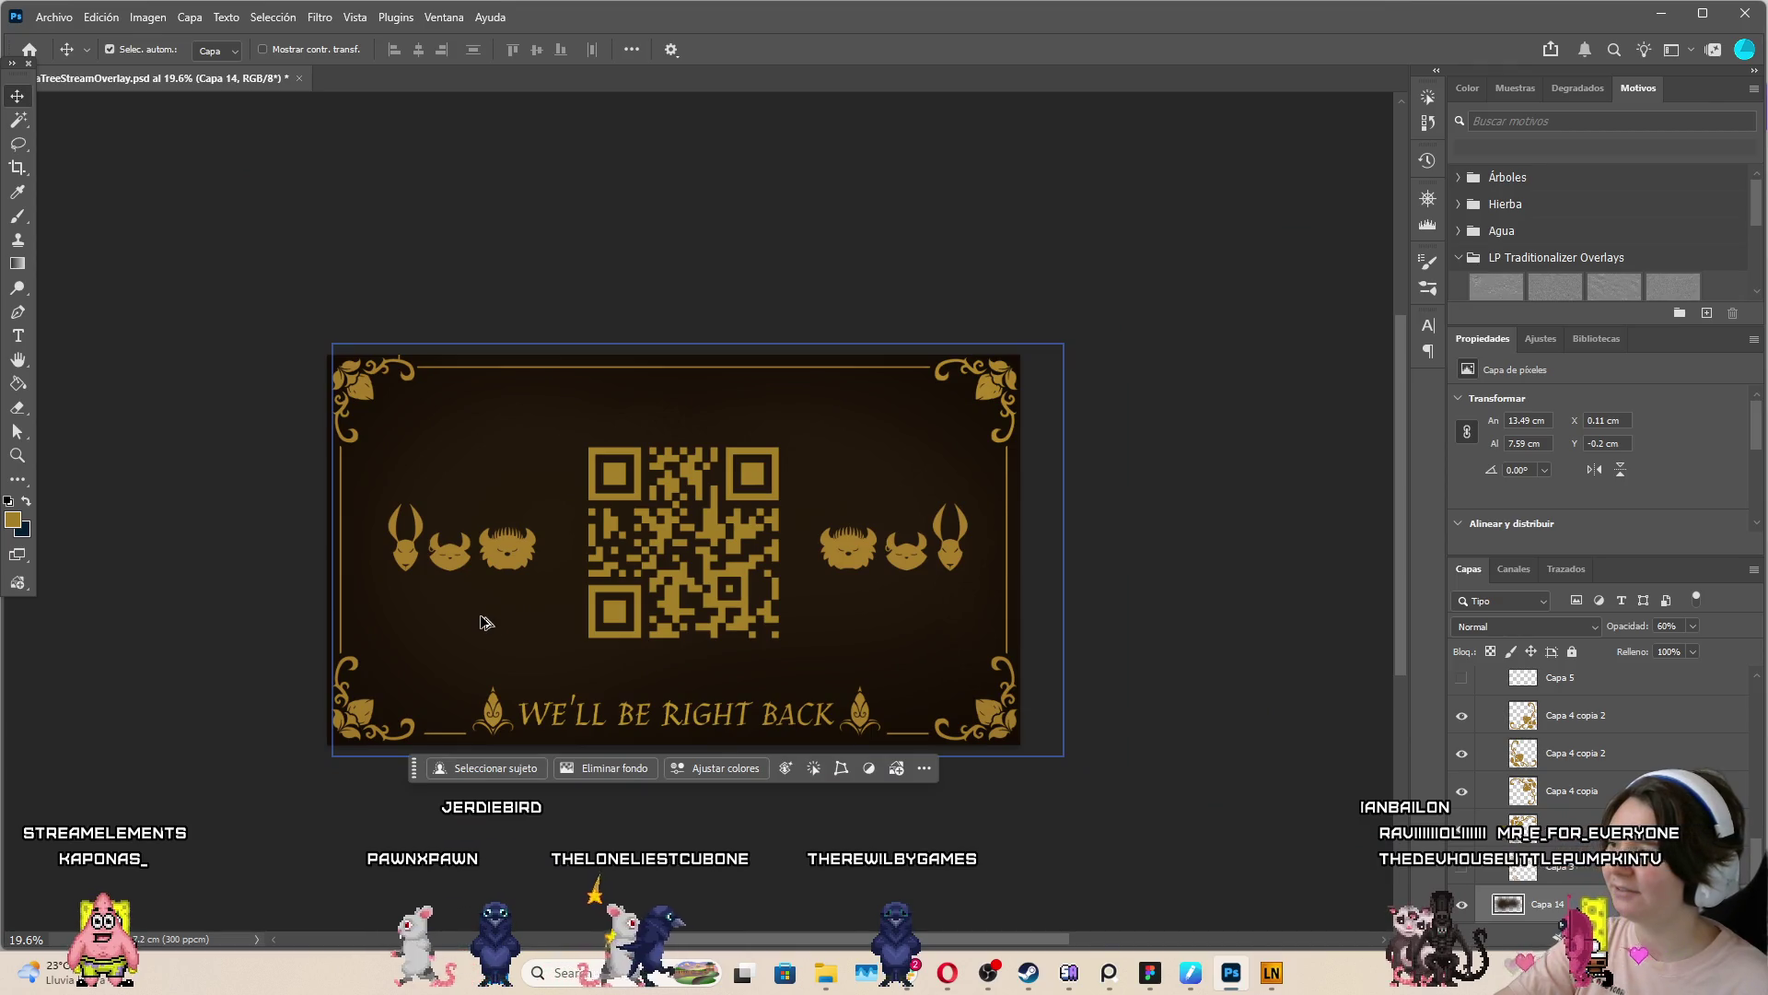
pyautogui.scroll(2, 481, 624)
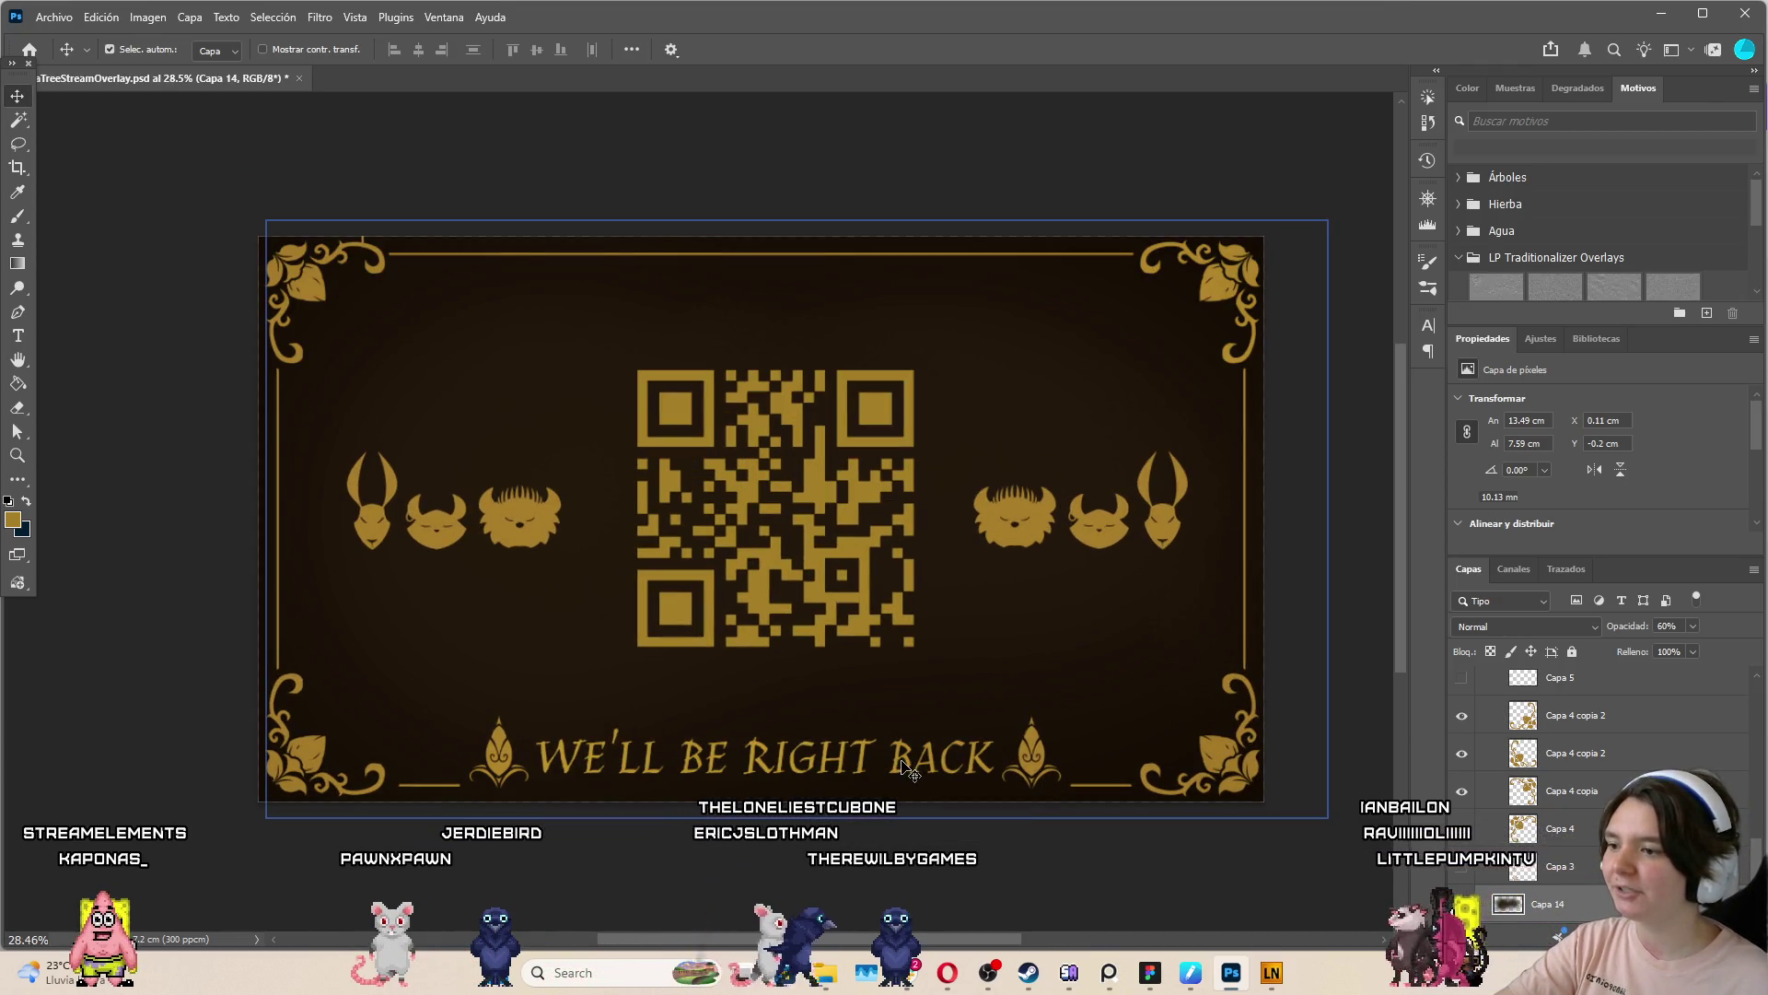
pyautogui.click(924, 758)
pyautogui.keyDown('alt'); pyautogui.moveTo(909, 771); pyautogui.dragTo(1009, 331); pyautogui.keyUp('alt')
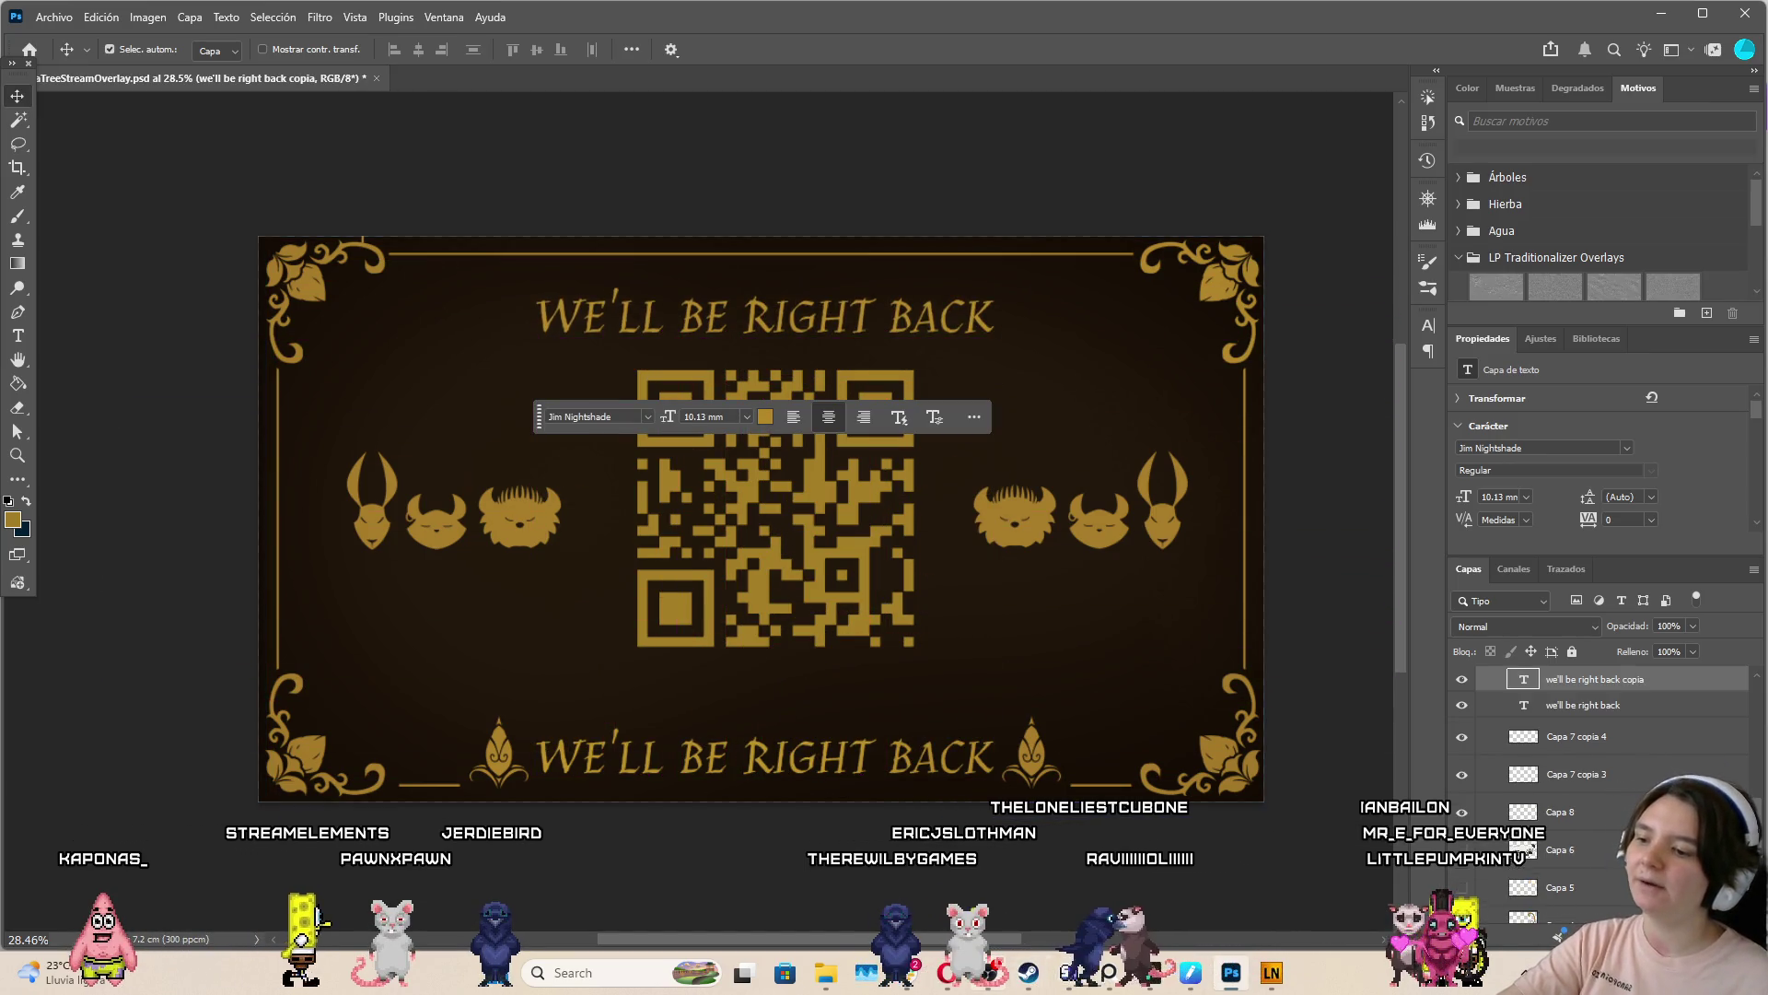
# Highlight the linktr.ee/devhouse link text in the Canva design to reuse it
pyautogui.moveTo(946, 972)
pyautogui.click(857, 884)
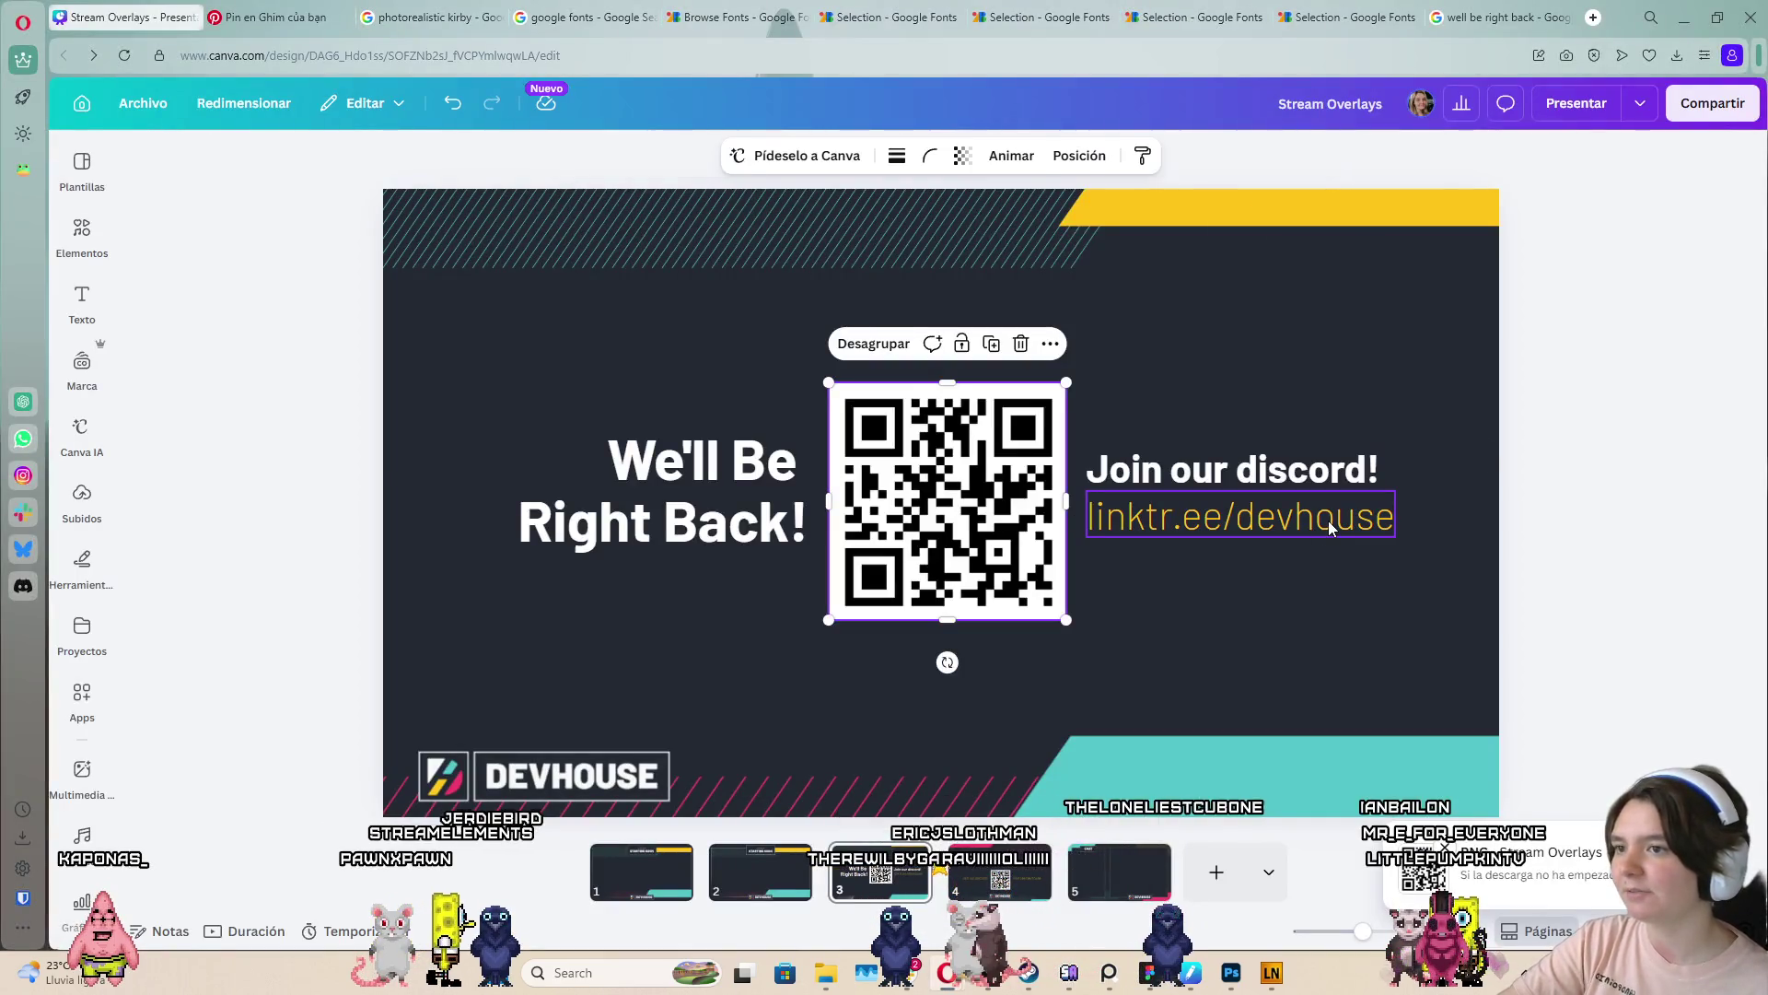
pyautogui.click(1329, 528)
pyautogui.moveTo(1394, 518); pyautogui.dragTo(1087, 517)
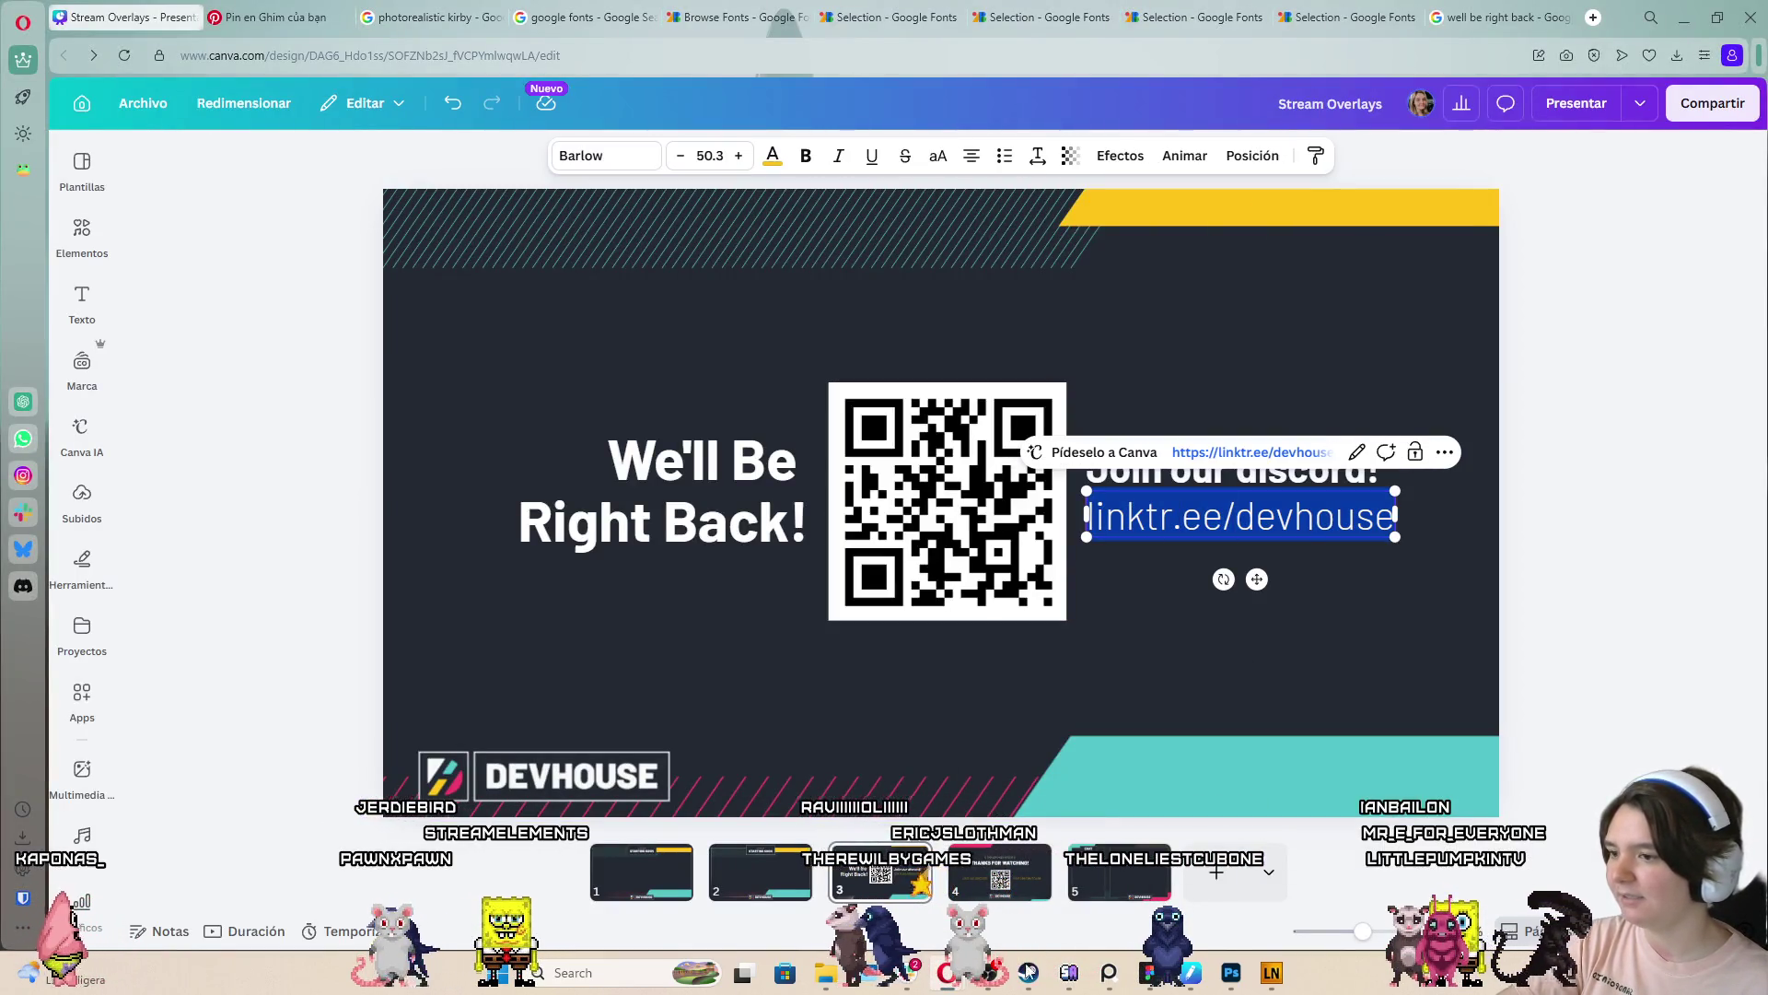
pyautogui.click(1232, 972)
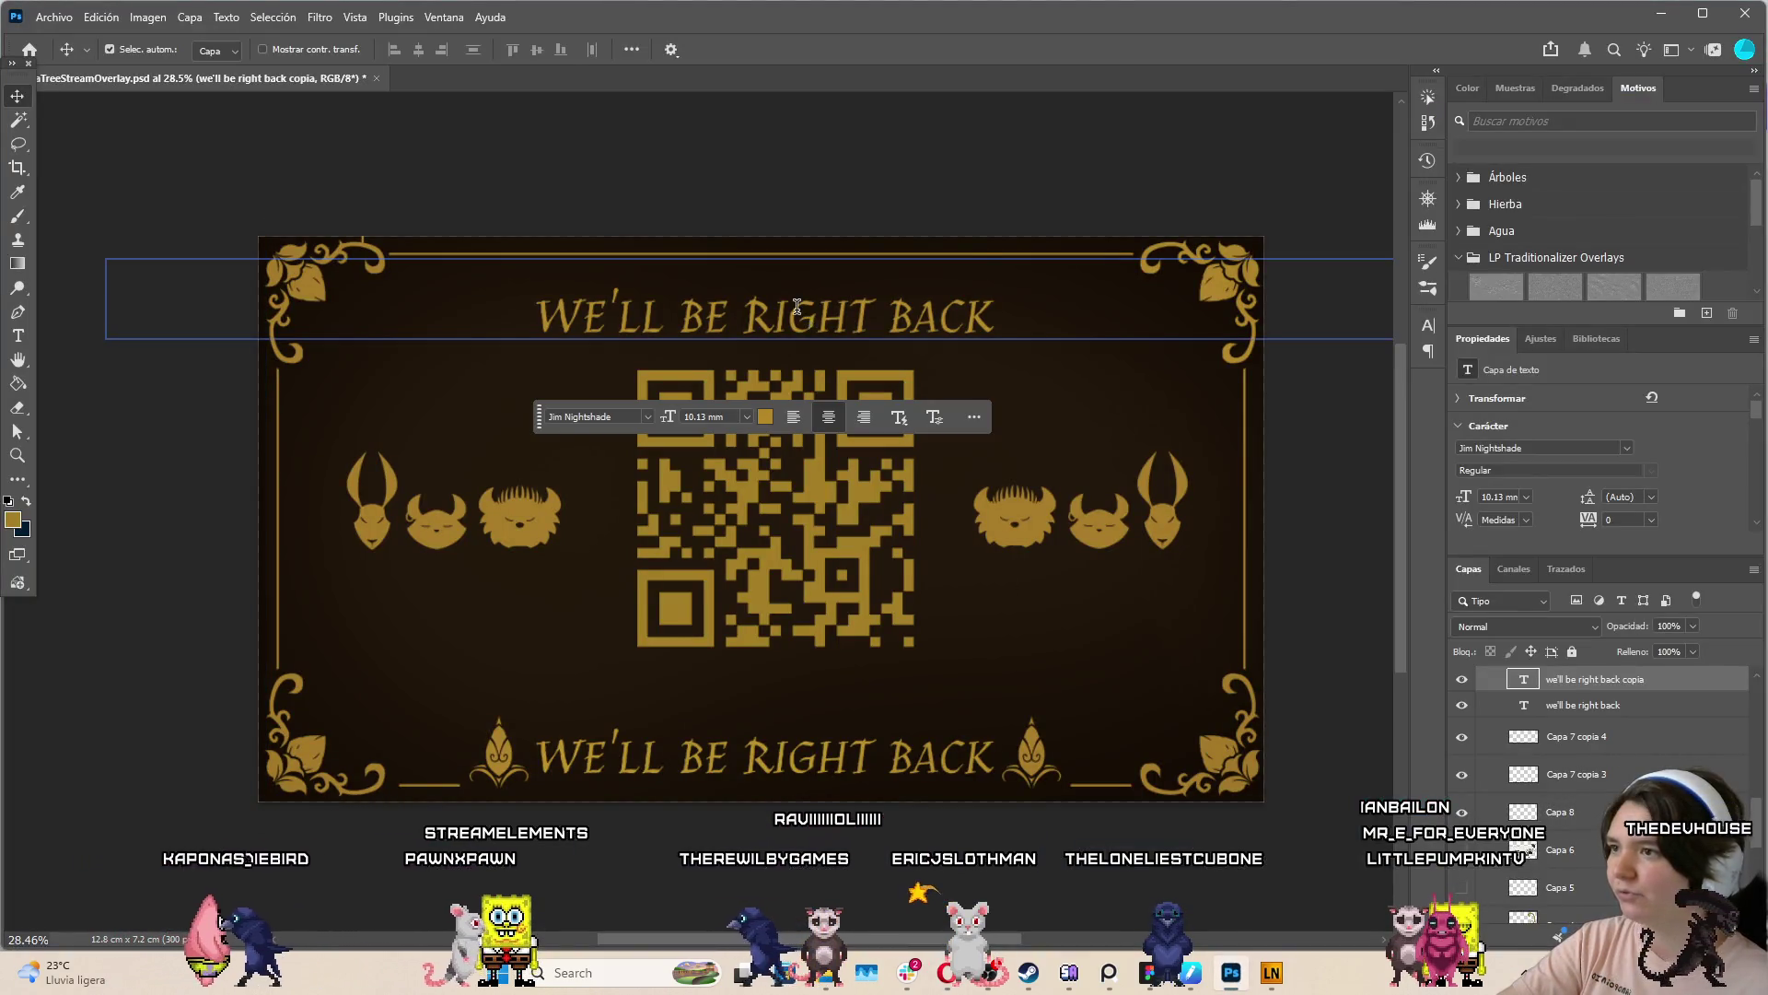
# Paste the linktree address into the top heading copy, scale it to about 57%, and move it below the QR
pyautogui.doubleClick(798, 307)
pyautogui.write('LINKTR.EE/DEVHOUSE')
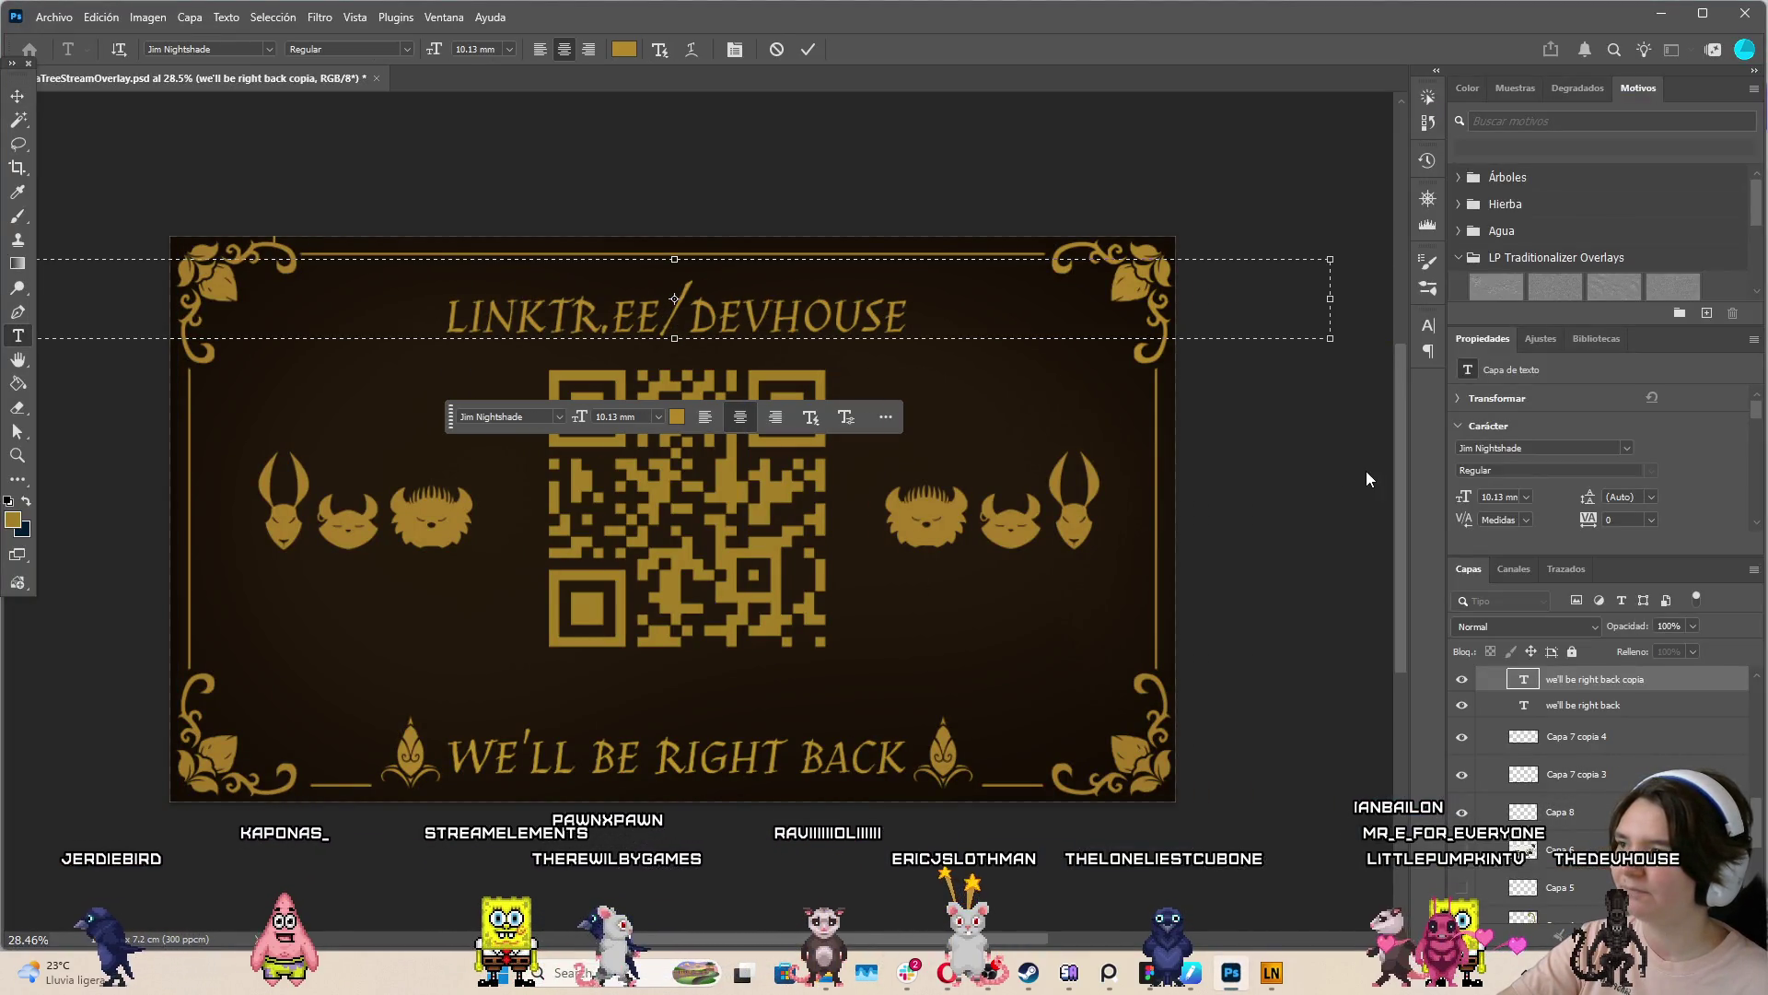
pyautogui.click(18, 95)
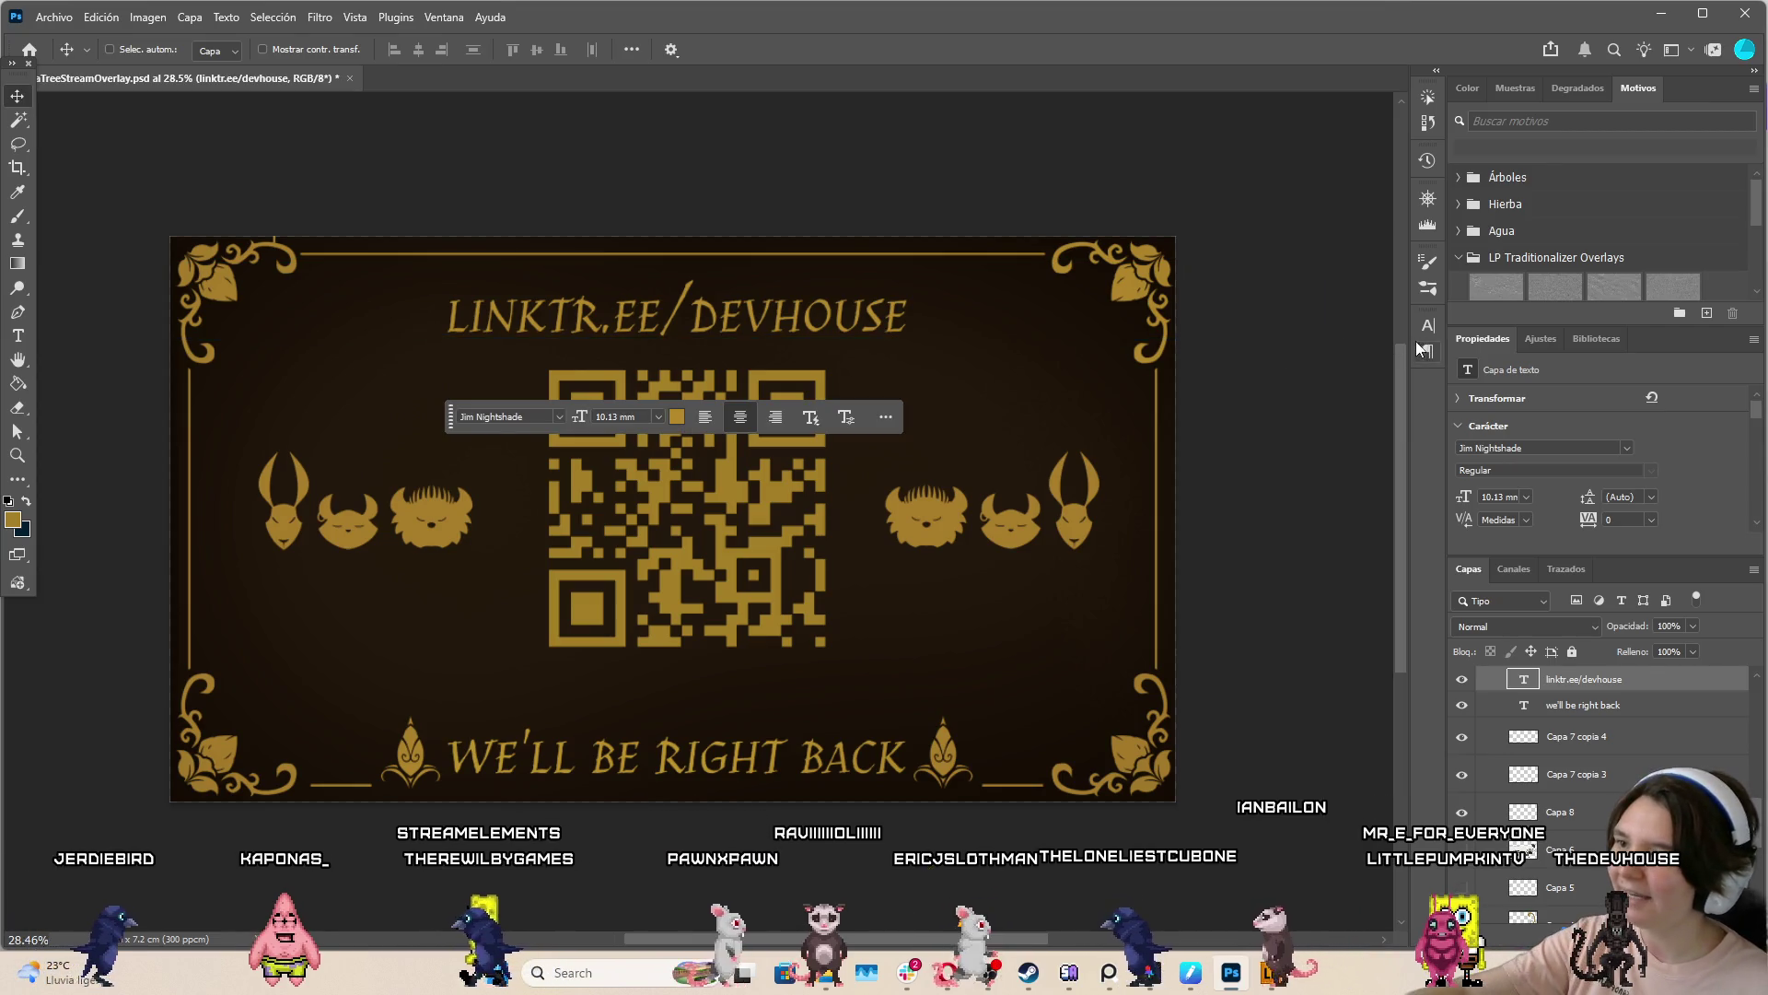
pyautogui.hotkey('ctrl', 't')
pyautogui.moveTo(1275, 300)
pyautogui.mouseDown()
pyautogui.moveTo(1237, 285)
pyautogui.moveTo(1046, 297)
pyautogui.mouseUp()
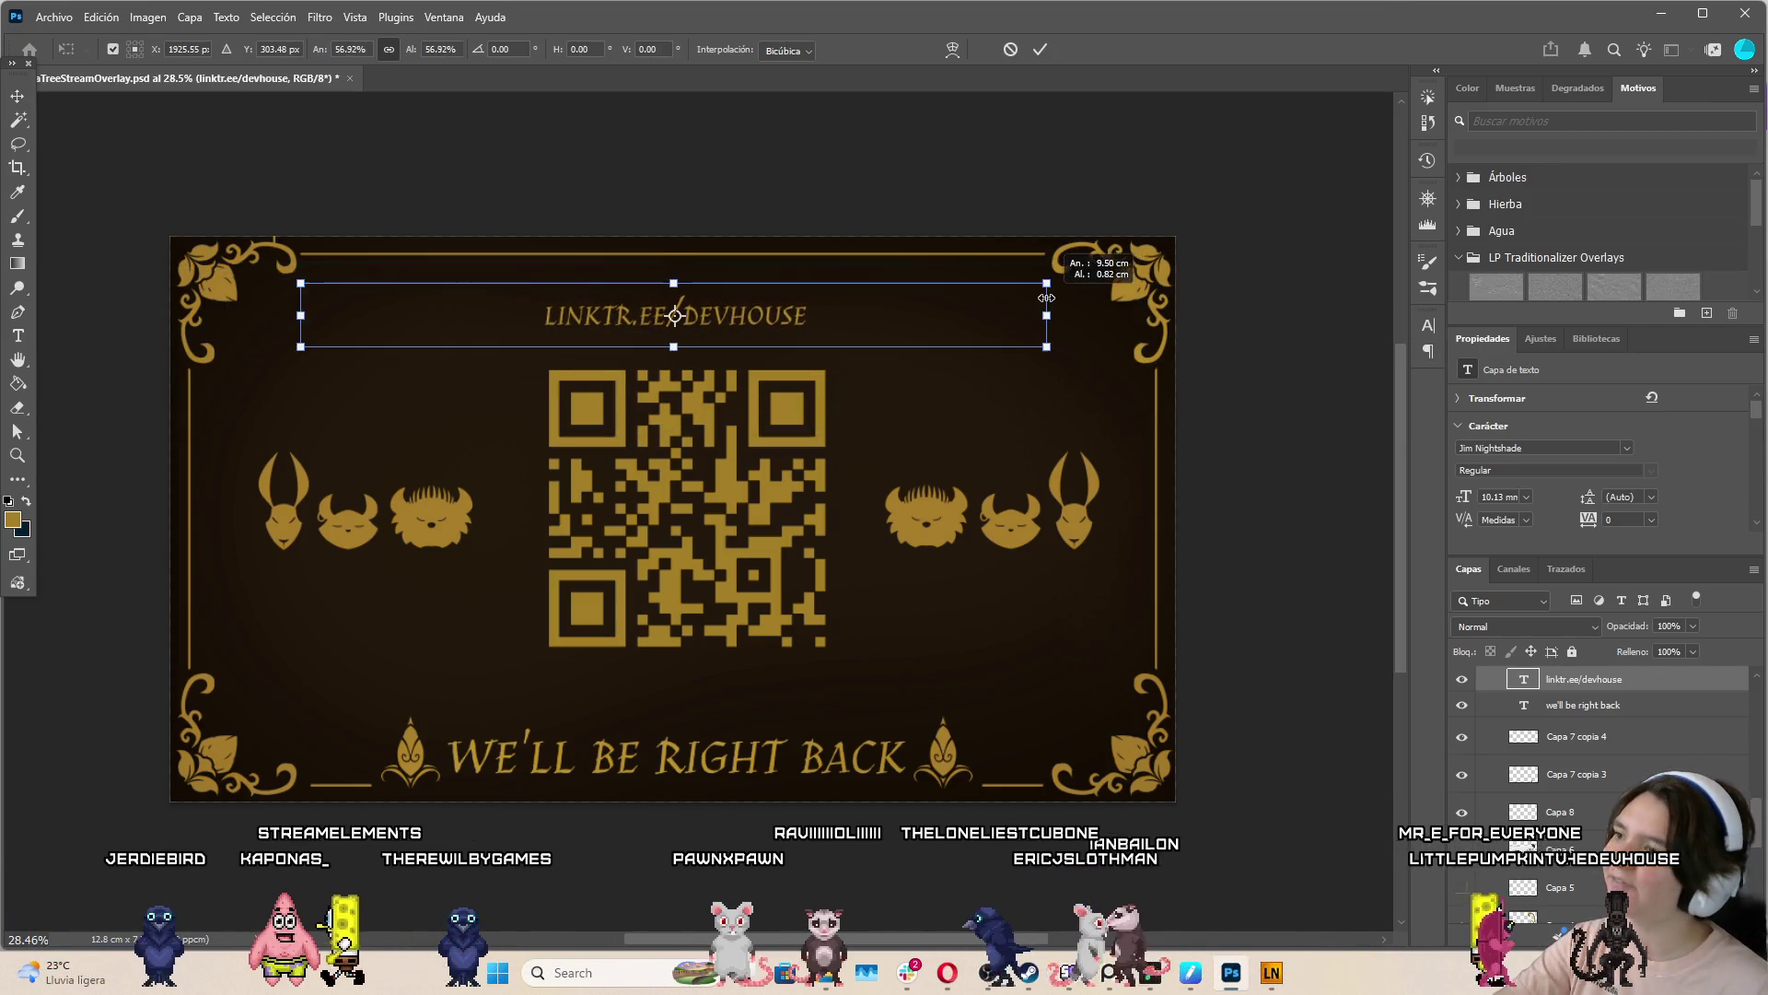
pyautogui.moveTo(881, 299); pyautogui.dragTo(900, 662)
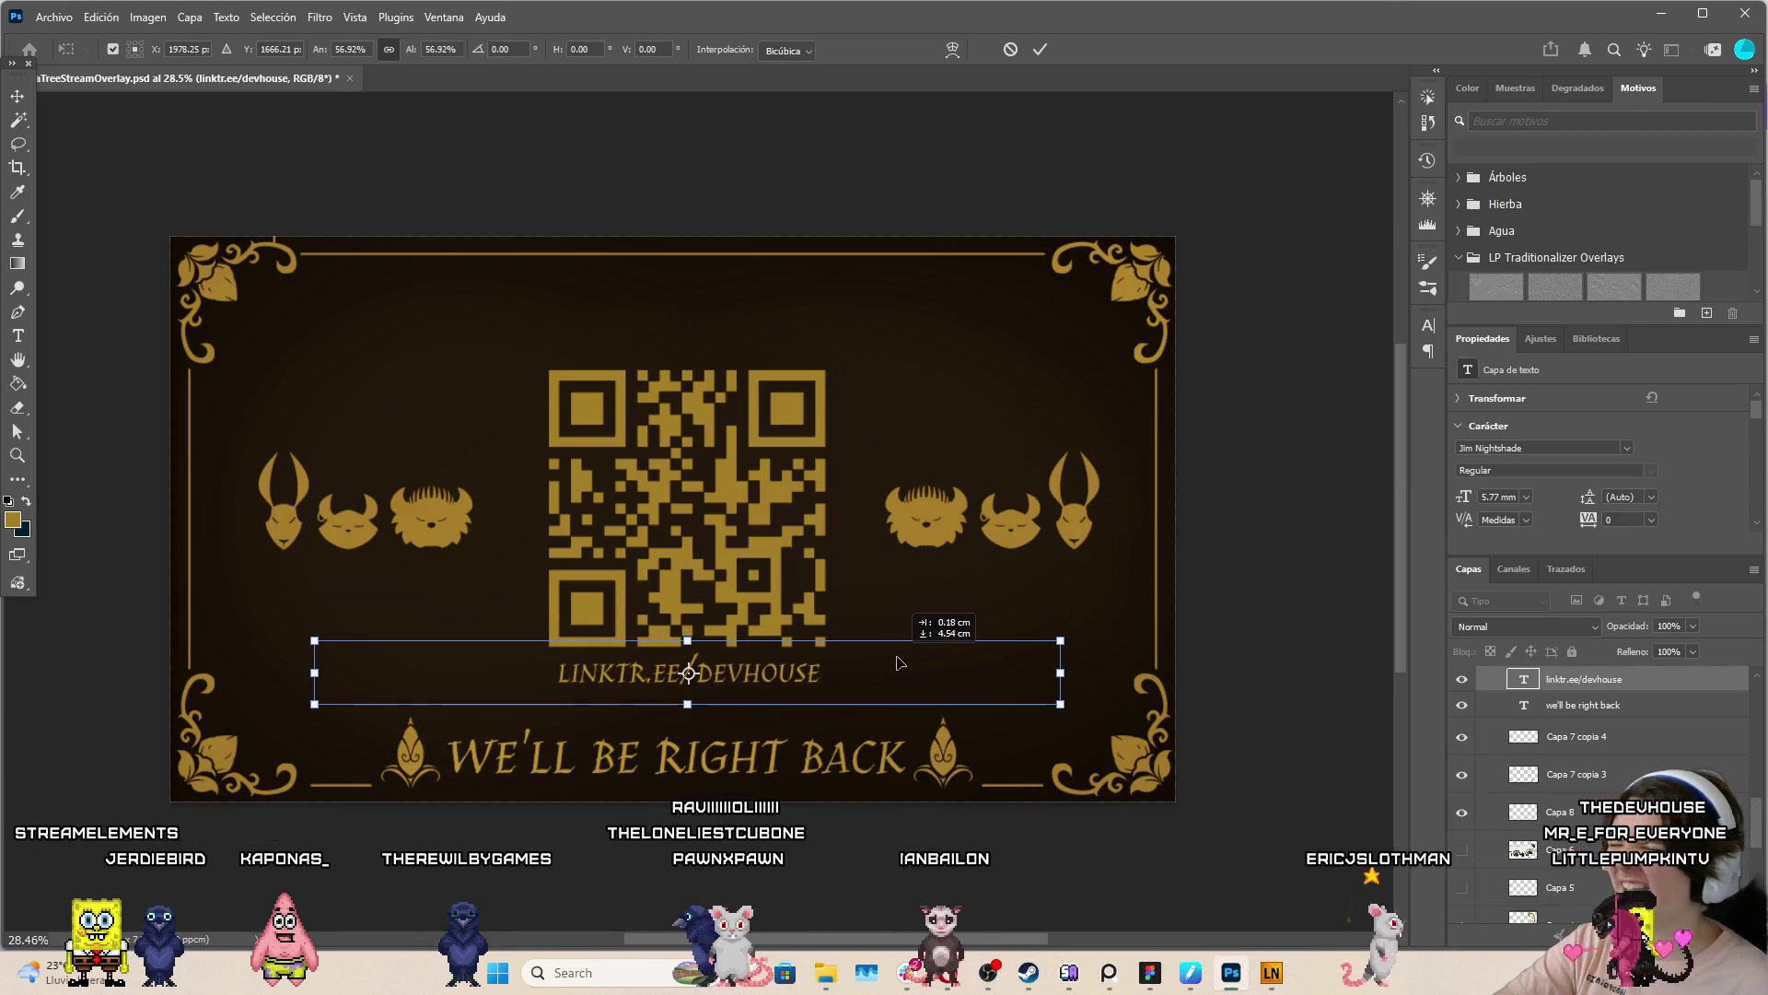
pyautogui.press('Return')
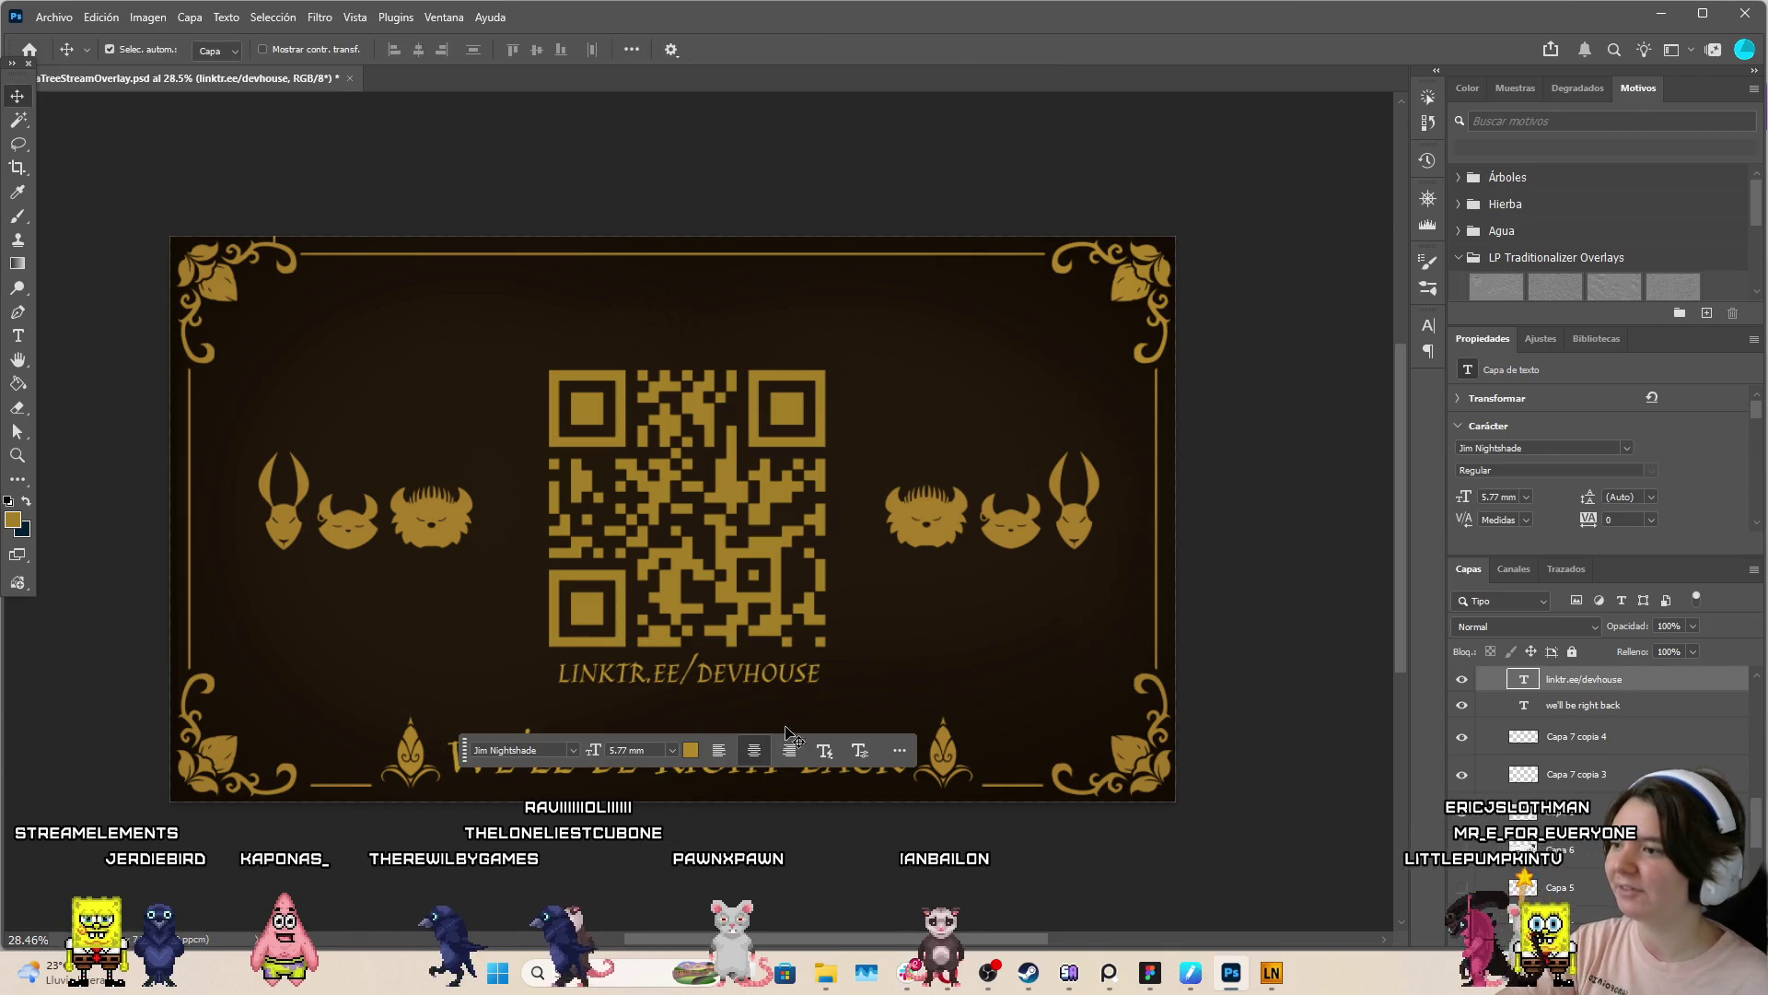
# Alt-drag another WE'LL BE RIGHT BACK copy to the top and highlight 'Join our discord!' in Canva
pyautogui.moveTo(890, 694); pyautogui.dragTo(917, 309)
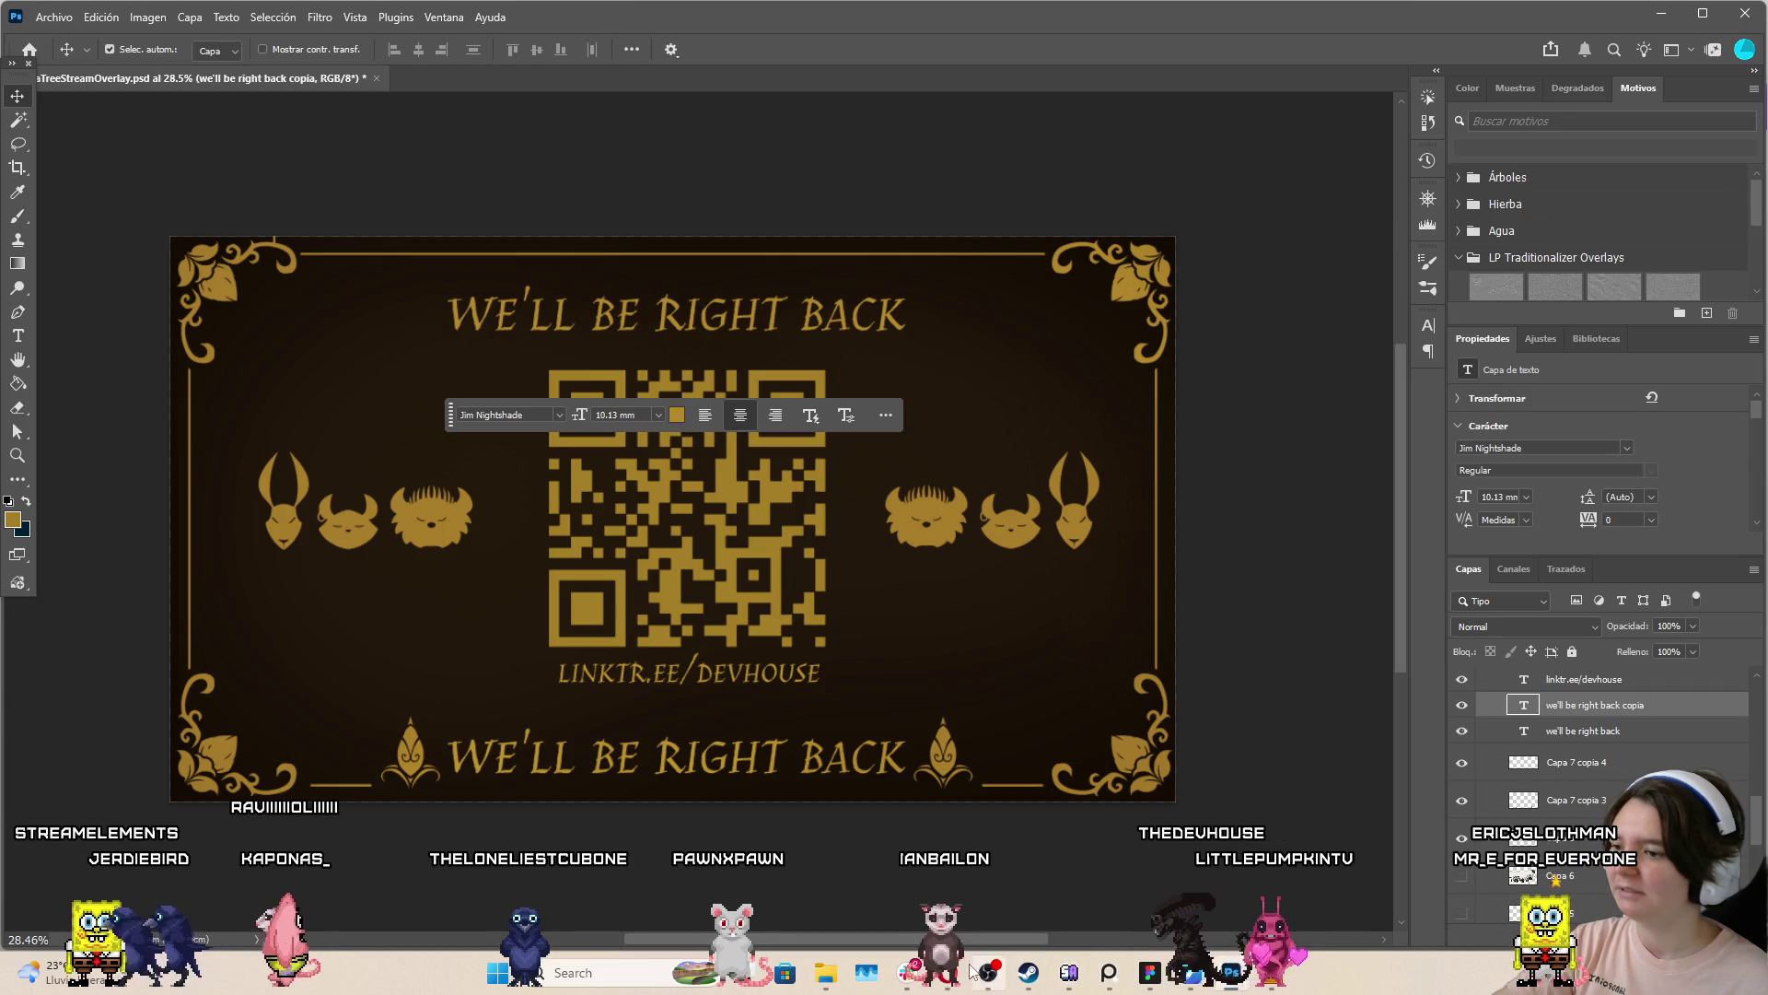
pyautogui.moveTo(976, 972)
pyautogui.click(997, 915)
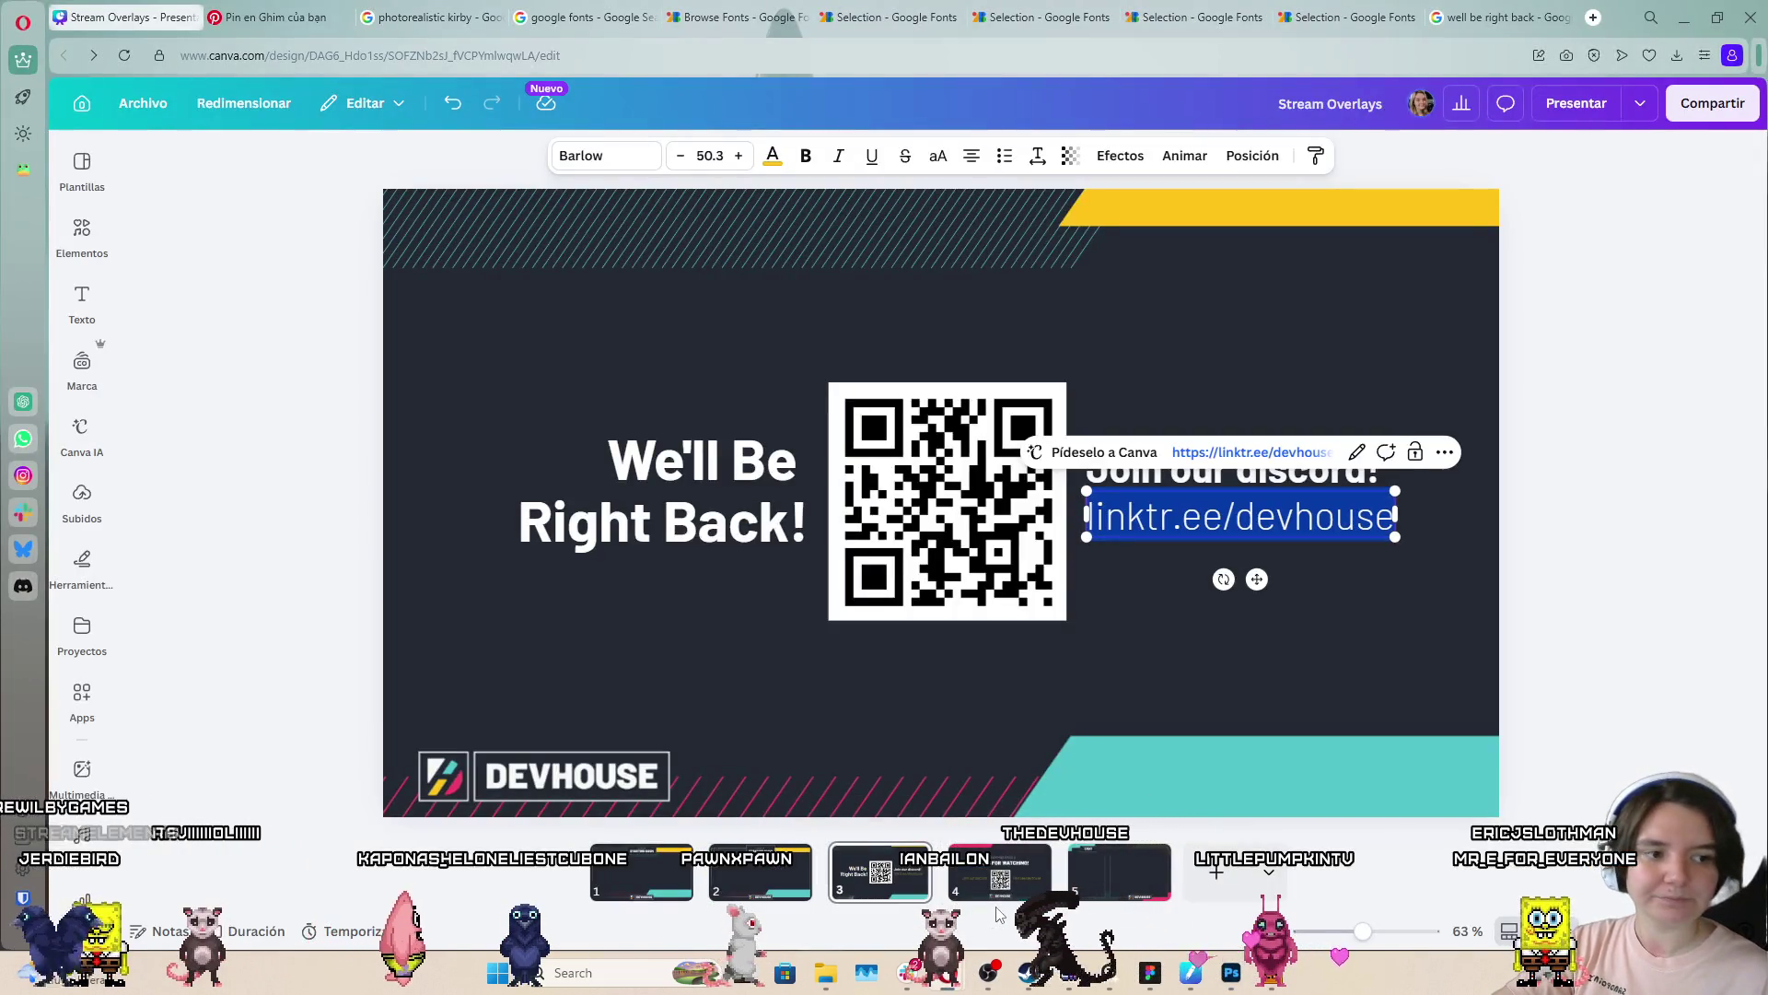
pyautogui.click(1184, 442)
pyautogui.click(1274, 456)
pyautogui.click(1274, 449)
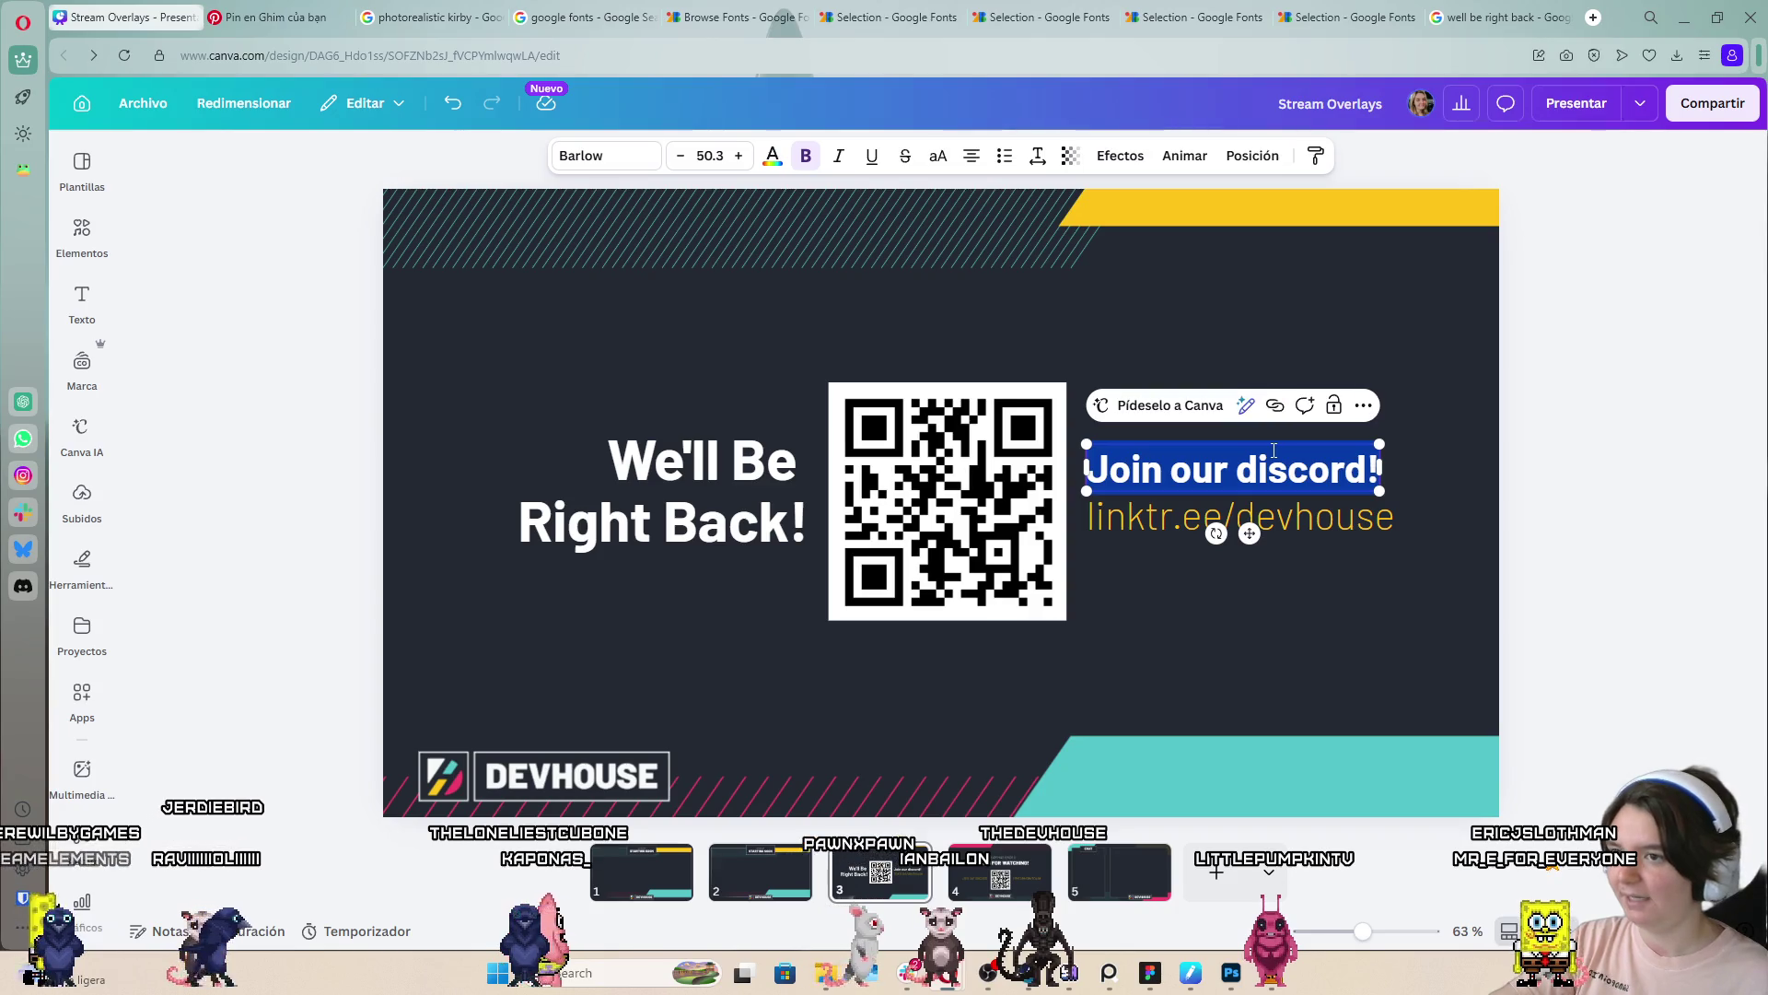
pyautogui.click(1231, 982)
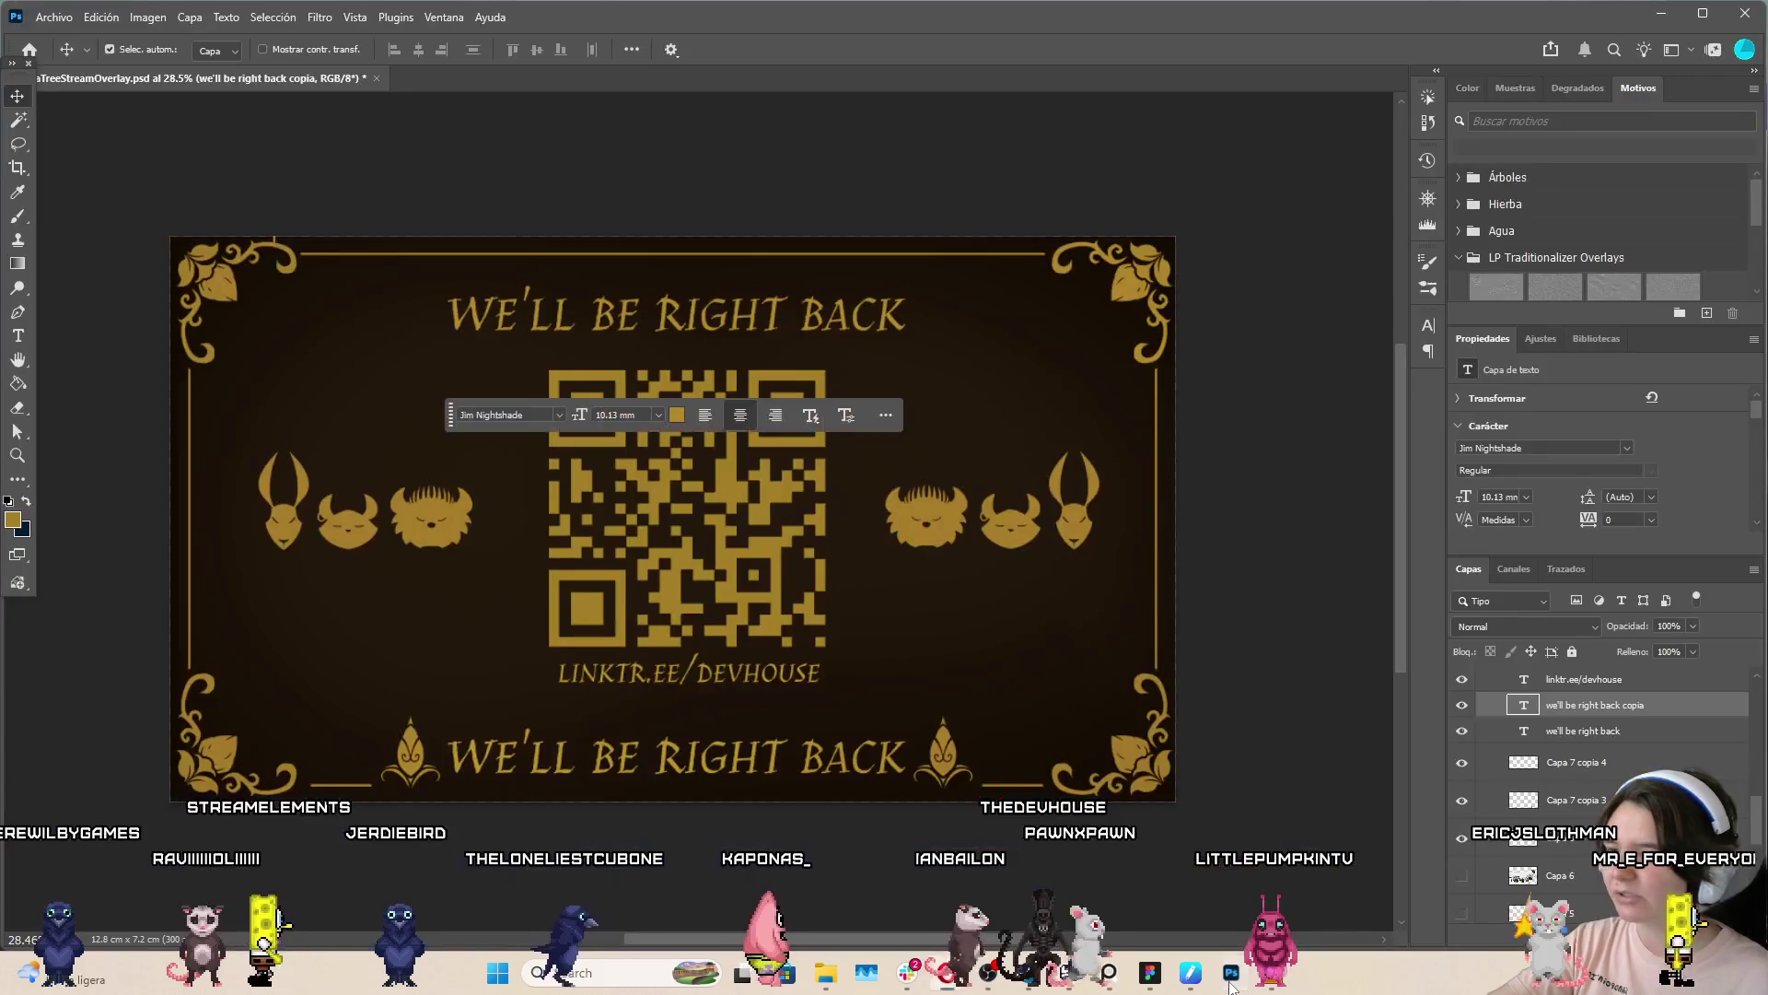
# Replace the top heading with 'Join our discord!', scale it to about 84%, and centre it above the QR
pyautogui.doubleClick(810, 322)
pyautogui.hotkey('ctrl', 'a')
pyautogui.write('Join our discord!')
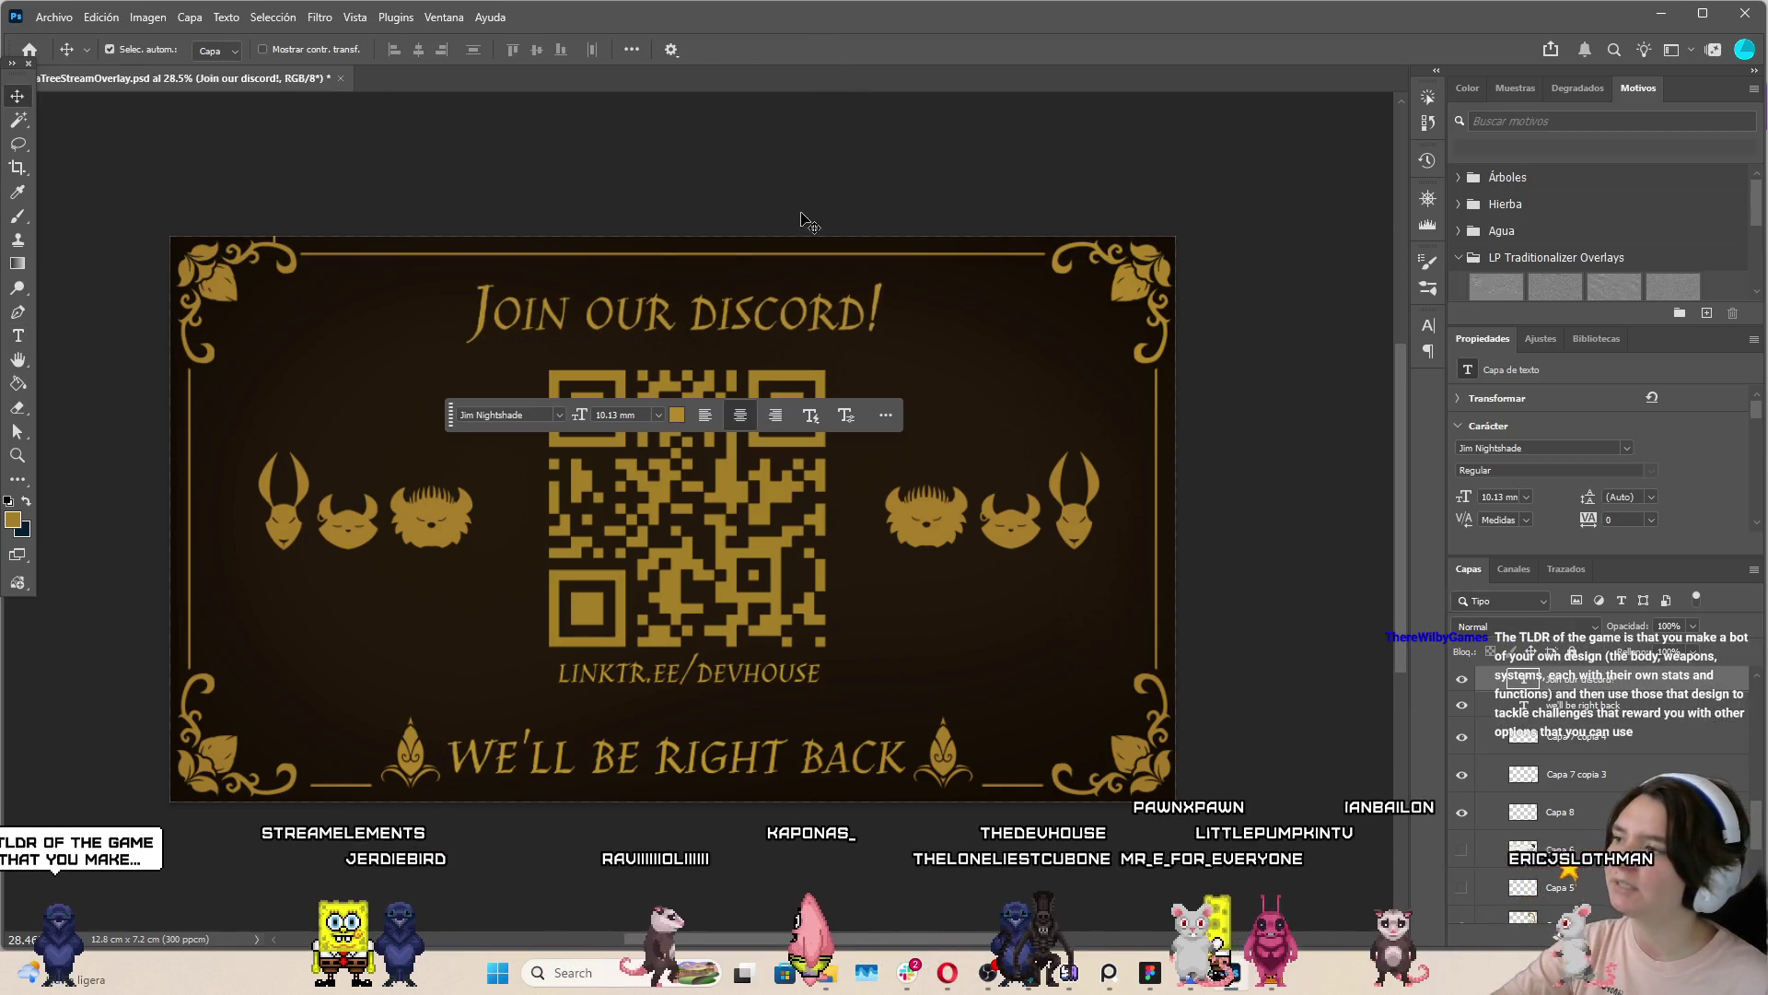
pyautogui.moveTo(845, 330); pyautogui.dragTo(845, 346)
pyautogui.hotkey('ctrl', 't')
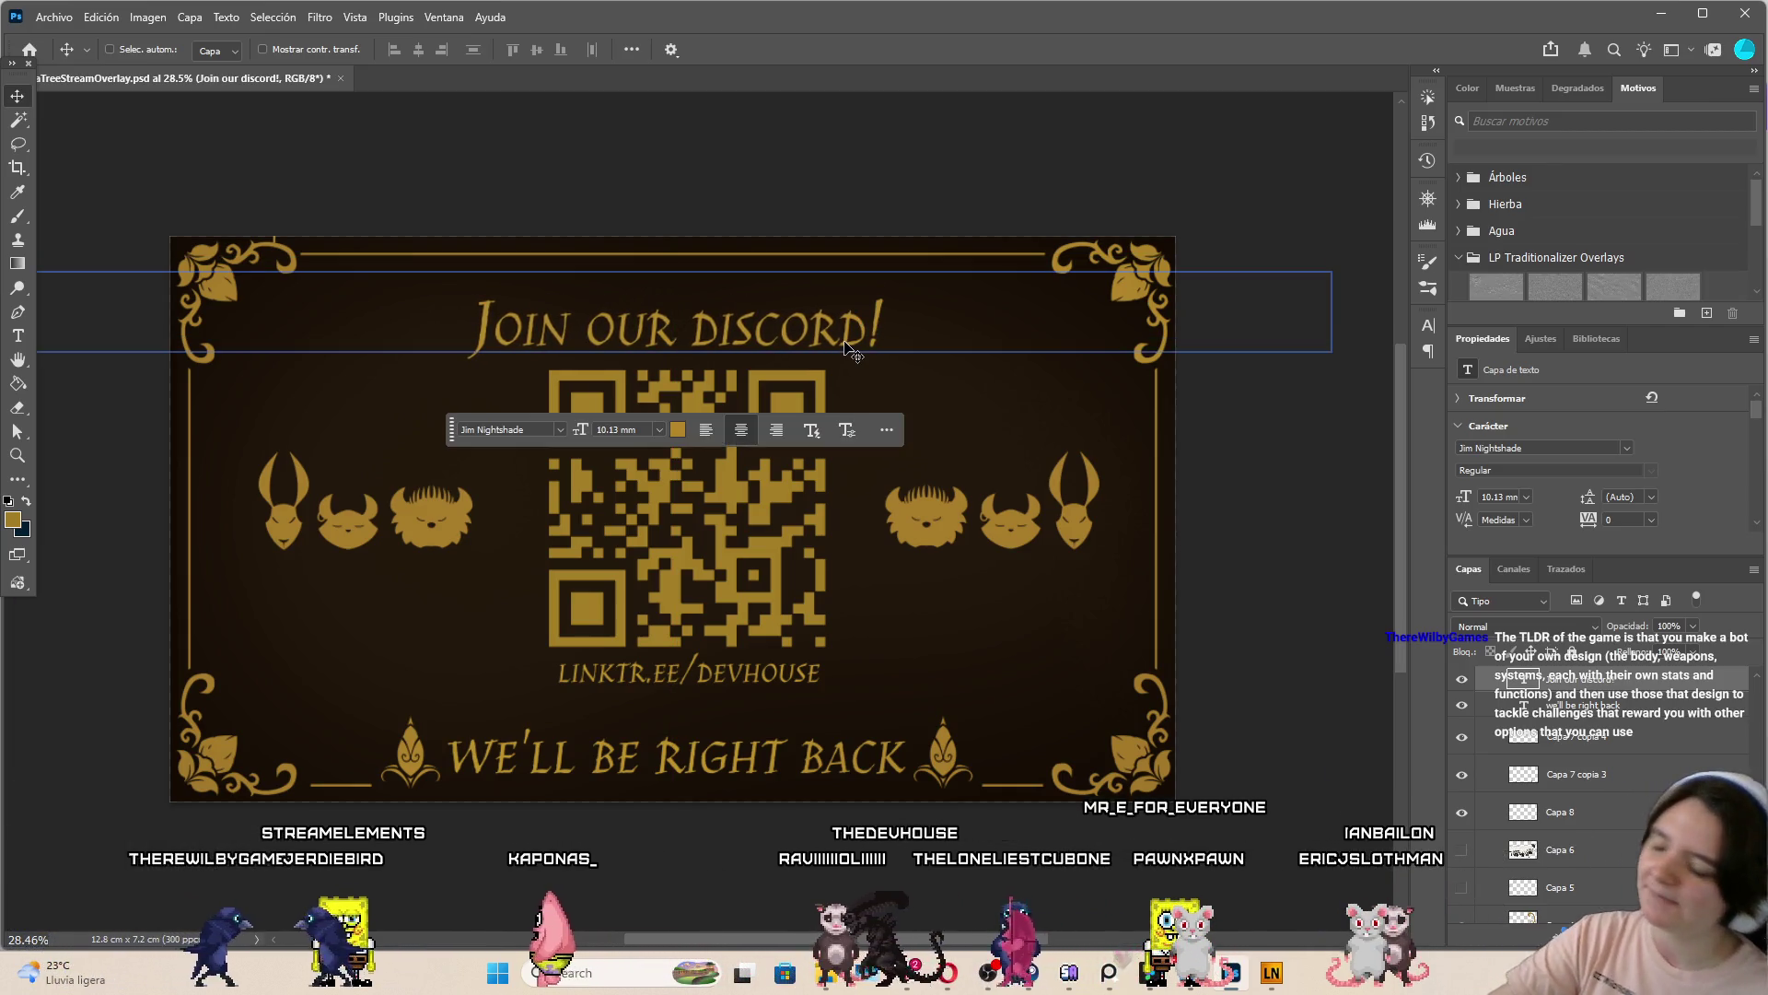
pyautogui.moveTo(1326, 329)
pyautogui.mouseDown()
pyautogui.moveTo(1175, 331)
pyautogui.moveTo(1230, 330)
pyautogui.mouseUp()
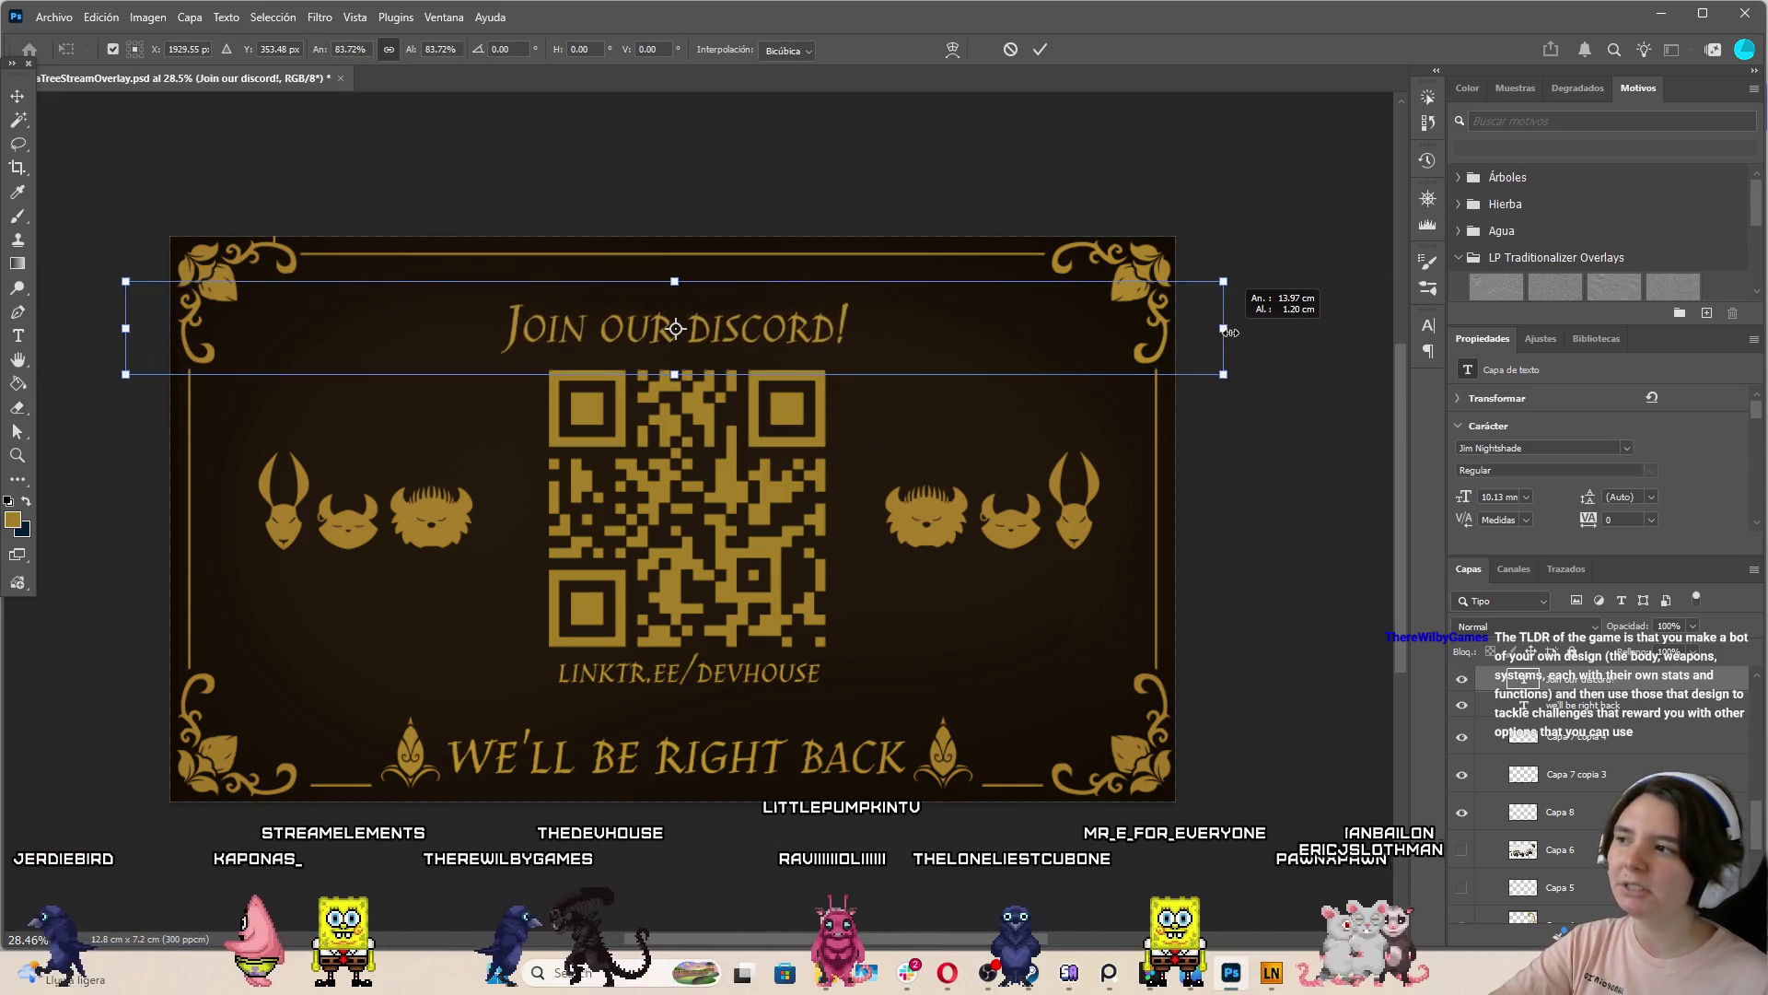
pyautogui.moveTo(959, 363); pyautogui.dragTo(995, 361)
pyautogui.hotkey('ctrl', 'z')
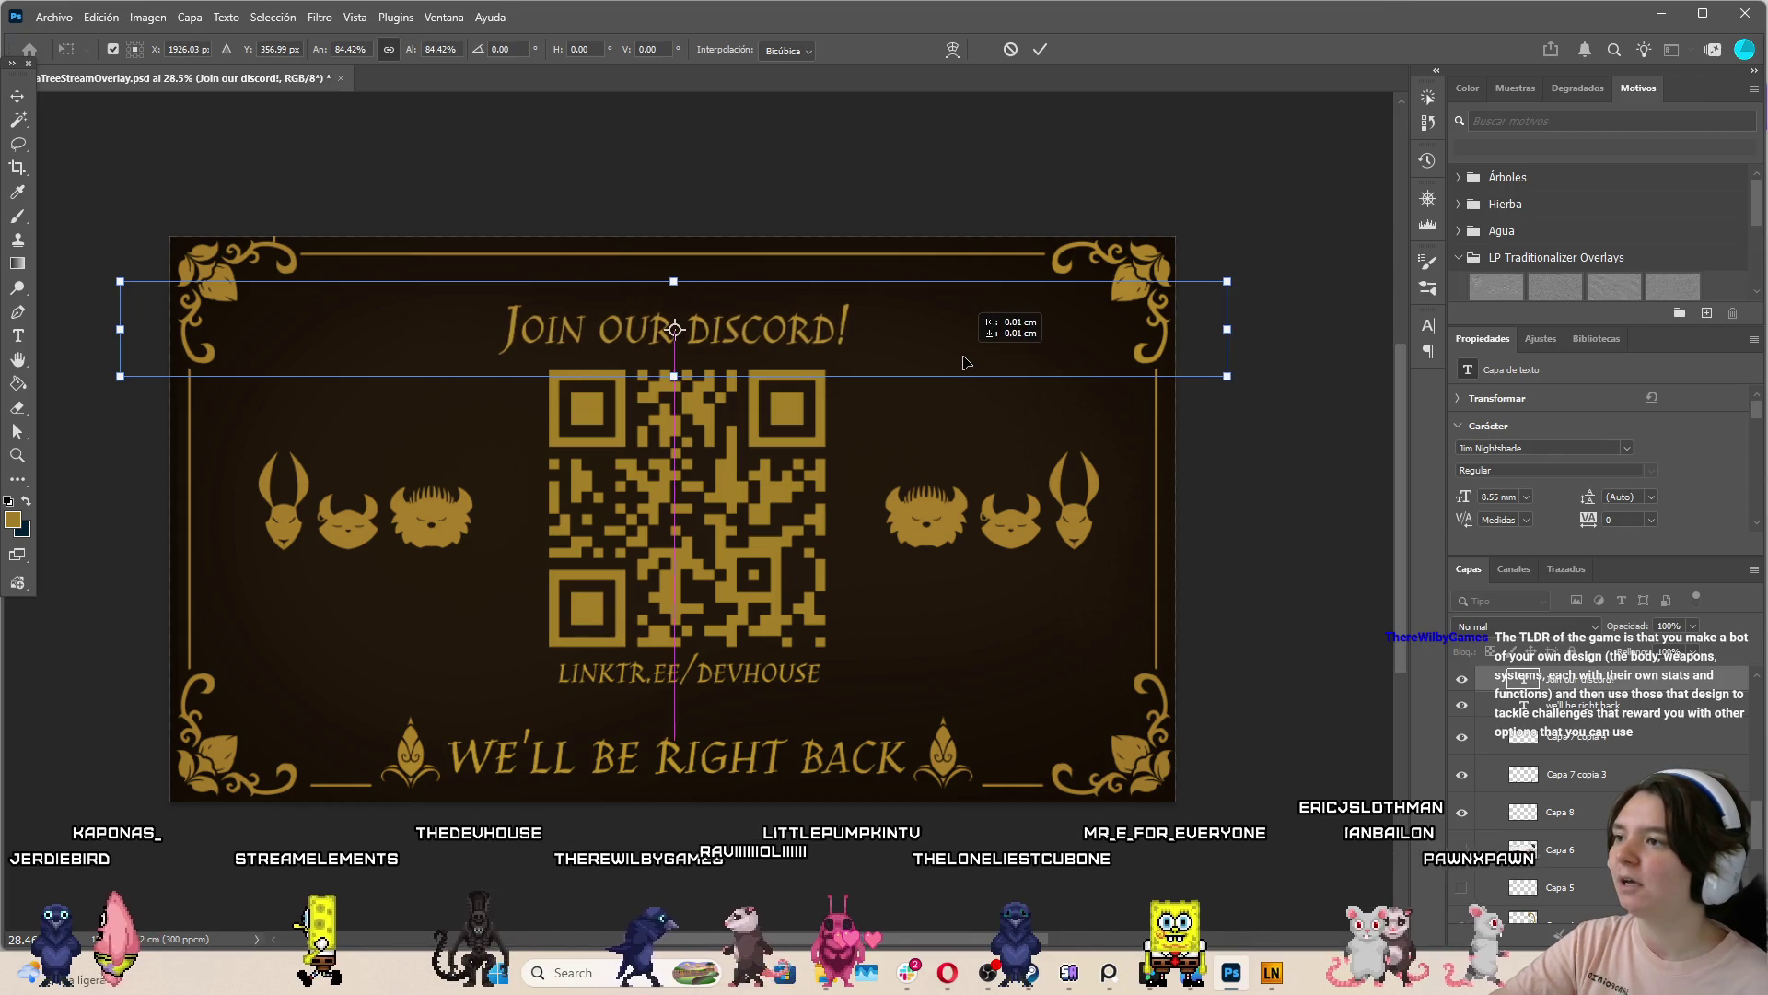
pyautogui.moveTo(734, 328); pyautogui.dragTo(746, 339)
pyautogui.click(1040, 50)
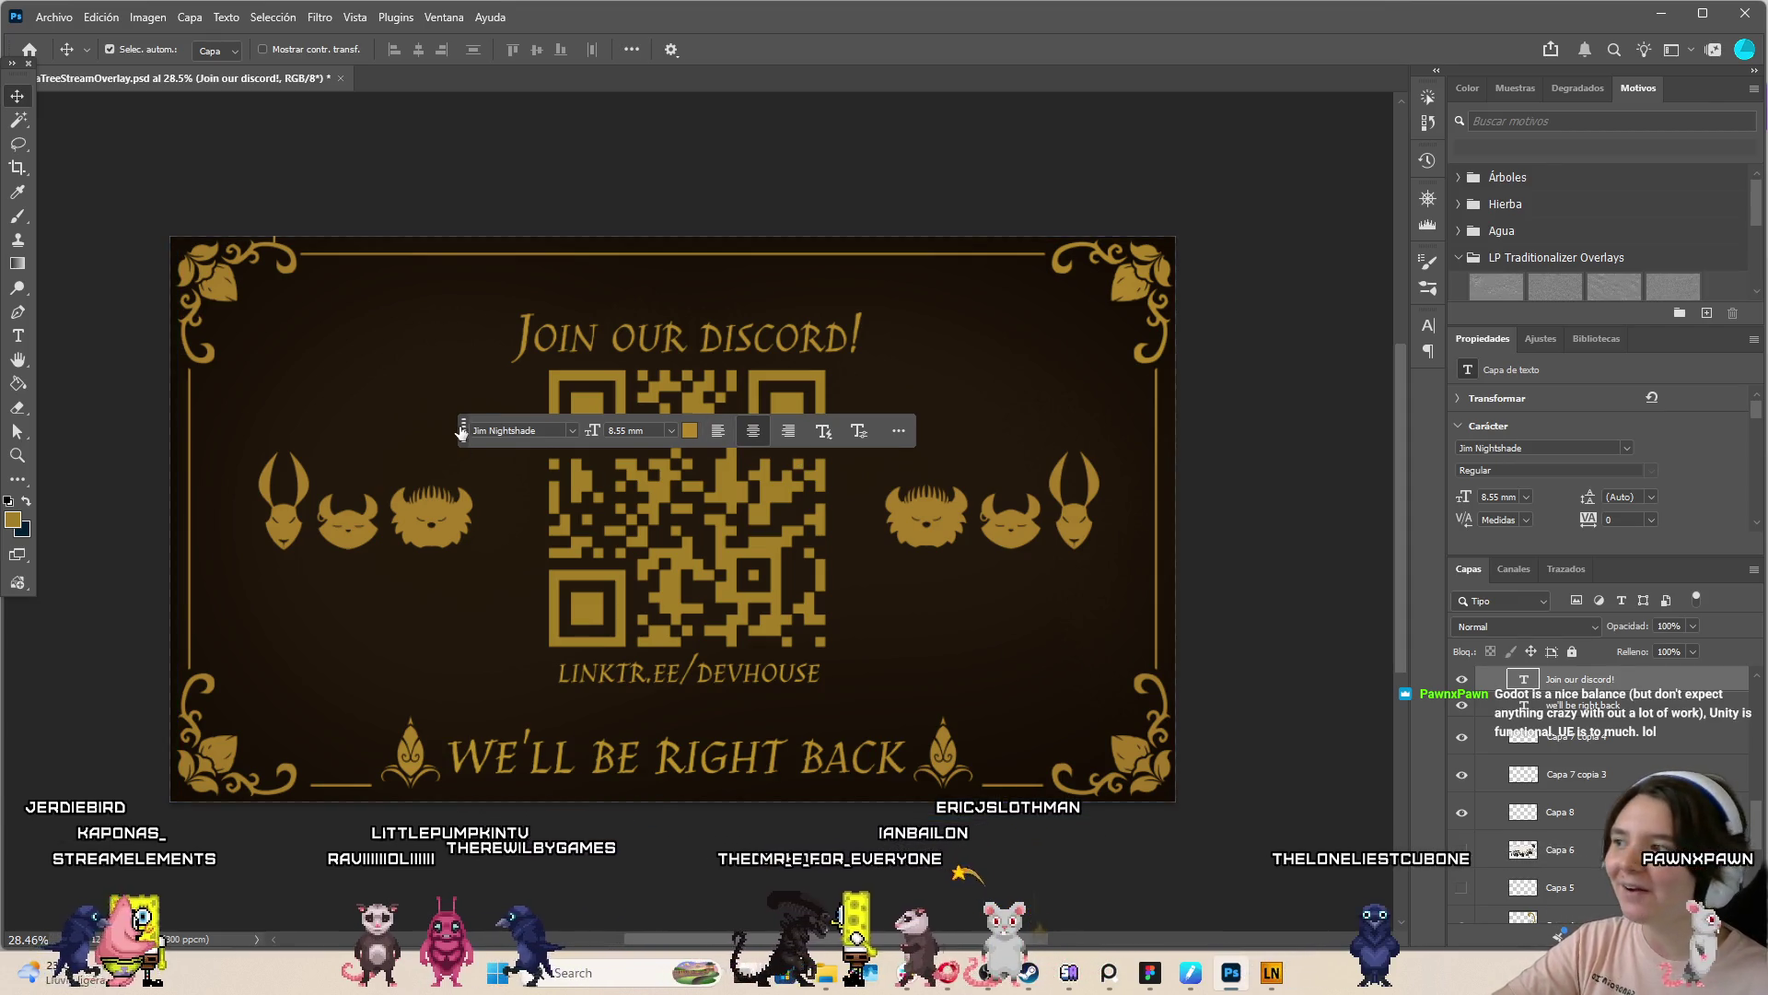
# Show the 'Relleno de motivo 2' pattern fill in the BRB group and move a layer into the group
pyautogui.scroll(3, 580, 573)
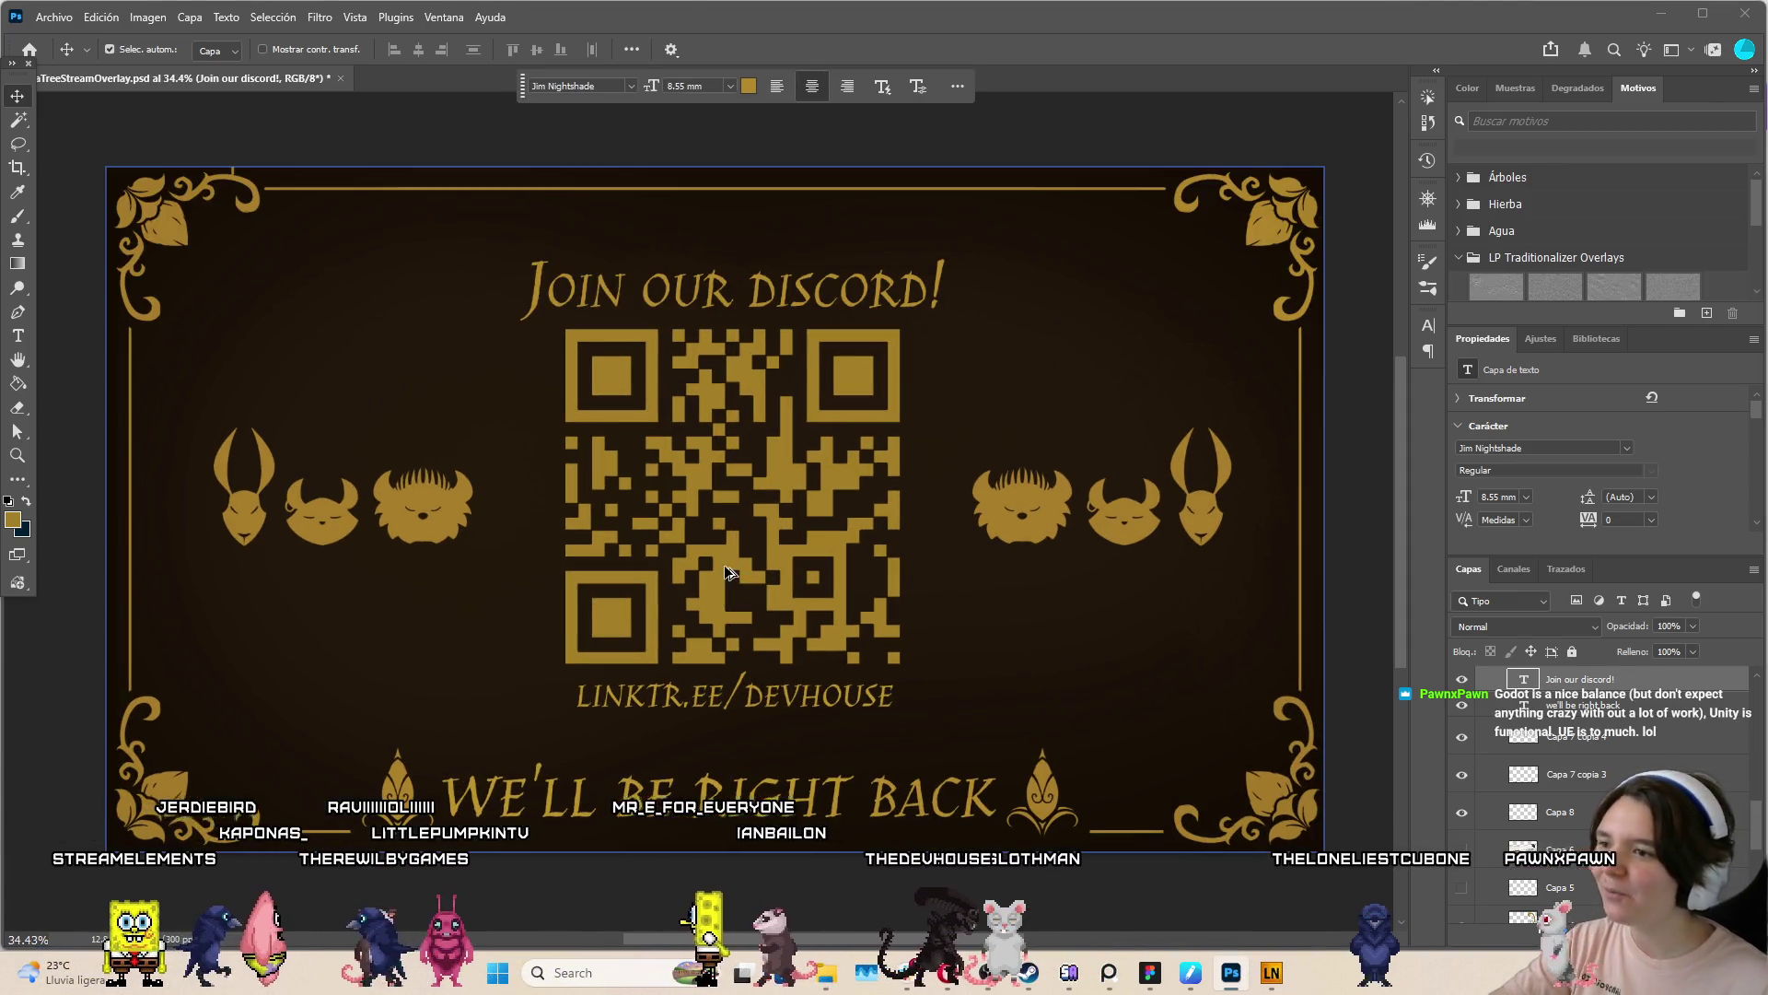
pyautogui.scroll(2, 1506, 811)
pyautogui.scroll(2, 1507, 811)
pyautogui.scroll(3, 1464, 766)
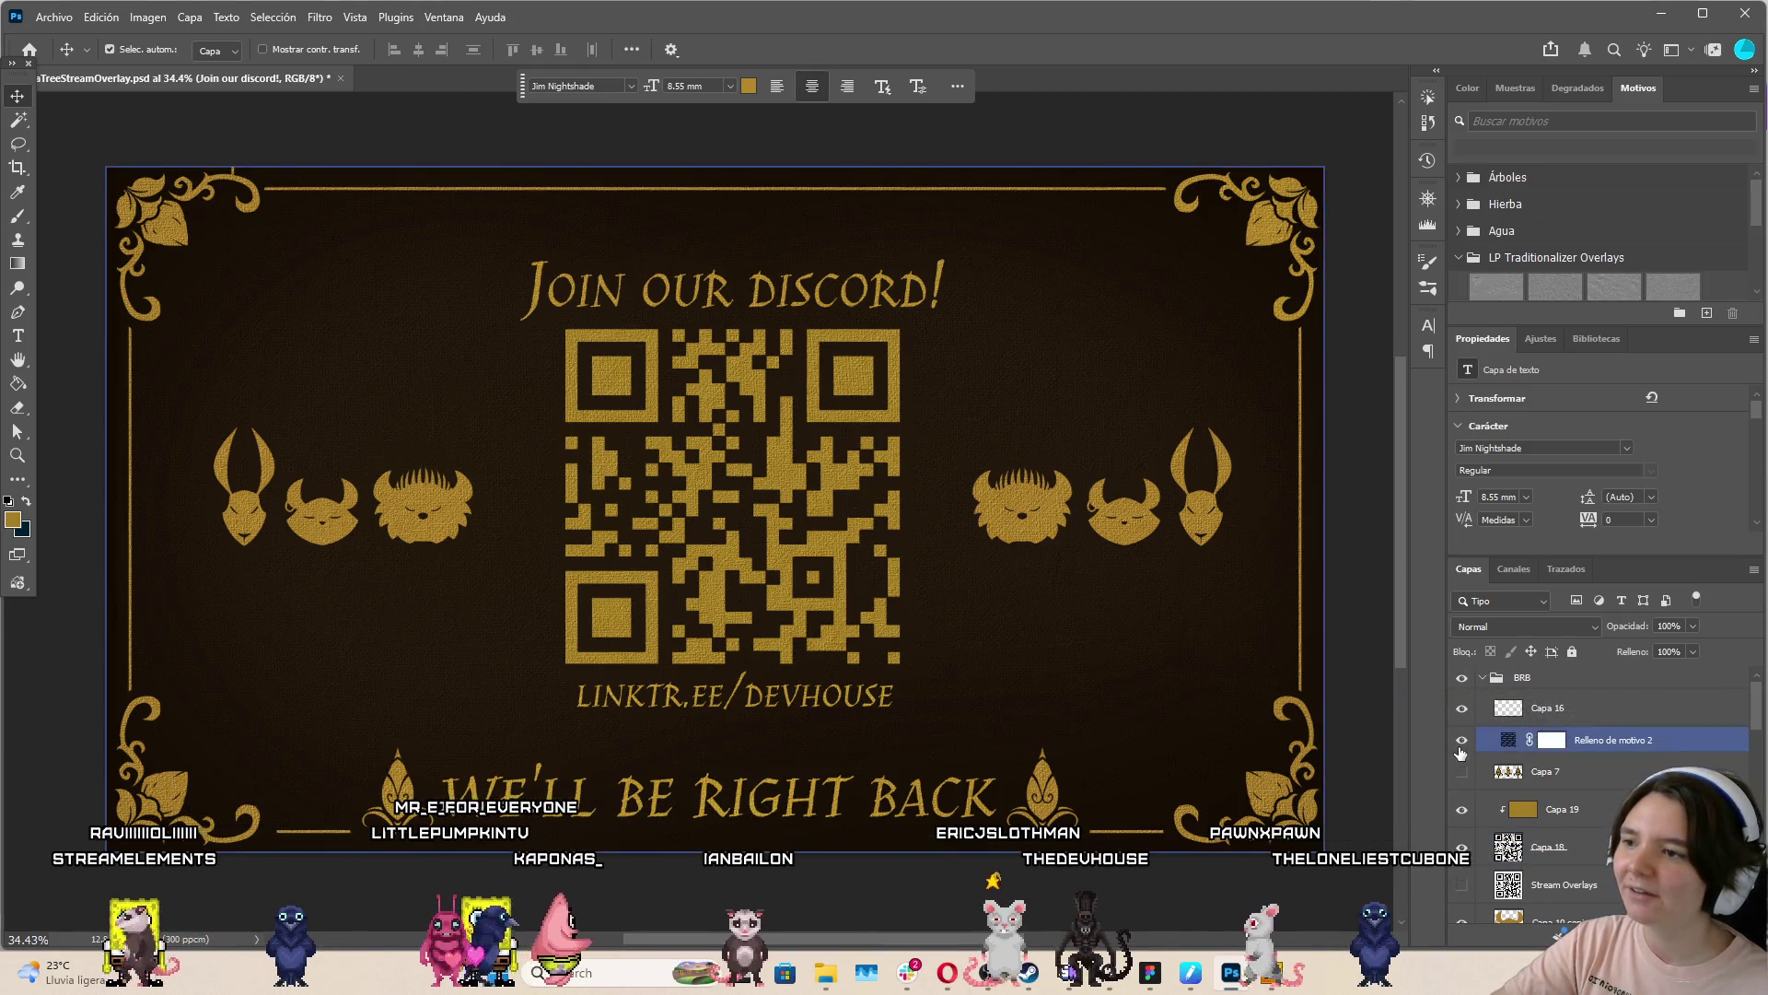
pyautogui.click(1461, 739)
pyautogui.scroll(1, 1101, 535)
pyautogui.scroll(-1, 1101, 534)
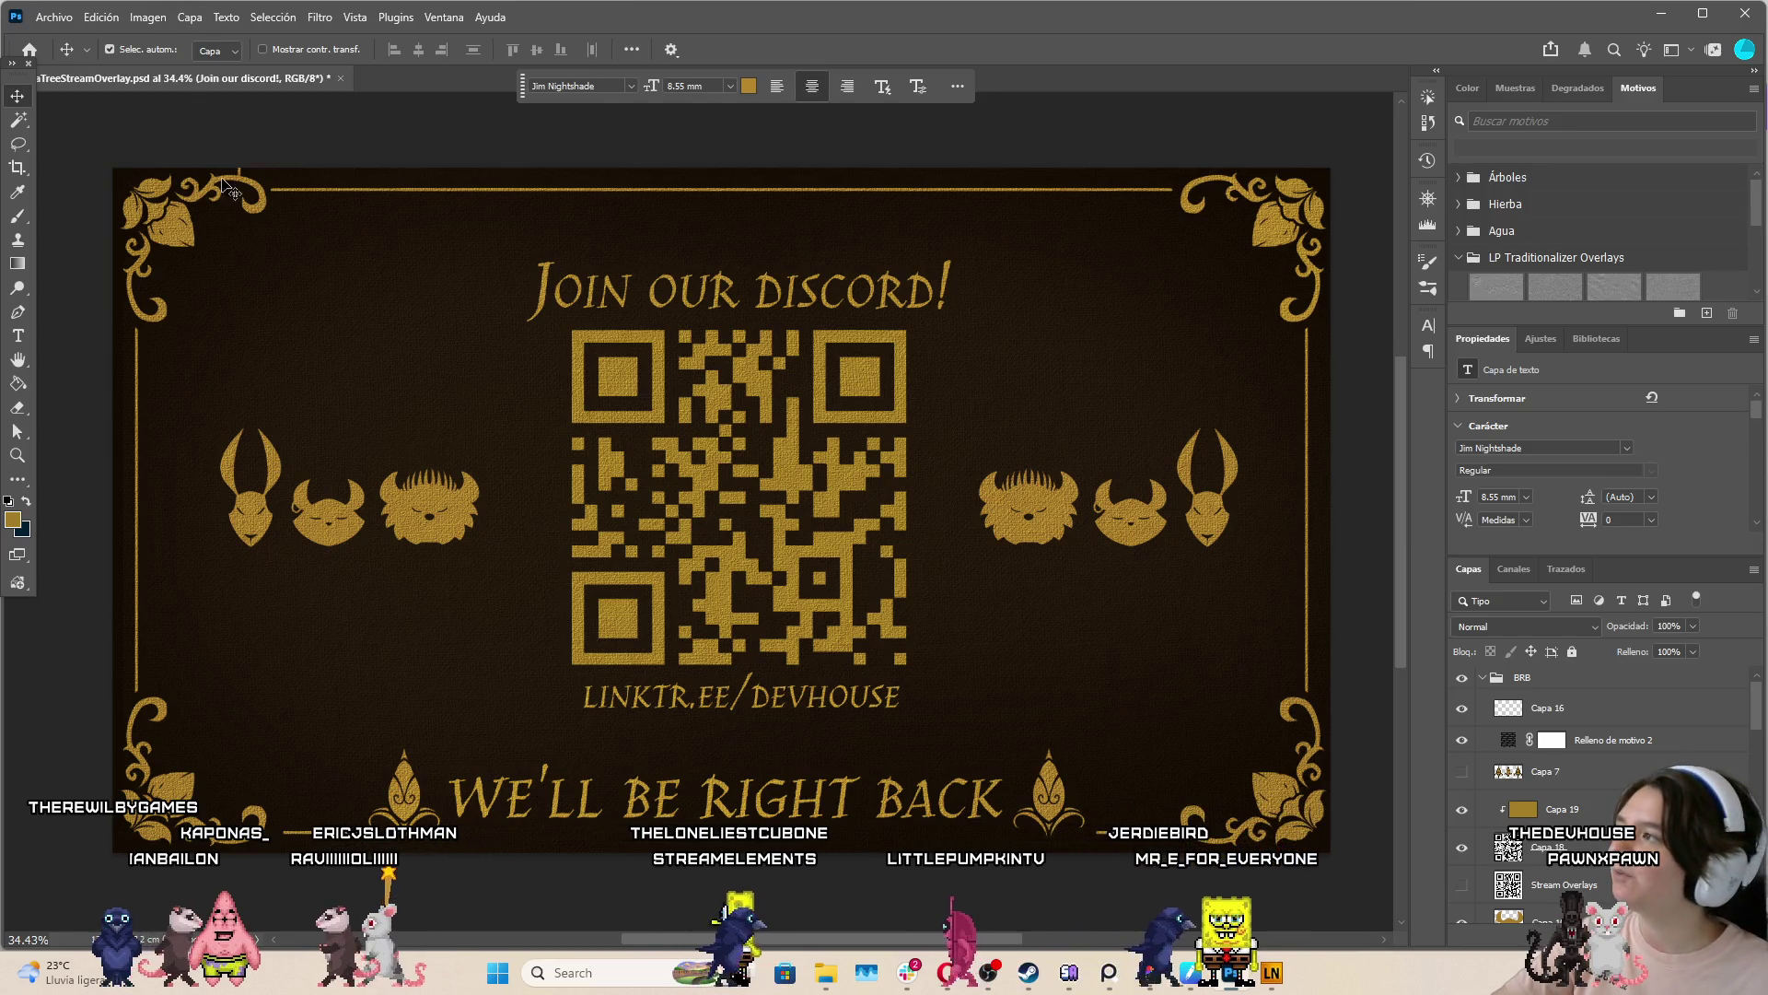
pyautogui.moveTo(1584, 737)
pyautogui.mouseDown()
pyautogui.moveTo(1631, 719)
pyautogui.moveTo(1621, 734)
pyautogui.mouseUp()
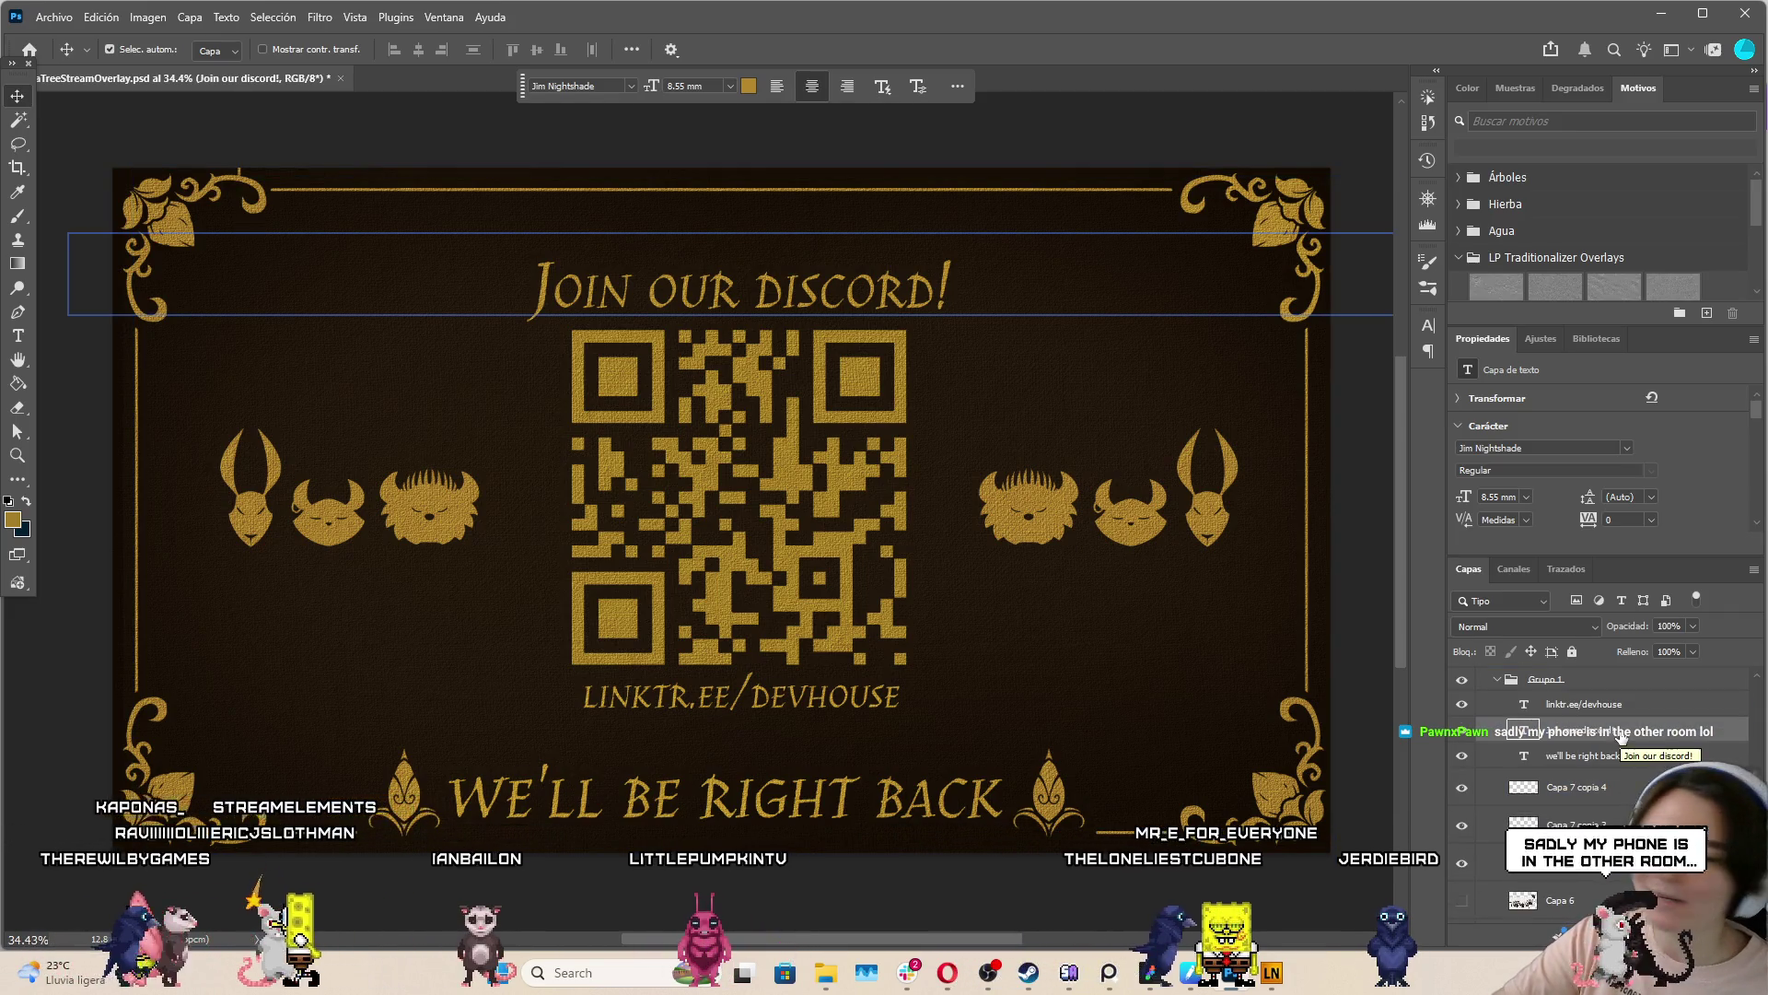
pyautogui.hotkey('ctrl', 't')
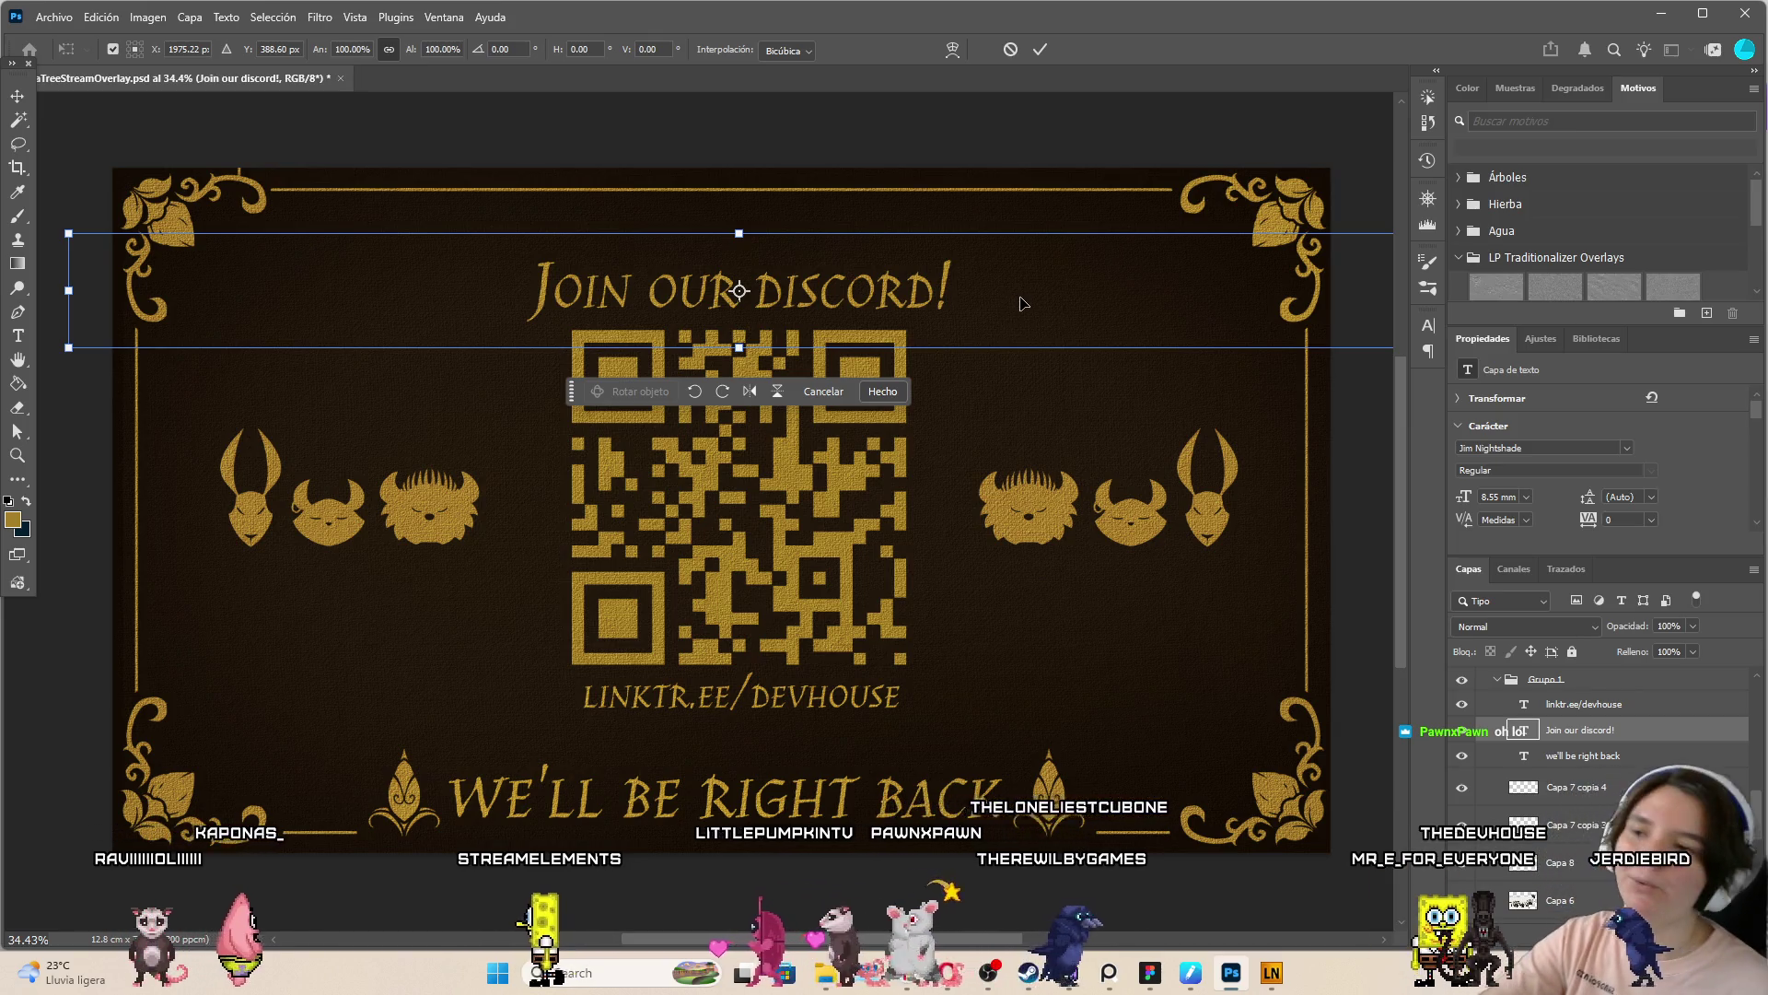
# Narrow the 'Join our discord!' heading's text box
pyautogui.scroll(-2, 1020, 303)
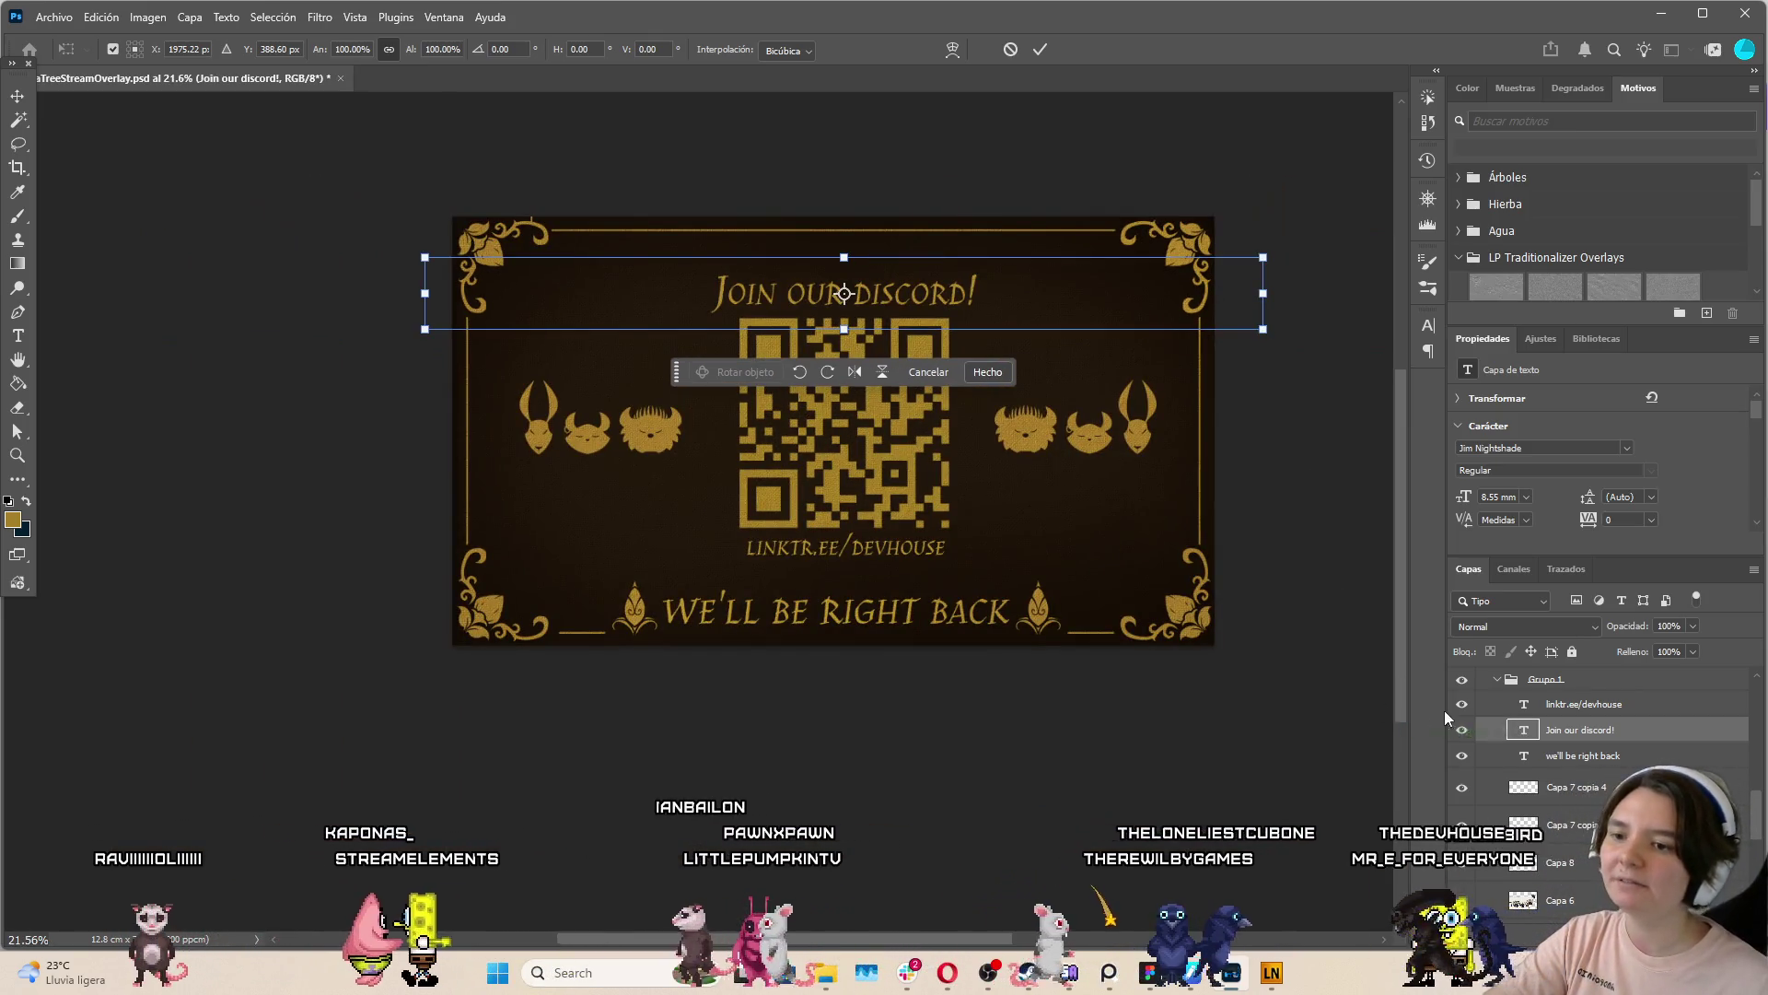
pyautogui.press('Return')
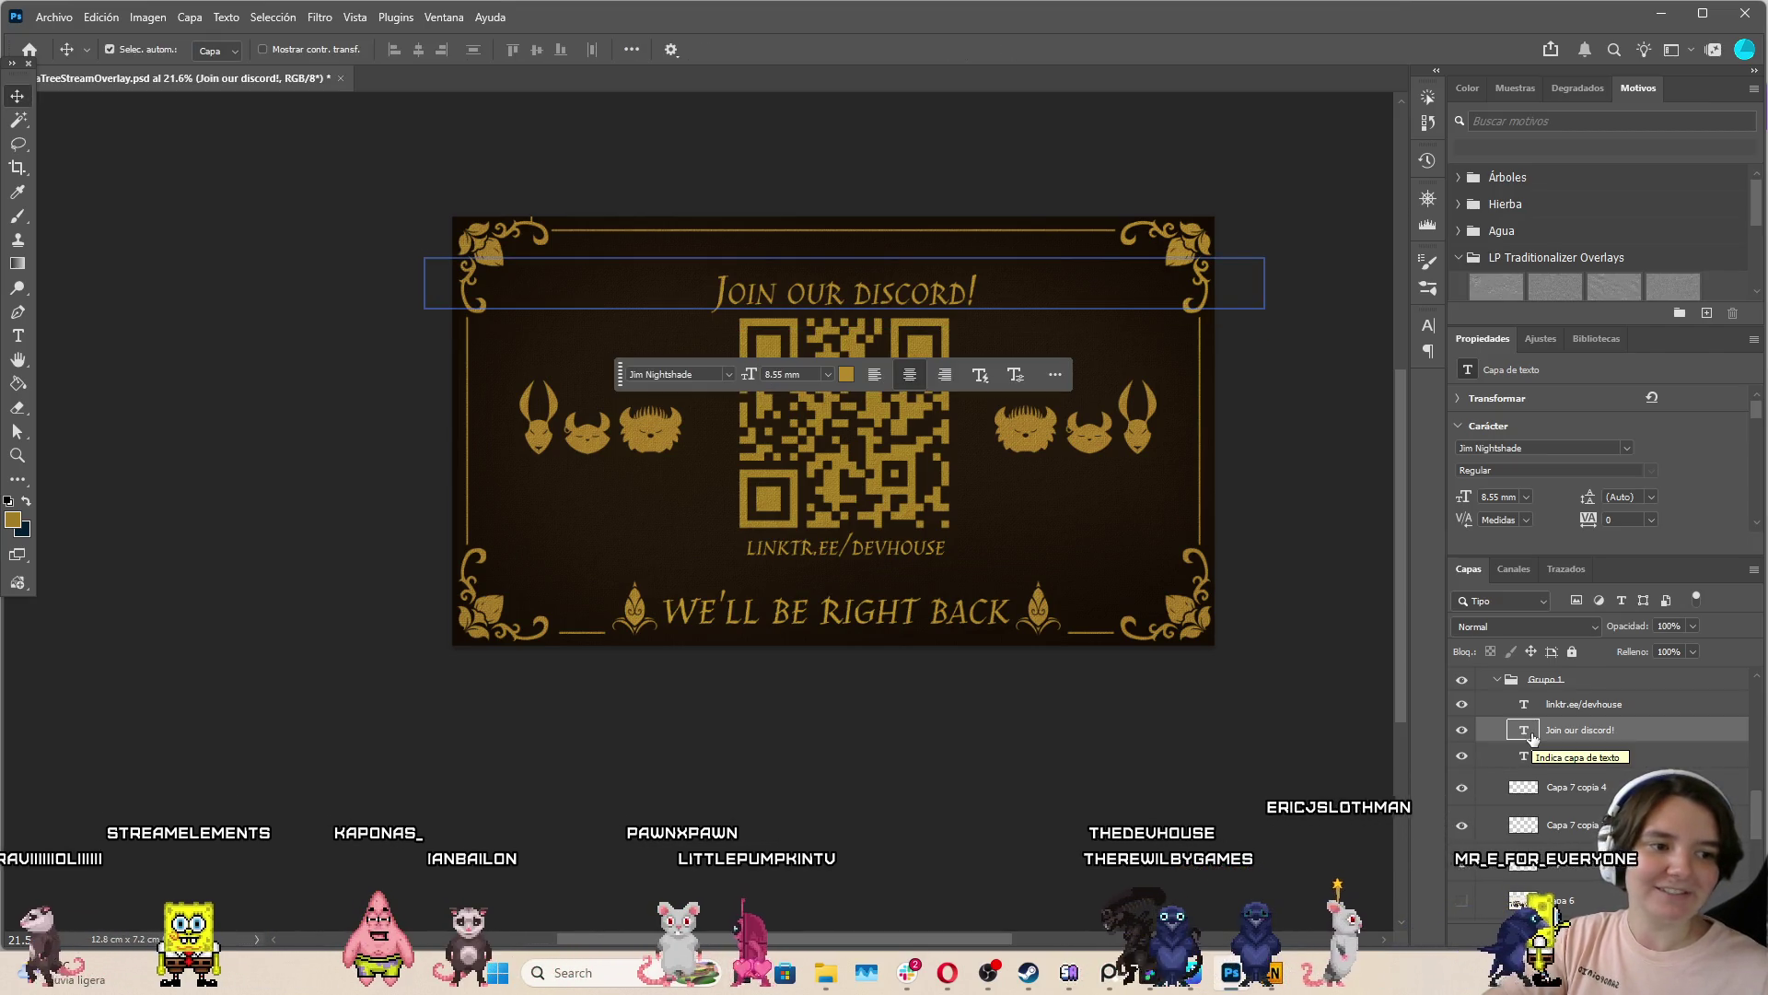
pyautogui.doubleClick(1525, 730)
pyautogui.scroll(3, 1210, 291)
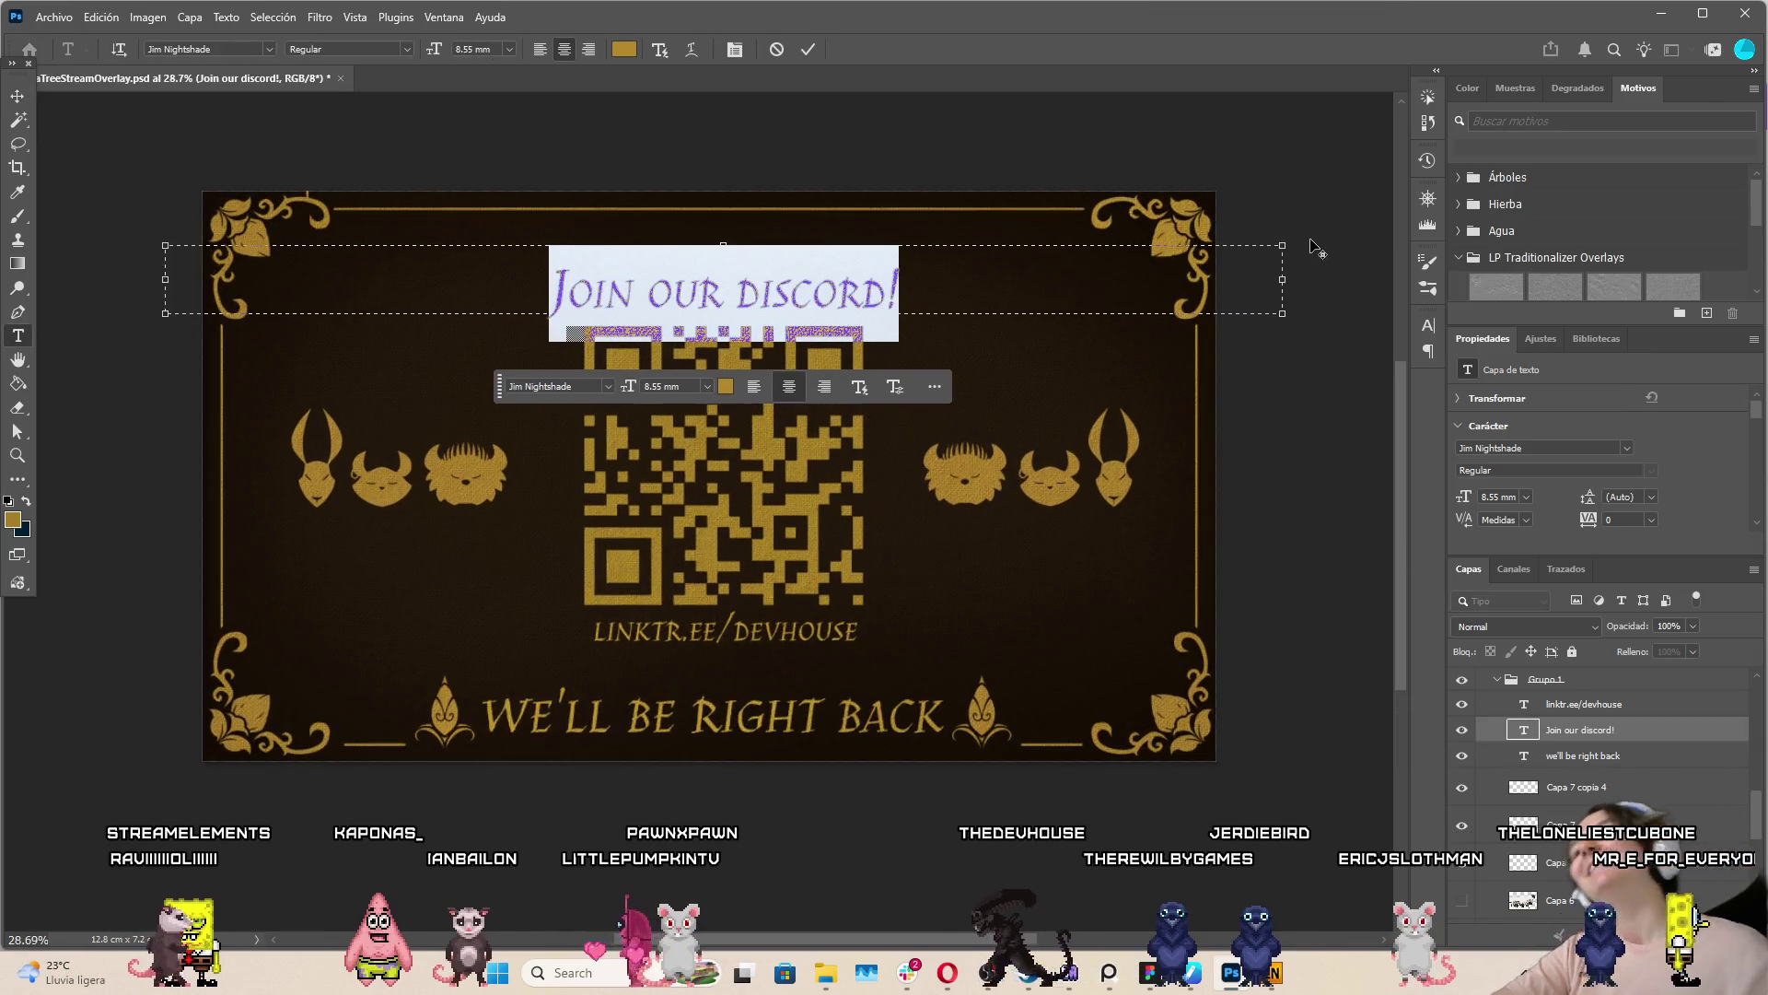
pyautogui.moveTo(1287, 285); pyautogui.dragTo(1032, 283)
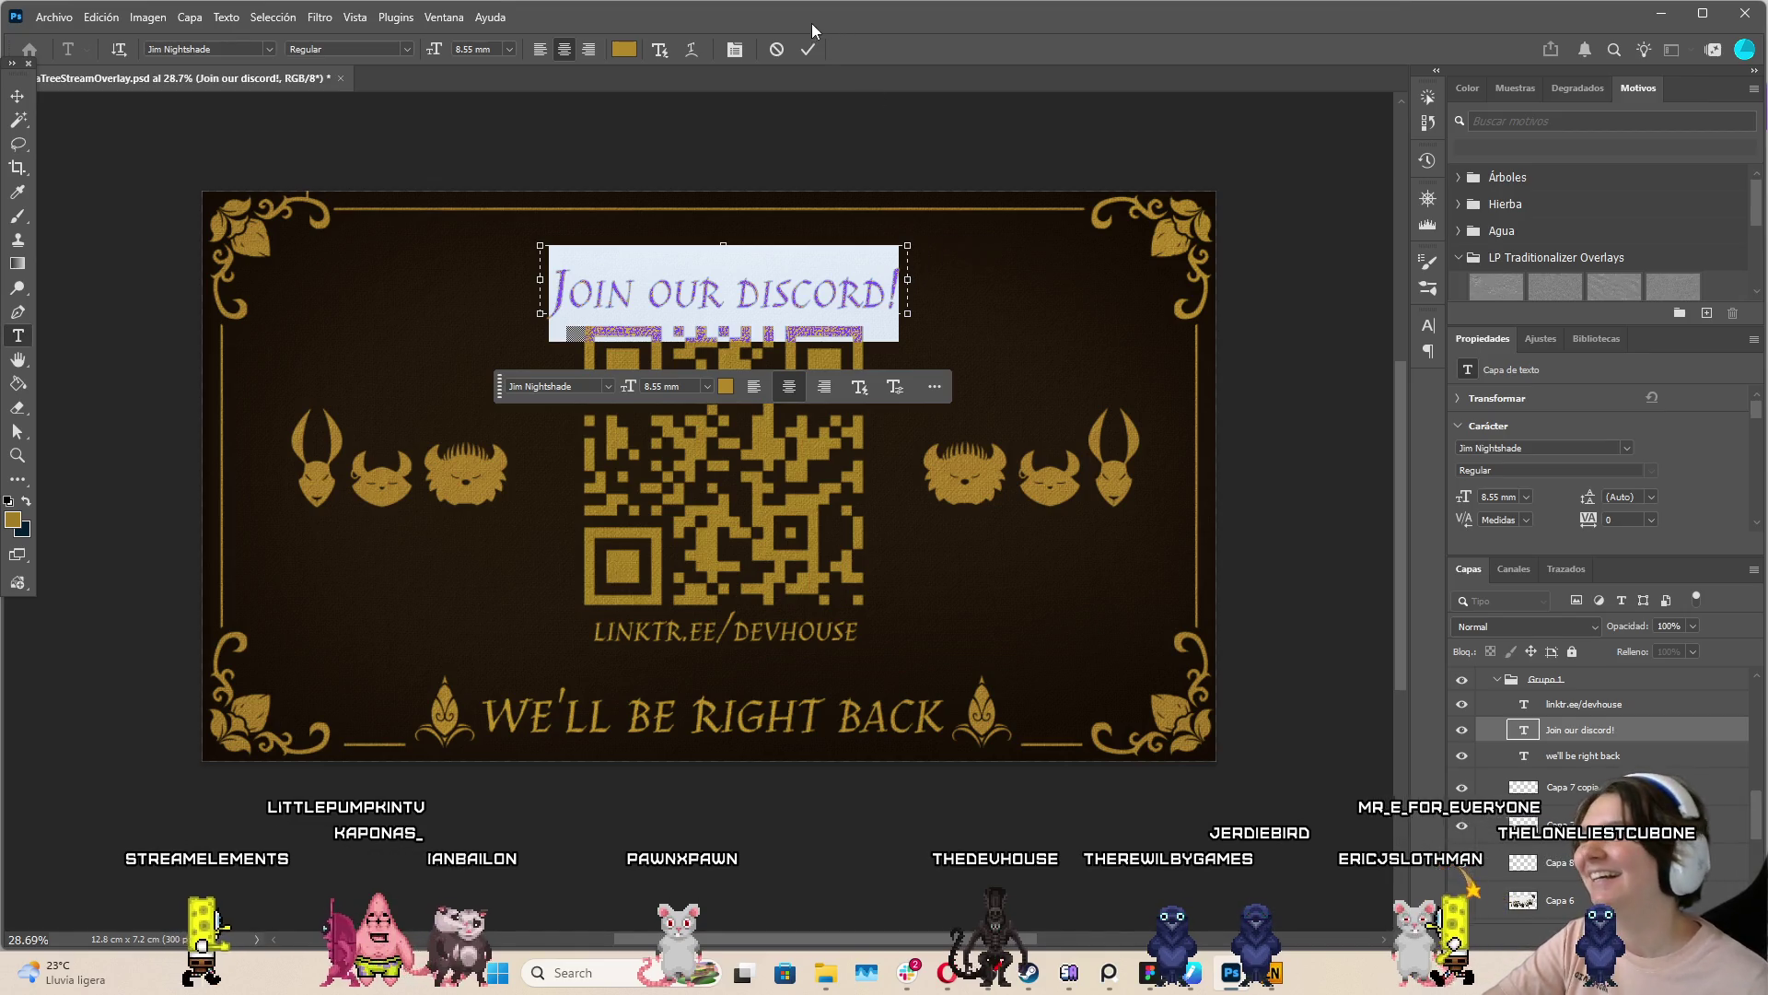
pyautogui.press('Escape')
pyautogui.press('v')
pyautogui.hotkey('ctrl', '+')
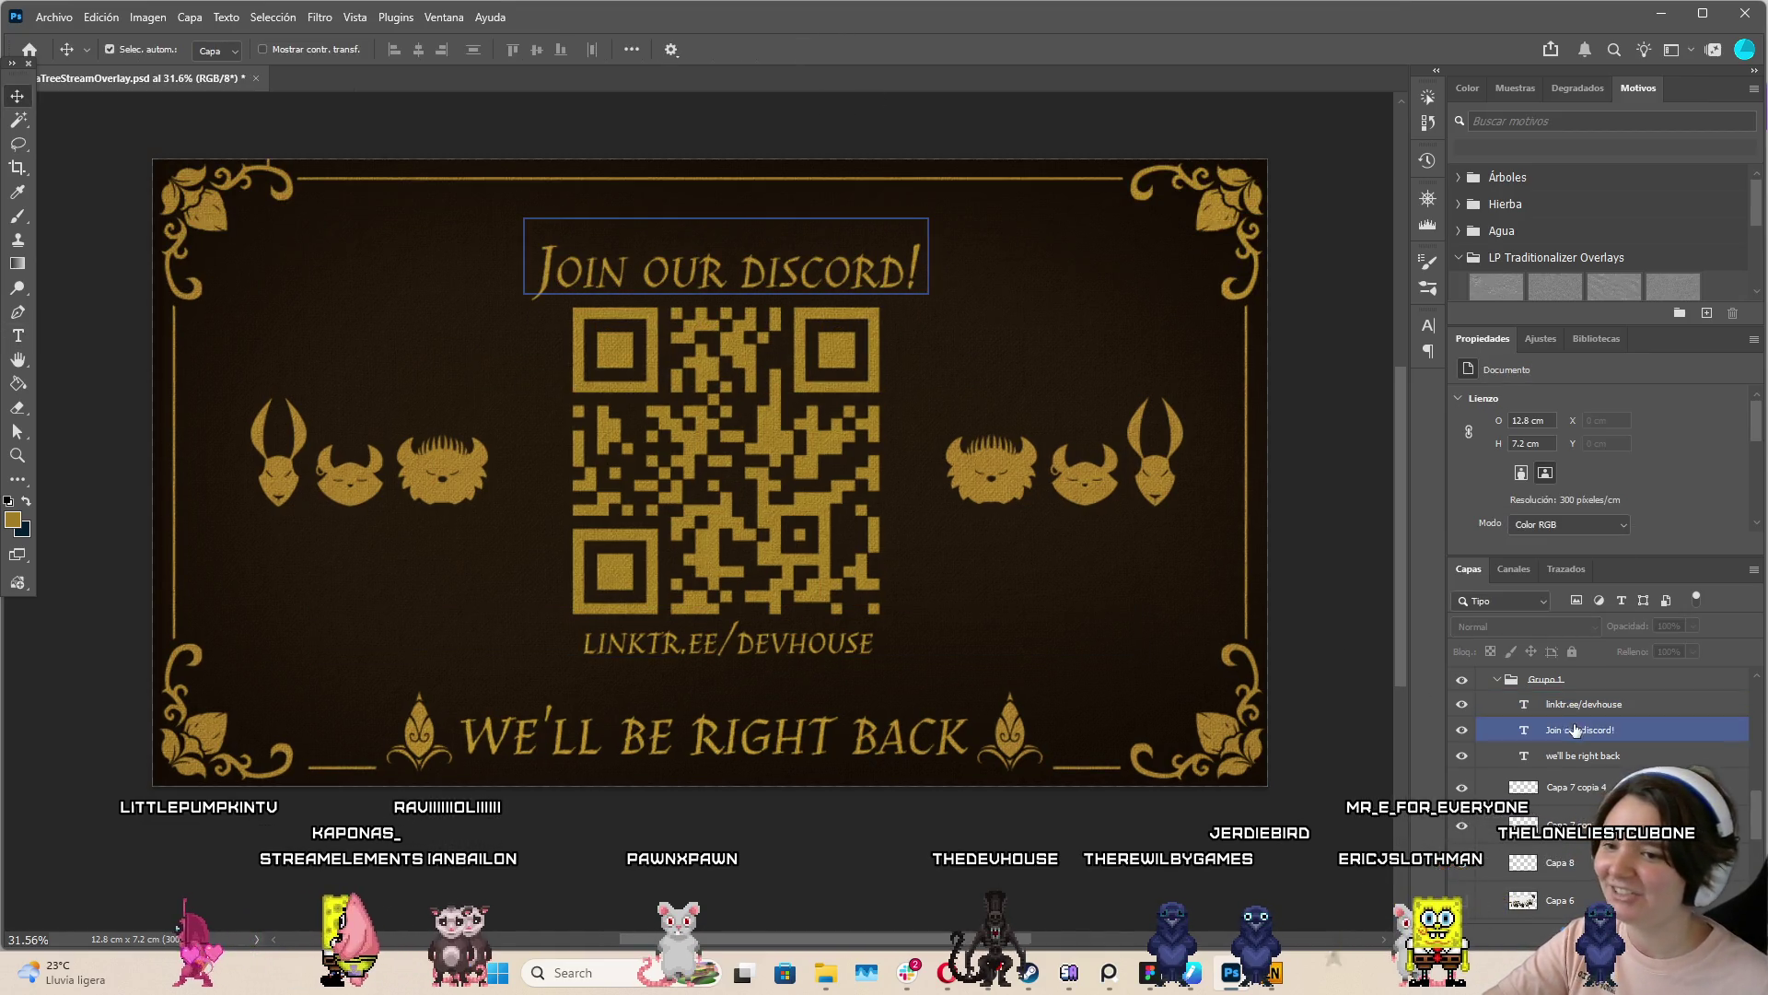
# Scale the 'Join our discord!' heading down to about 78%
pyautogui.hotkey('ctrl', 't')
pyautogui.scroll(2, 934, 281)
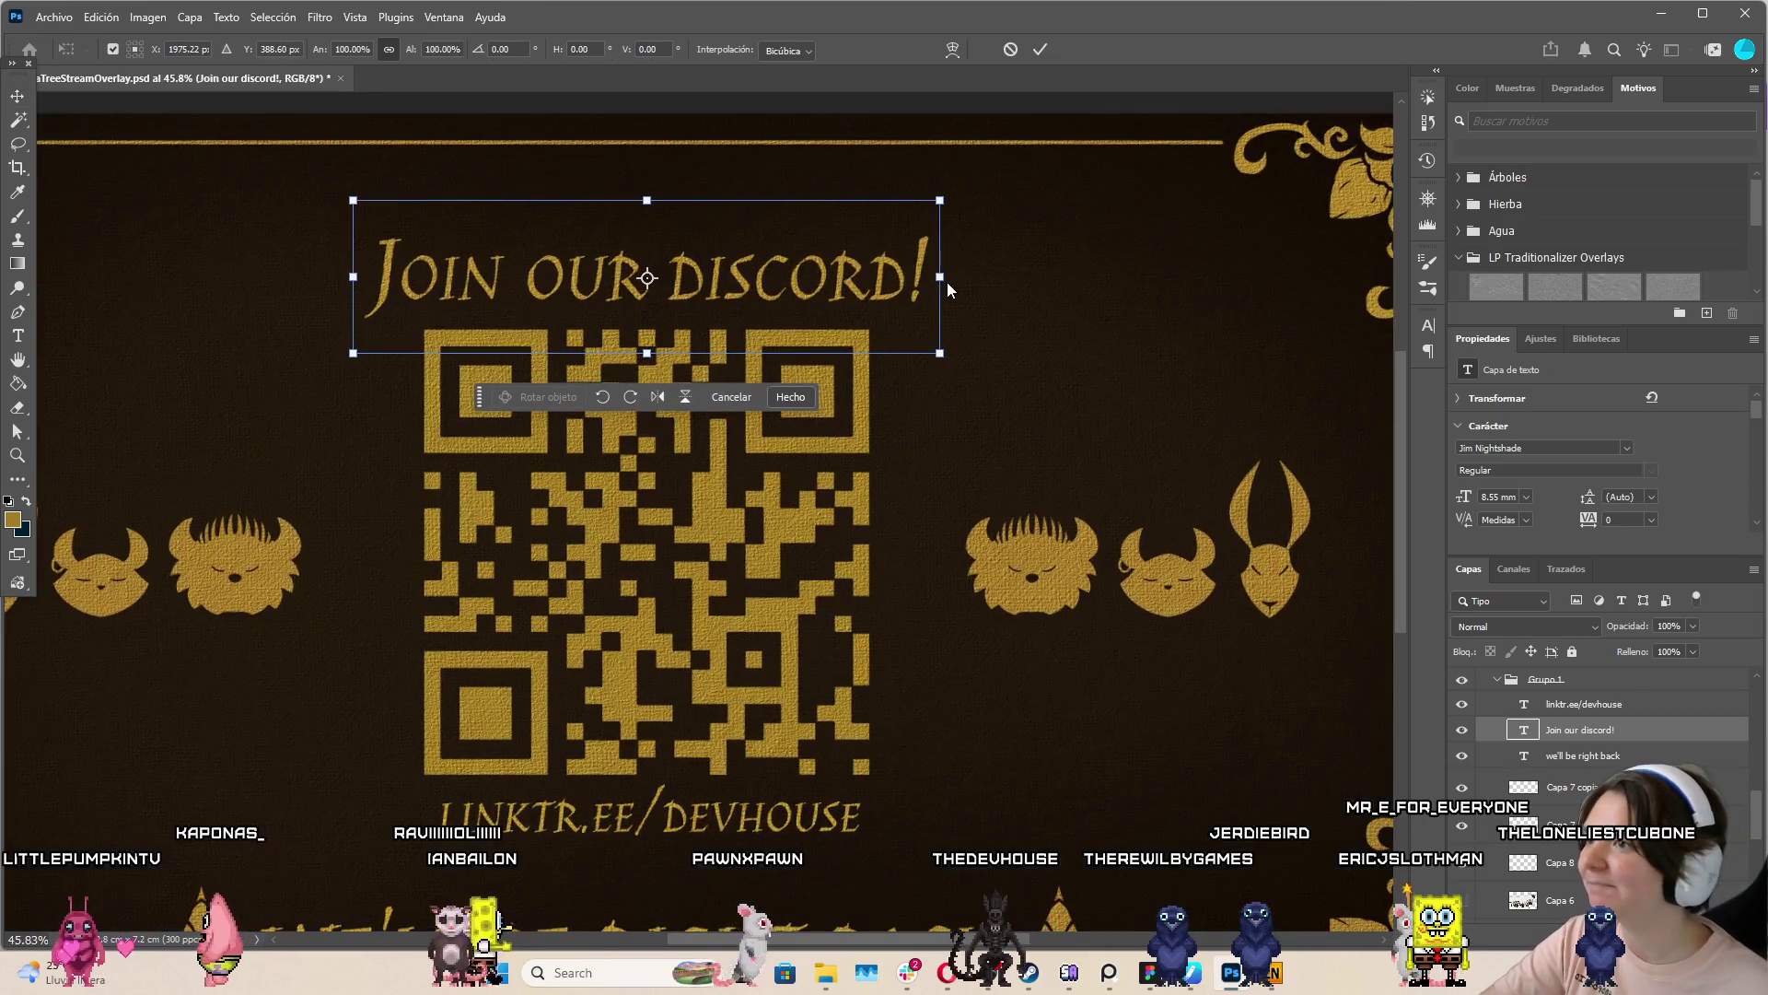
pyautogui.moveTo(934, 281); pyautogui.dragTo(890, 285)
pyautogui.click(1038, 51)
# Enlarge the LINKTR.EE/DEVHOUSE line to about 107%
pyautogui.scroll(-2, 1026, 225)
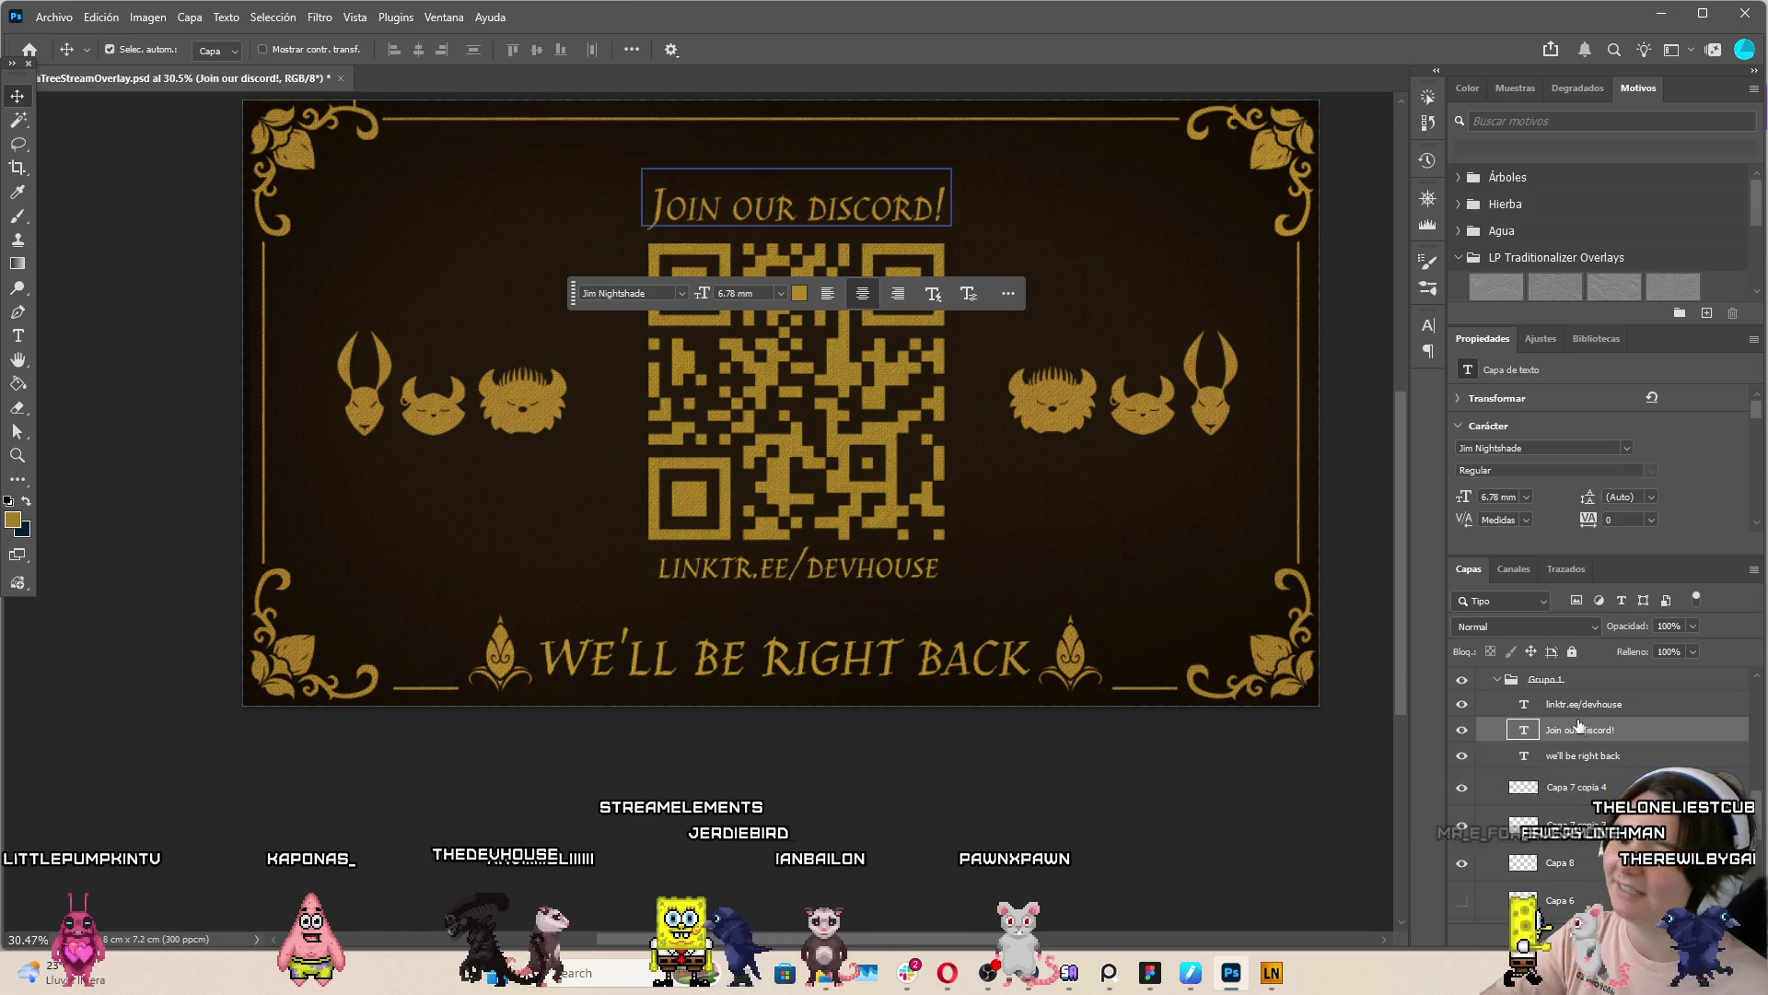
pyautogui.click(1029, 552)
pyautogui.hotkey('ctrl', 't')
pyautogui.moveTo(1196, 566); pyautogui.dragTo(1215, 575)
pyautogui.moveTo(384, 568); pyautogui.dragTo(297, 568)
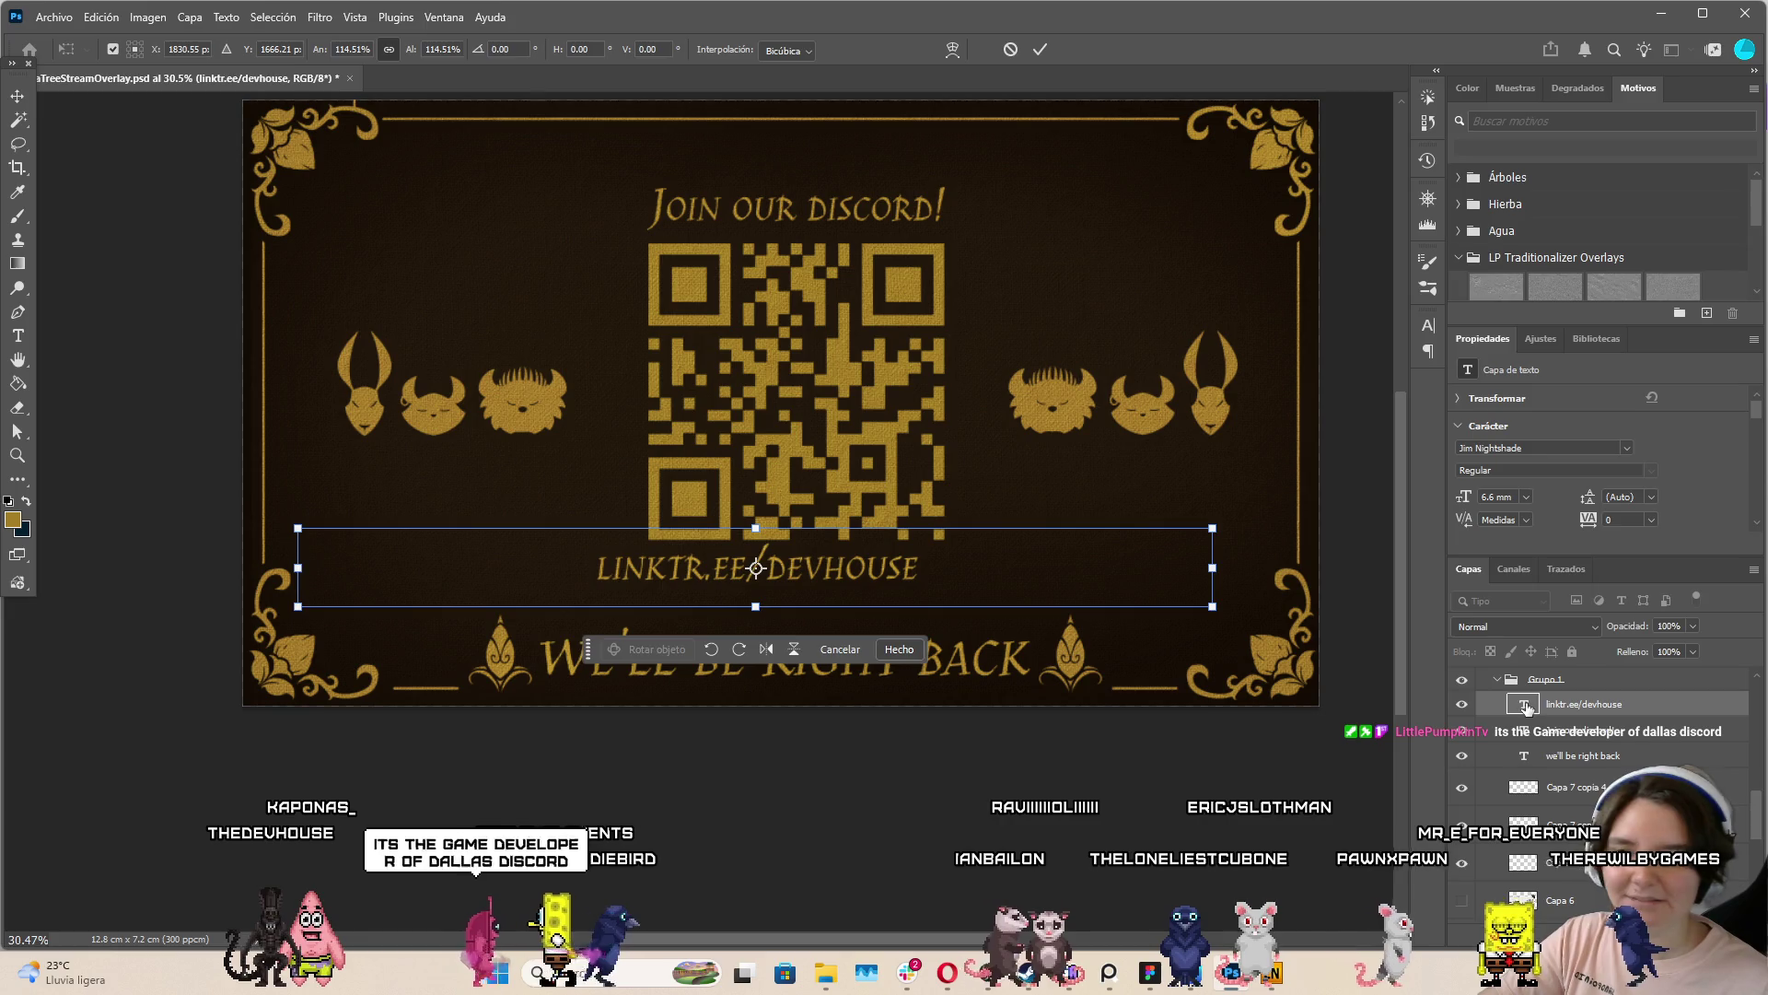
# Widen the LINKTR.EE/DEVHOUSE text box toward the right and commit it
pyautogui.doubleClick(1524, 706)
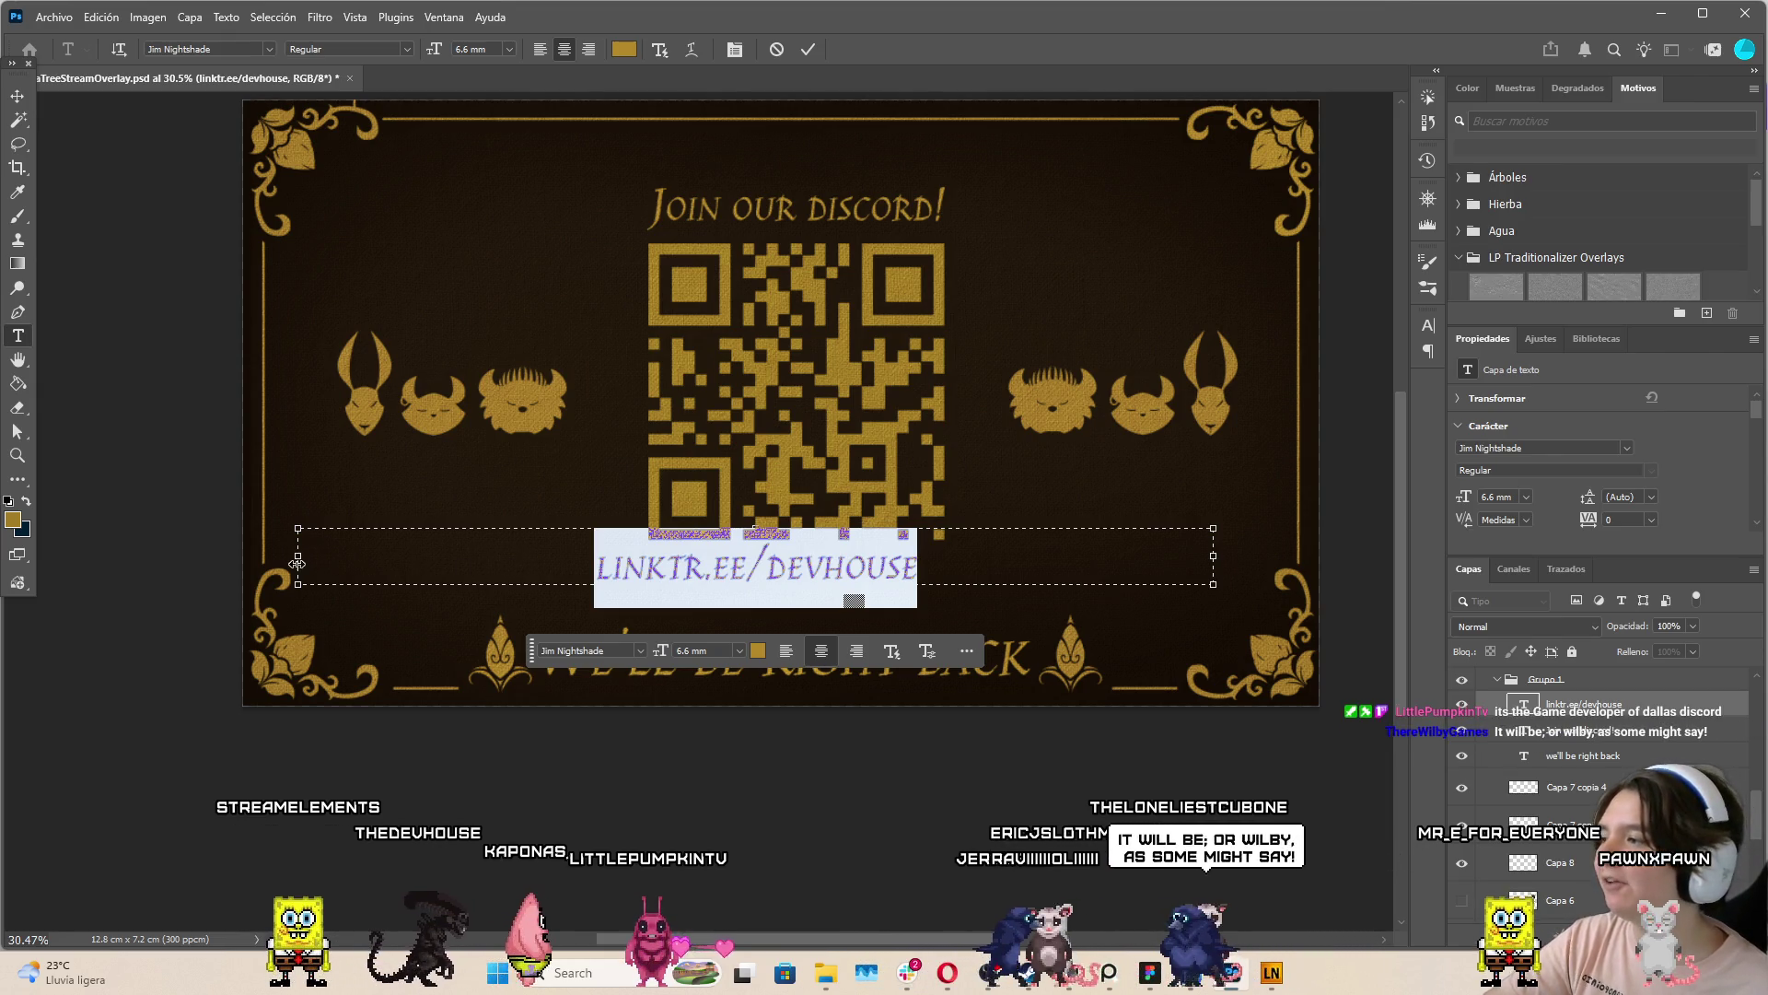
pyautogui.moveTo(298, 562); pyautogui.dragTo(887, 601)
pyautogui.click(812, 51)
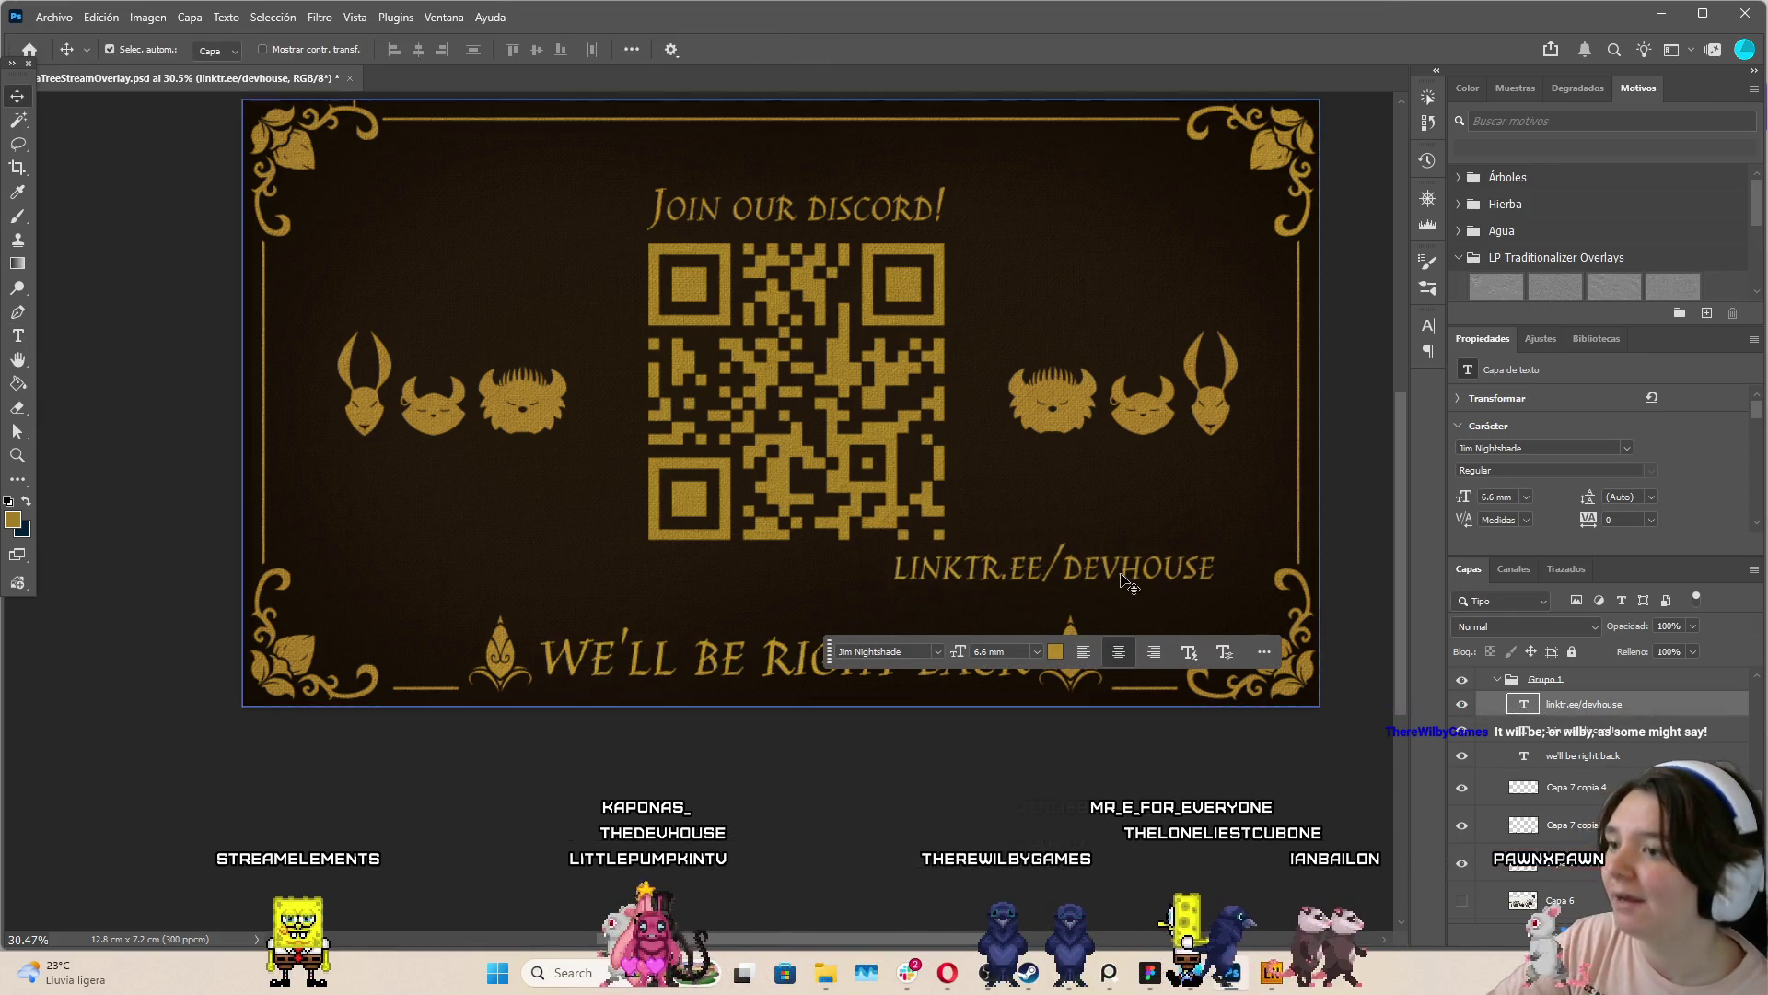
pyautogui.press('ctrl')
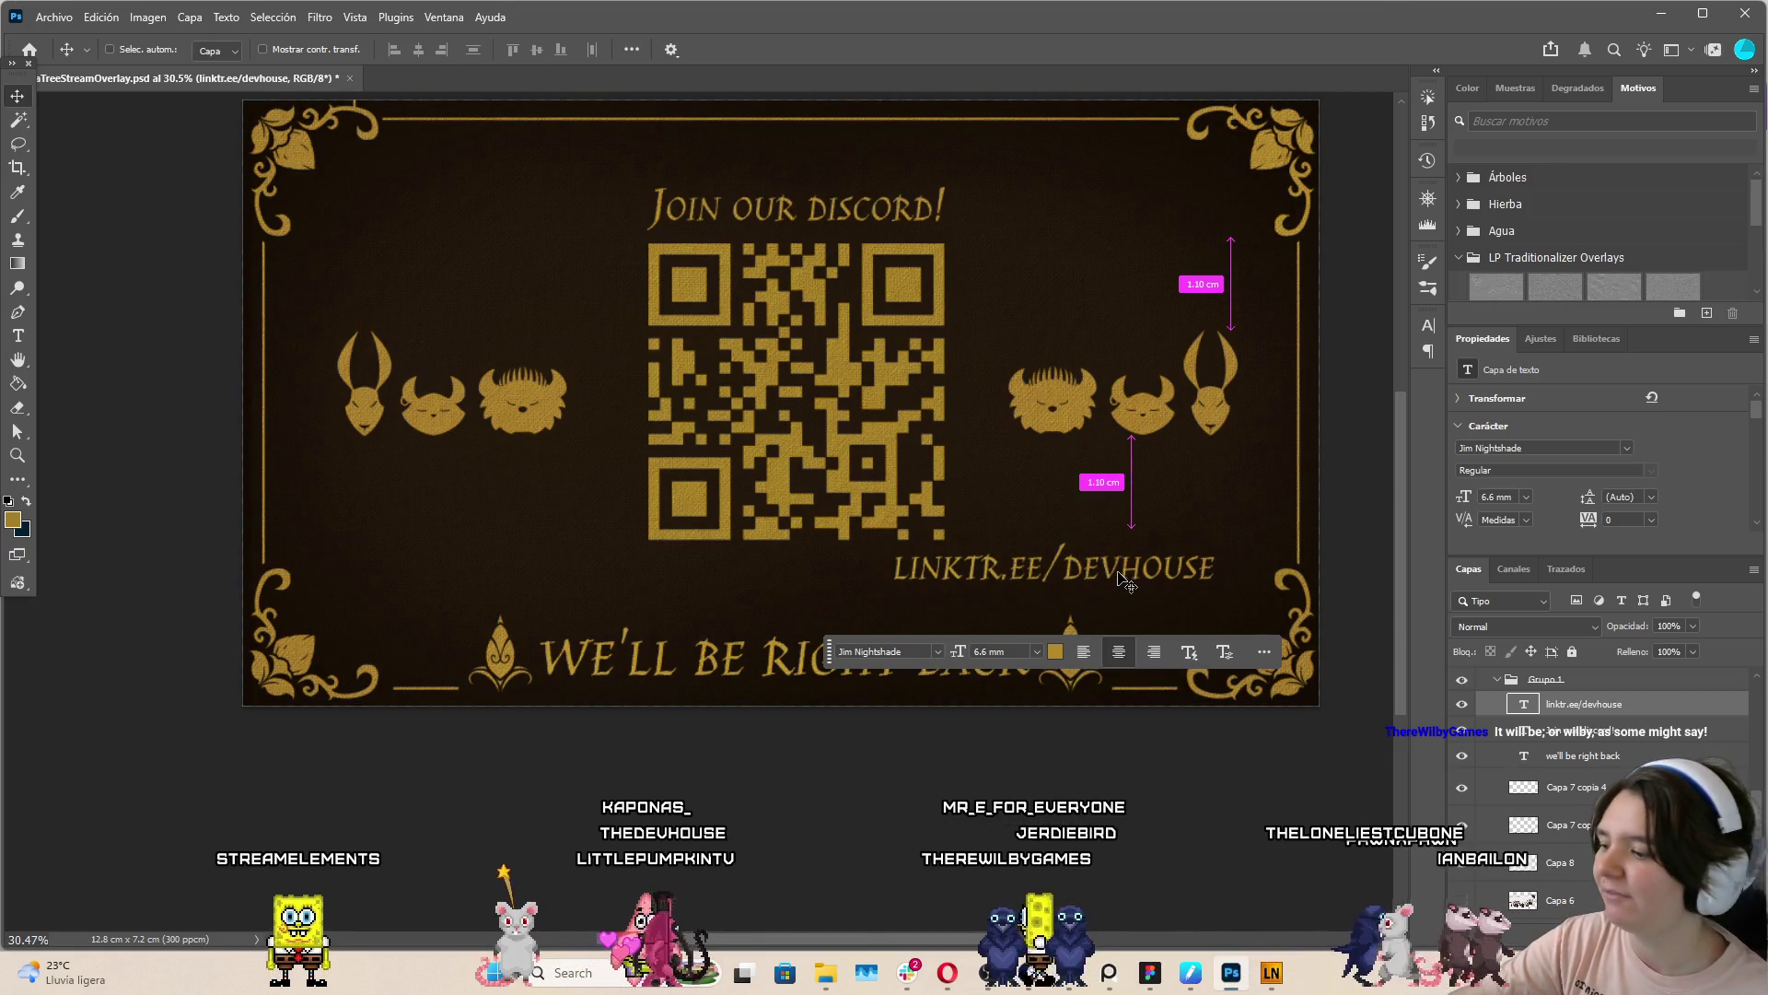
# Move the link line back under the QR code, narrow it slightly and centre it
pyautogui.hotkey('ctrl', 't')
pyautogui.moveTo(1128, 576)
pyautogui.mouseDown()
pyautogui.moveTo(870, 580)
pyautogui.moveTo(945, 571)
pyautogui.mouseUp()
pyautogui.moveTo(643, 572); pyautogui.dragTo(649, 572)
pyautogui.moveTo(845, 567); pyautogui.dragTo(844, 568)
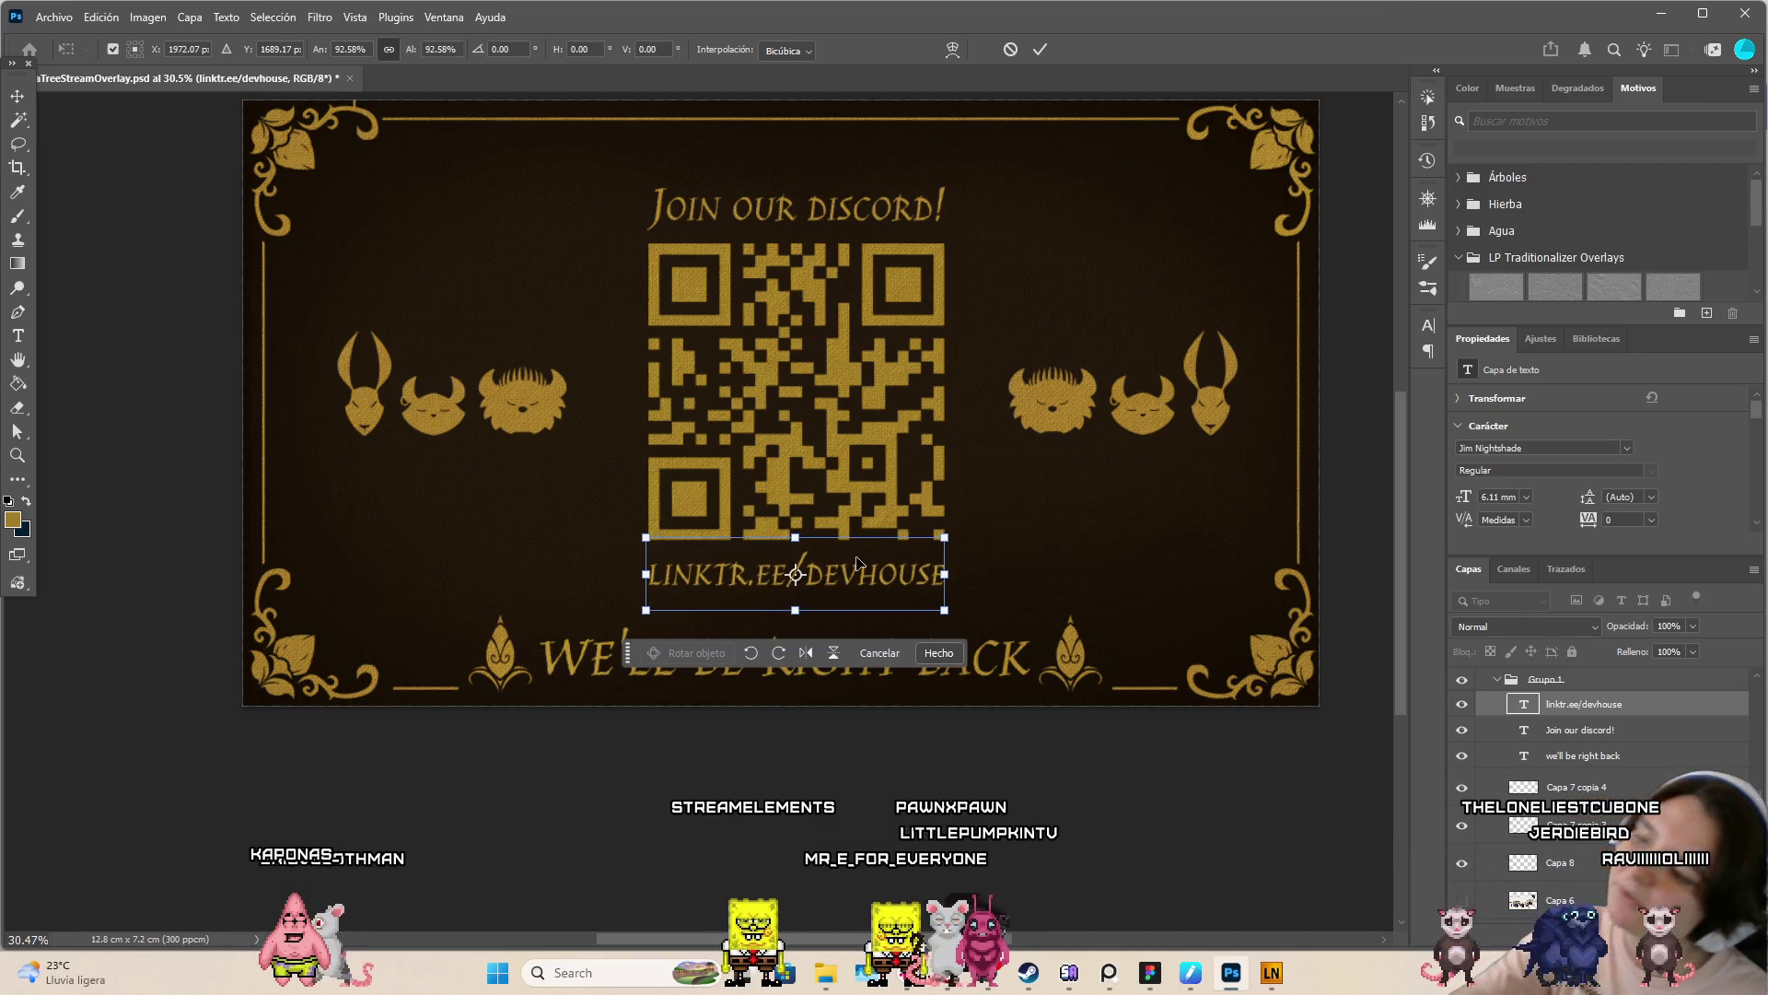
pyautogui.press('Return')
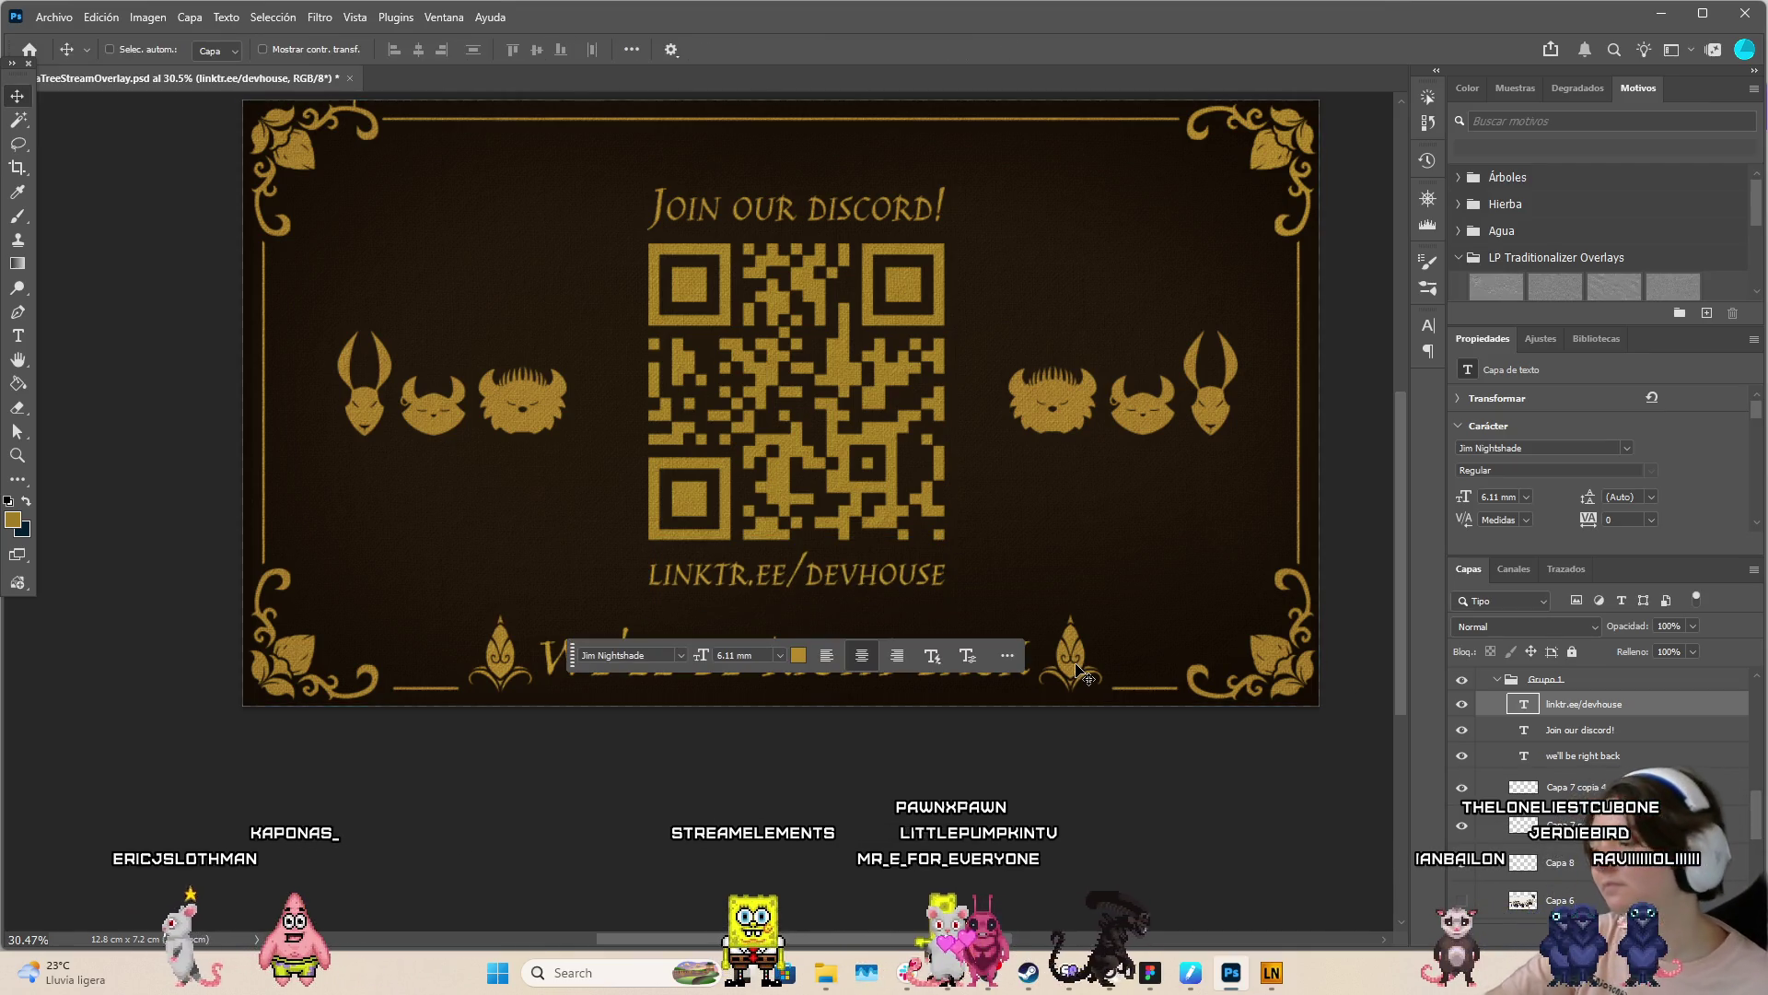
pyautogui.press('ctrl')
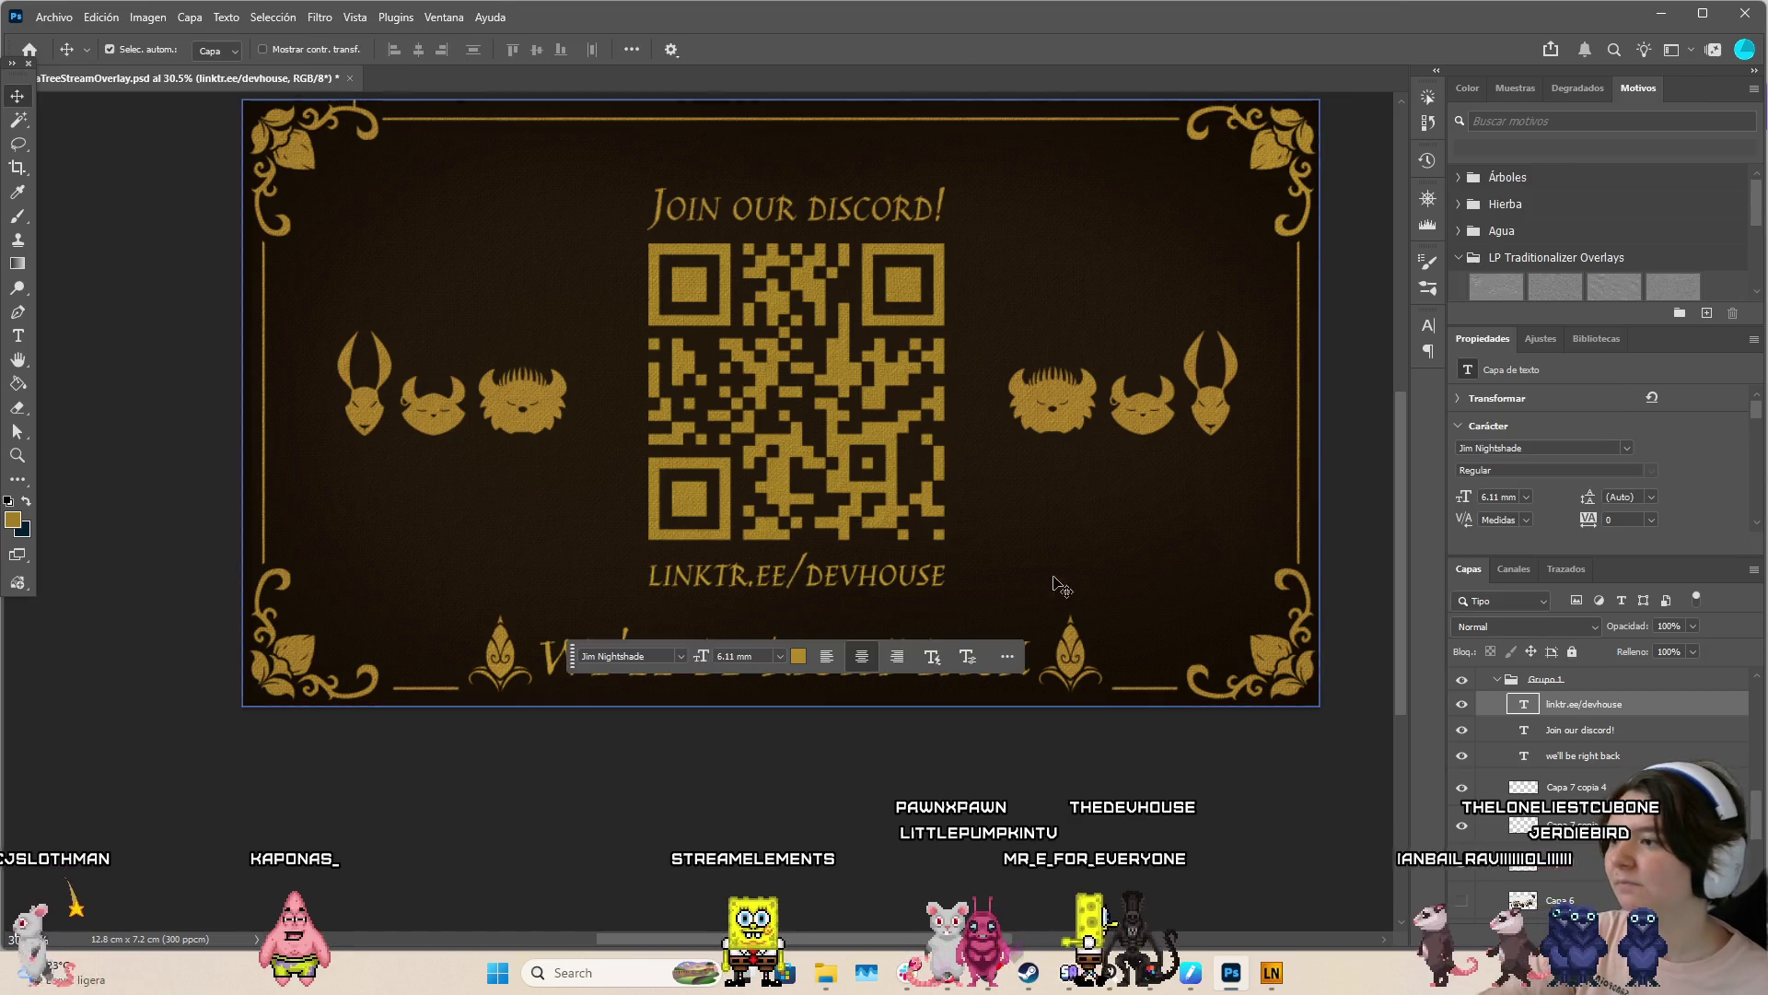
pyautogui.scroll(-1, 1056, 583)
pyautogui.moveTo(591, 648); pyautogui.dragTo(581, 871)
pyautogui.scroll(-7, 792, 795)
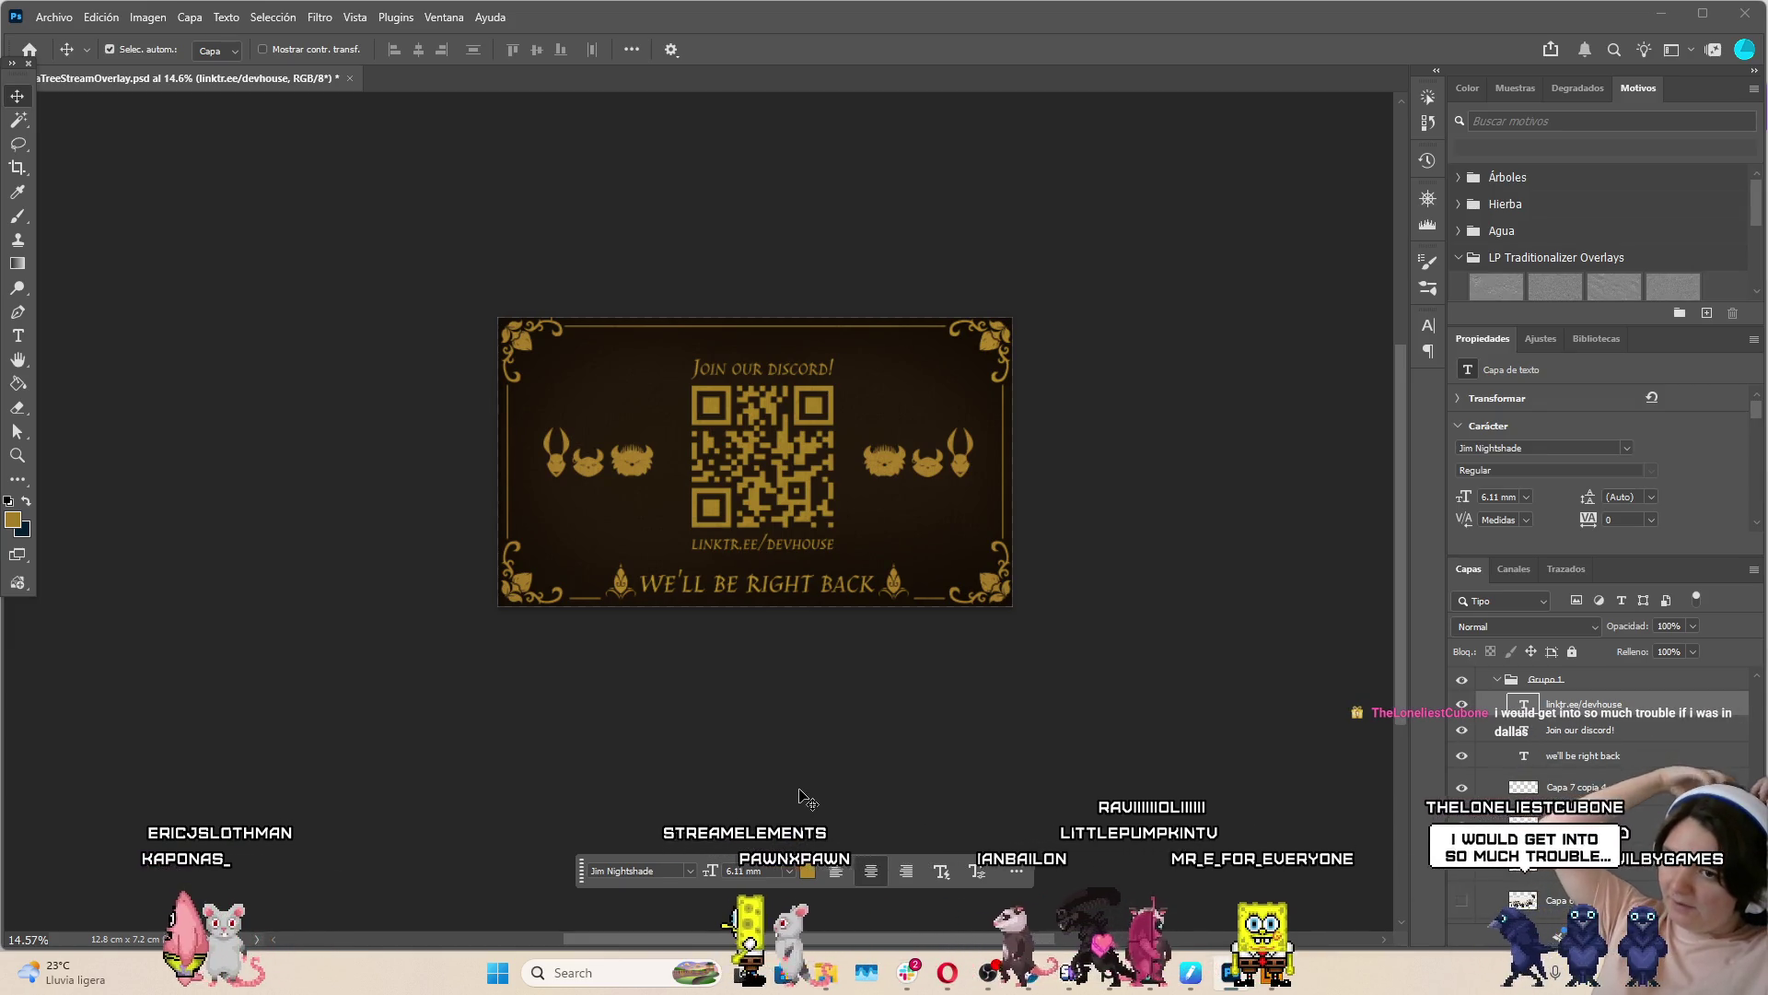
pyautogui.scroll(-3, 1584, 737)
pyautogui.click(1596, 729)
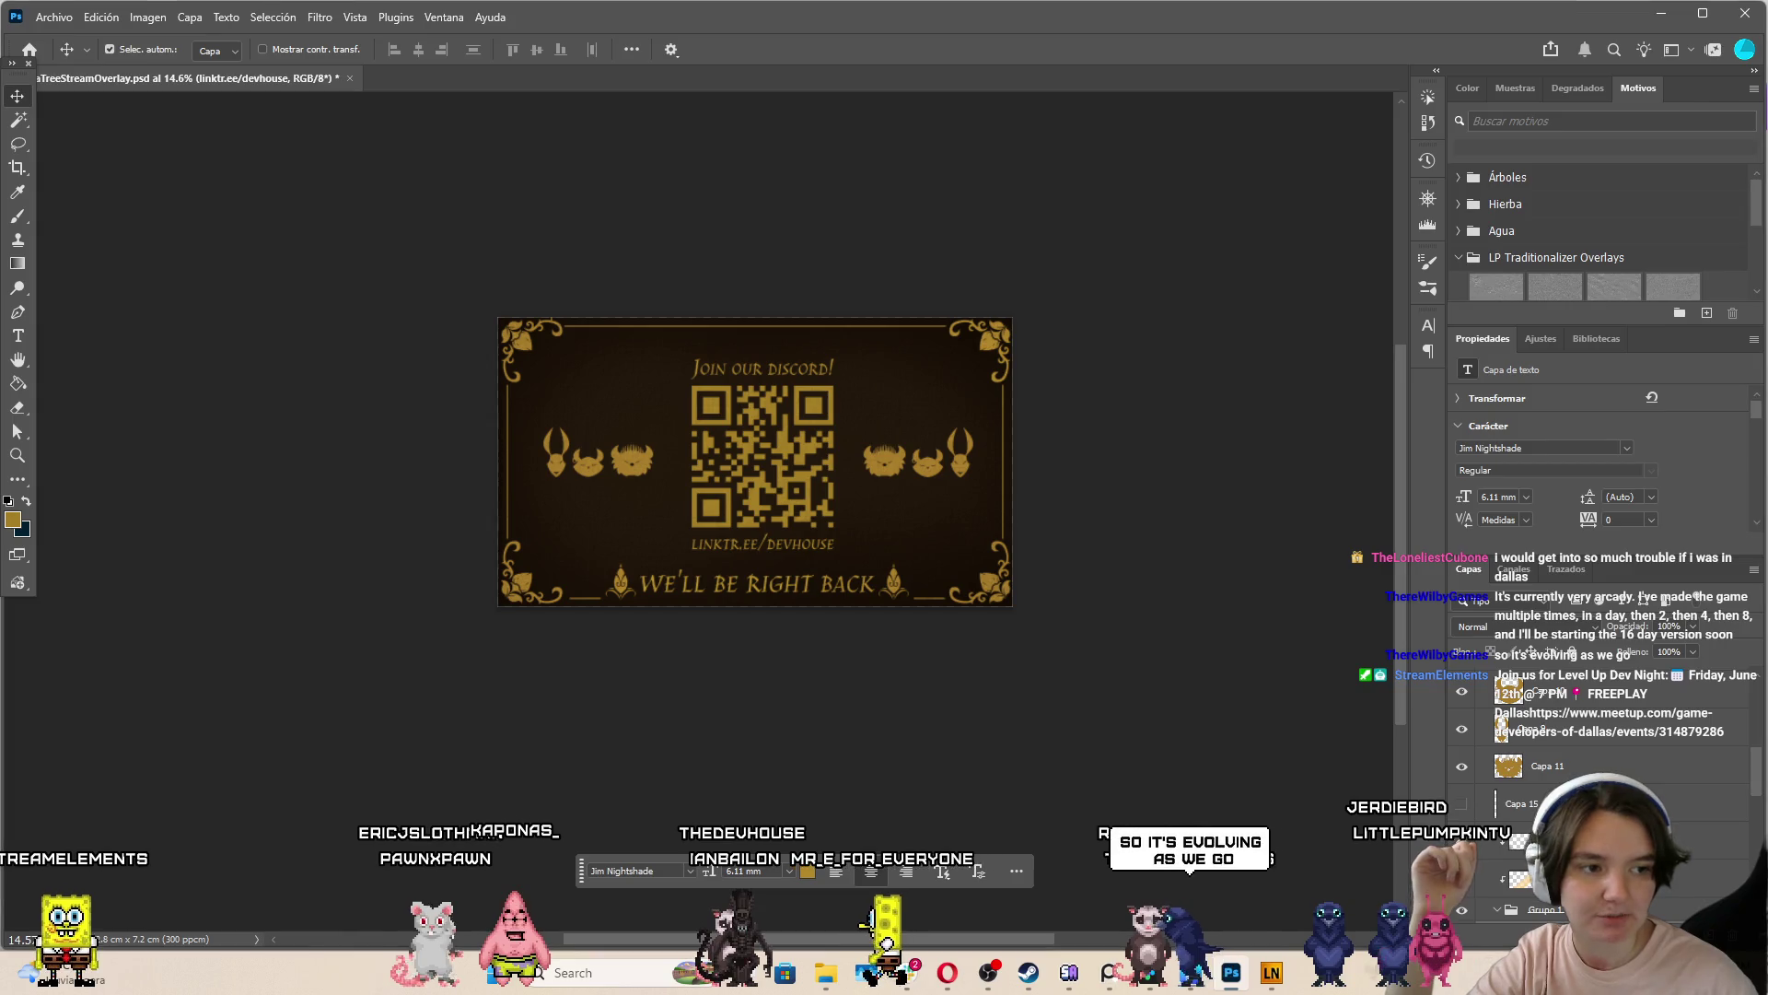
pyautogui.click(1529, 803)
pyautogui.scroll(1, 1164, 575)
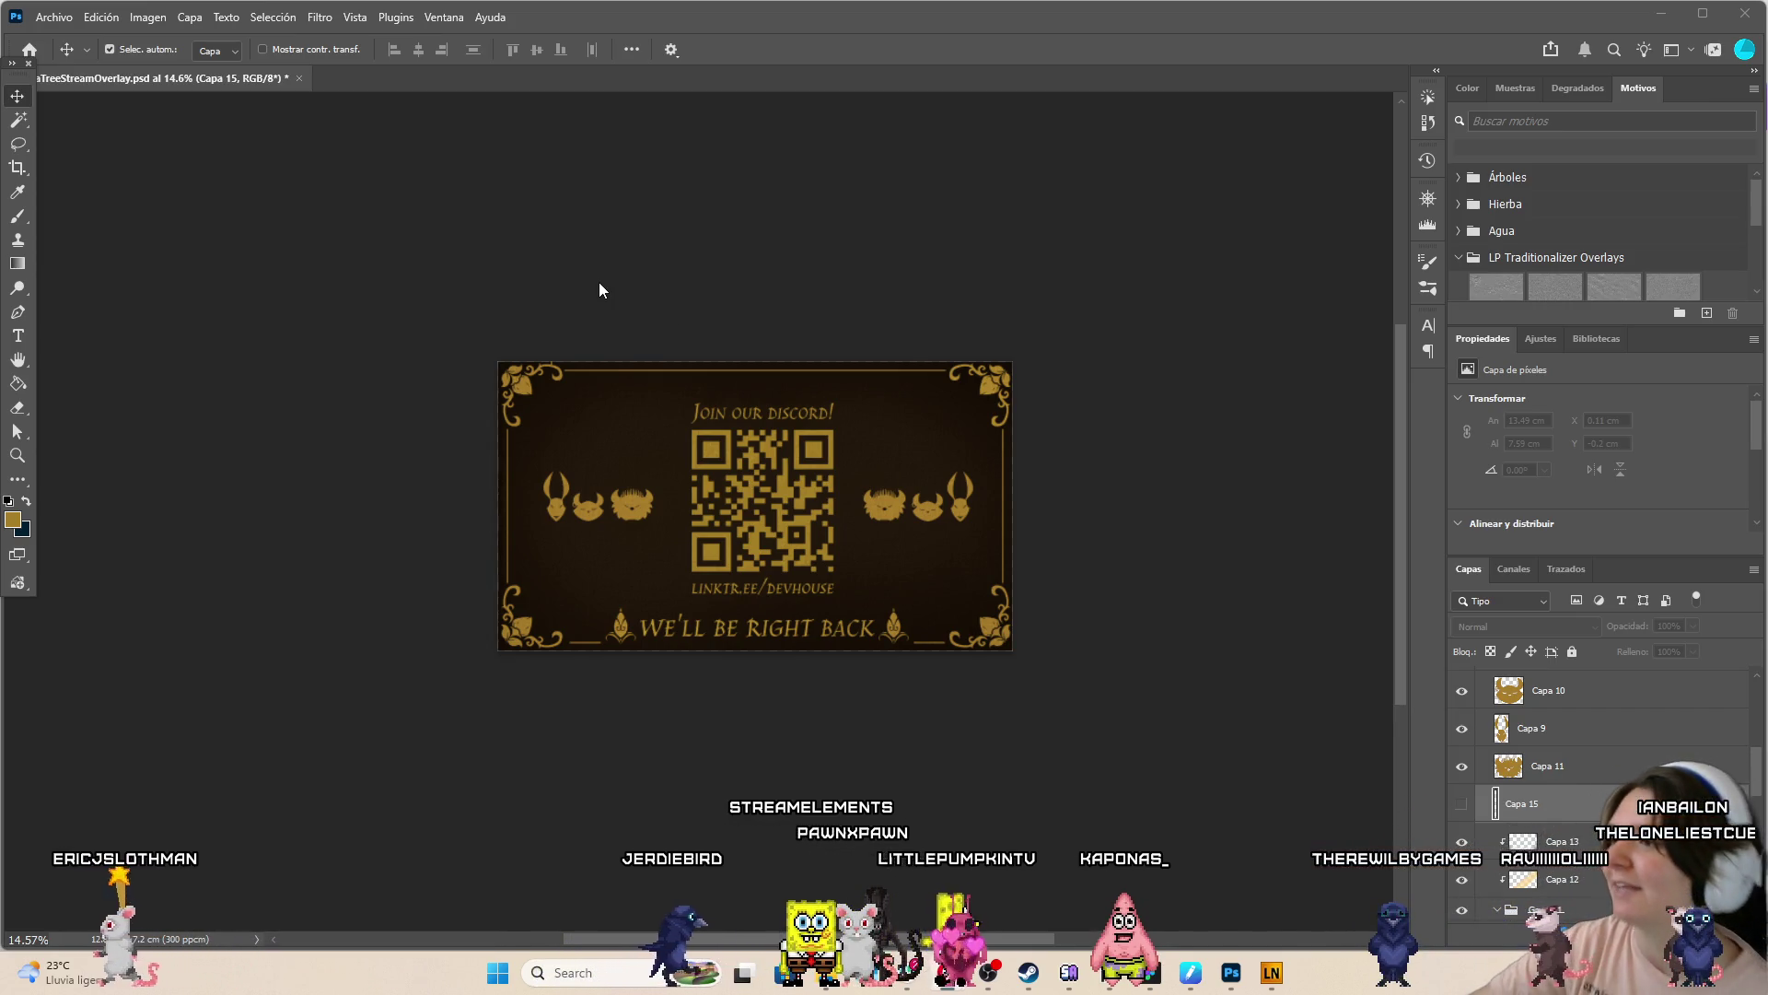
pyautogui.click(732, 533)
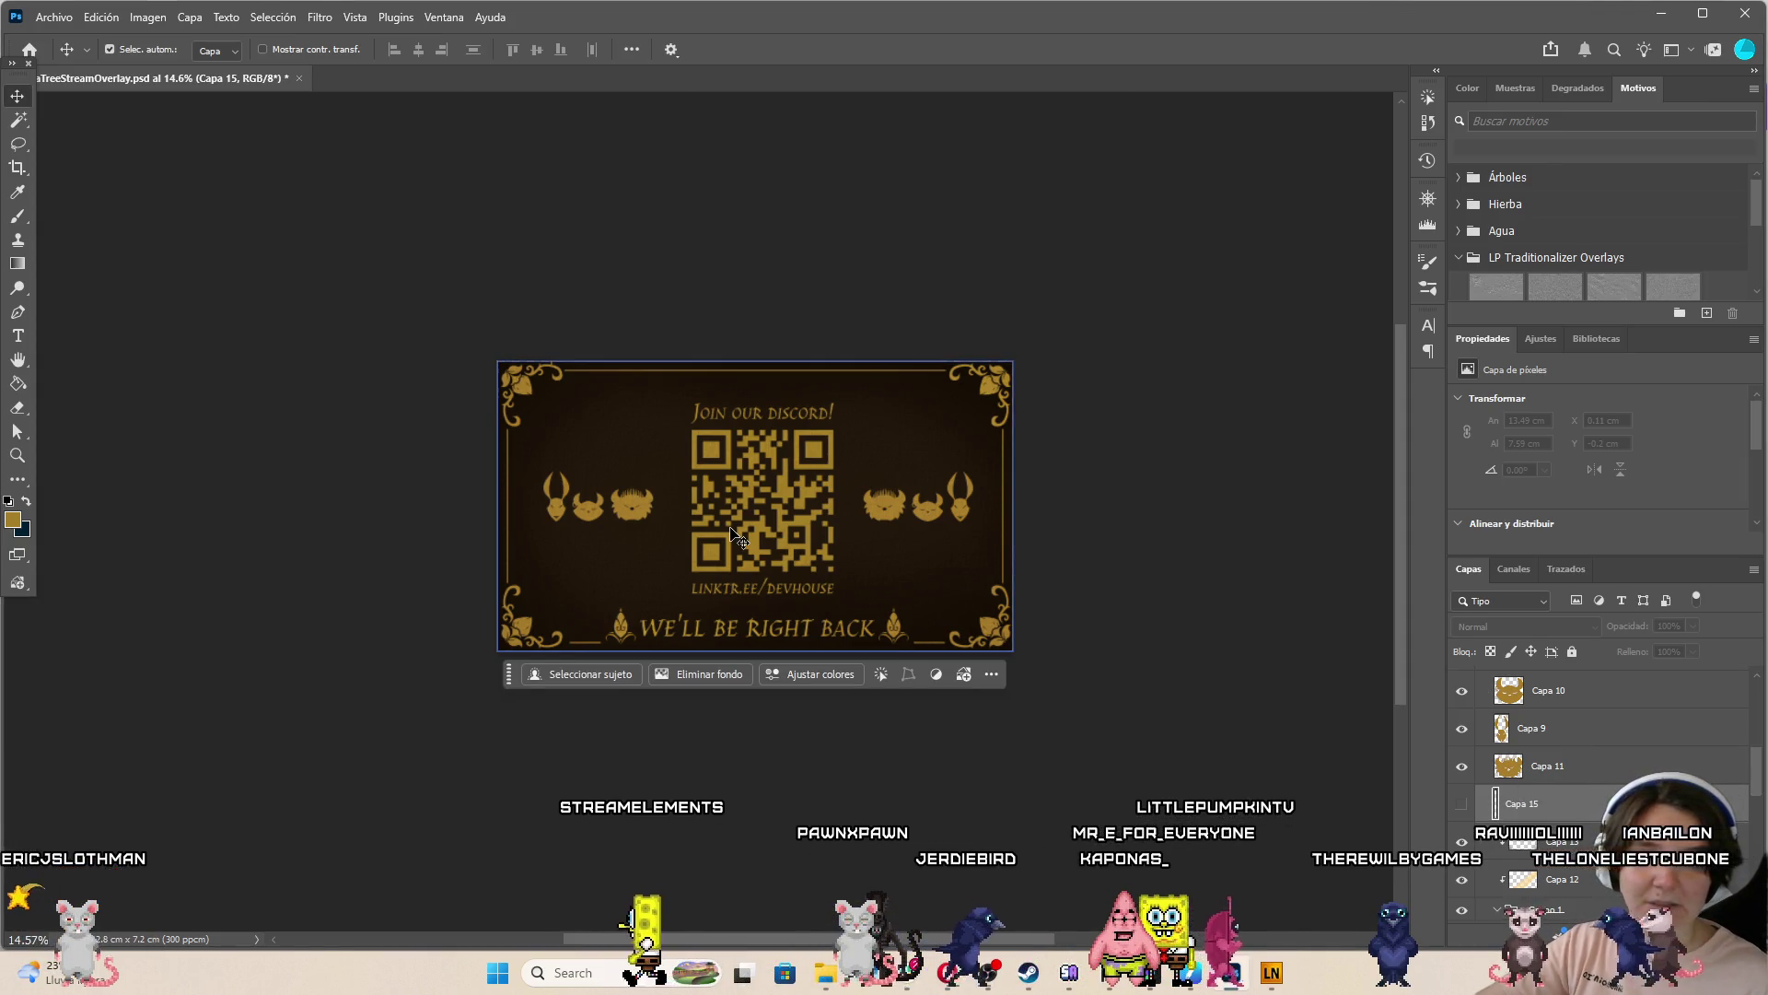
# Bring the Opera window with the Twitch stream over the Photoshop design
pyautogui.scroll(2, 732, 532)
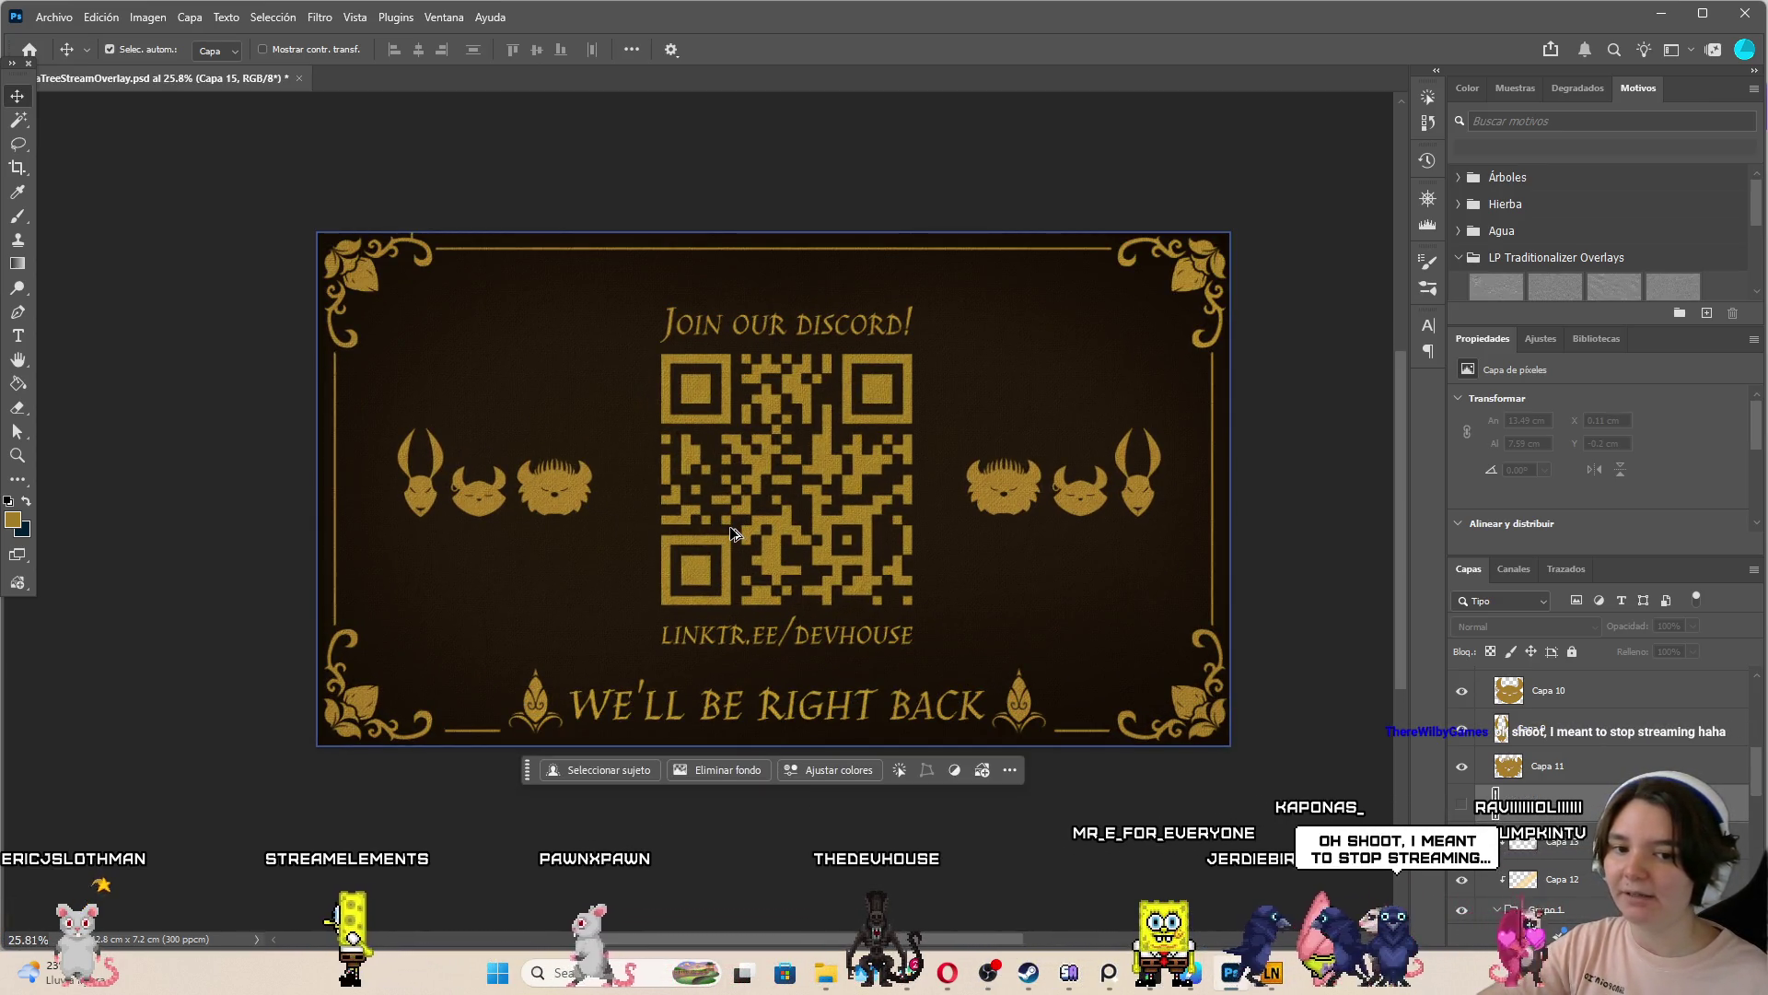
pyautogui.scroll(-1, 733, 532)
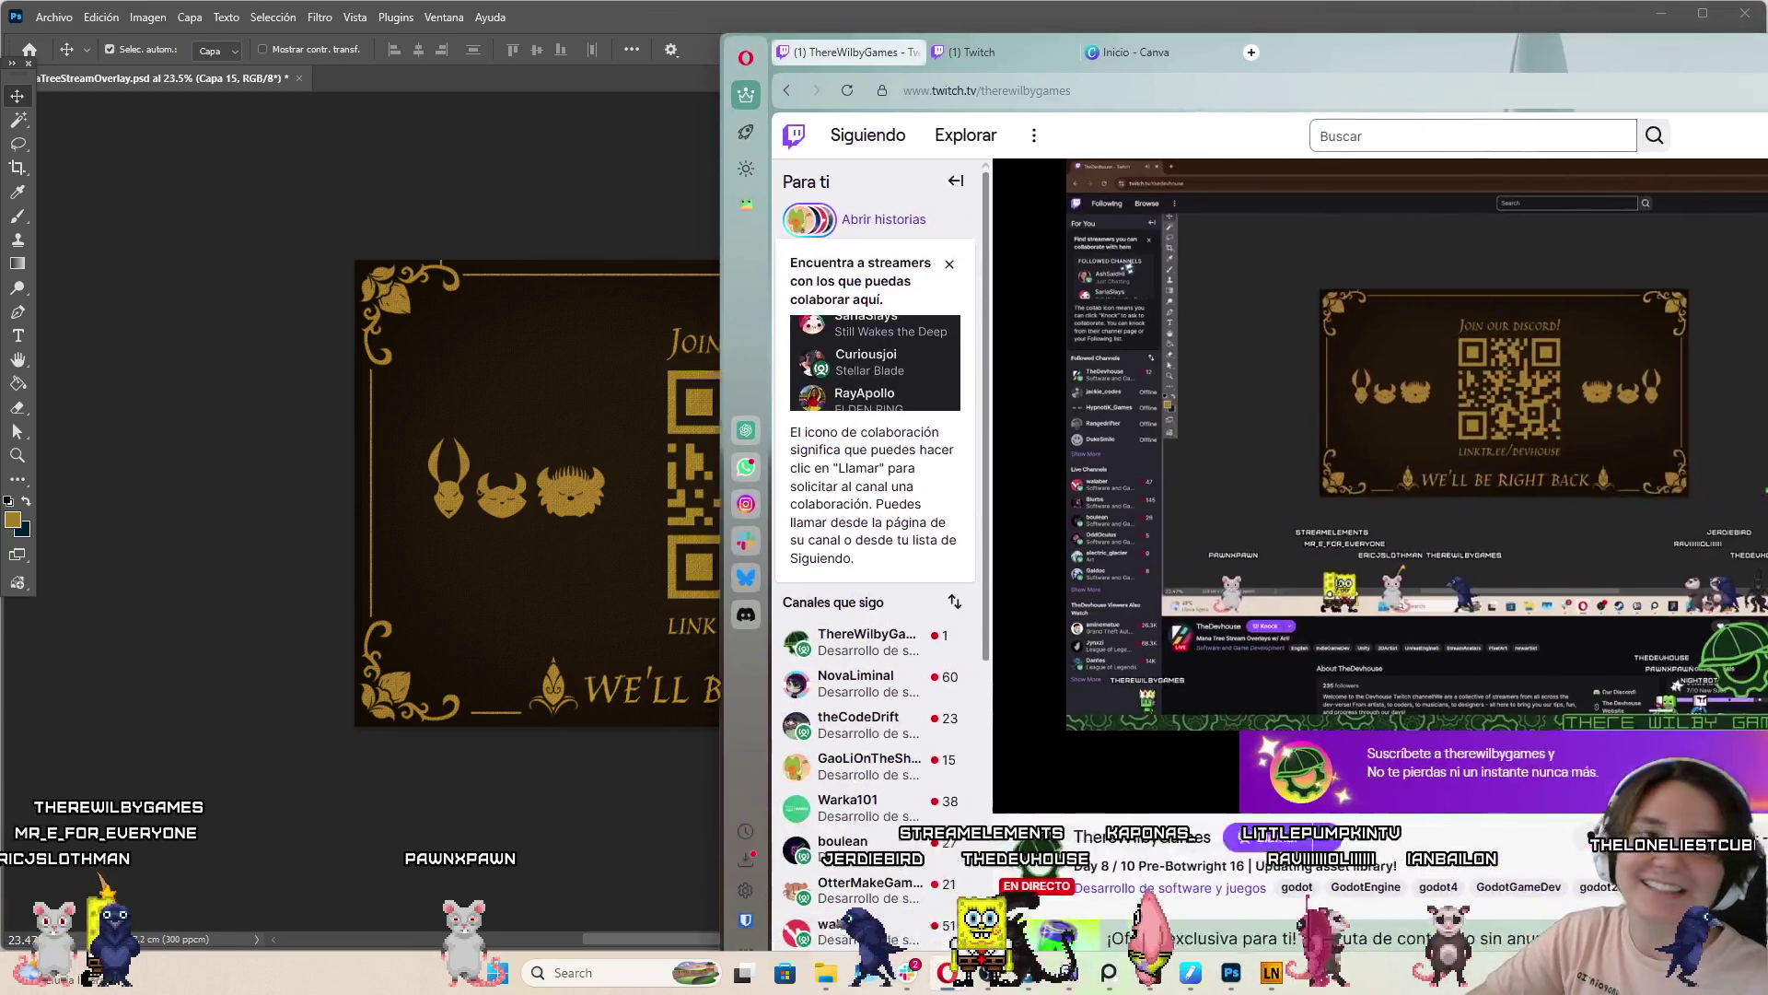
pyautogui.moveTo(1767, 45)
pyautogui.mouseDown()
pyautogui.moveTo(1348, 25)
pyautogui.moveTo(1296, 87)
pyautogui.moveTo(1308, 72)
pyautogui.mouseUp()
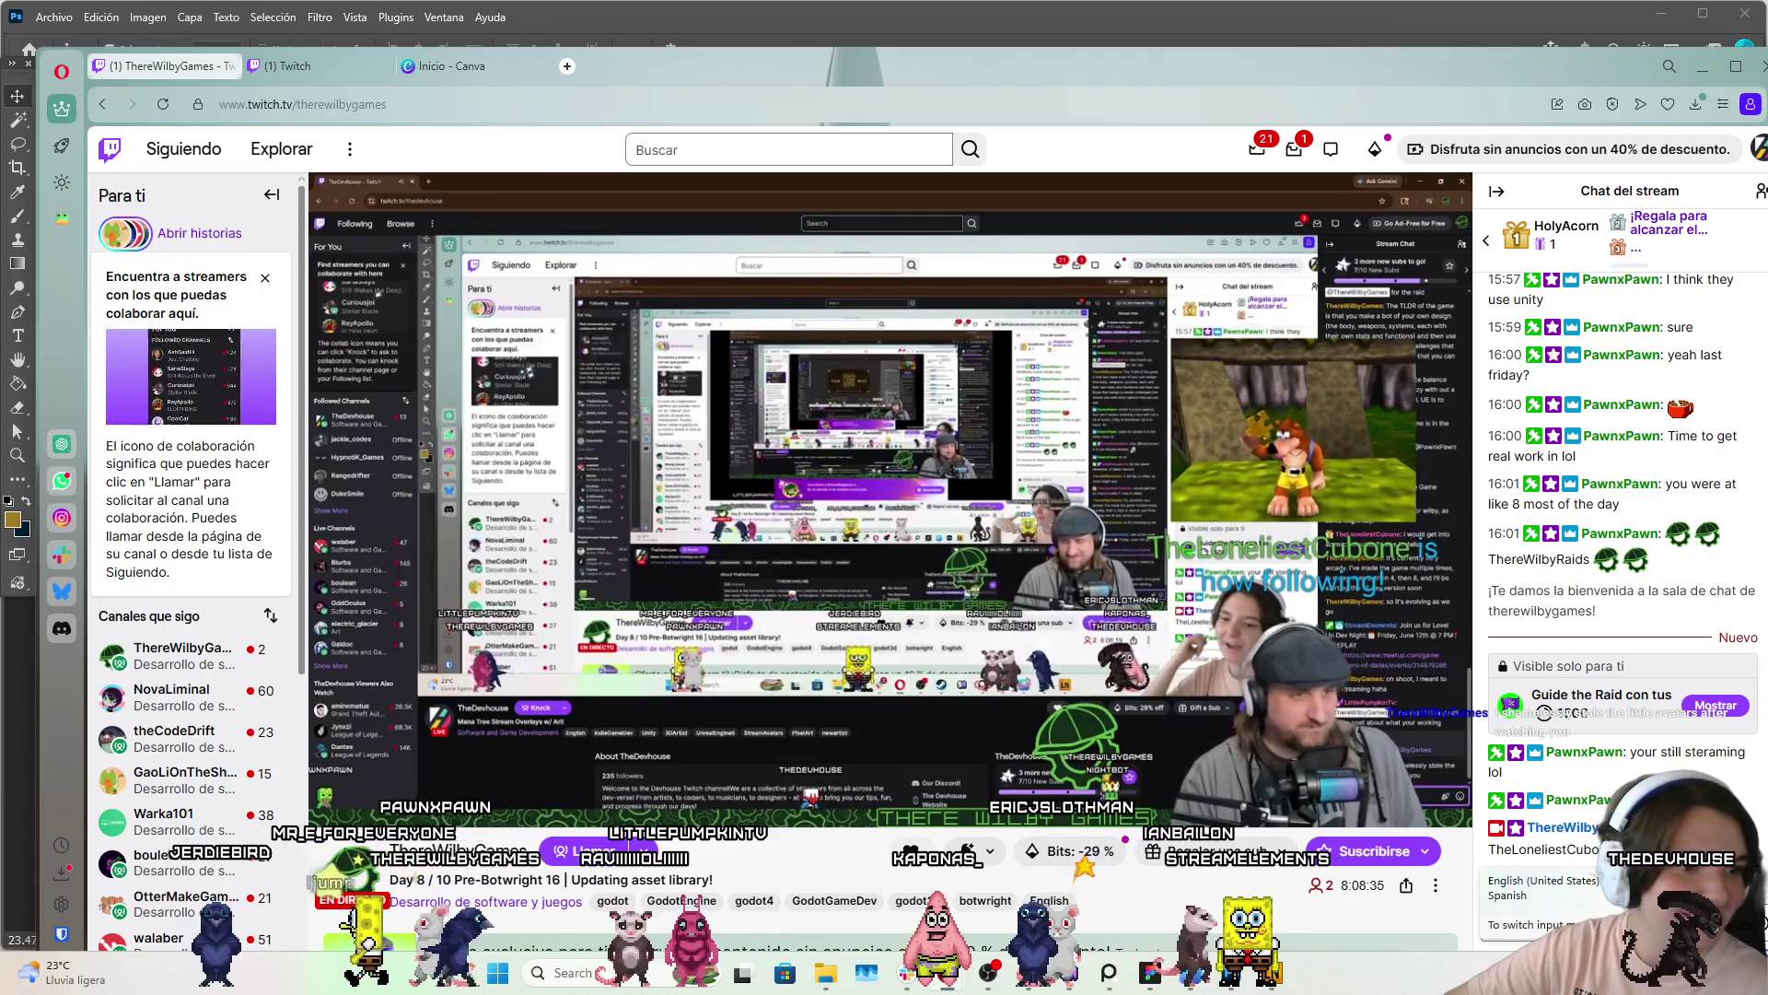
# Turn the Twitch stream volume down to about 45%
pyautogui.press('super+space')
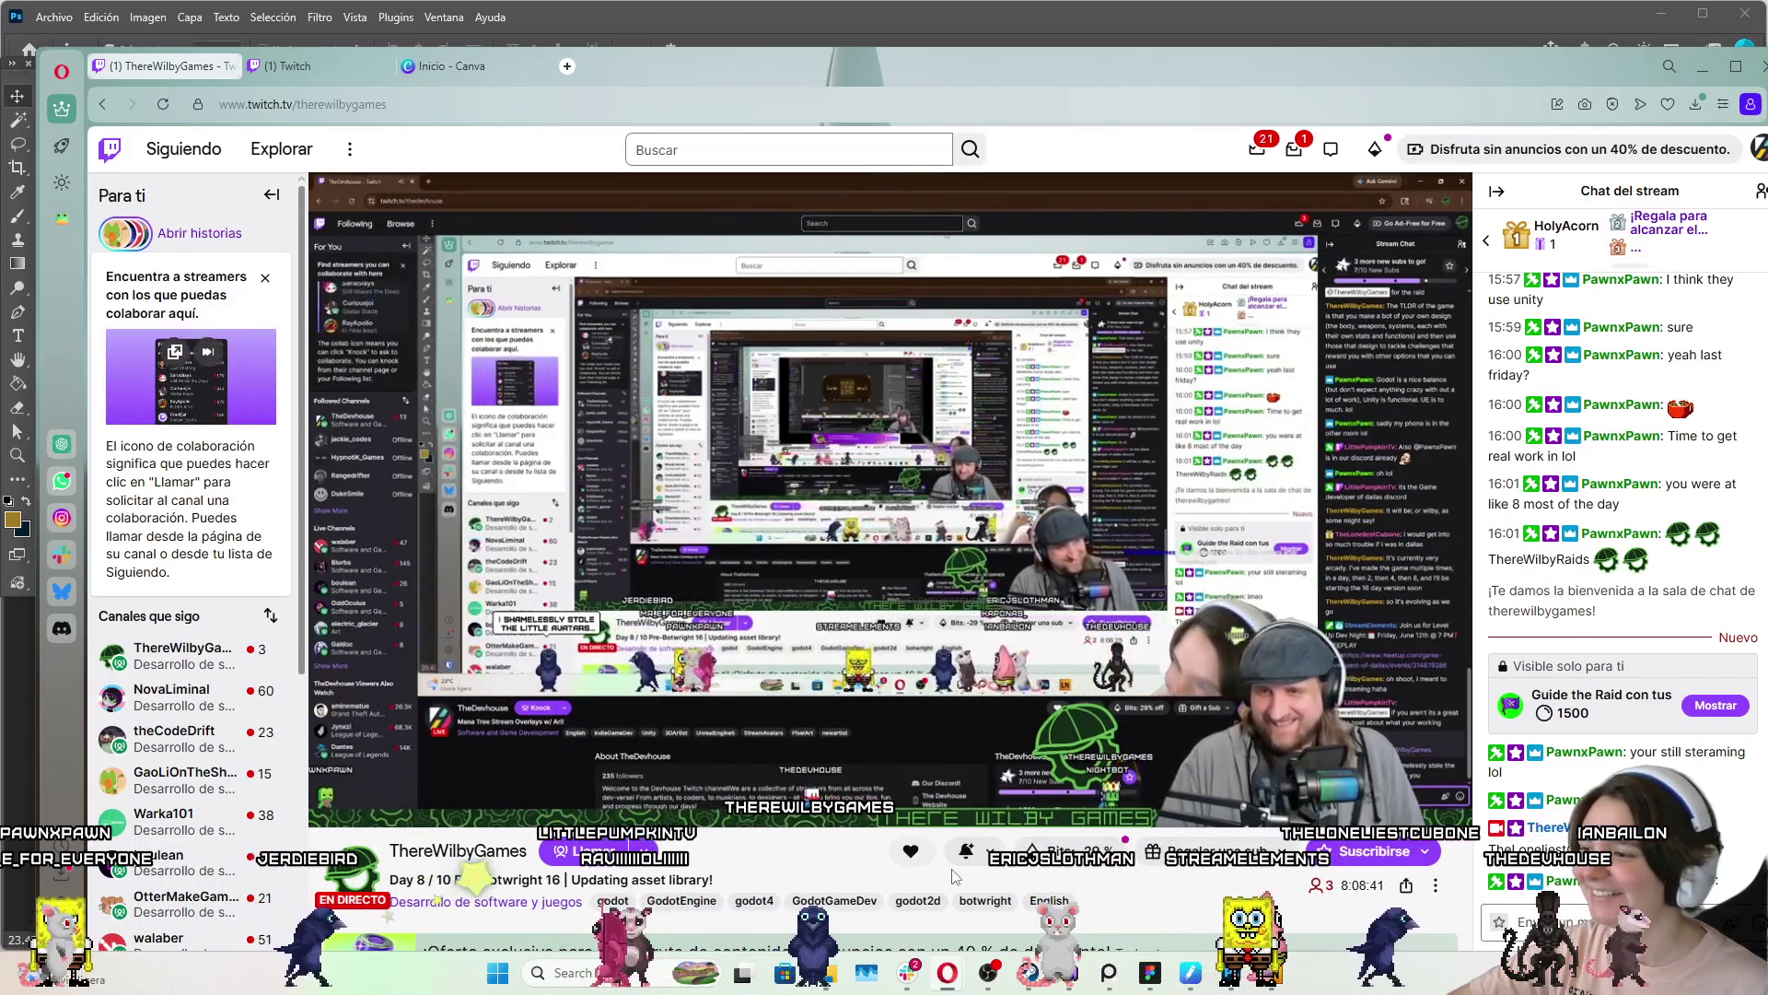
pyautogui.moveTo(820, 795)
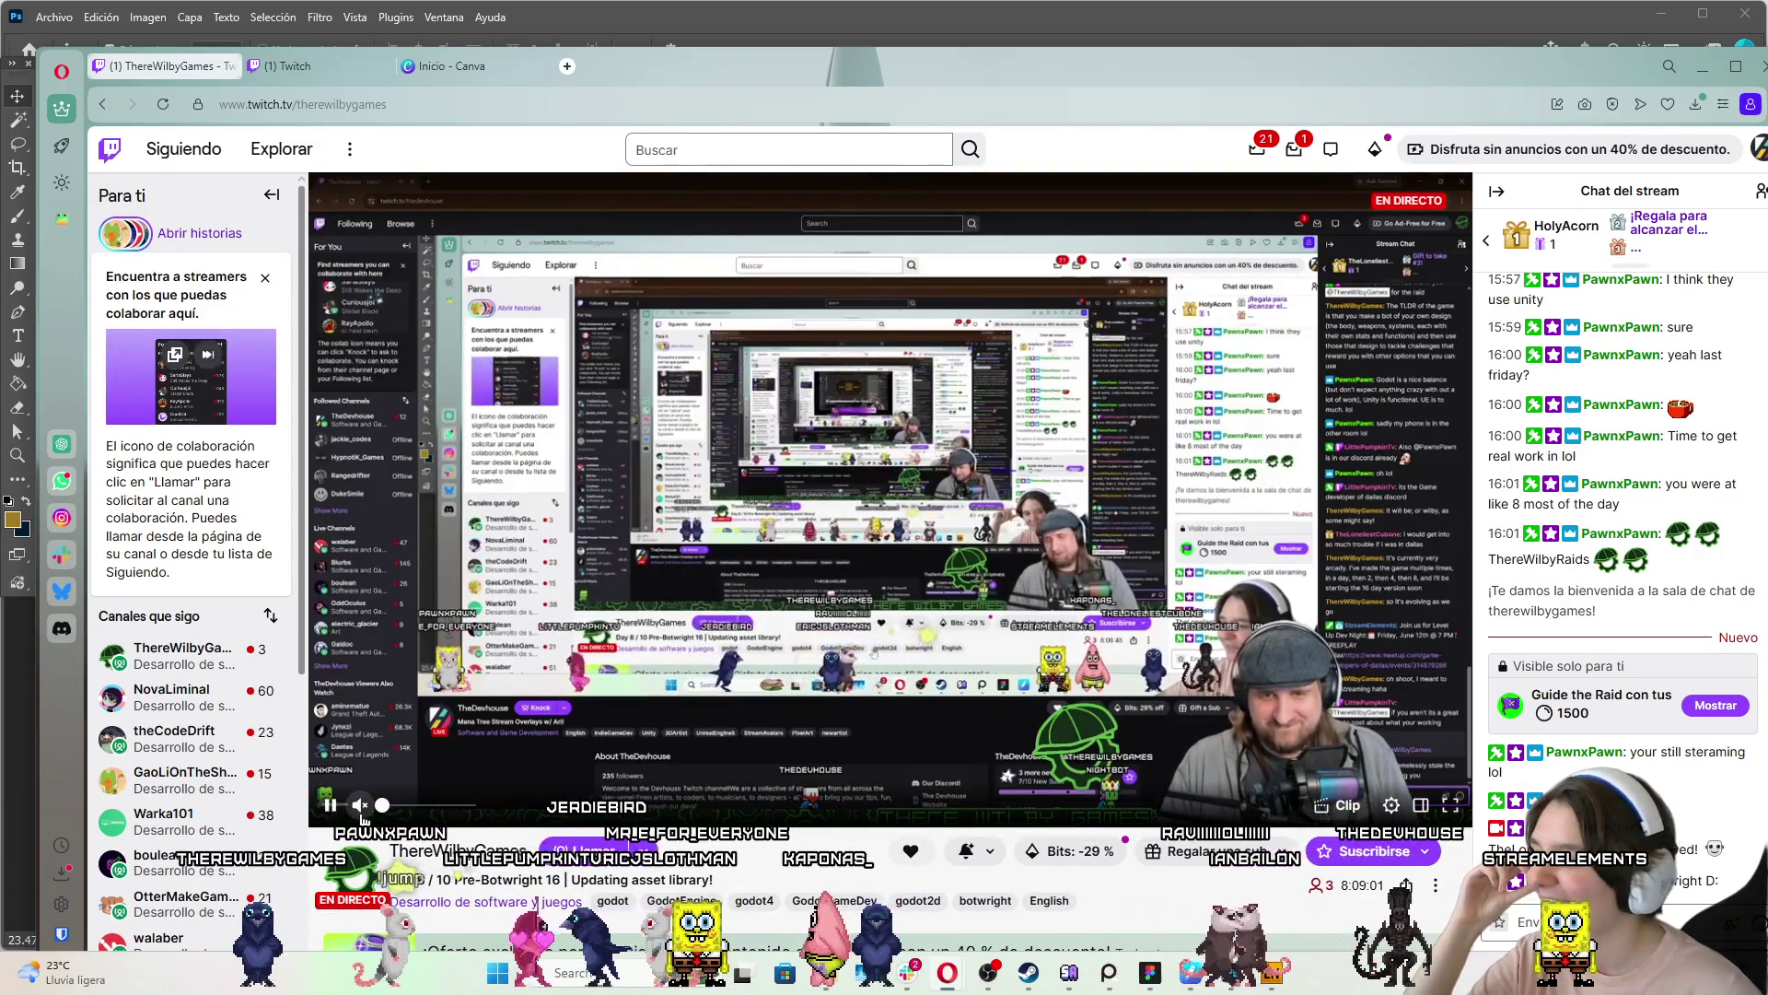
pyautogui.click(436, 807)
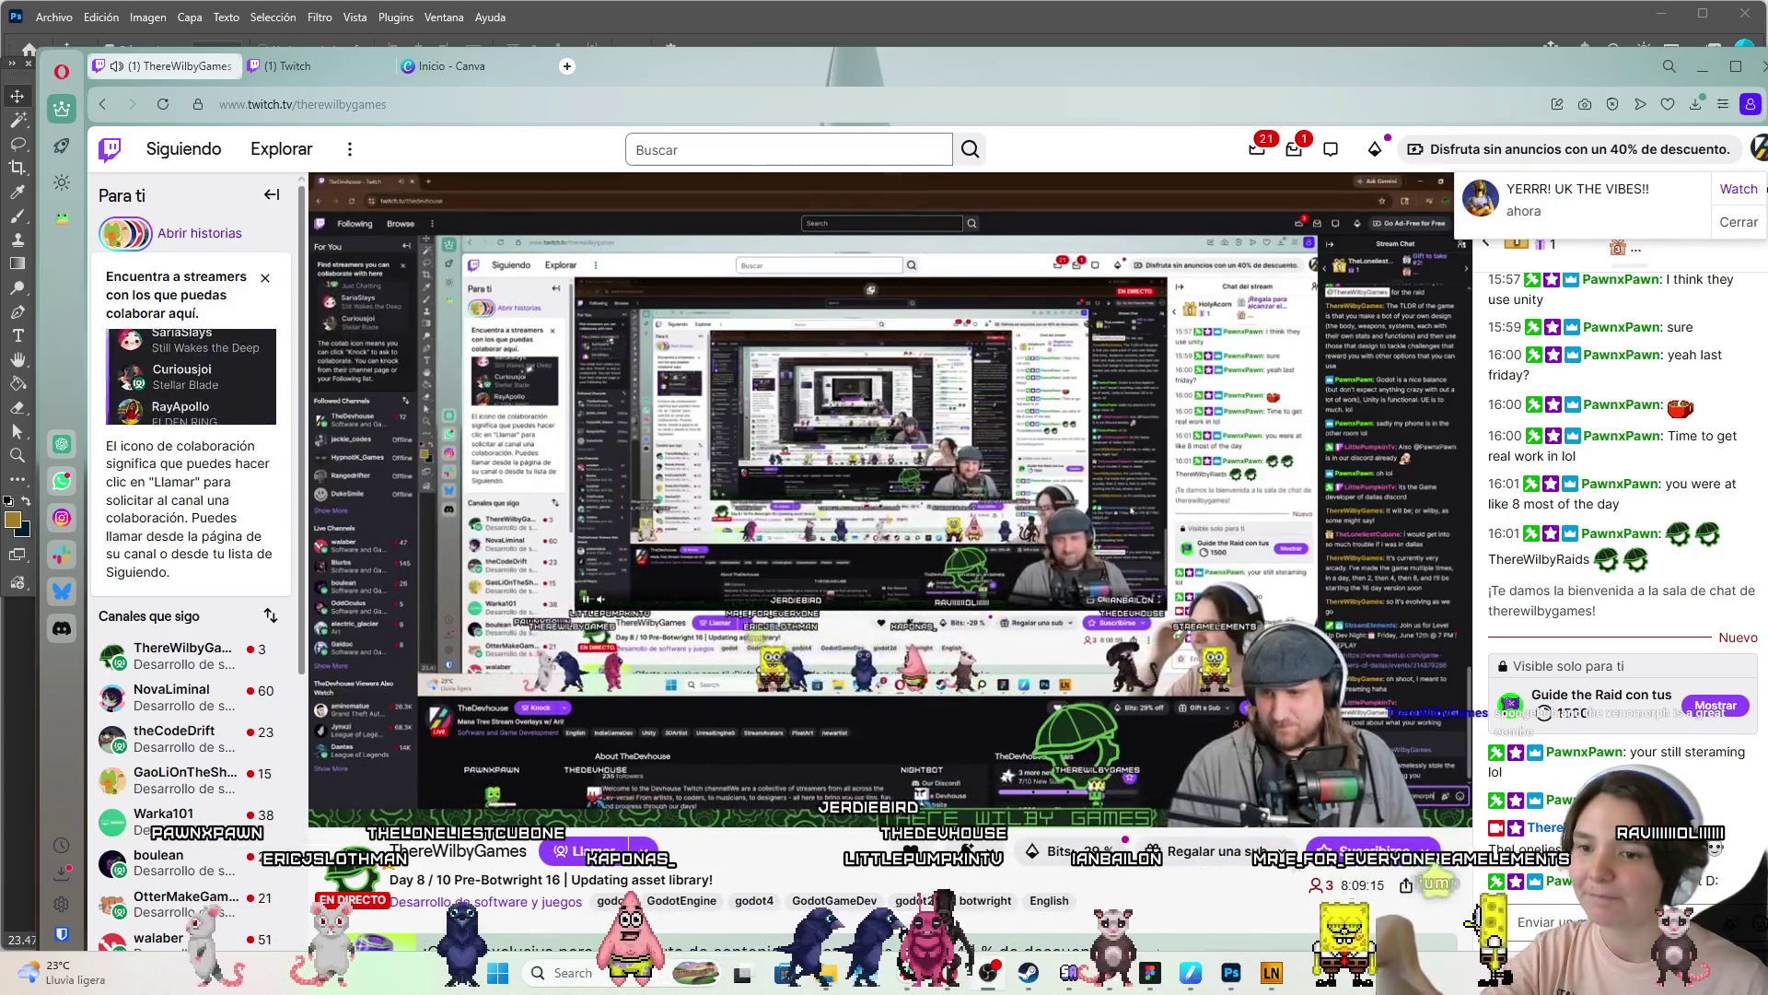
pyautogui.moveTo(380, 808)
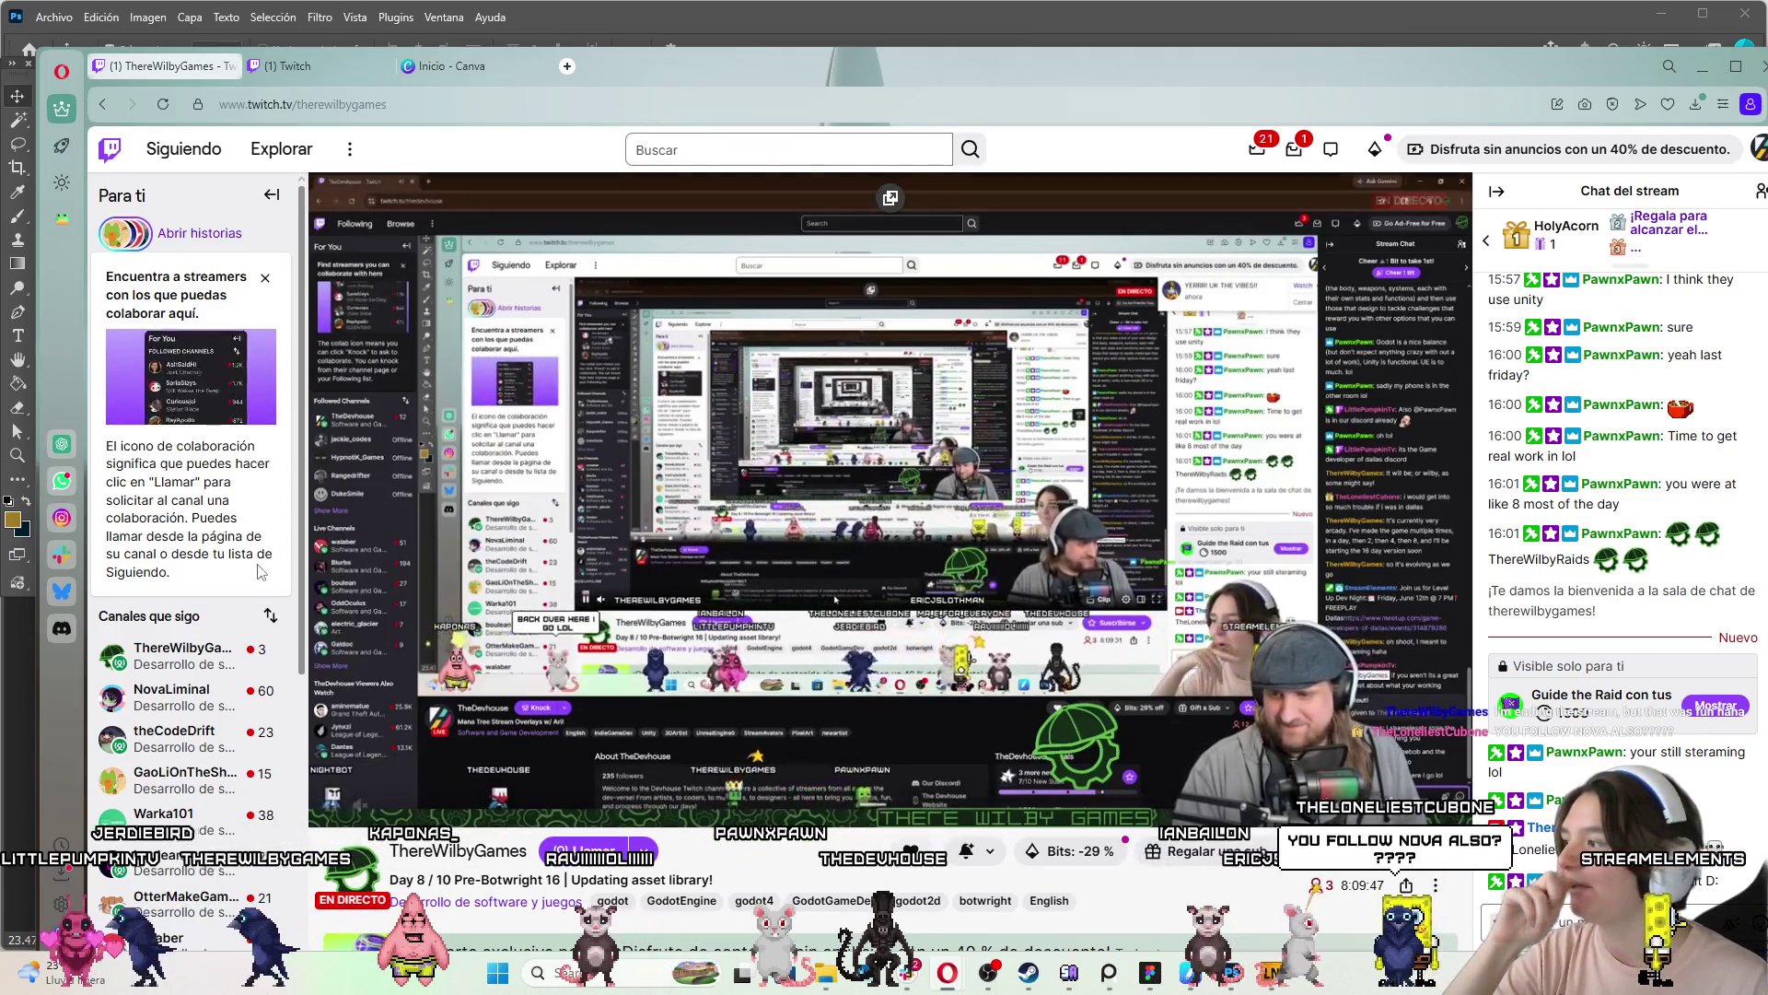
# Move the Opera browser aside so the Photoshop BRB overlay shows again
pyautogui.scroll(-1, 189, 702)
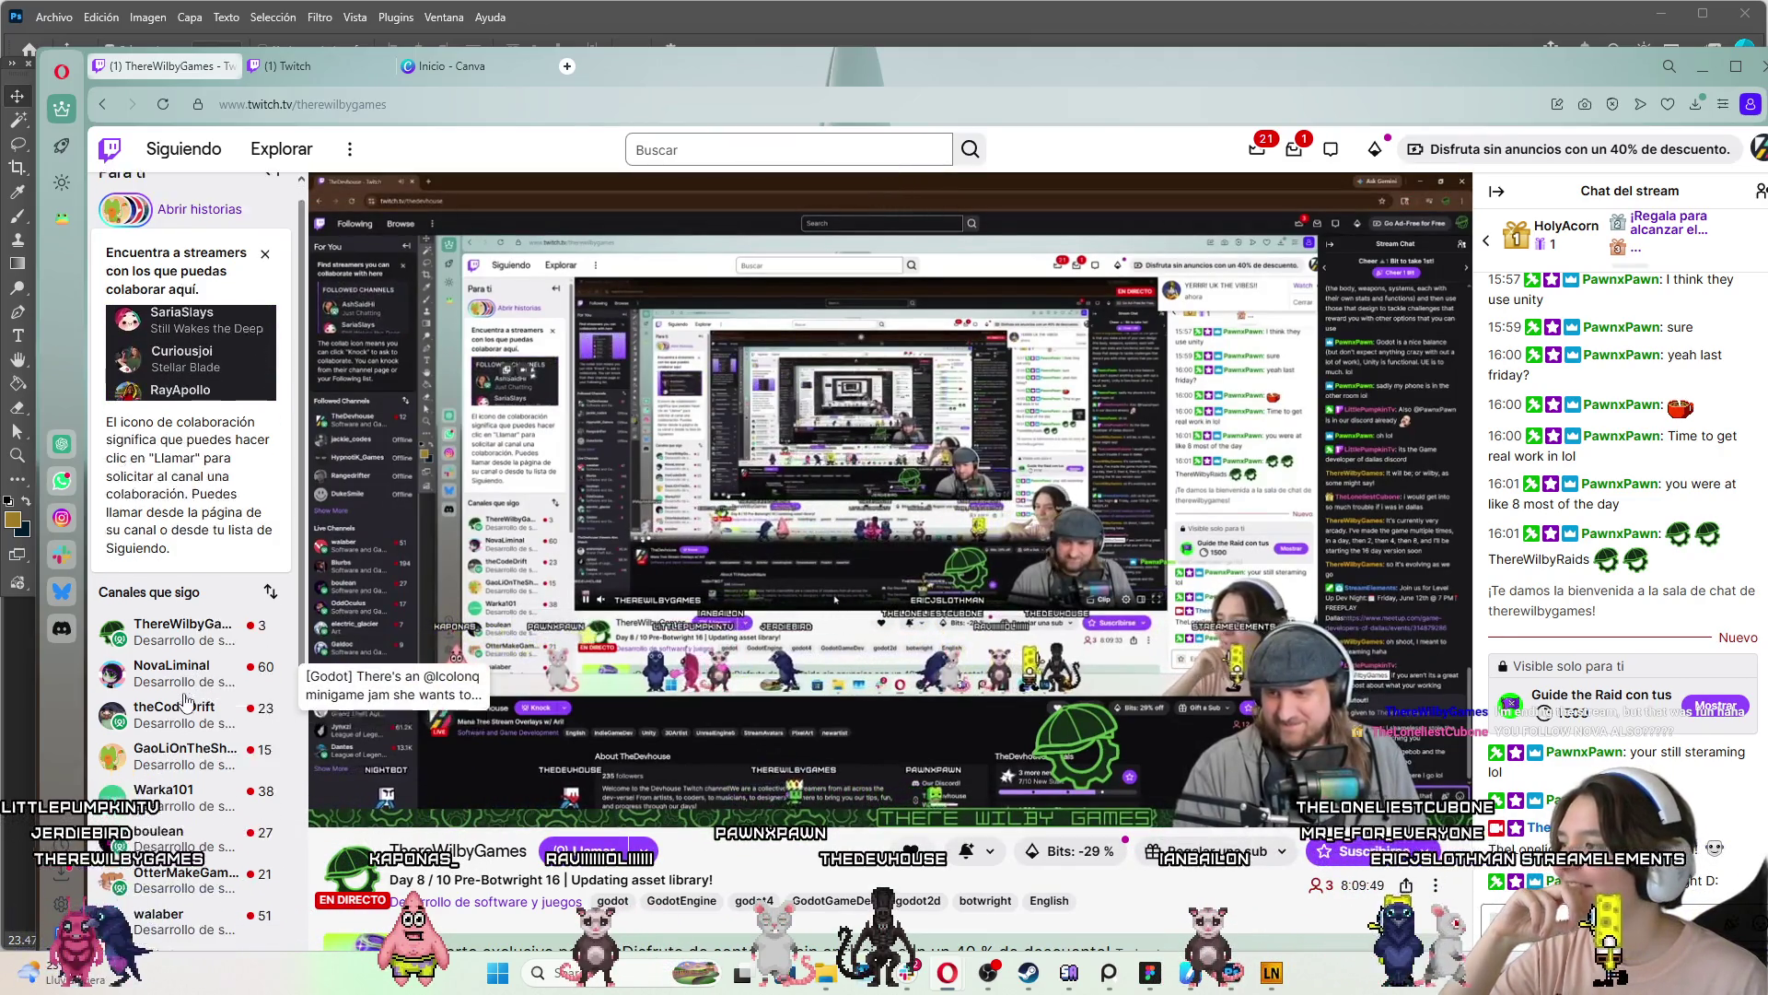
pyautogui.scroll(-2, 180, 562)
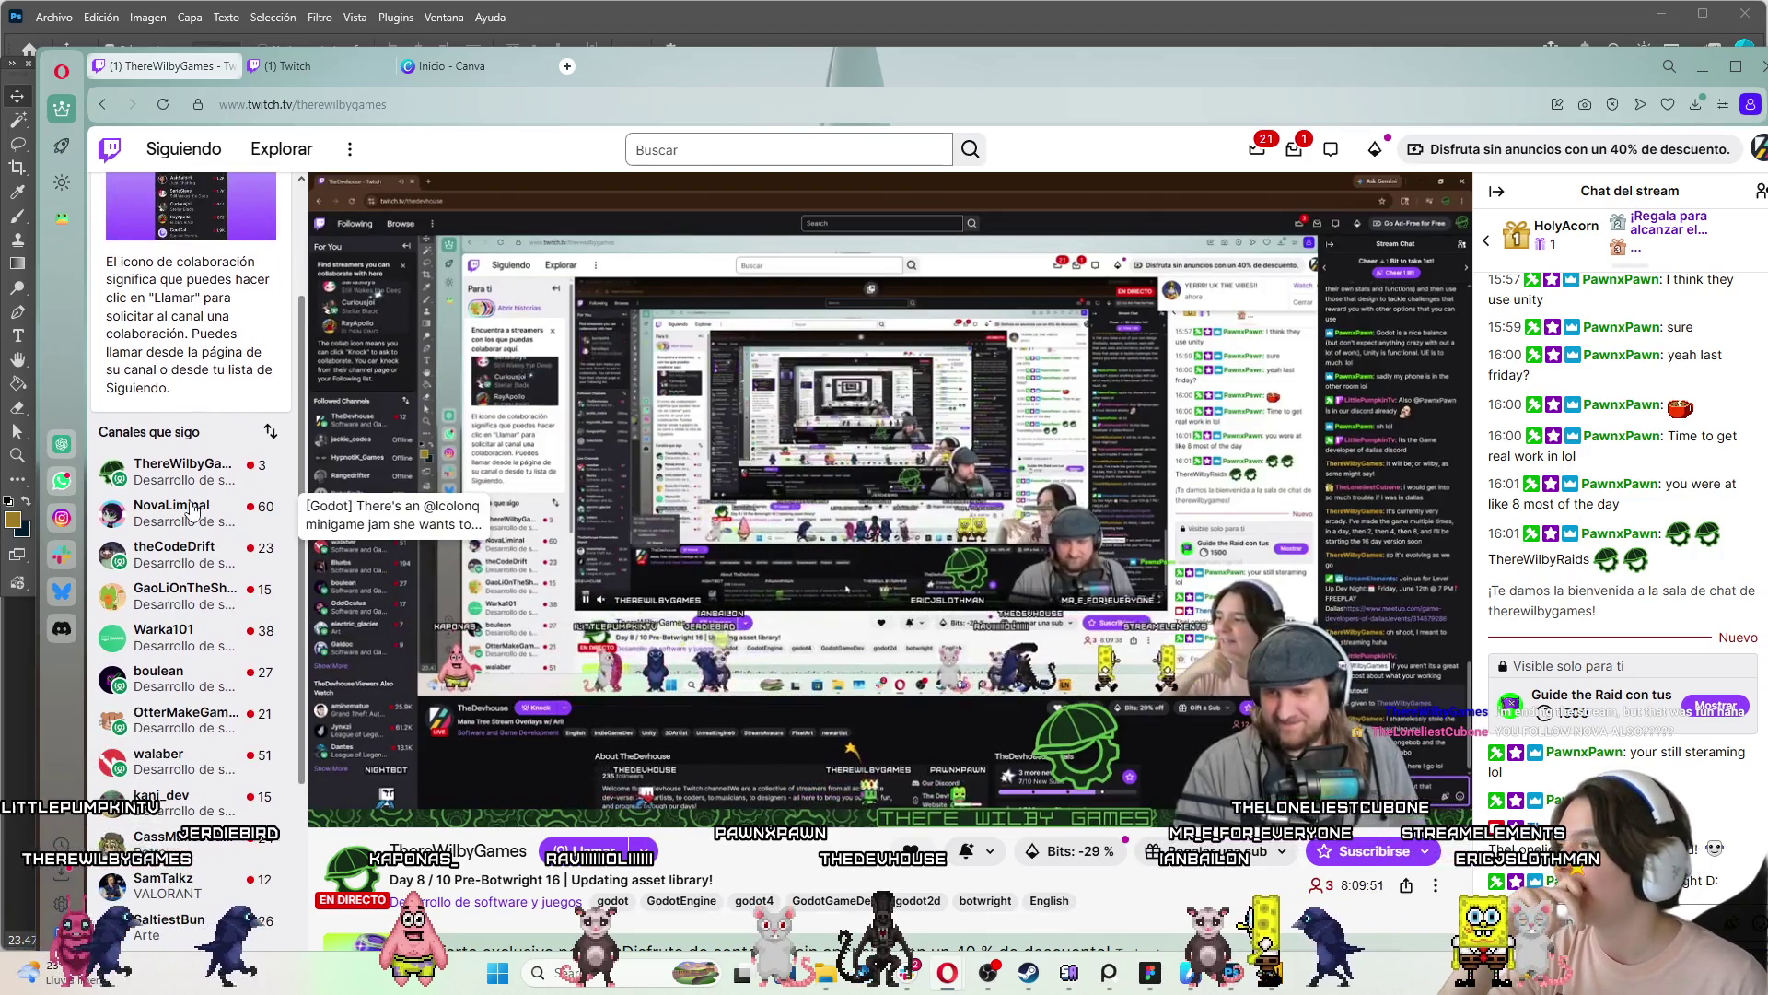
pyautogui.scroll(-1, 191, 509)
pyautogui.scroll(2, 184, 511)
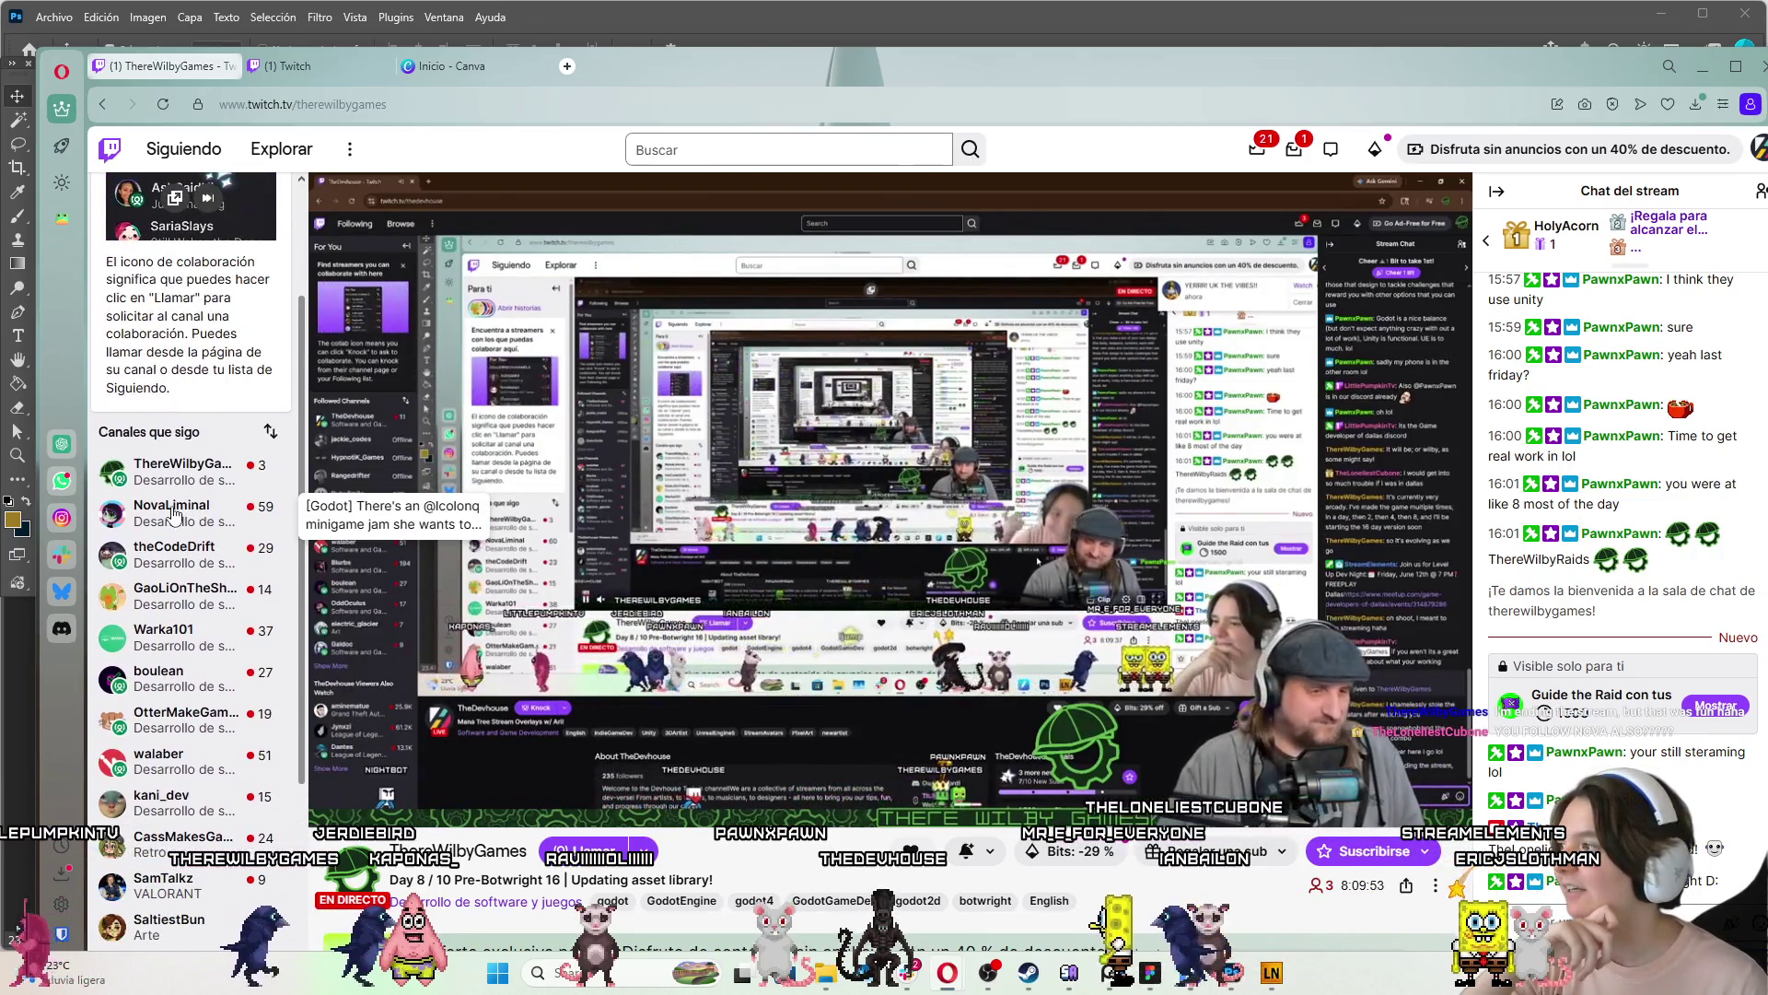
pyautogui.scroll(-1, 194, 470)
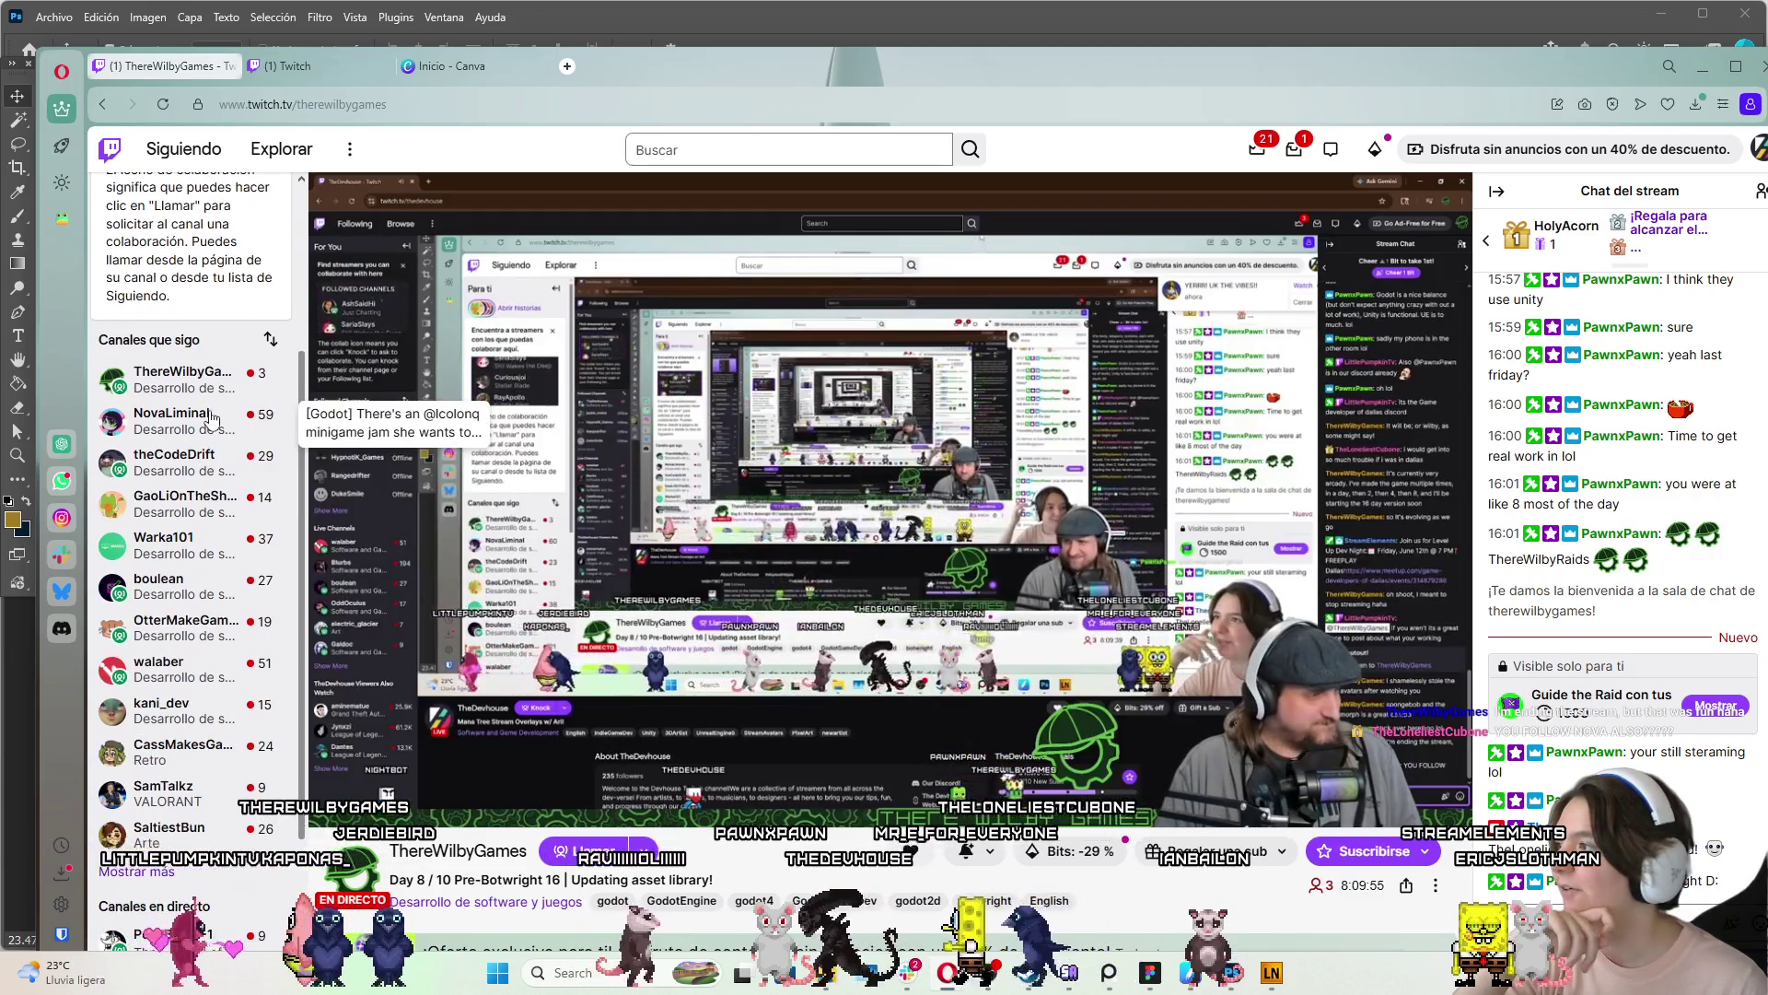
pyautogui.scroll(1, 209, 416)
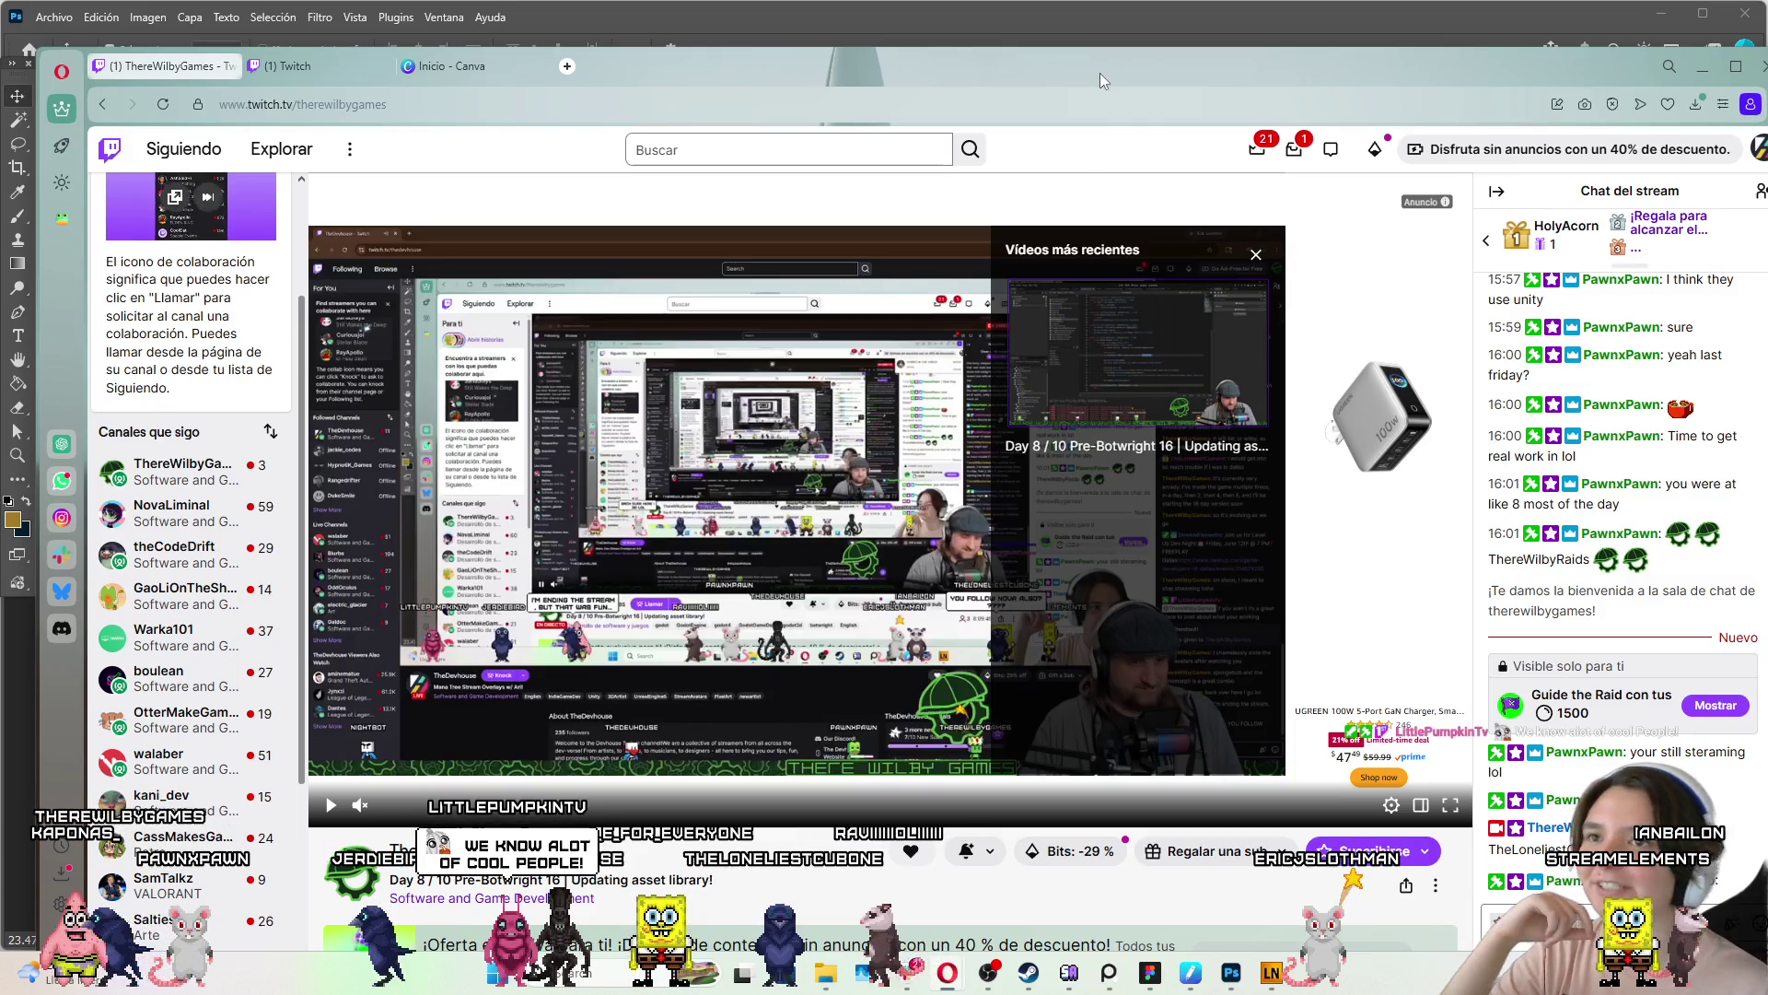
pyautogui.moveTo(1100, 74)
pyautogui.mouseDown()
pyautogui.moveTo(1153, 142)
pyautogui.moveTo(1732, 111)
pyautogui.moveTo(1644, 73)
pyautogui.moveTo(1767, 57)
pyautogui.mouseUp()
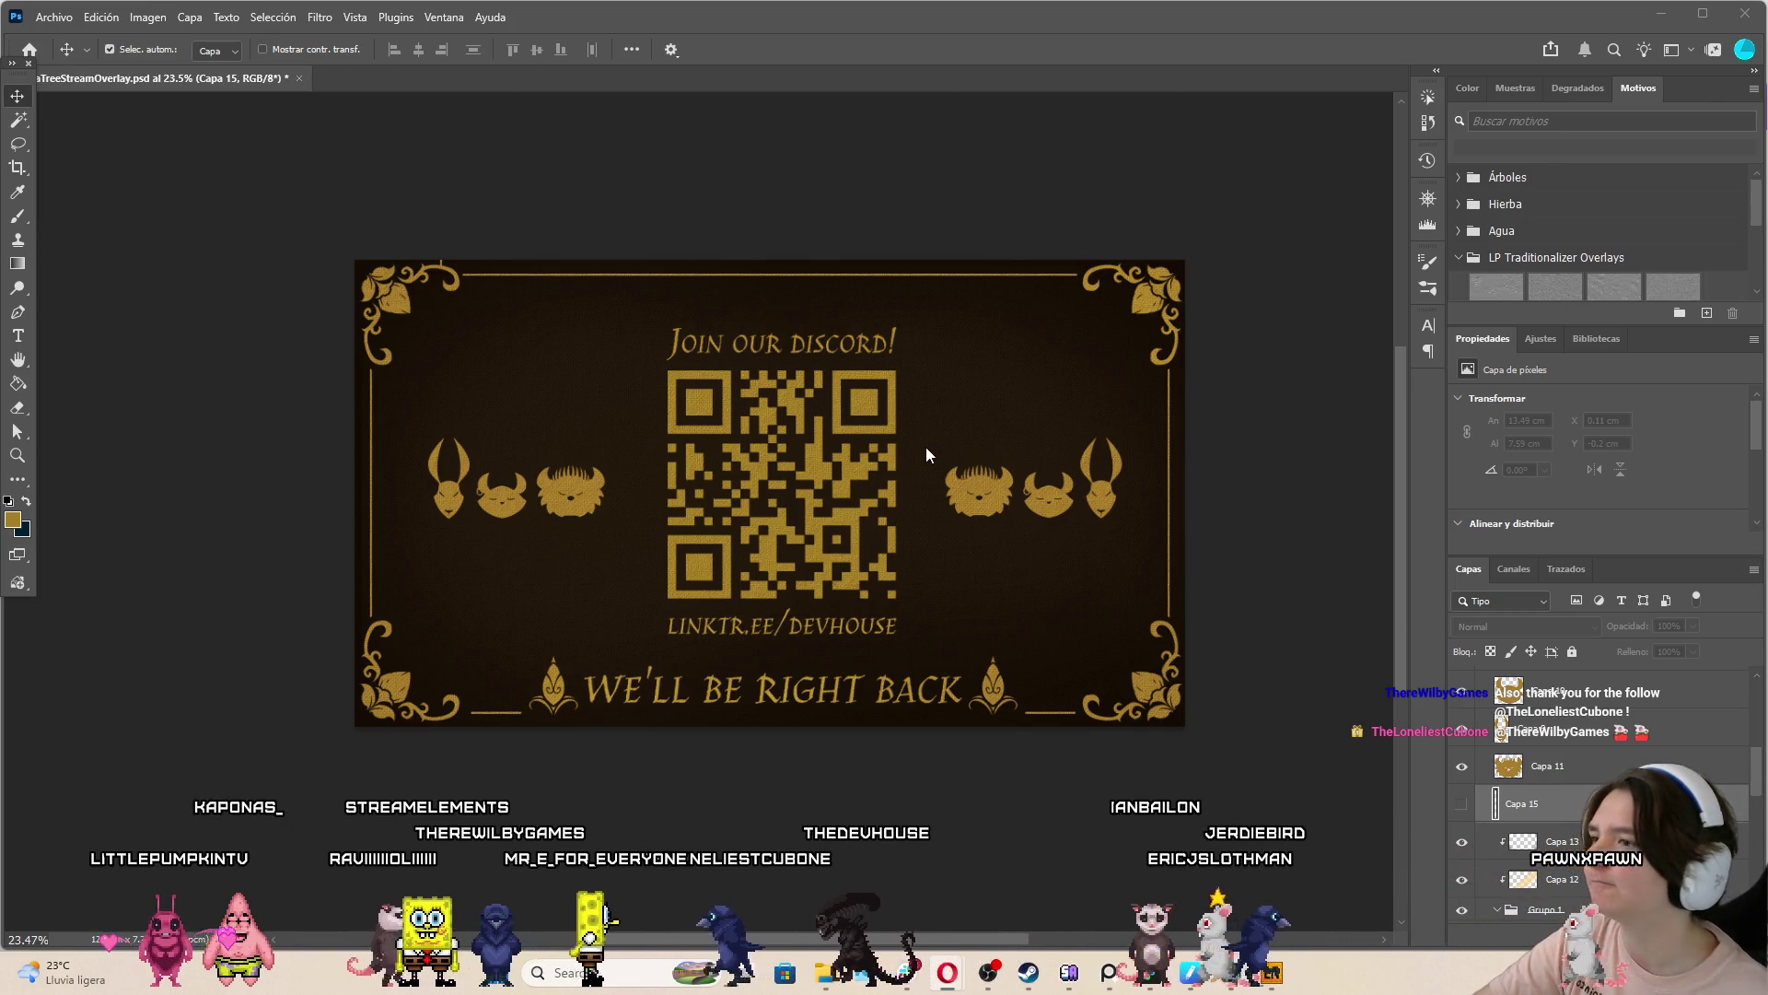
pyautogui.scroll(4, 925, 539)
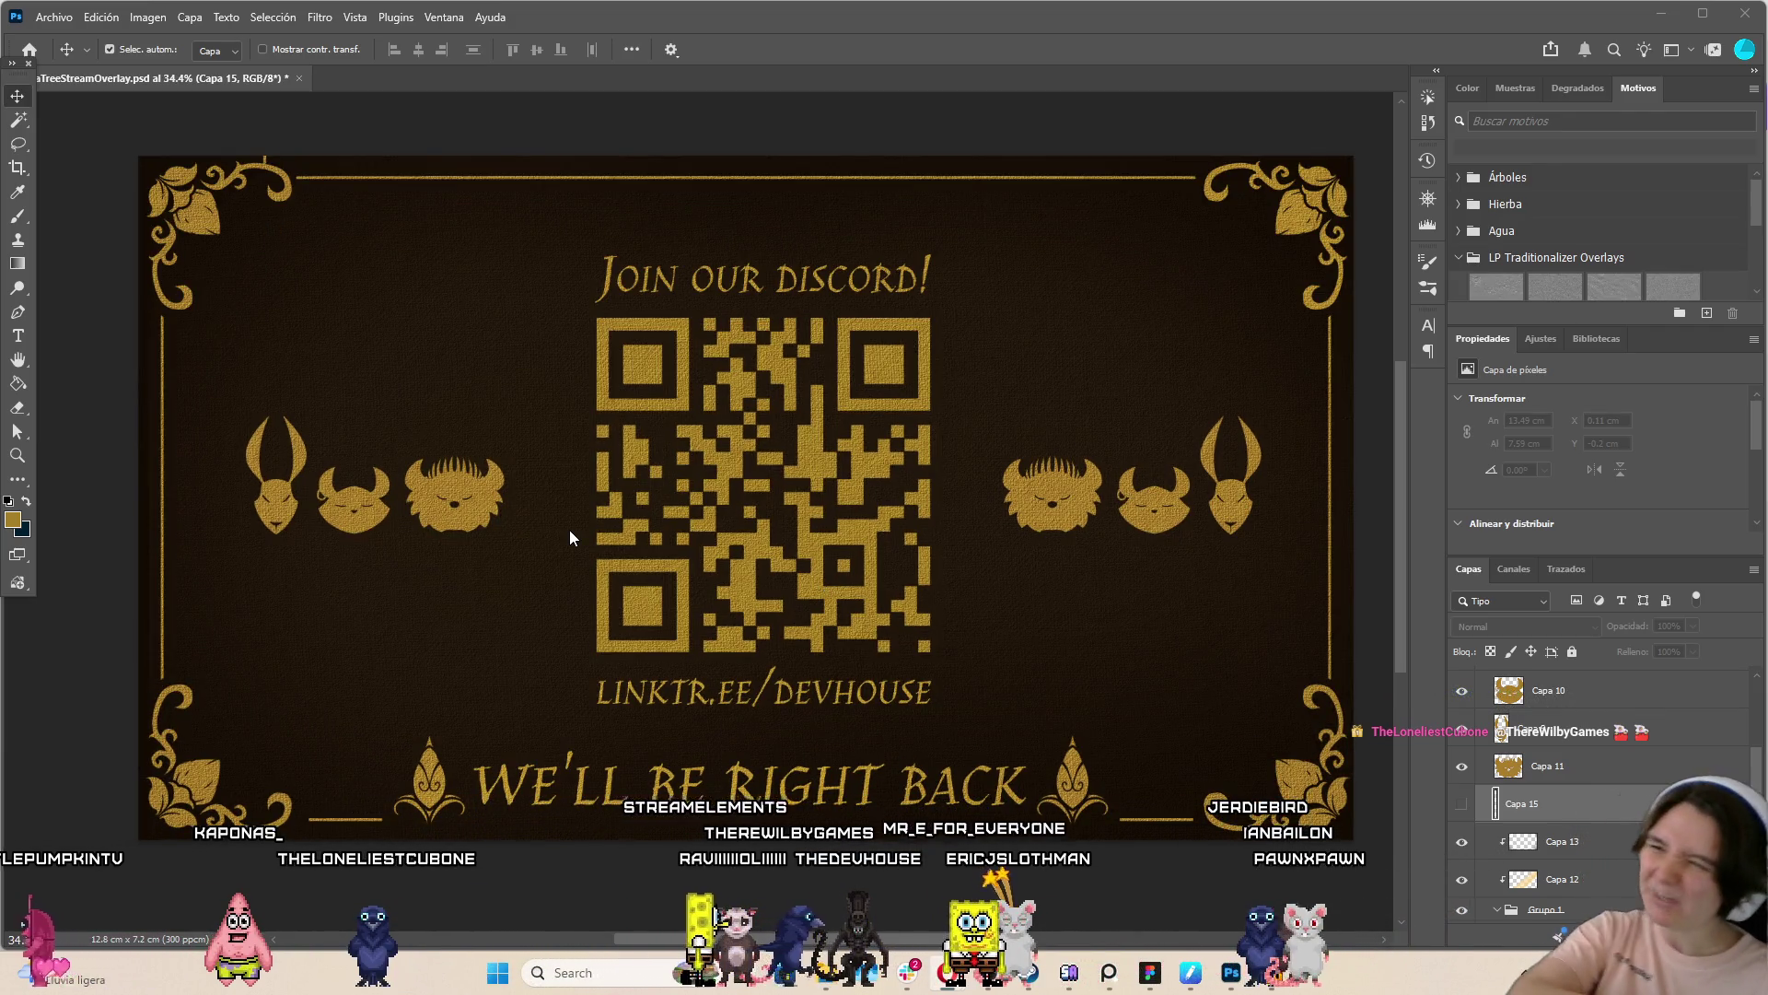
pyautogui.scroll(2, 1603, 792)
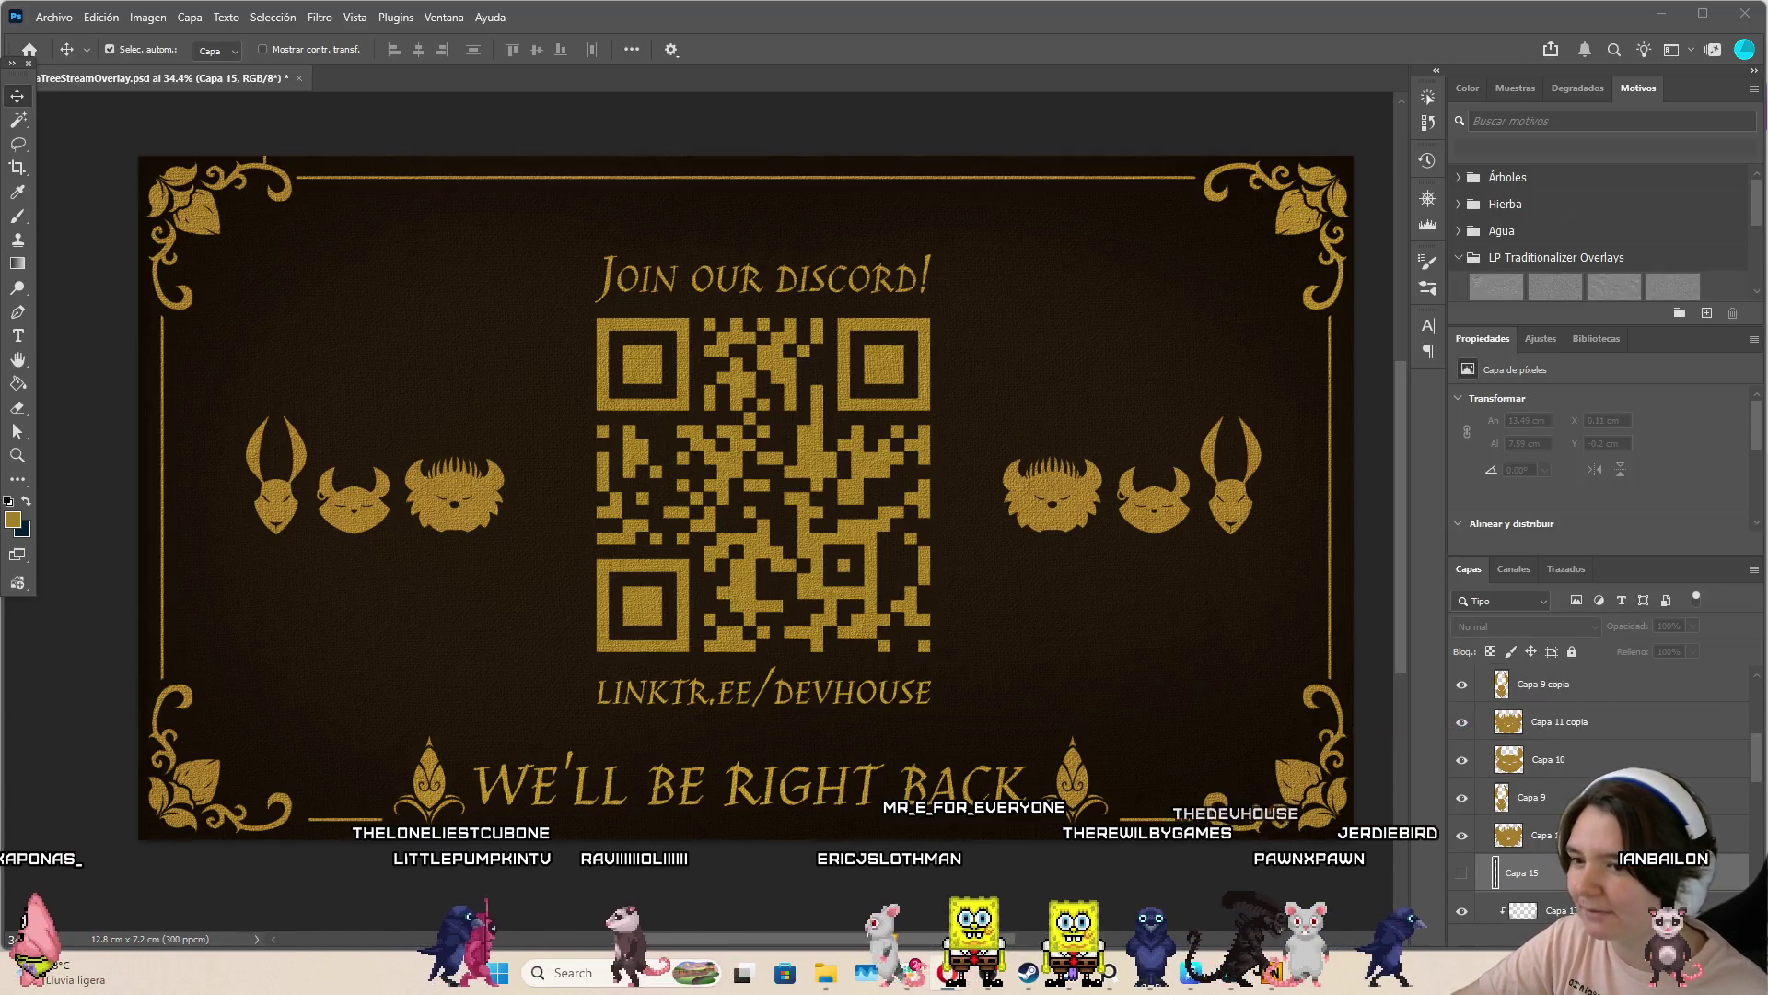
pyautogui.scroll(-1, 1561, 730)
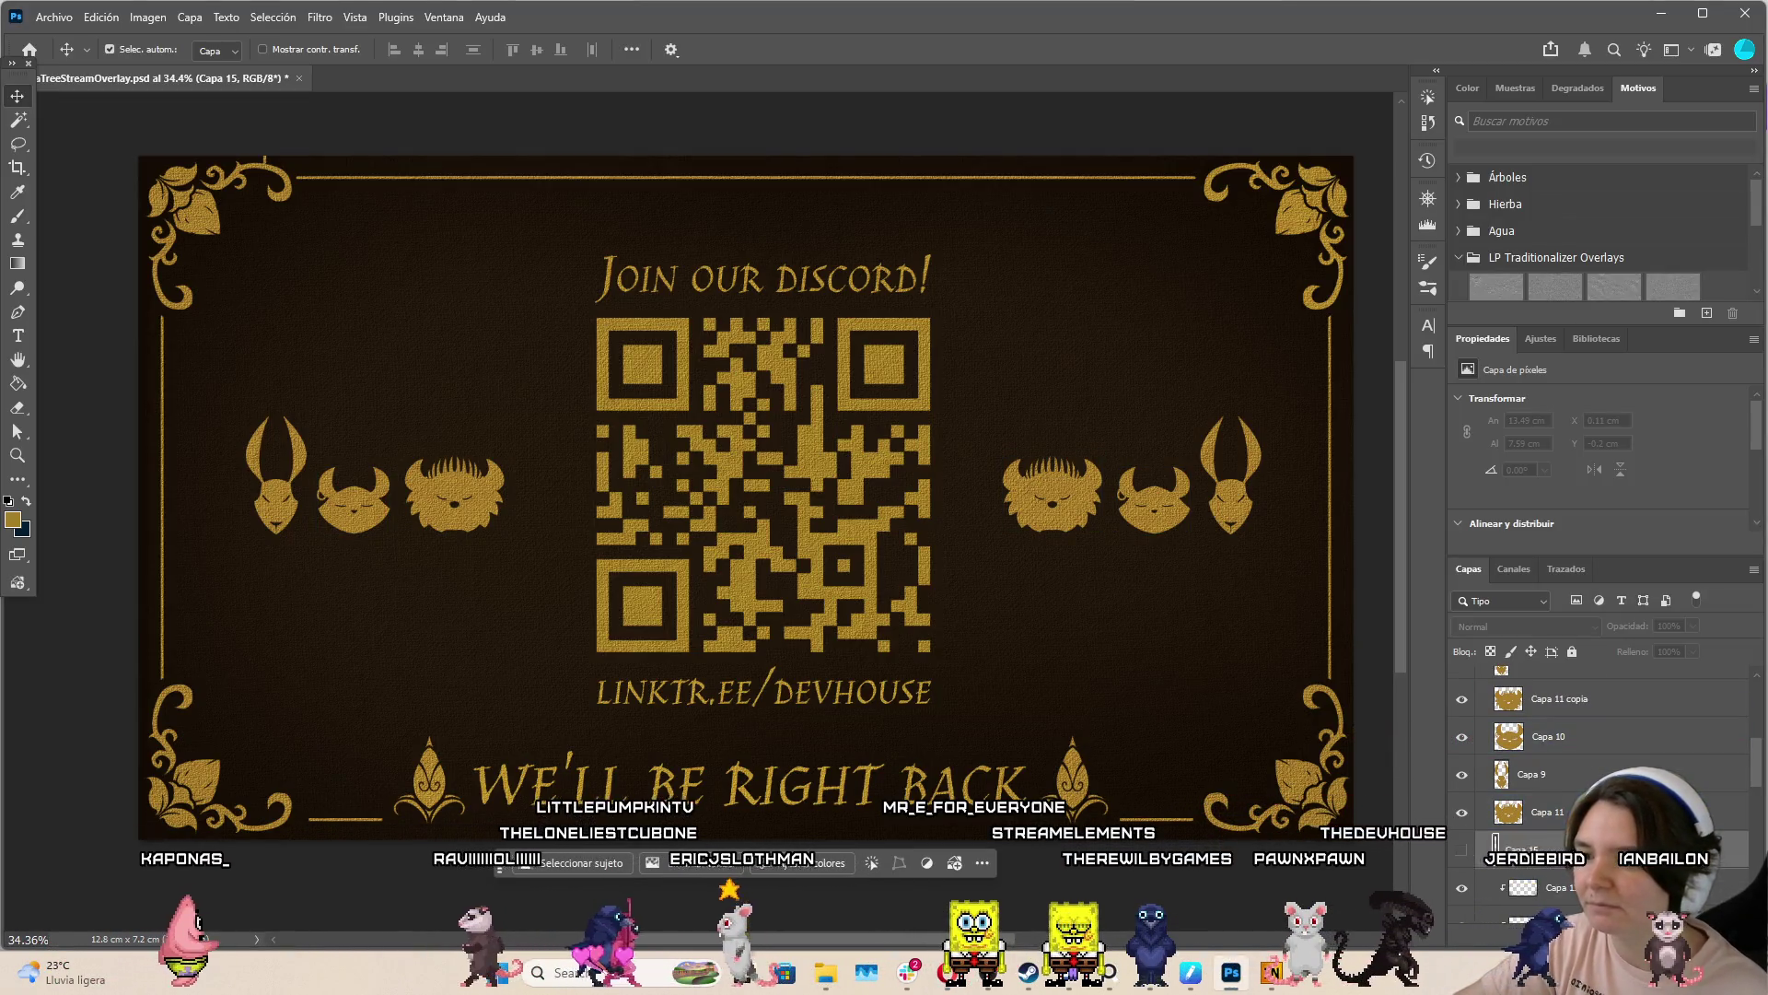
pyautogui.scroll(5, 1572, 781)
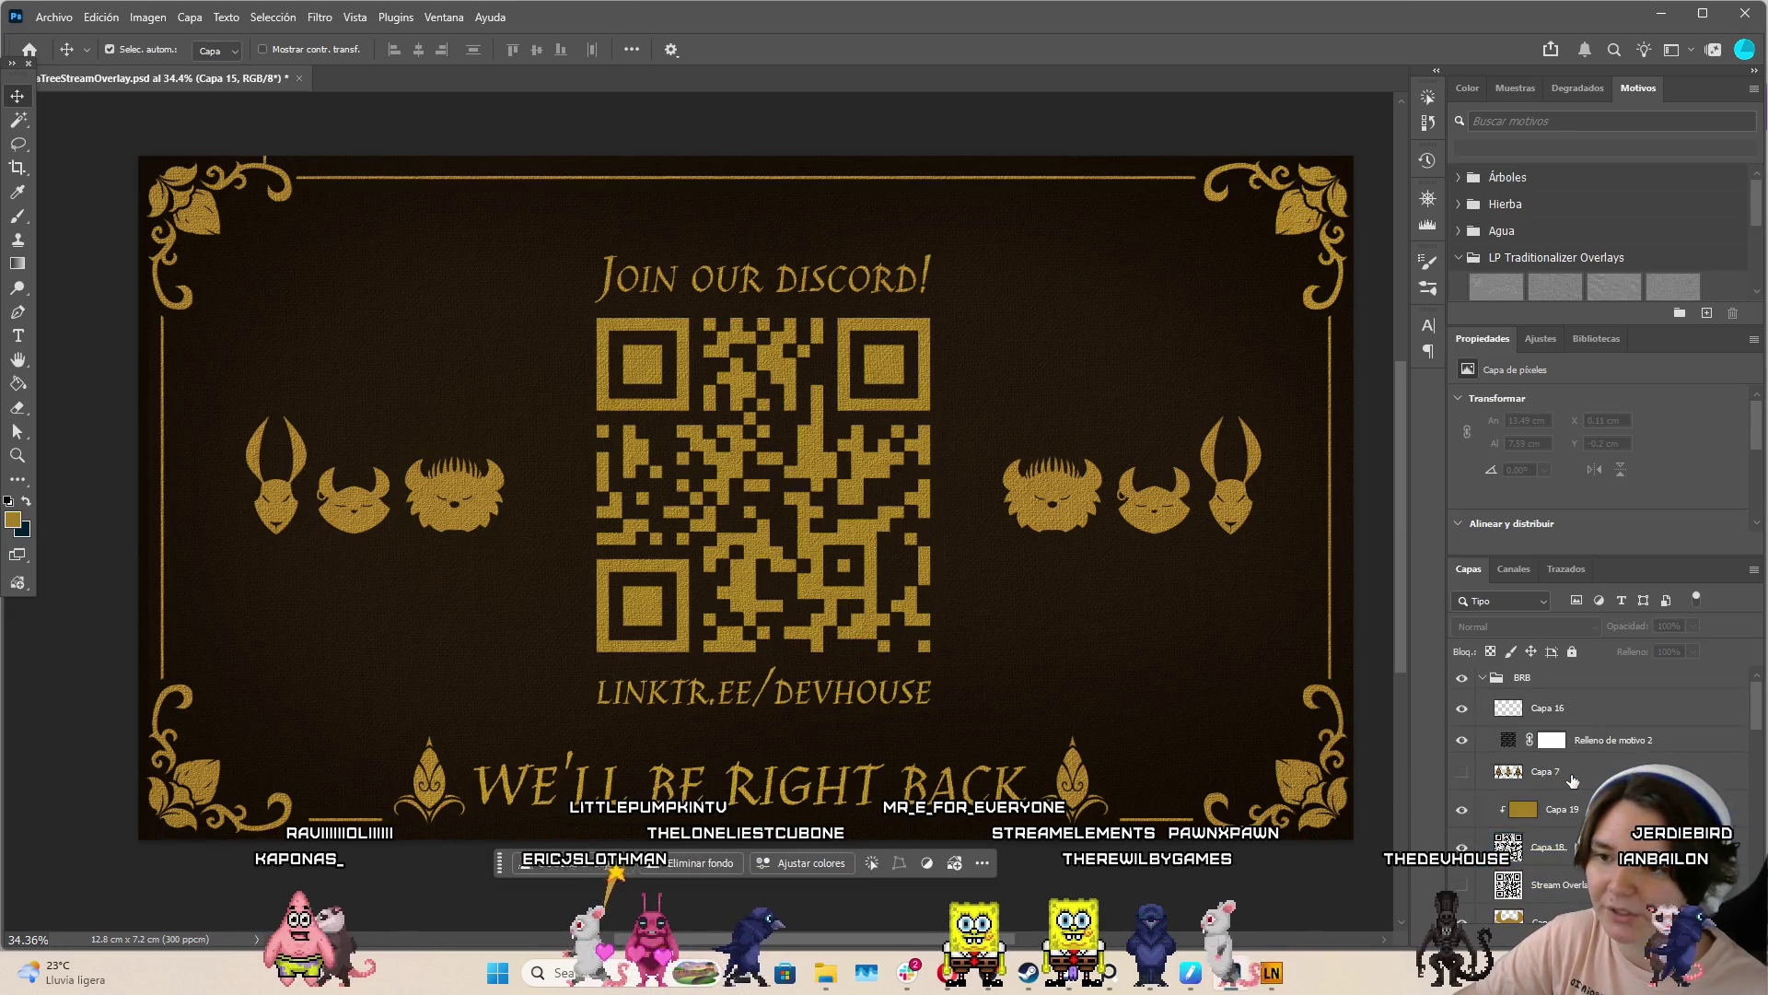
pyautogui.scroll(-4, 1572, 781)
pyautogui.keyDown('shift'); pyautogui.click(1557, 676); pyautogui.keyUp('shift')
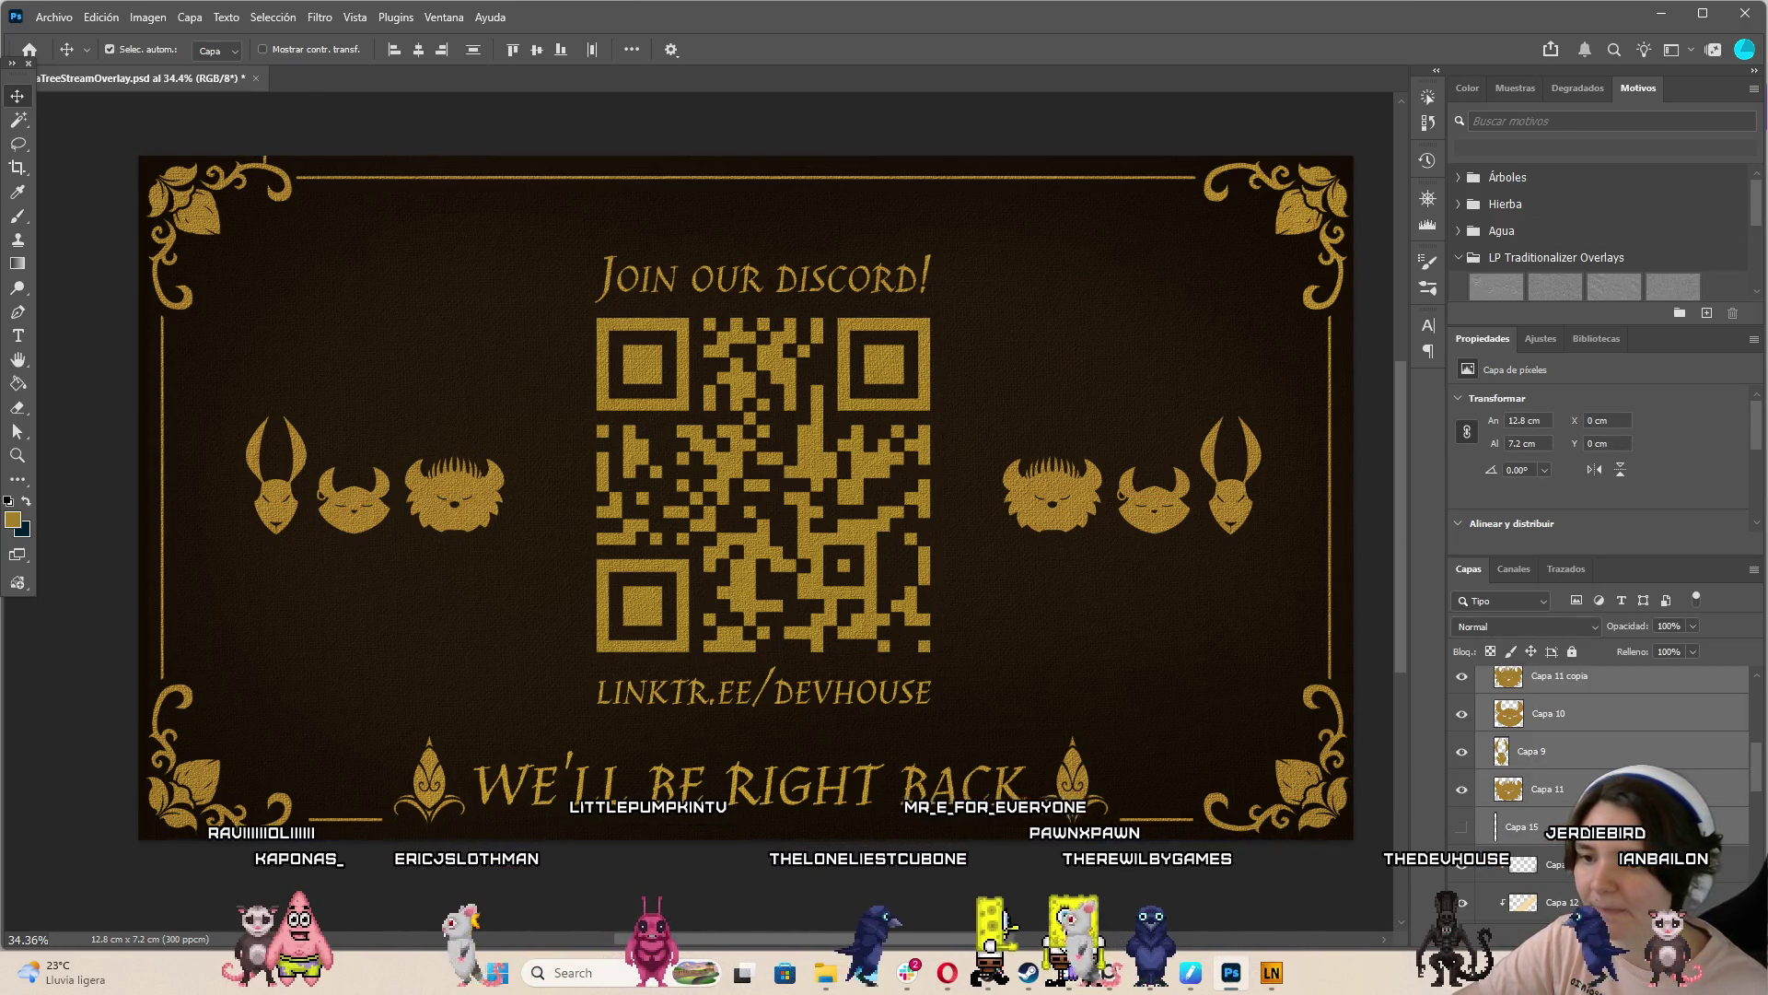
pyautogui.scroll(3, 1494, 836)
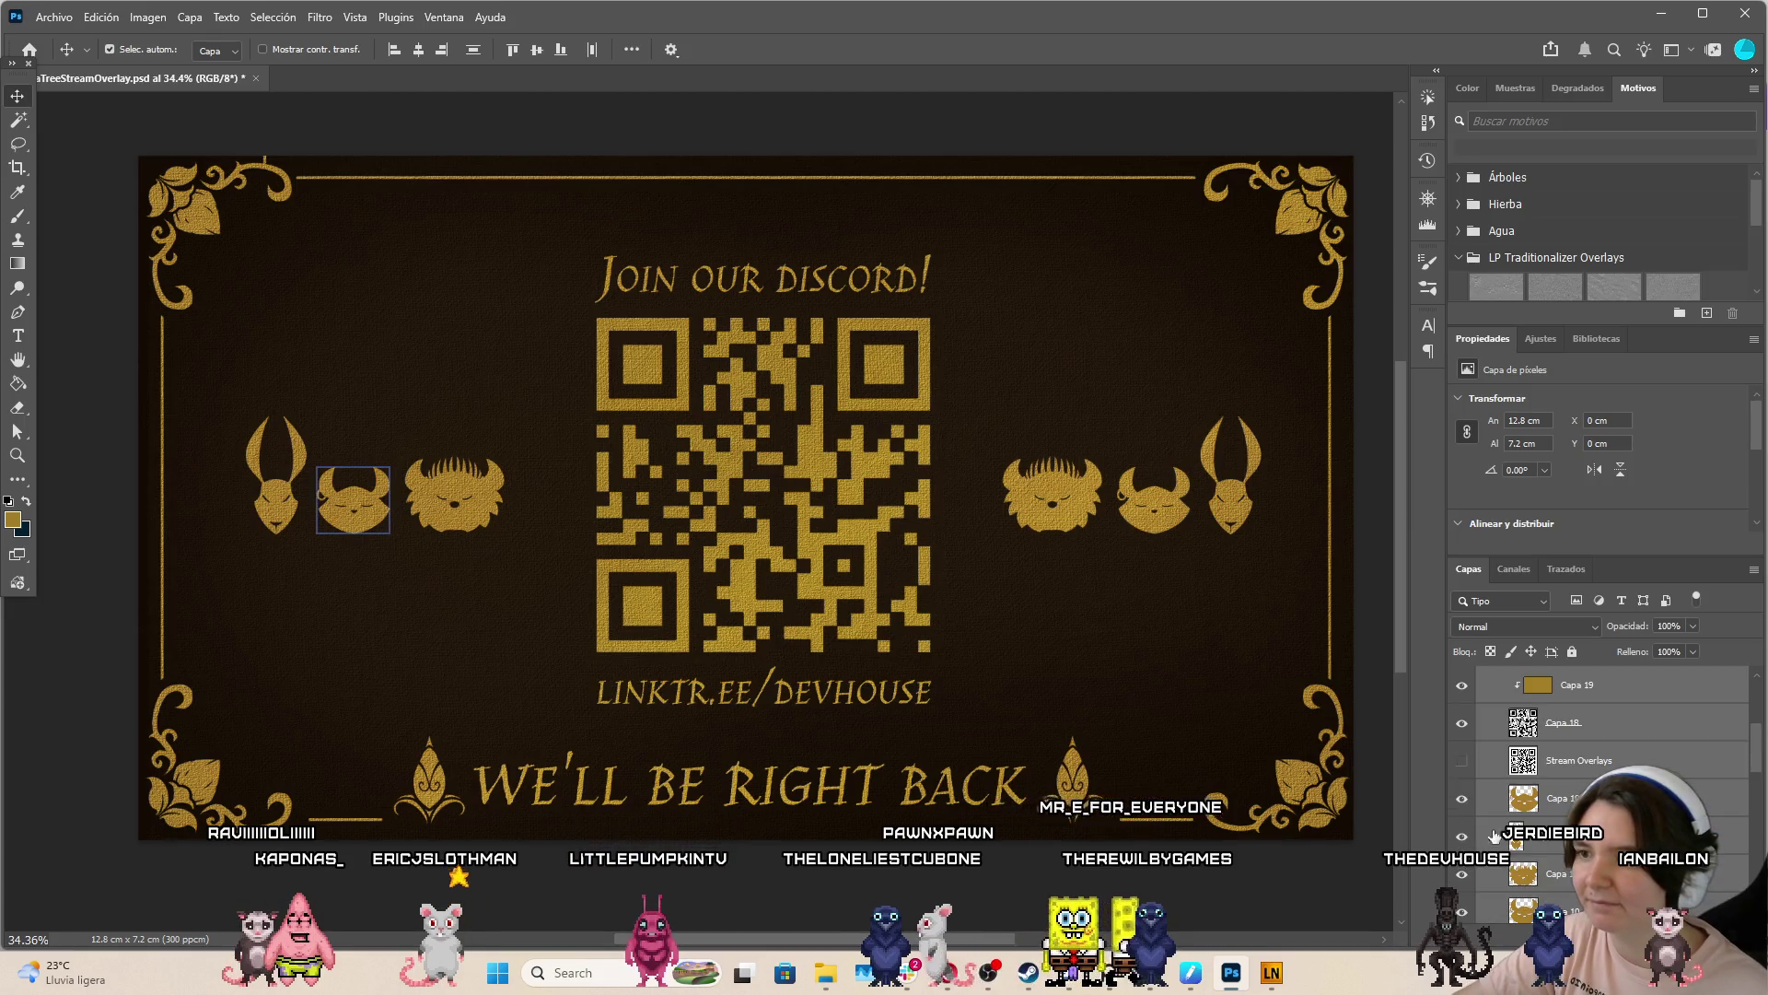
pyautogui.scroll(-3, 829, 618)
pyautogui.click(445, 532)
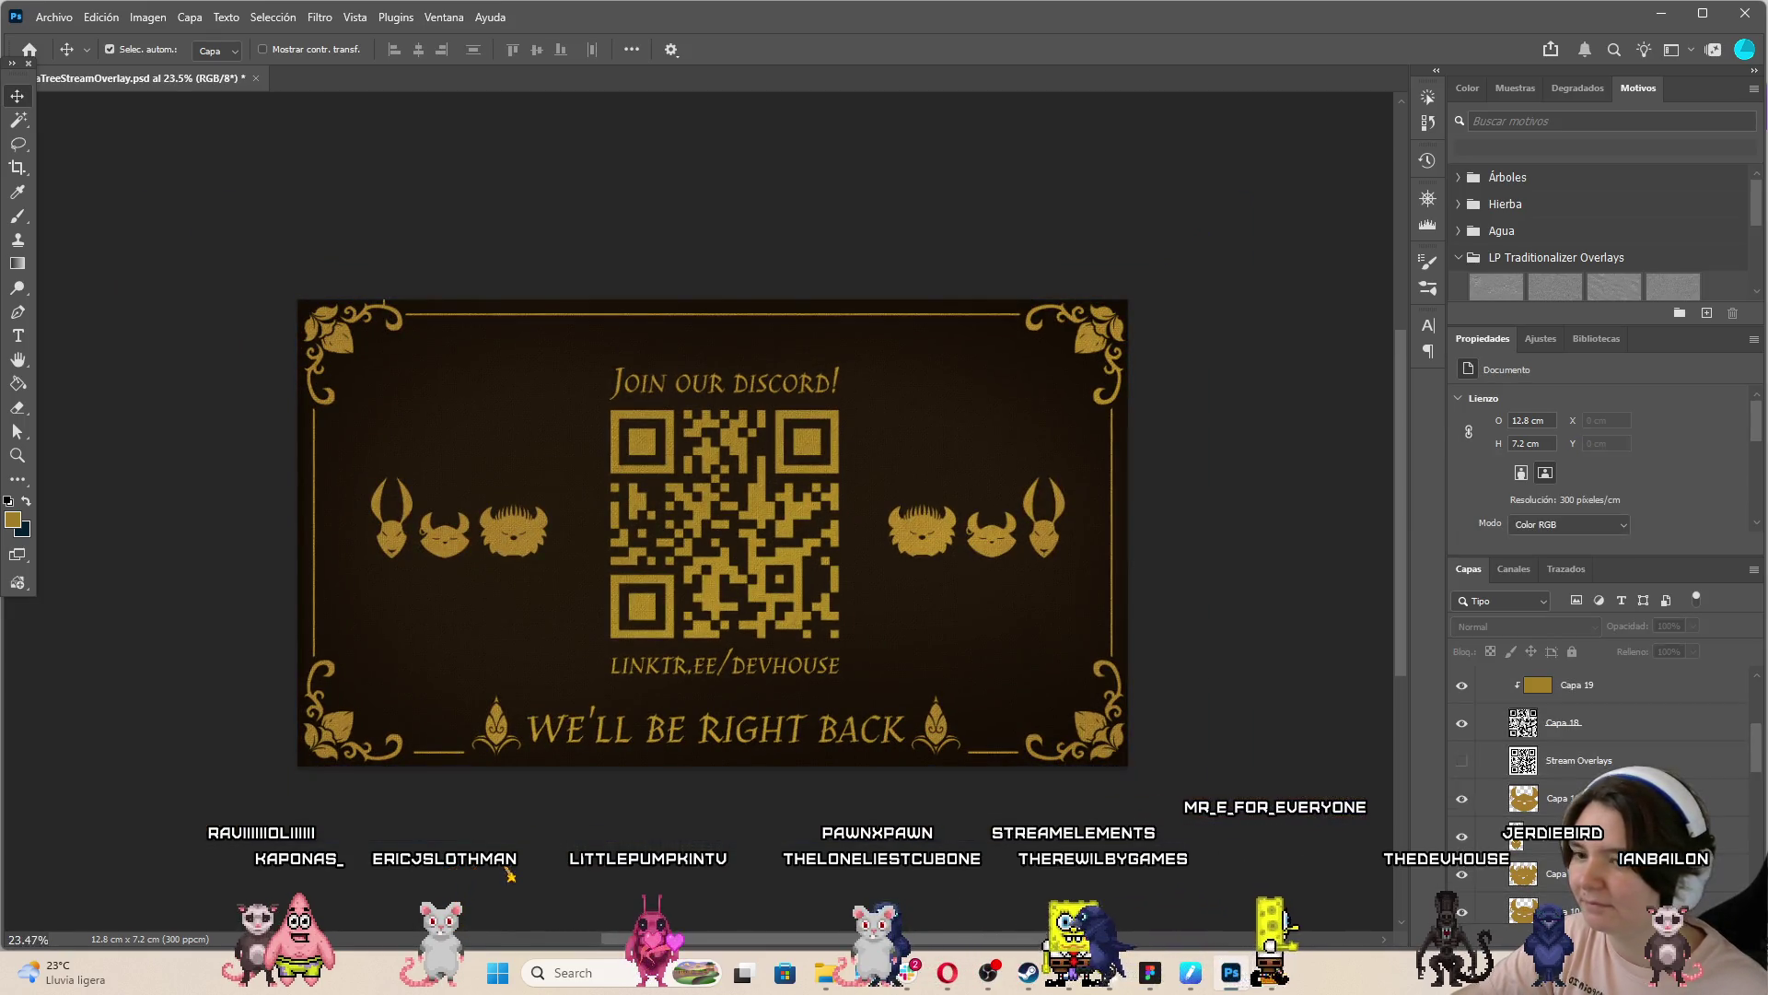
pyautogui.scroll(-3, 1602, 783)
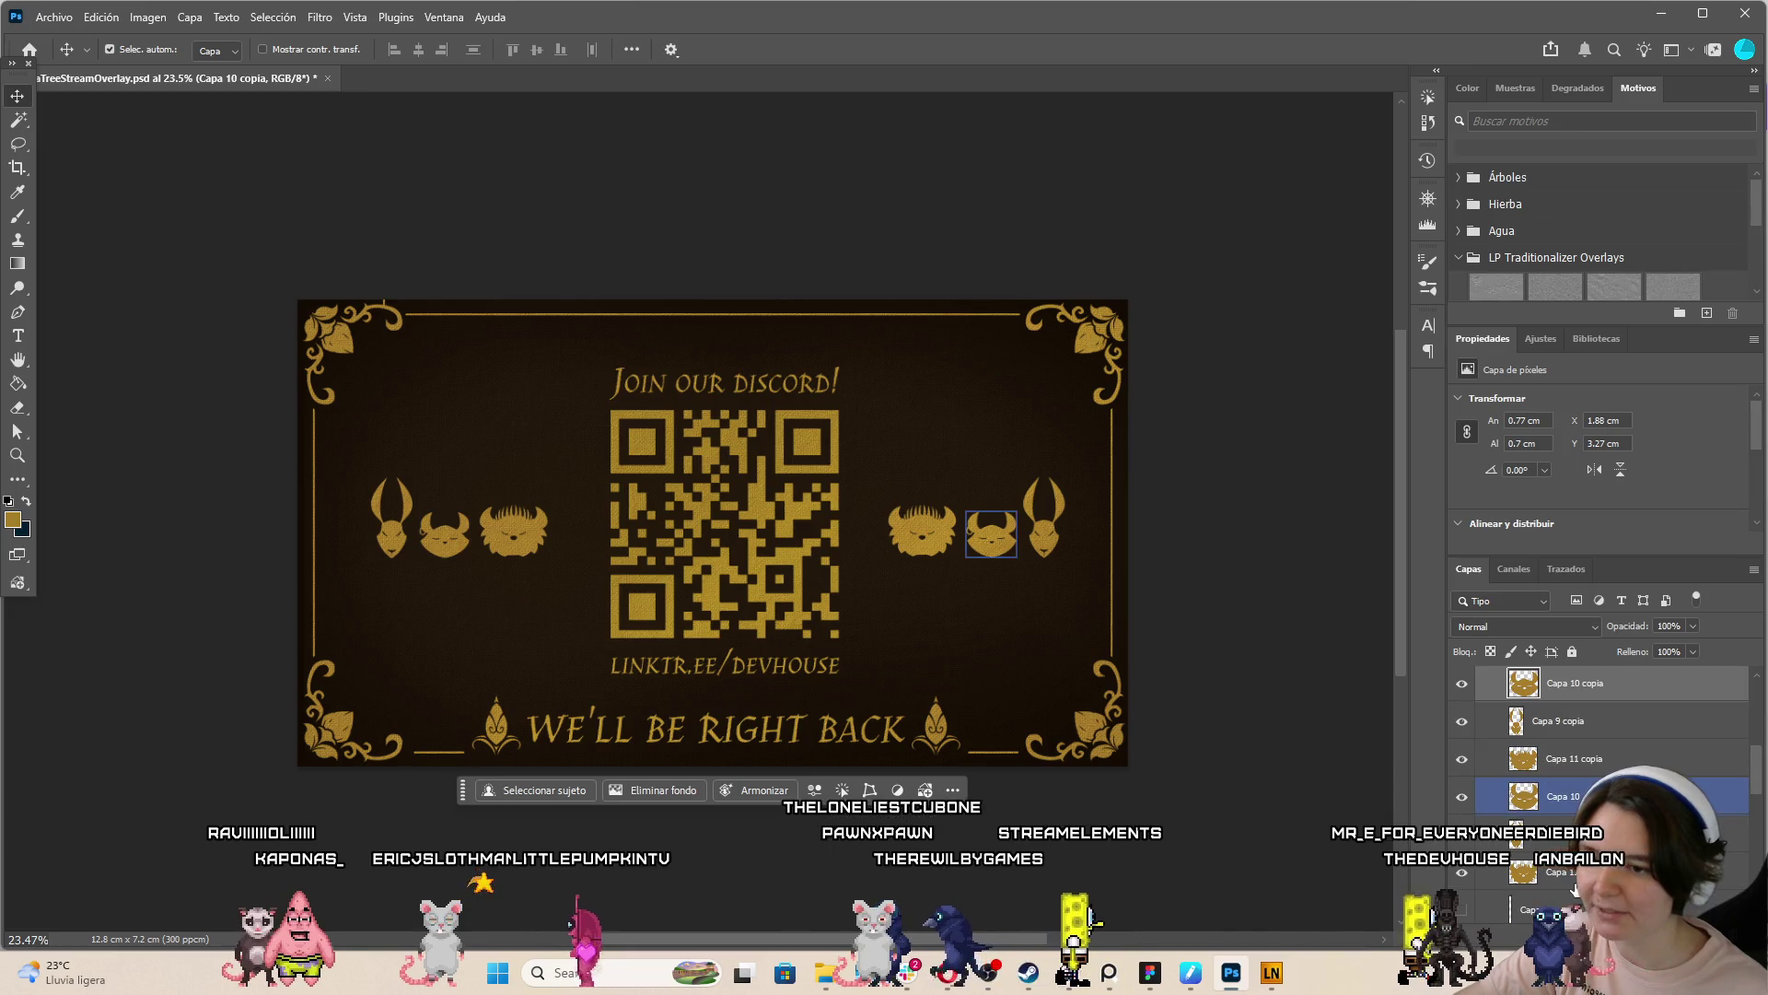
pyautogui.click(1692, 625)
pyautogui.moveTo(1647, 646); pyautogui.dragTo(1639, 646)
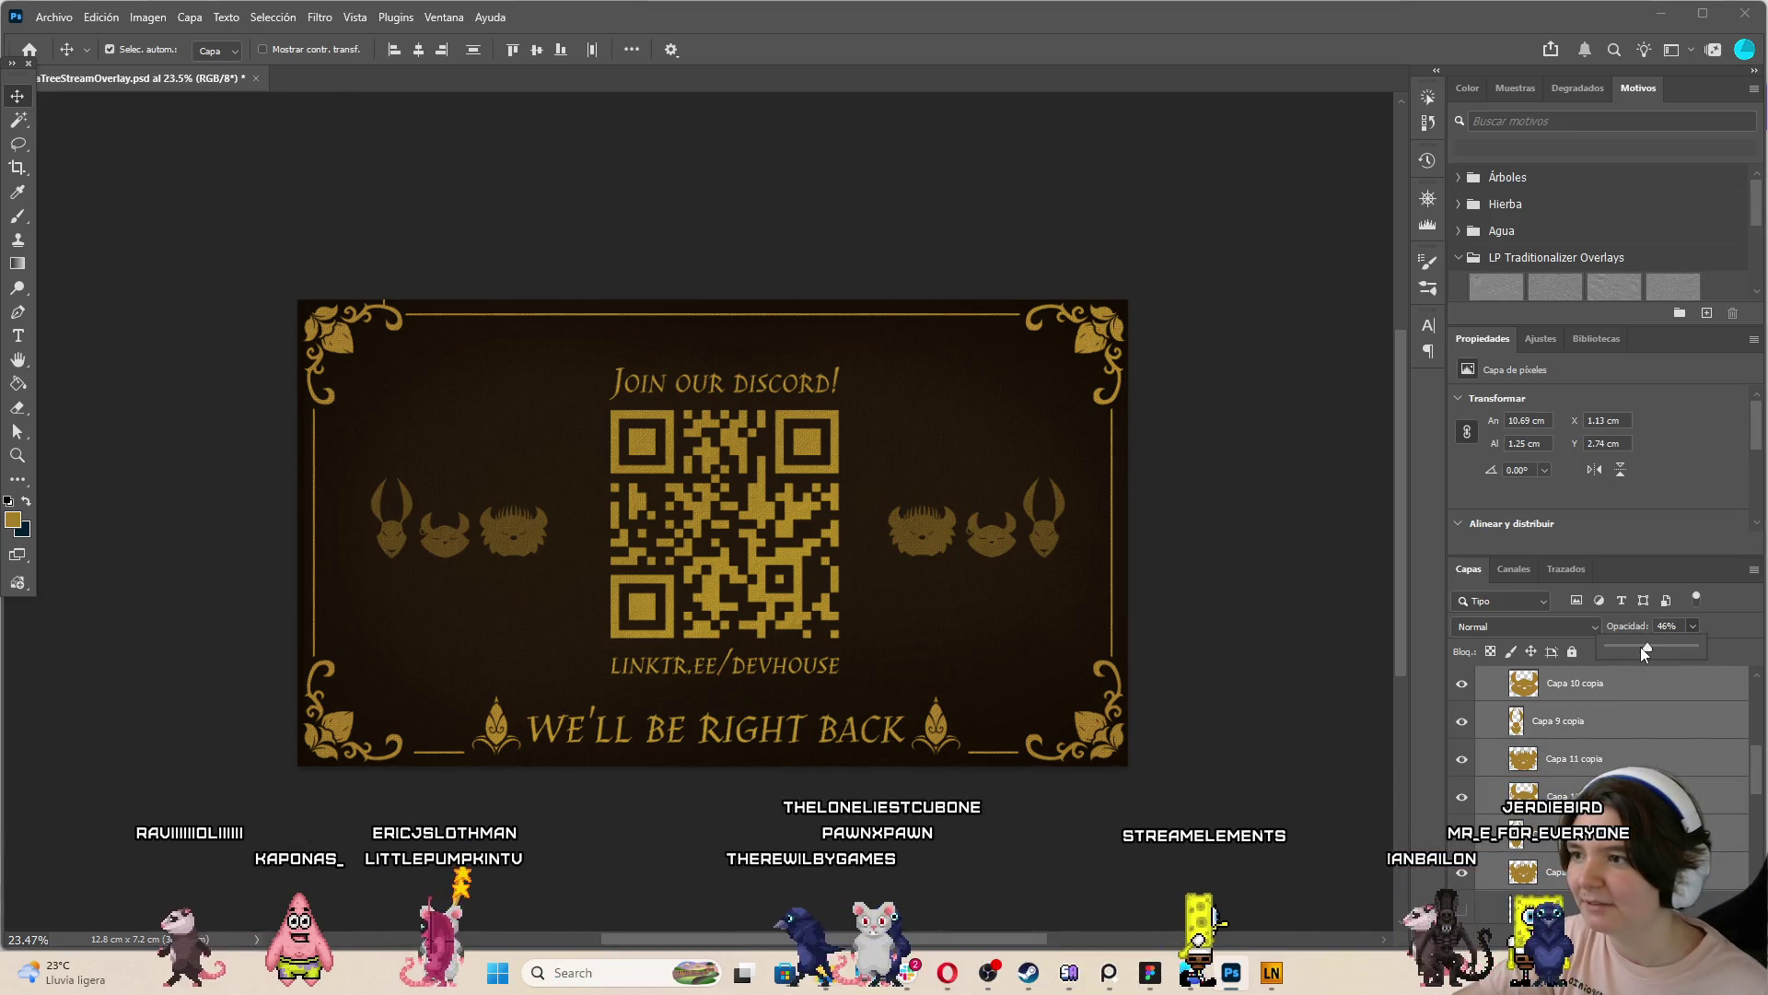
pyautogui.scroll(-3, 1009, 677)
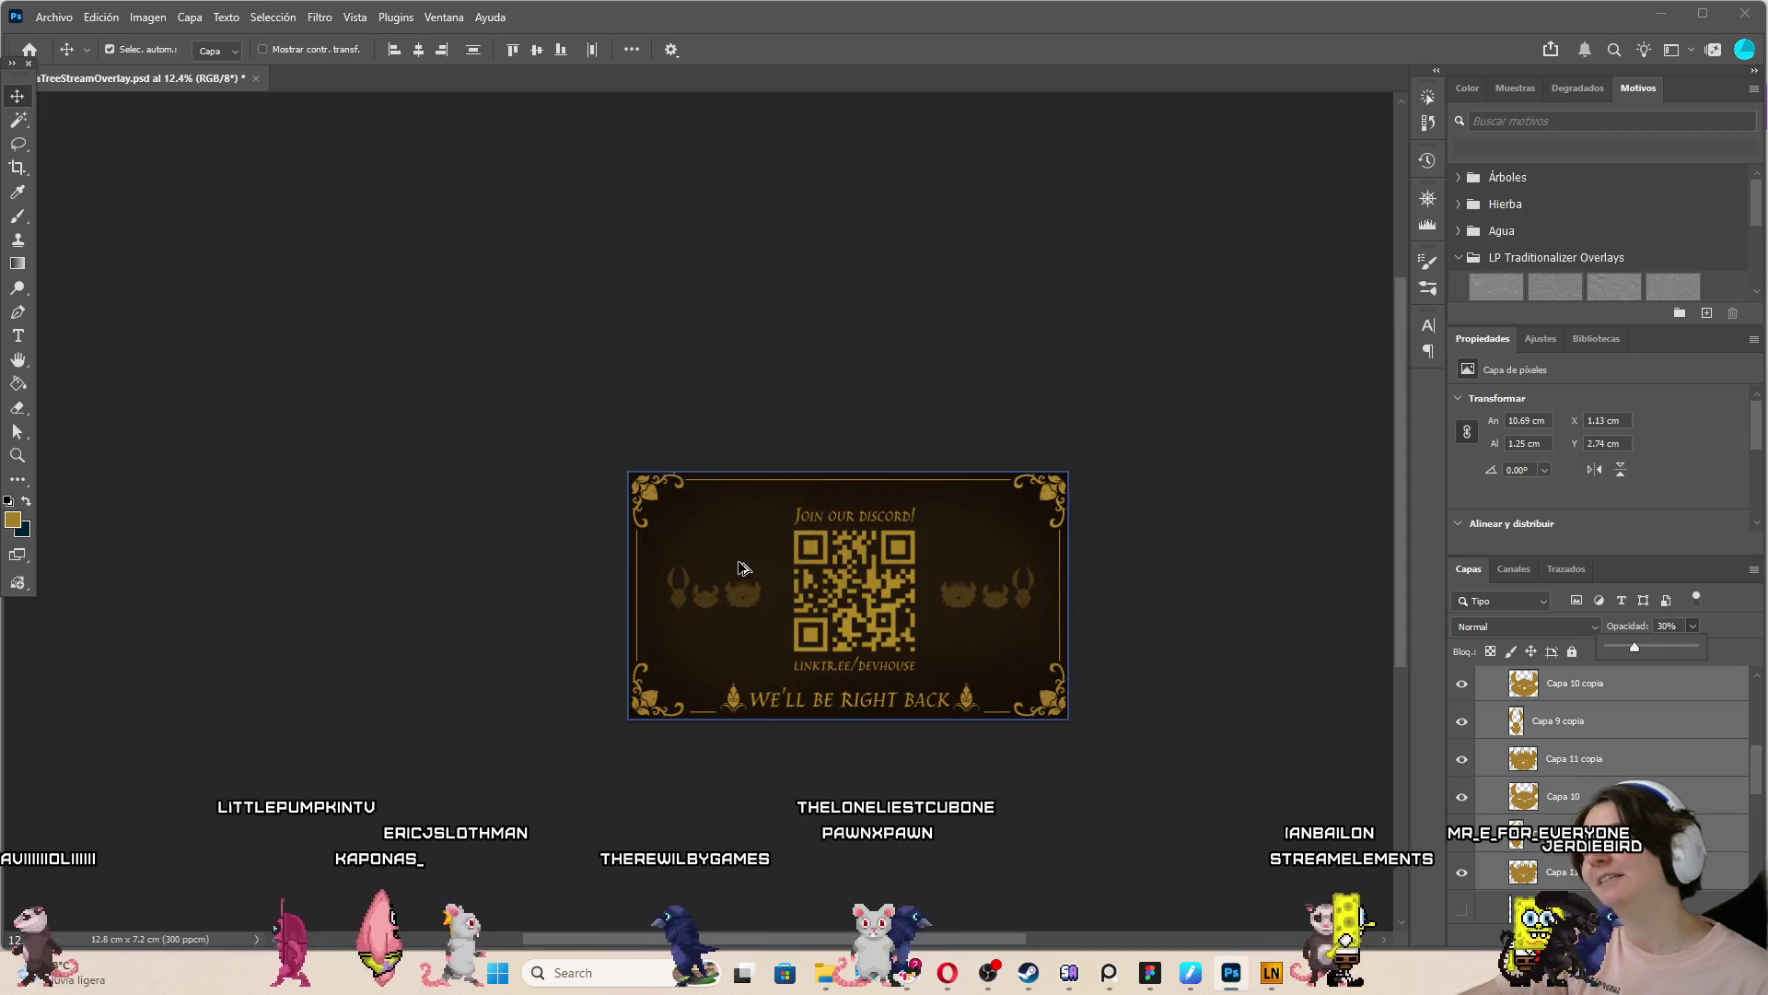
pyautogui.scroll(2, 1011, 678)
pyautogui.hotkey('ctrl', 'z')
pyautogui.scroll(2, 1092, 654)
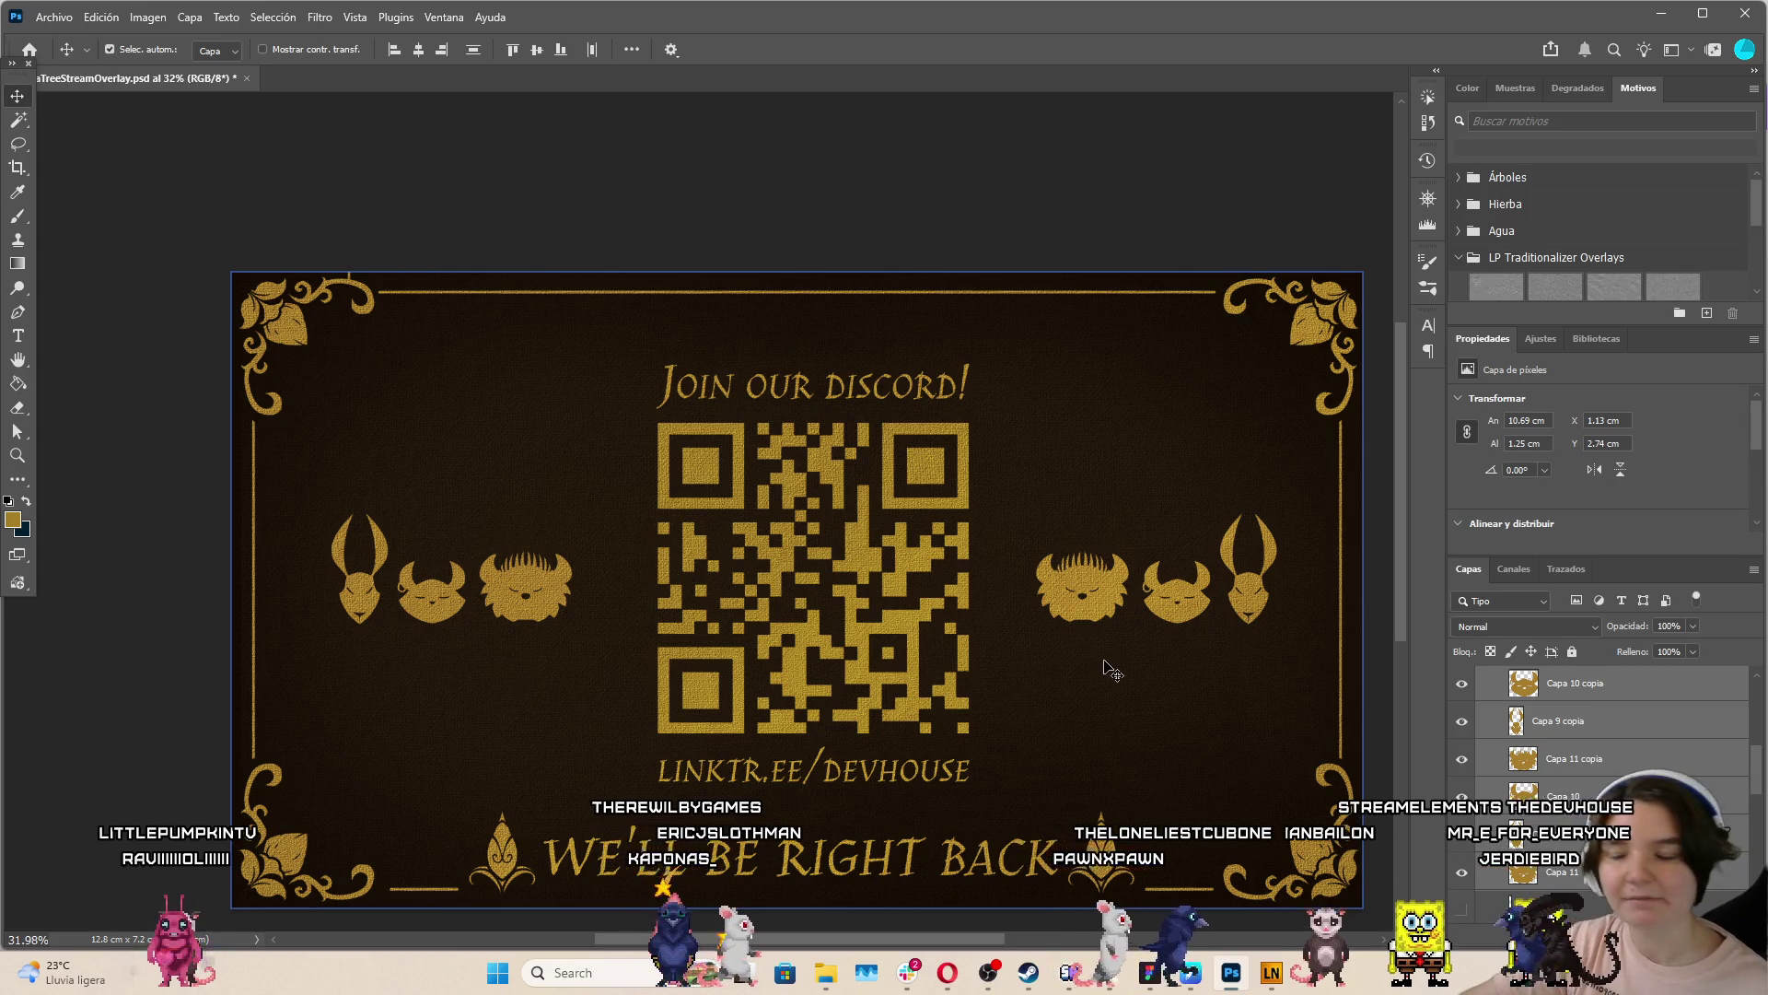
pyautogui.scroll(-1, 1102, 662)
pyautogui.click(1153, 275)
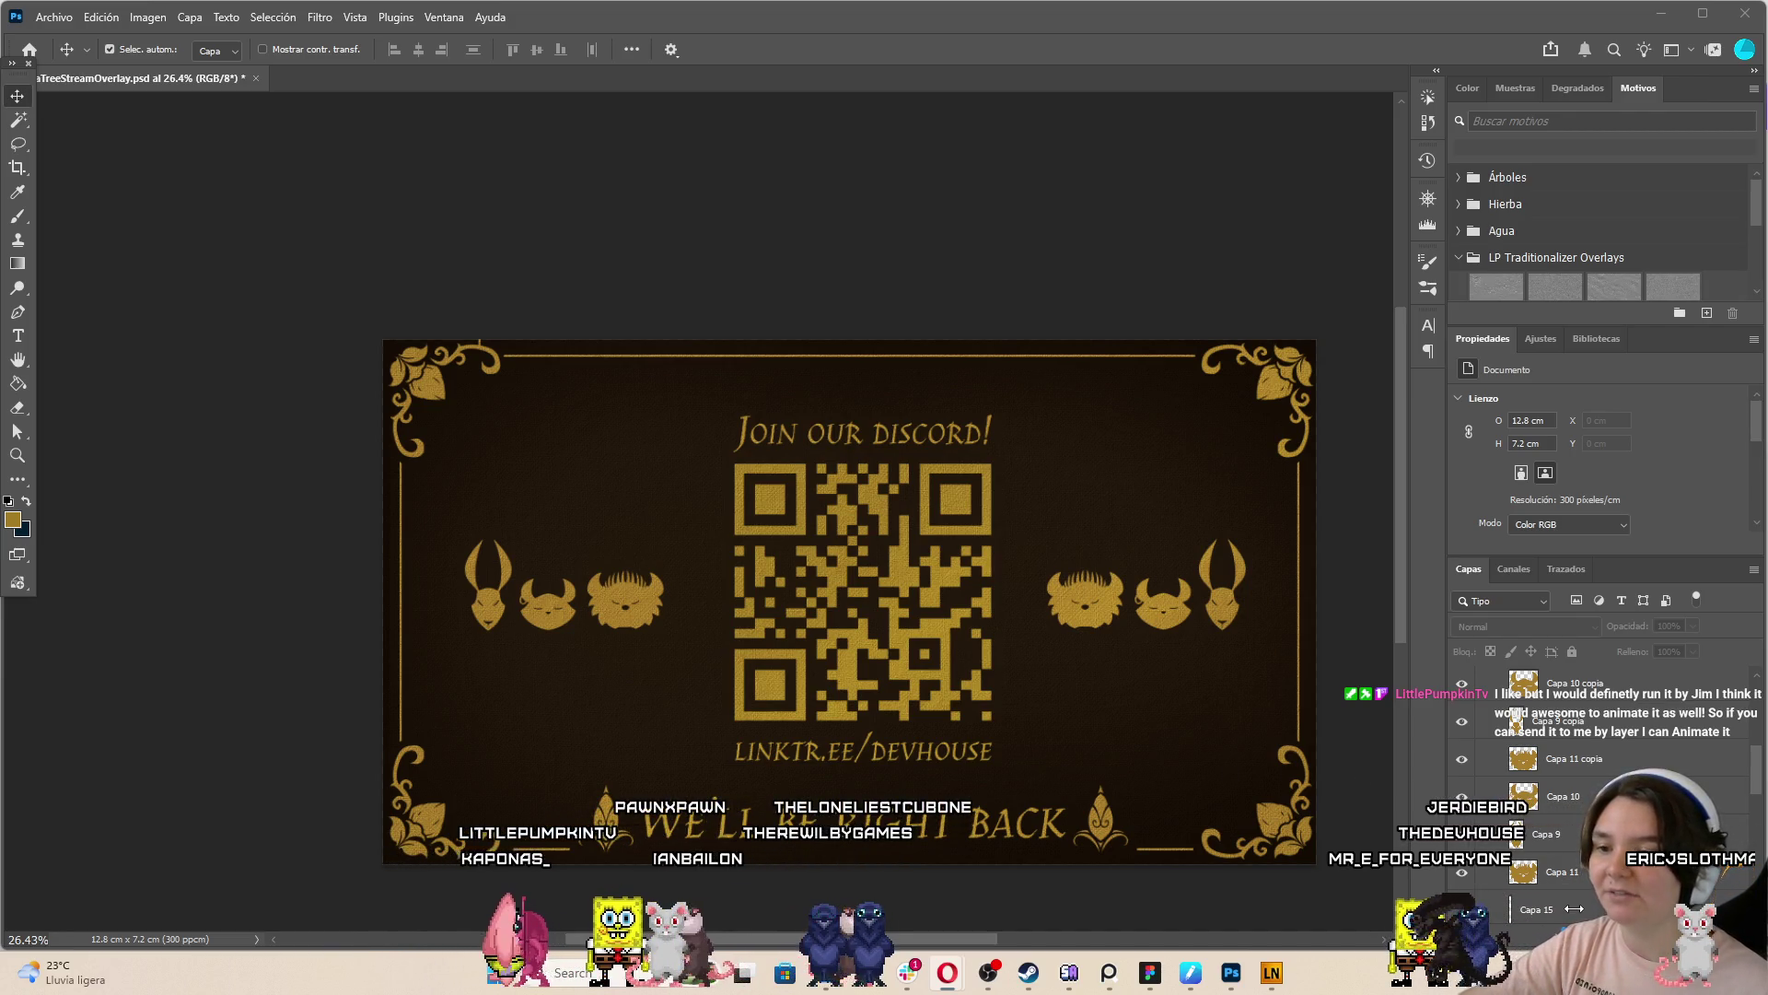
pyautogui.click(1536, 909)
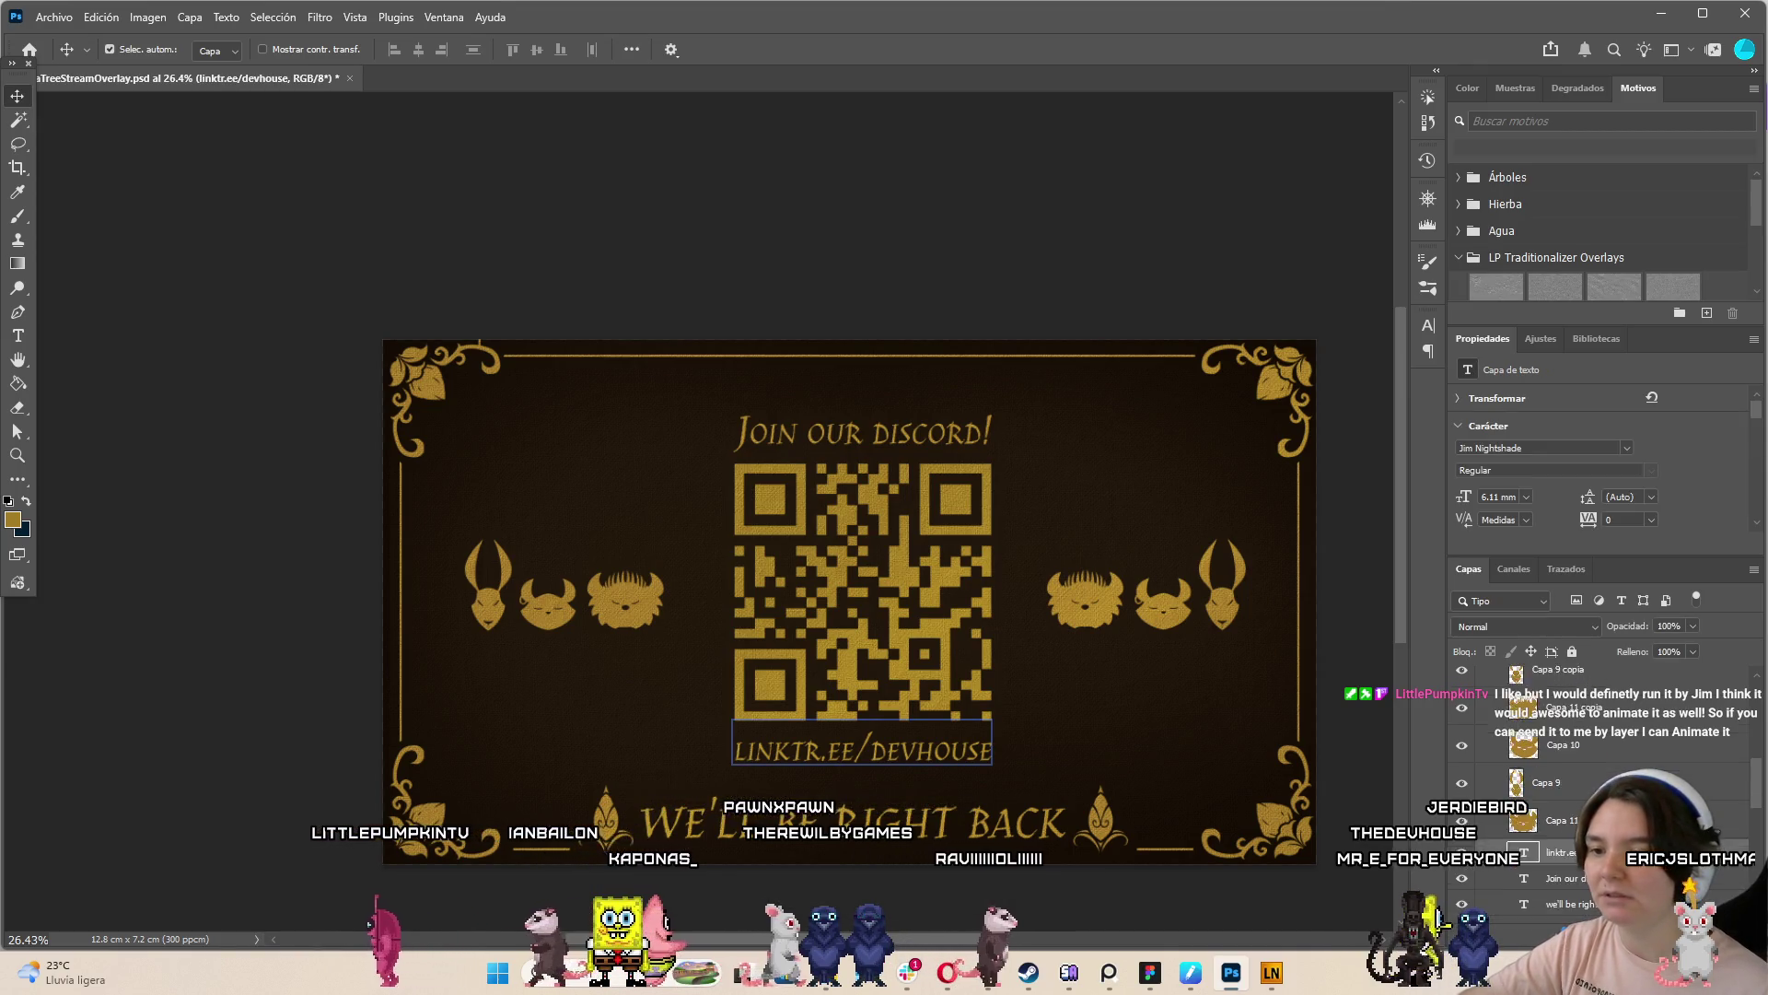
# Delete the unused hidden layers Capa 5 and Capa 6
pyautogui.click(862, 743)
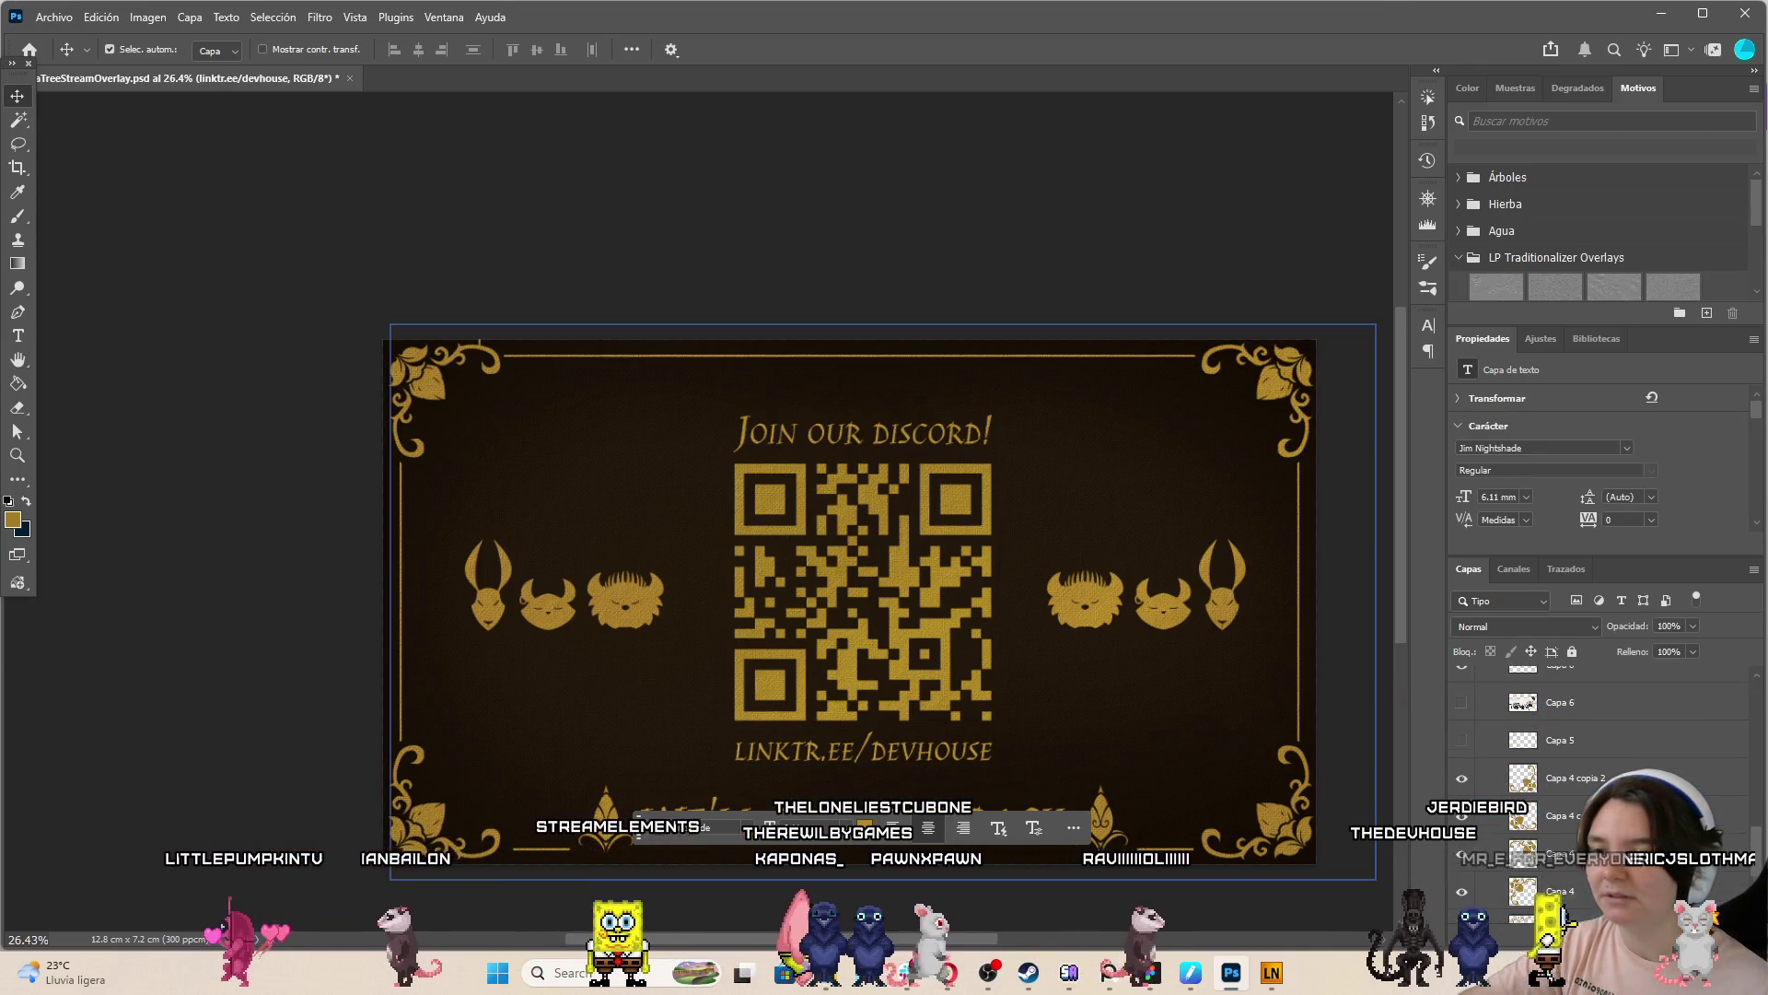
pyautogui.keyDown('shift'); pyautogui.click(1637, 734); pyautogui.keyUp('shift')
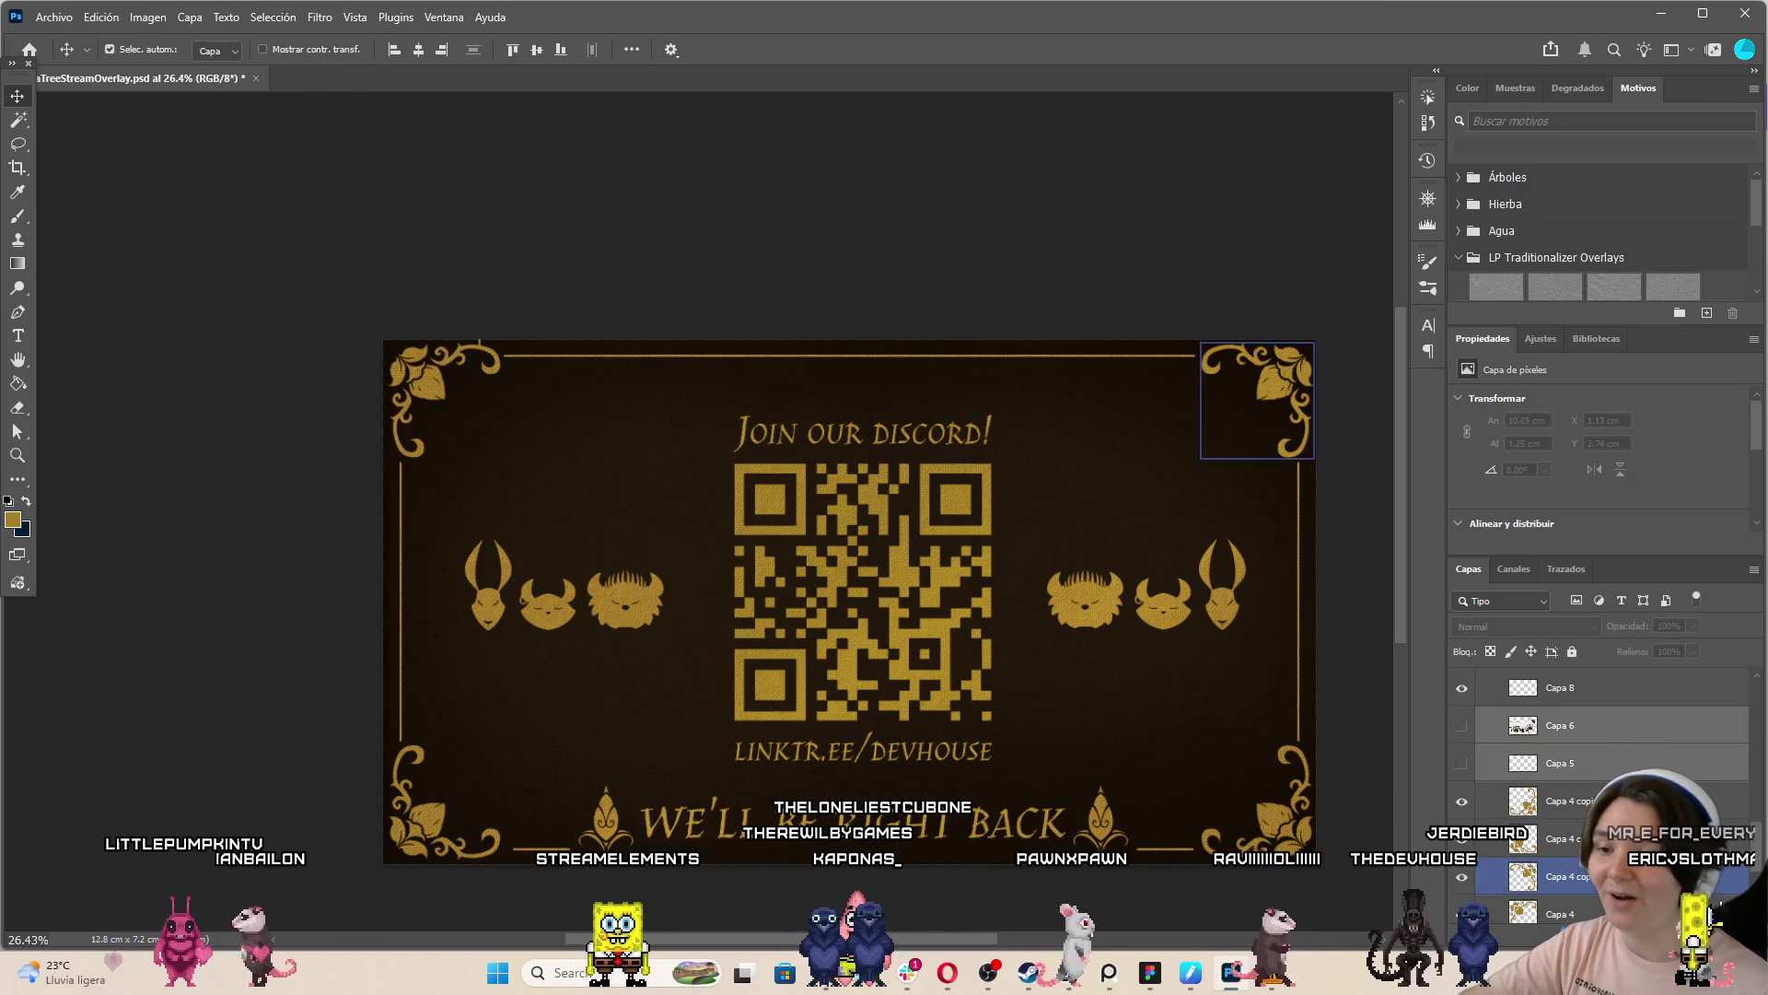
pyautogui.press('Delete')
# Find the faint Capa 16 texture layer and delete it
pyautogui.scroll(2, 1594, 917)
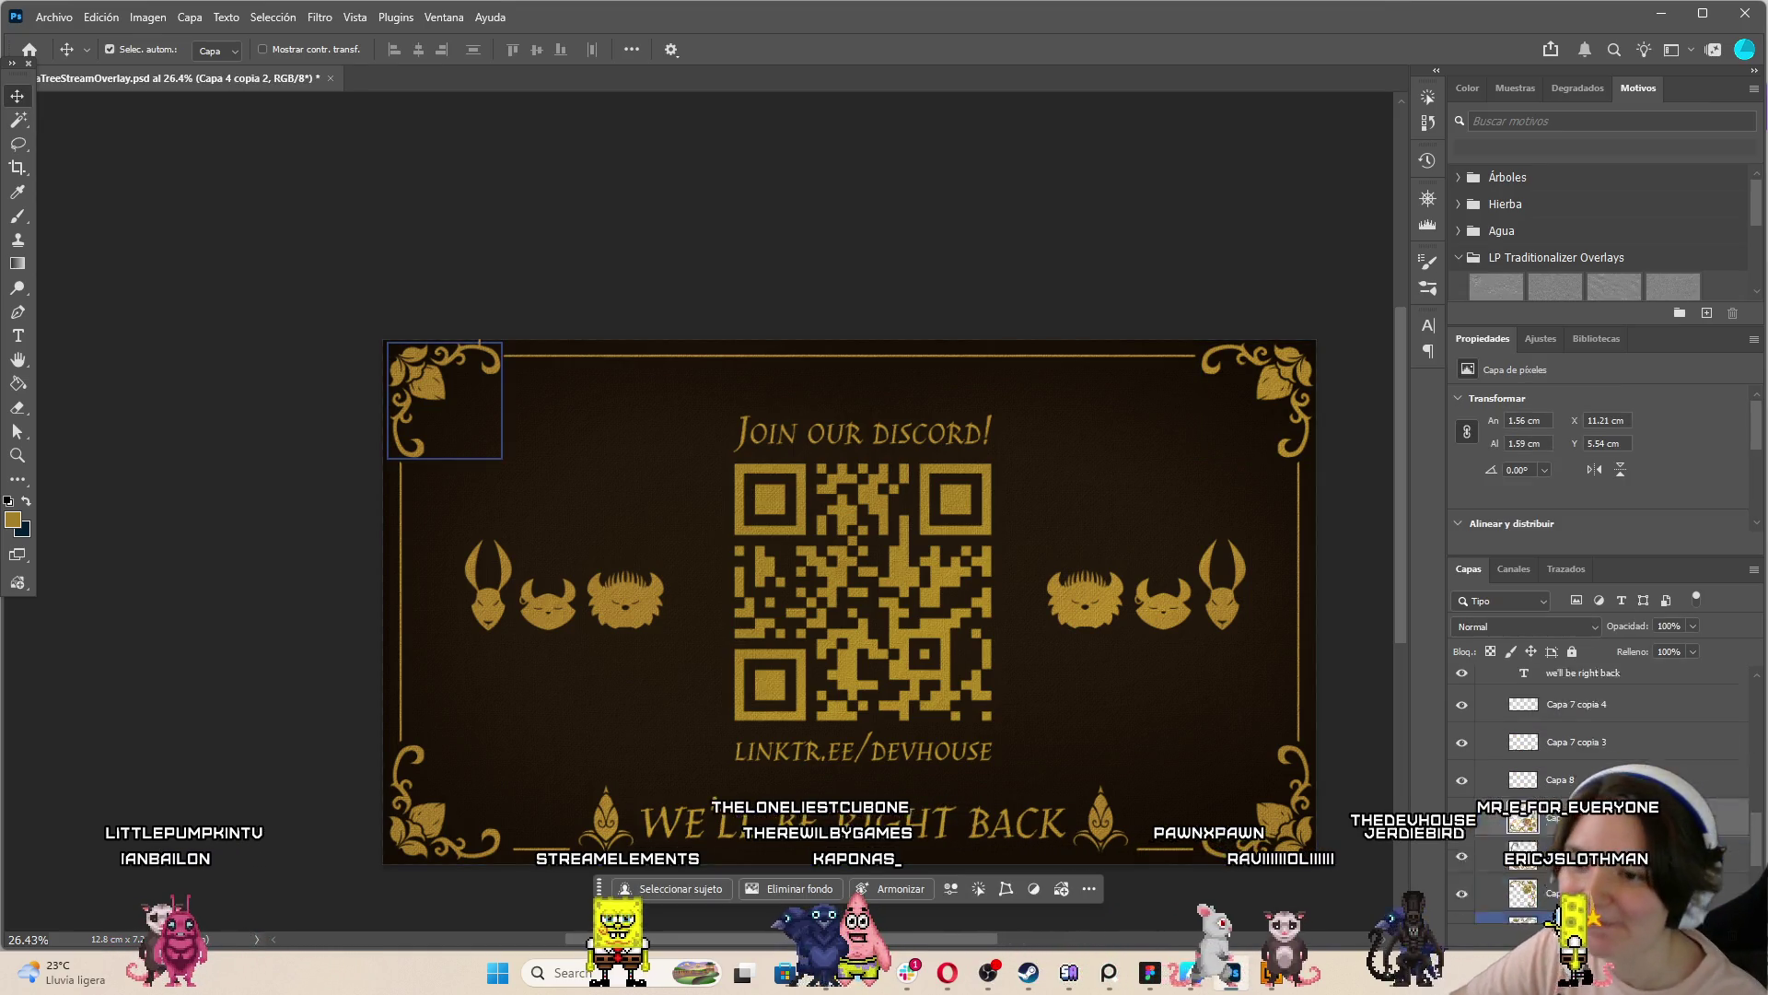
pyautogui.scroll(1, 1587, 804)
pyautogui.click(1587, 804)
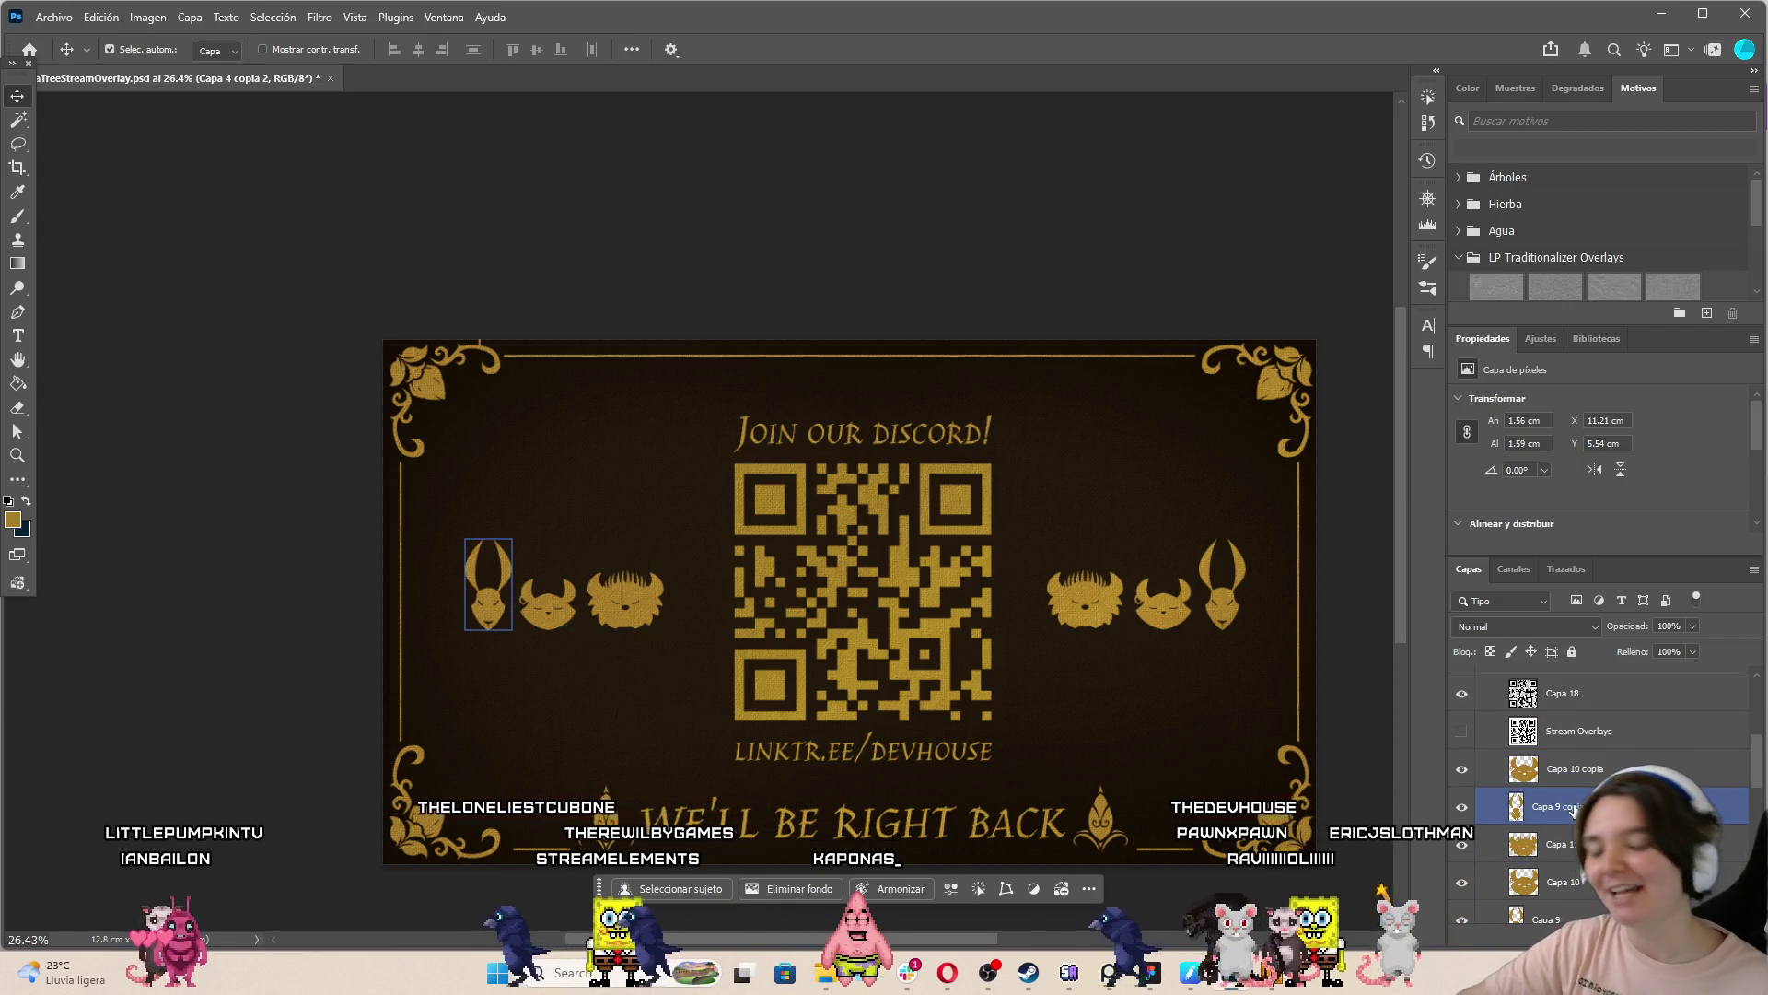
pyautogui.click(1575, 768)
pyautogui.scroll(1, 1575, 768)
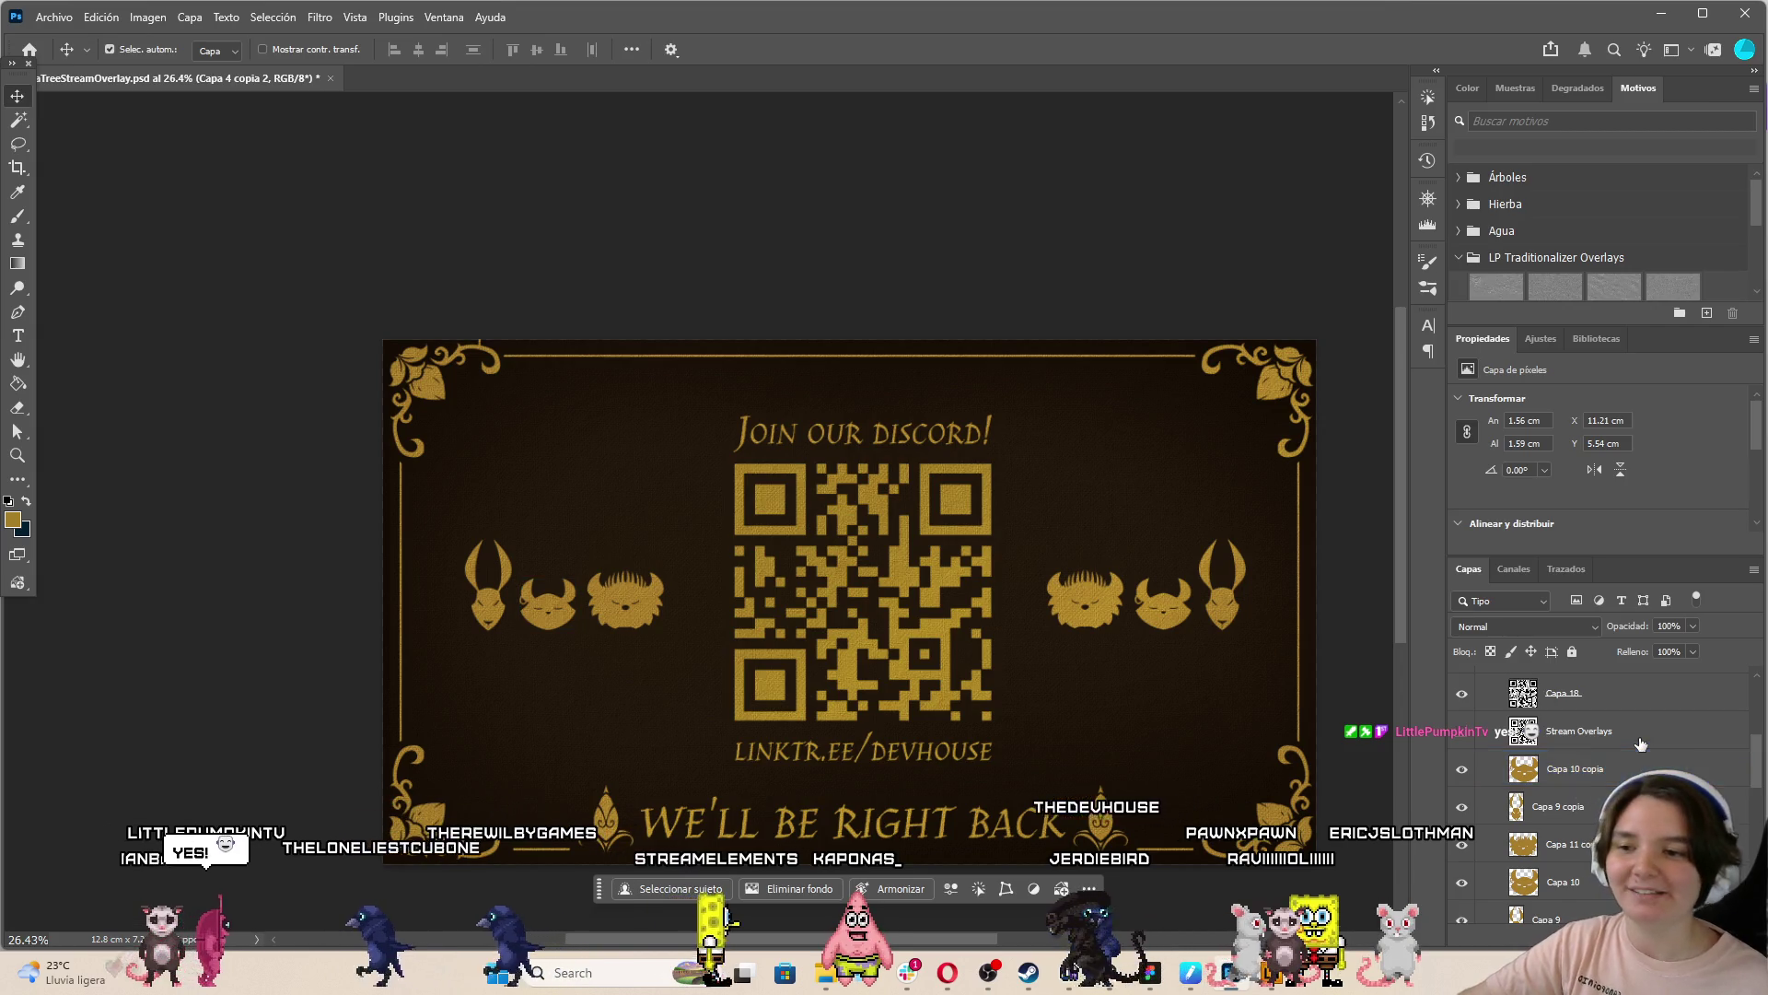
pyautogui.click(1563, 762)
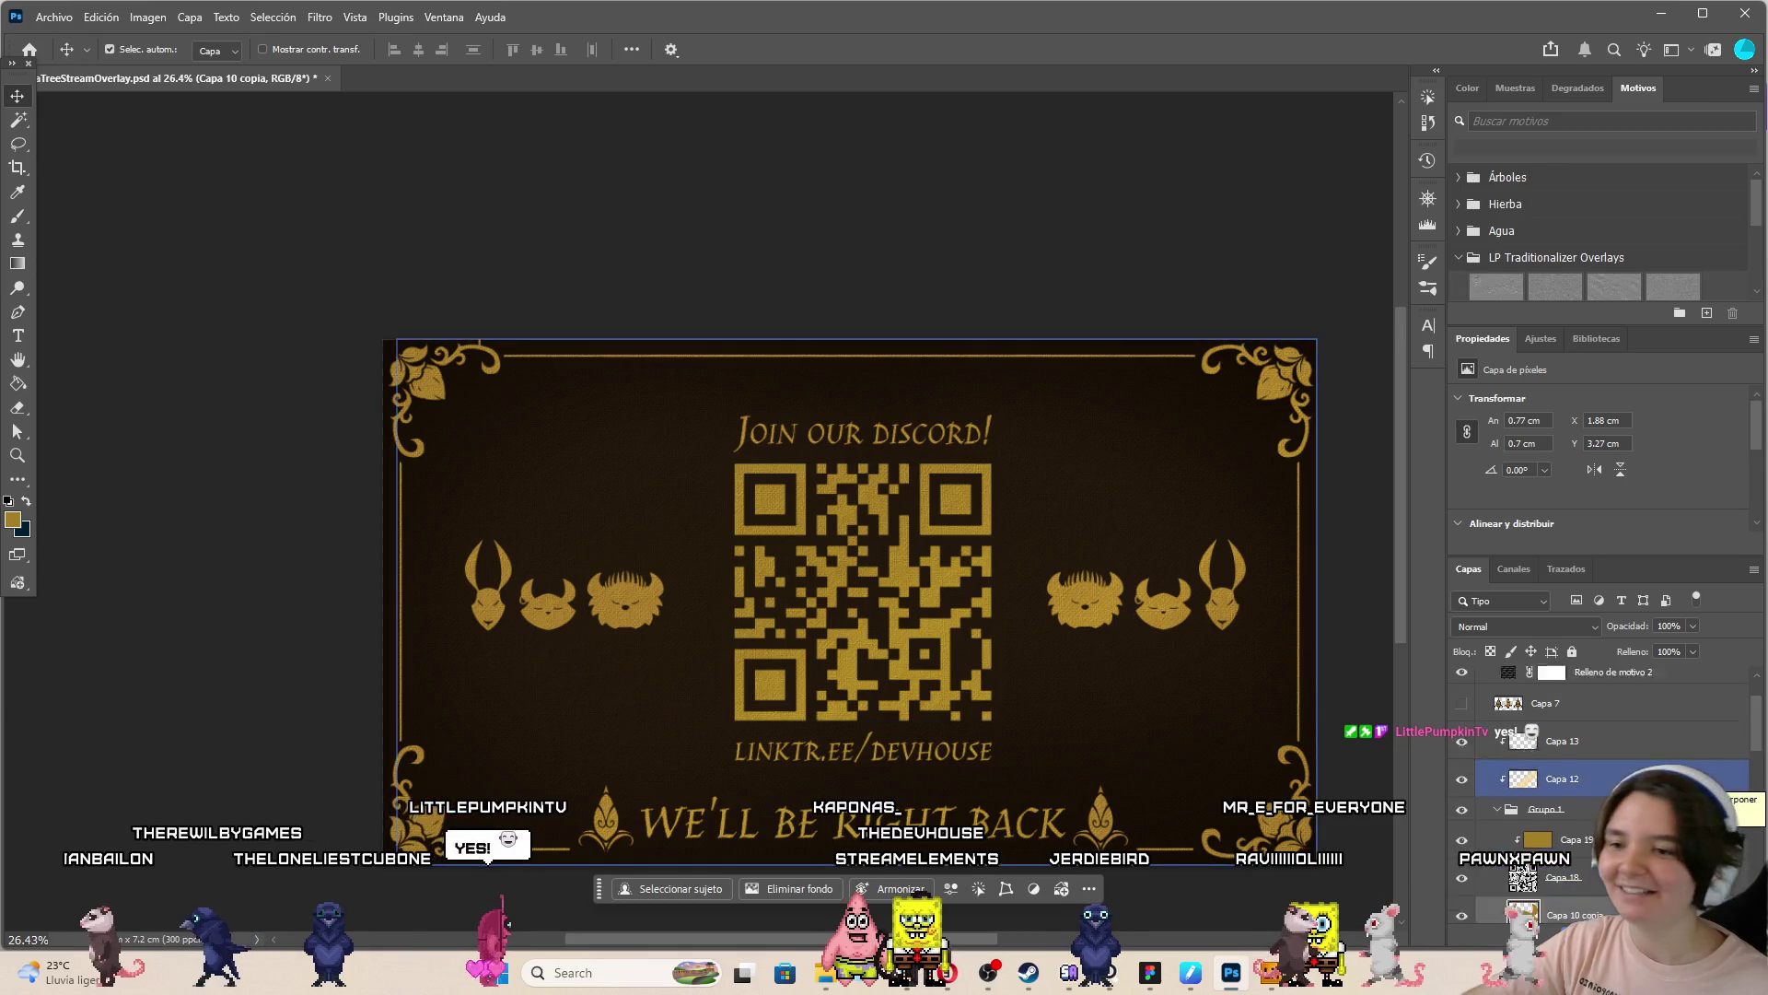
pyautogui.scroll(3, 1565, 783)
pyautogui.click(1565, 708)
pyautogui.press('Delete')
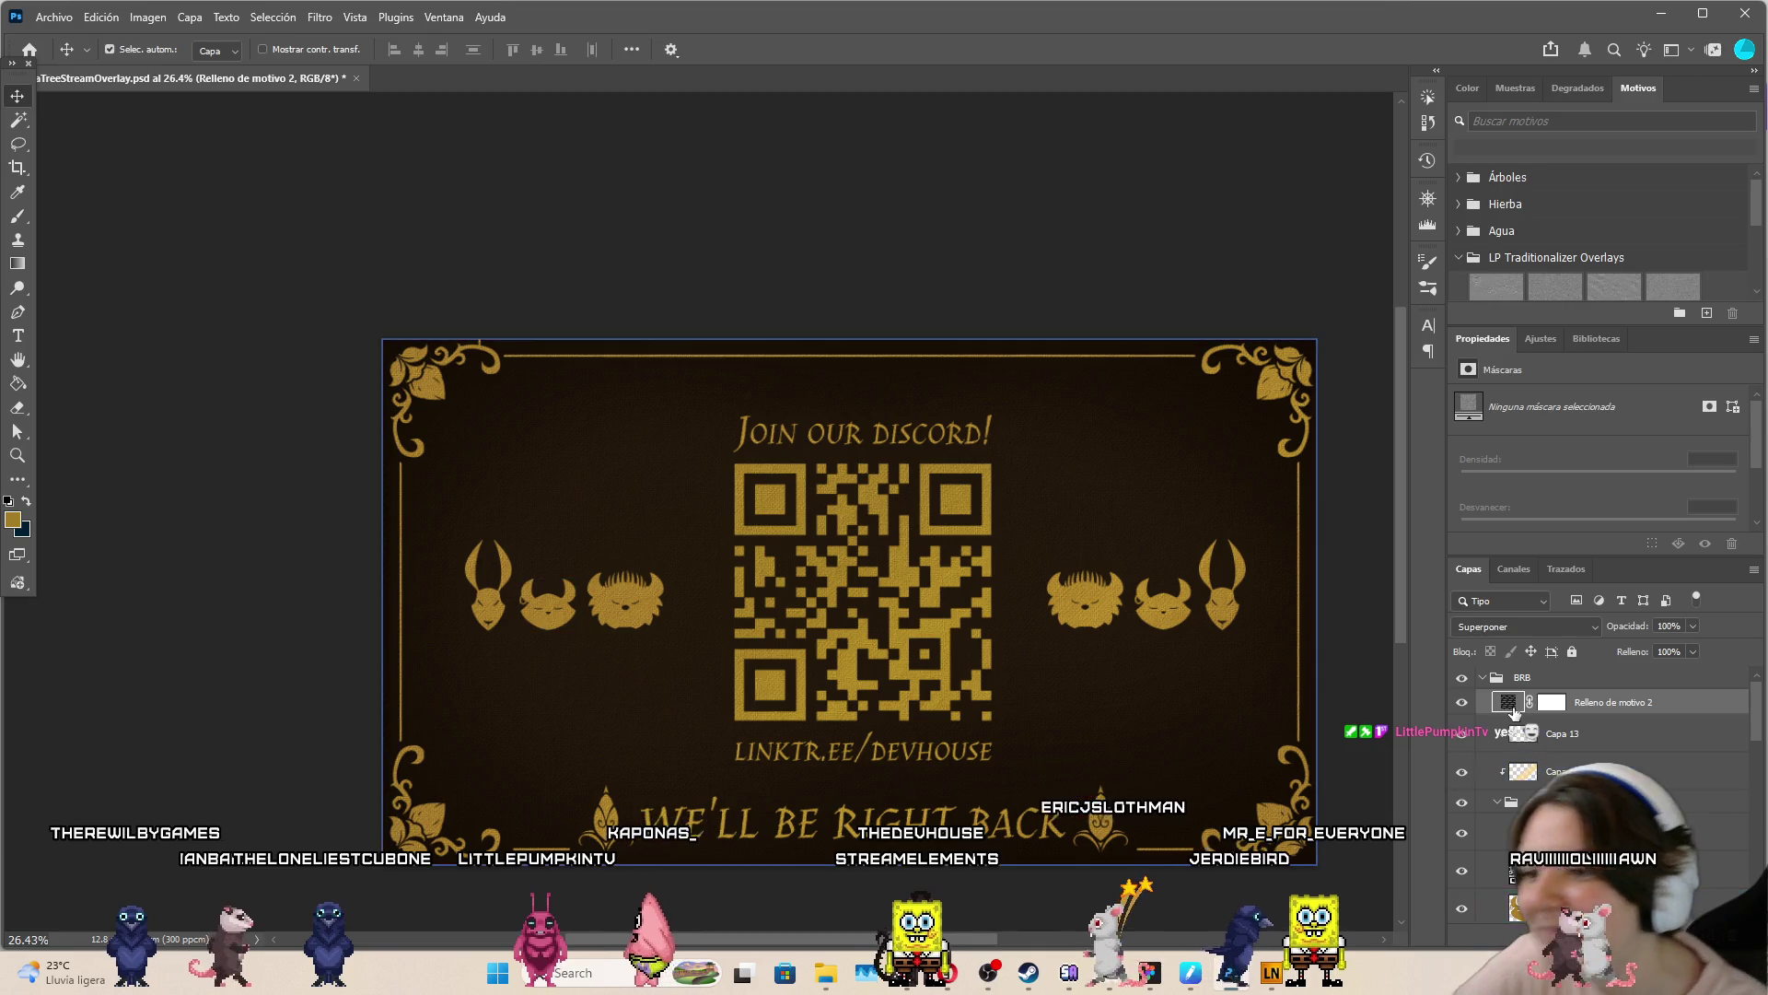
# Compare the BRB and Stream Starting Soon screens, leaving BRB visible
pyautogui.click(1493, 681)
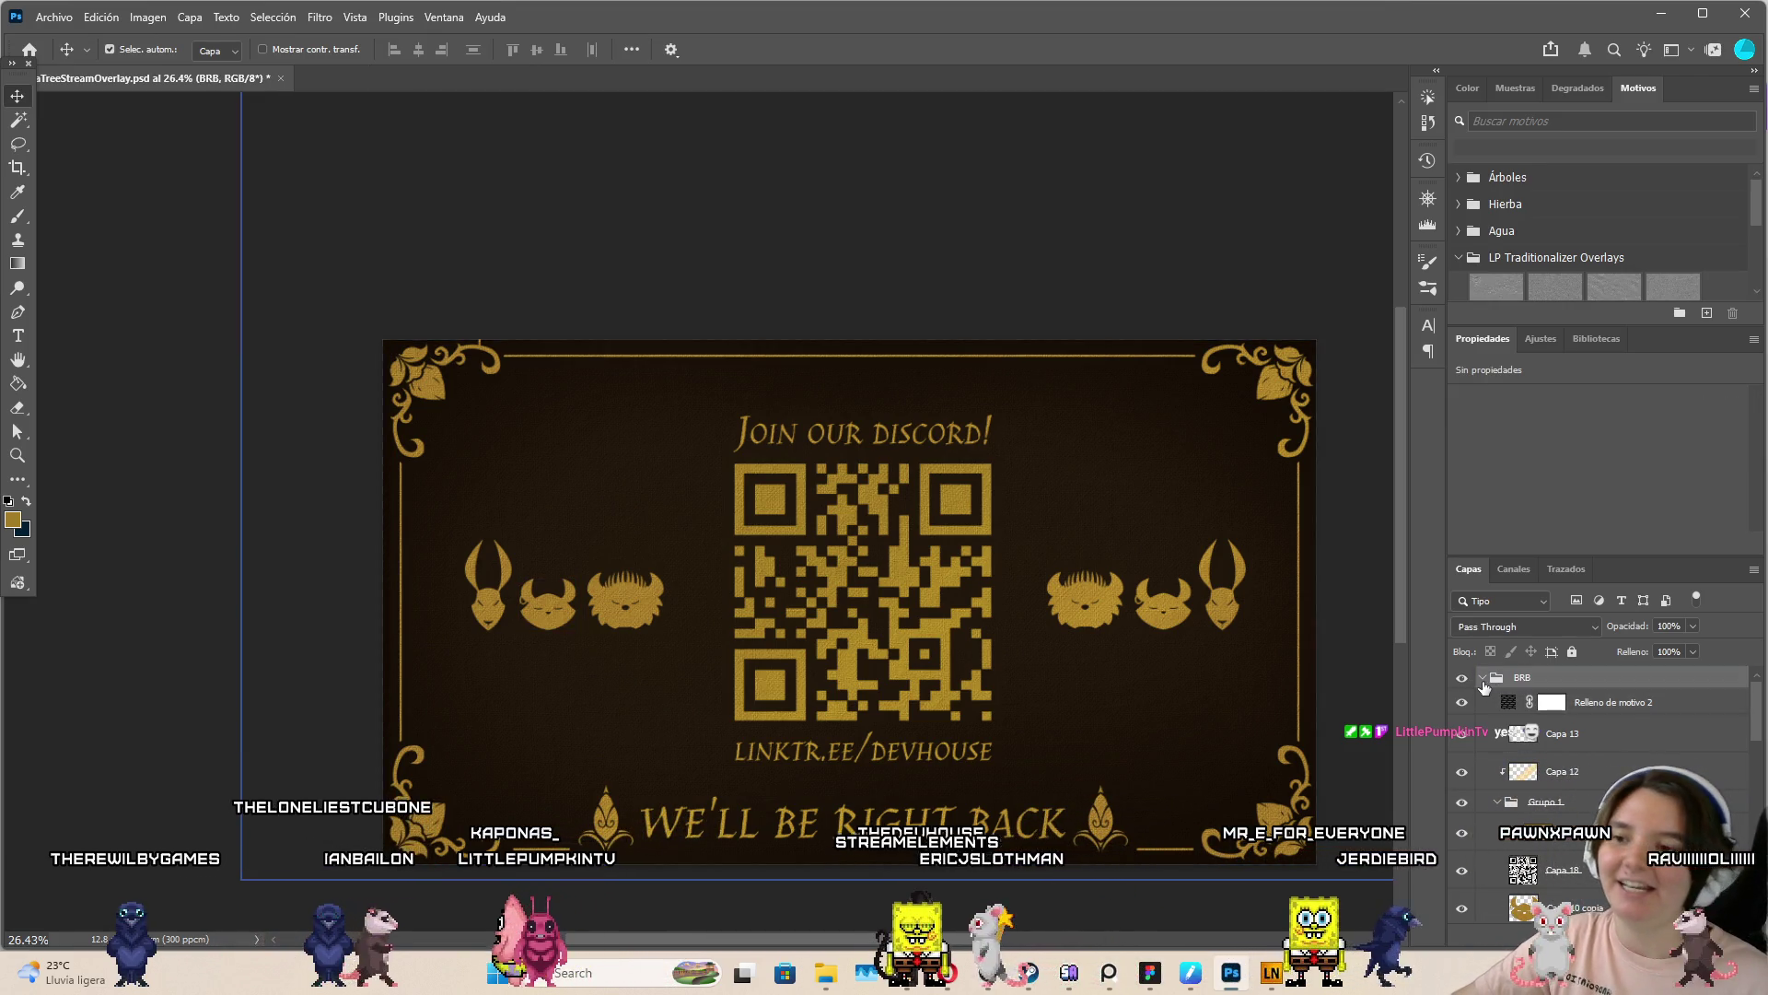
pyautogui.click(1462, 677)
pyautogui.click(1461, 700)
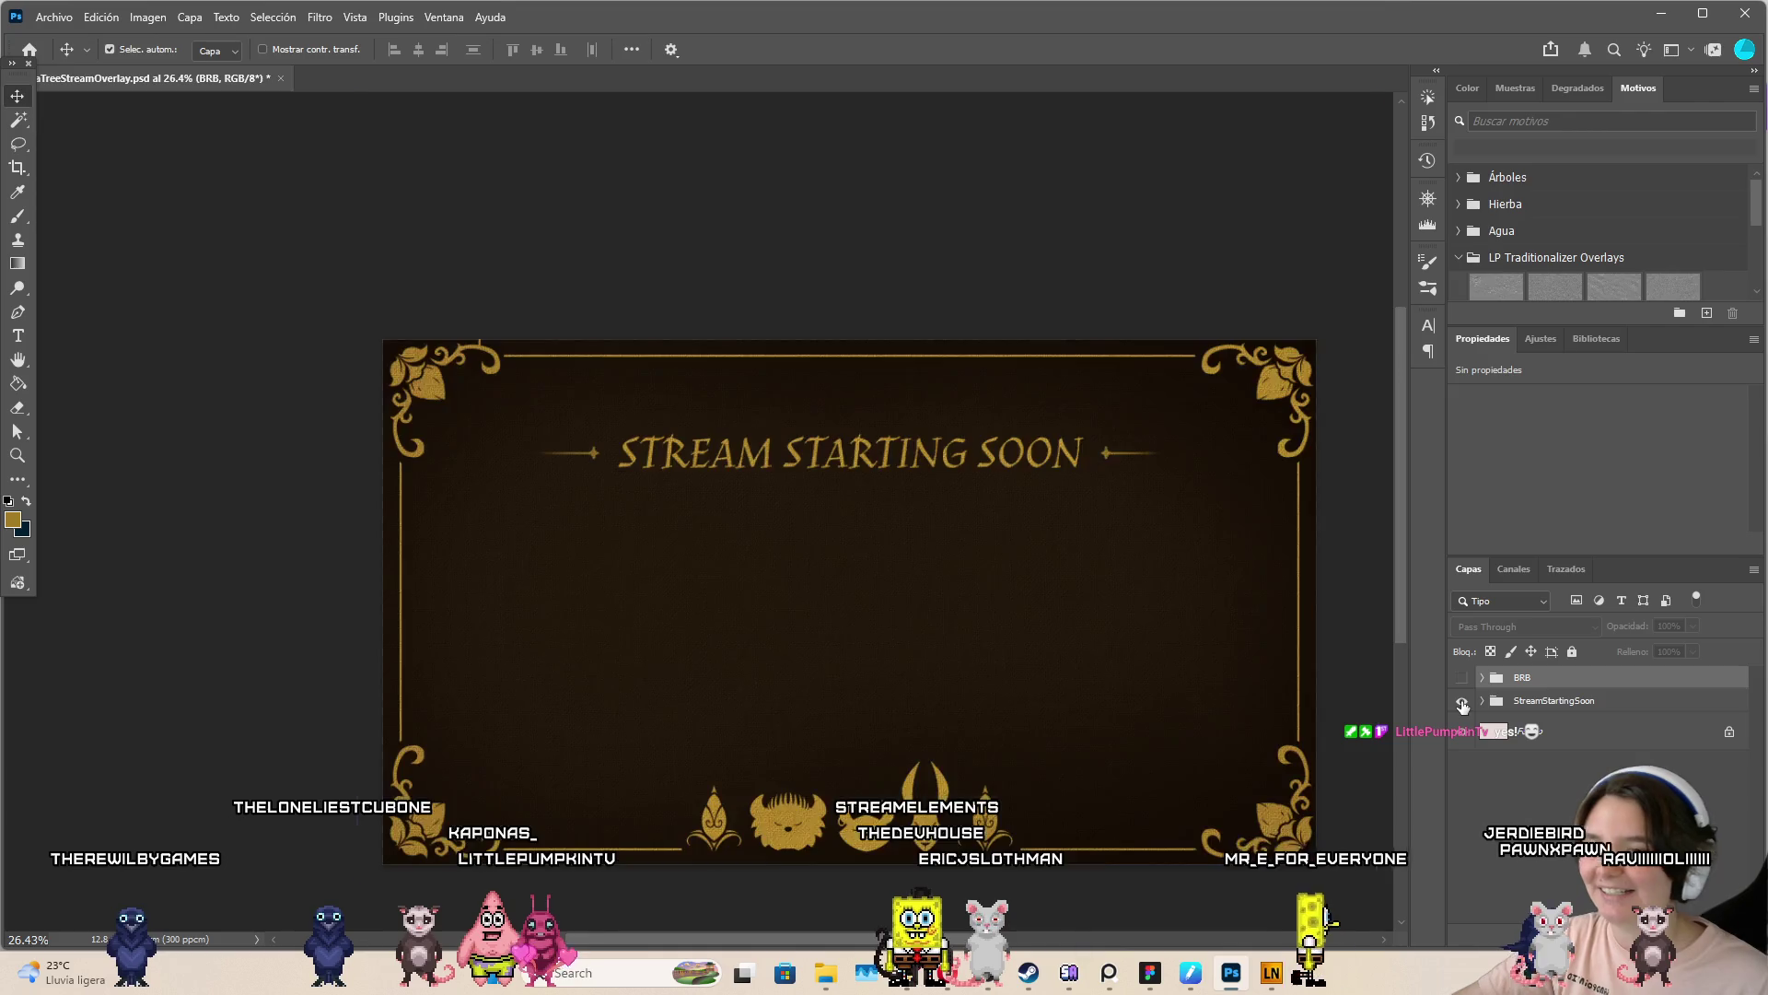
pyautogui.click(1462, 700)
pyautogui.click(1462, 677)
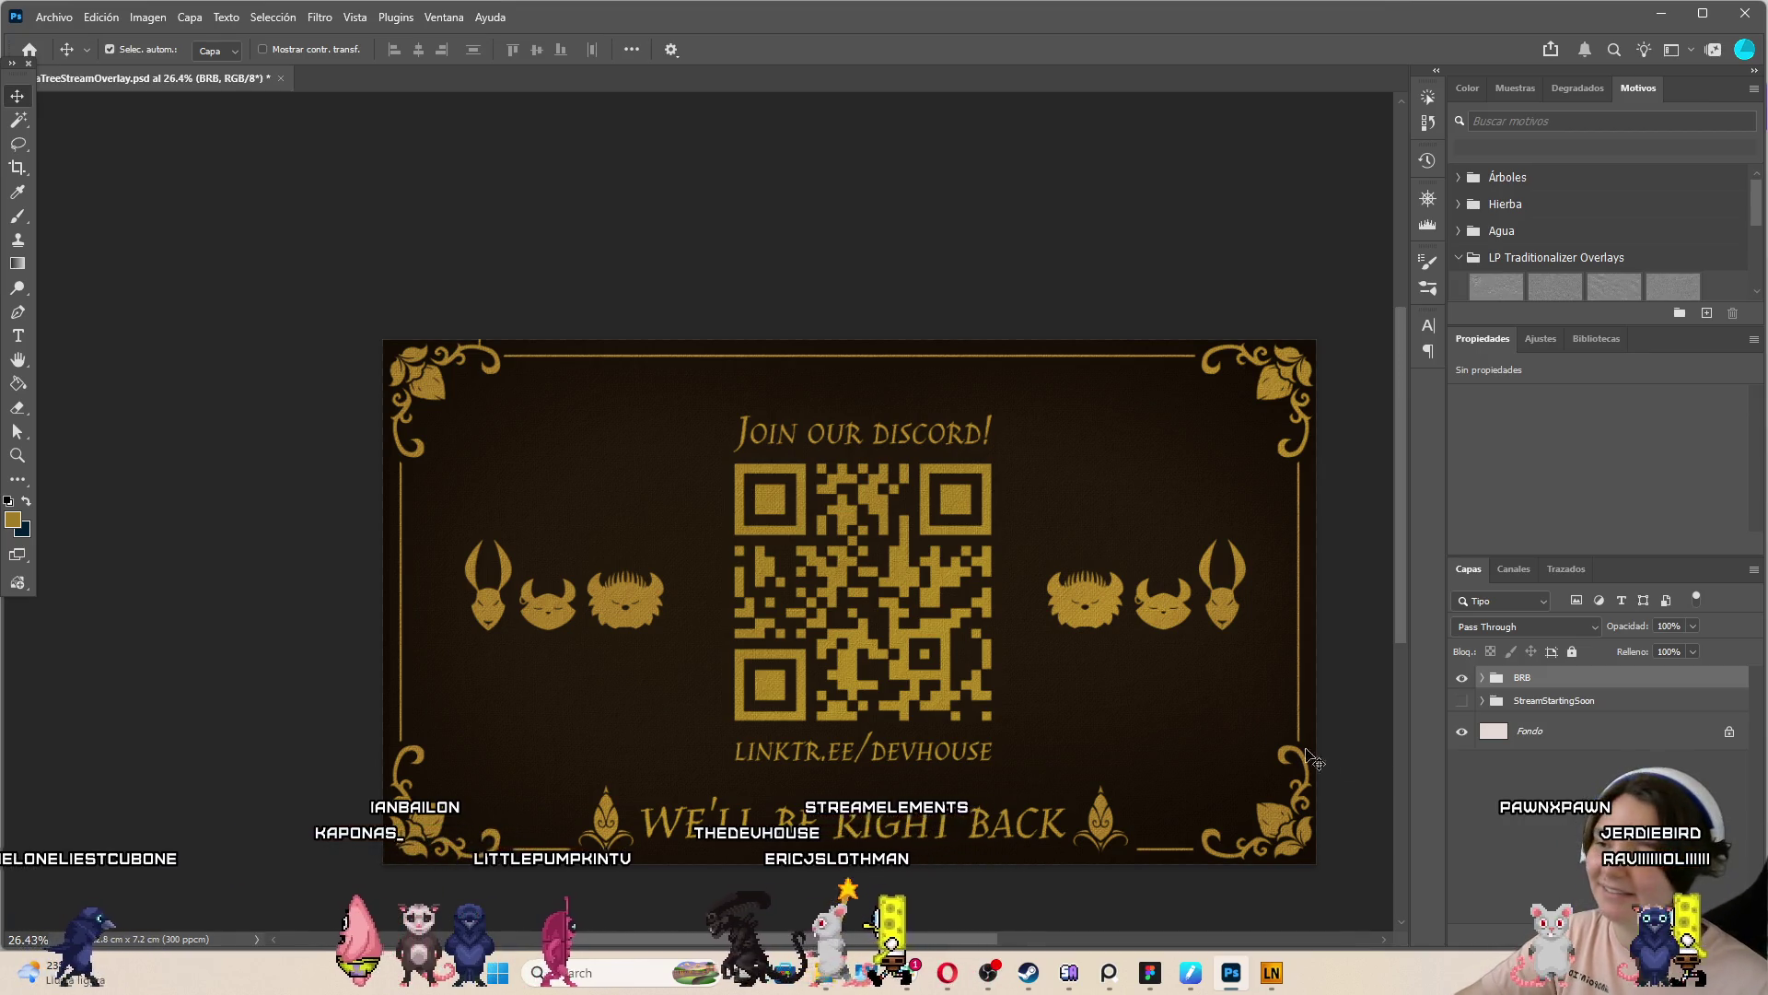
pyautogui.scroll(2, 1090, 683)
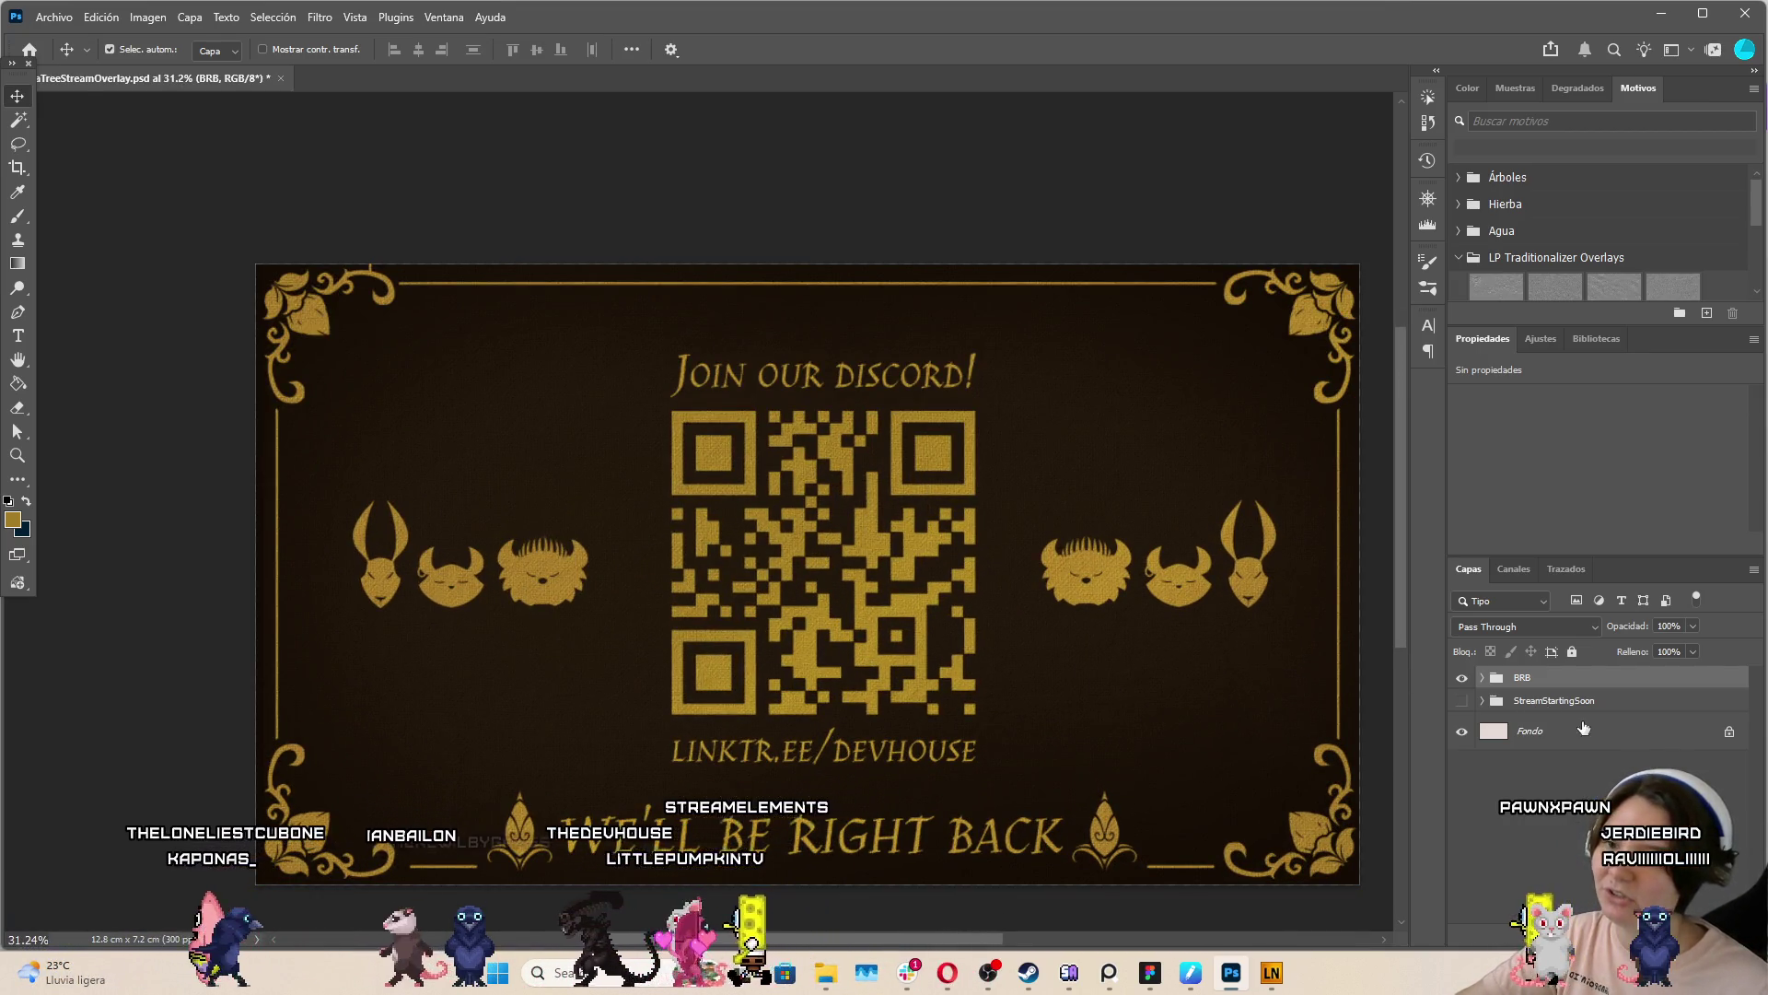
# Duplicate the BRB group as a new group named Endingsoon
pyautogui.rightClick(1511, 679)
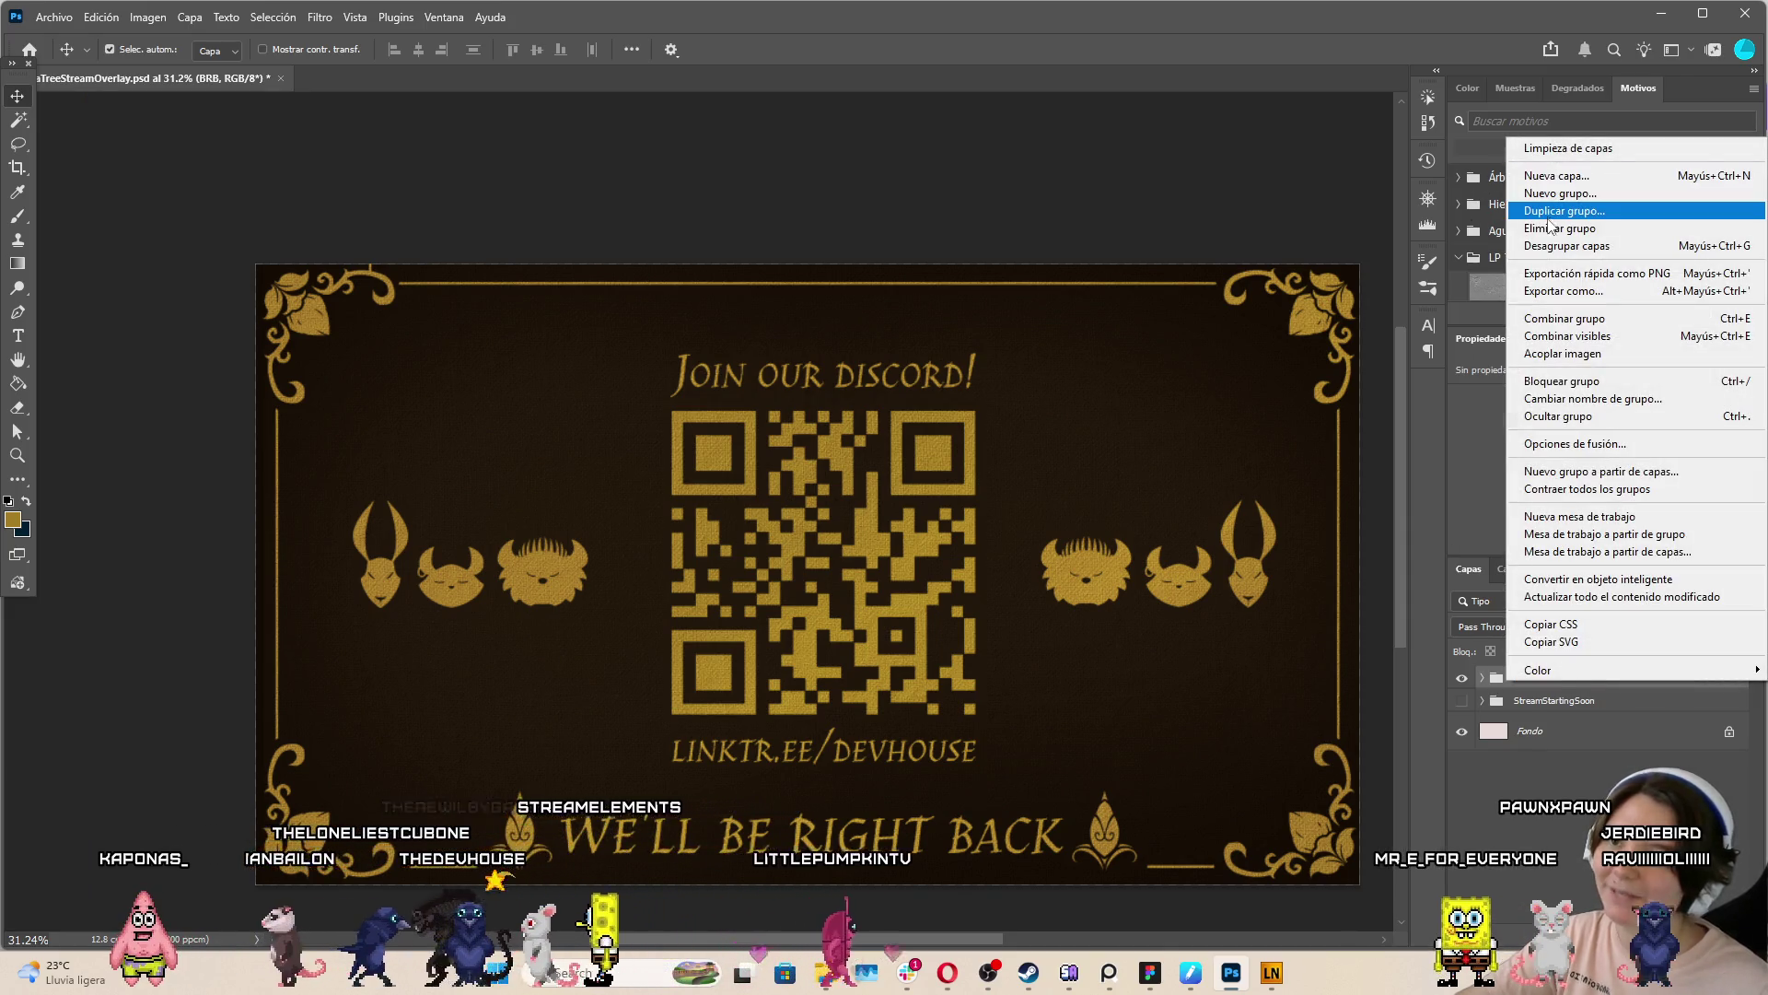
pyautogui.click(1564, 211)
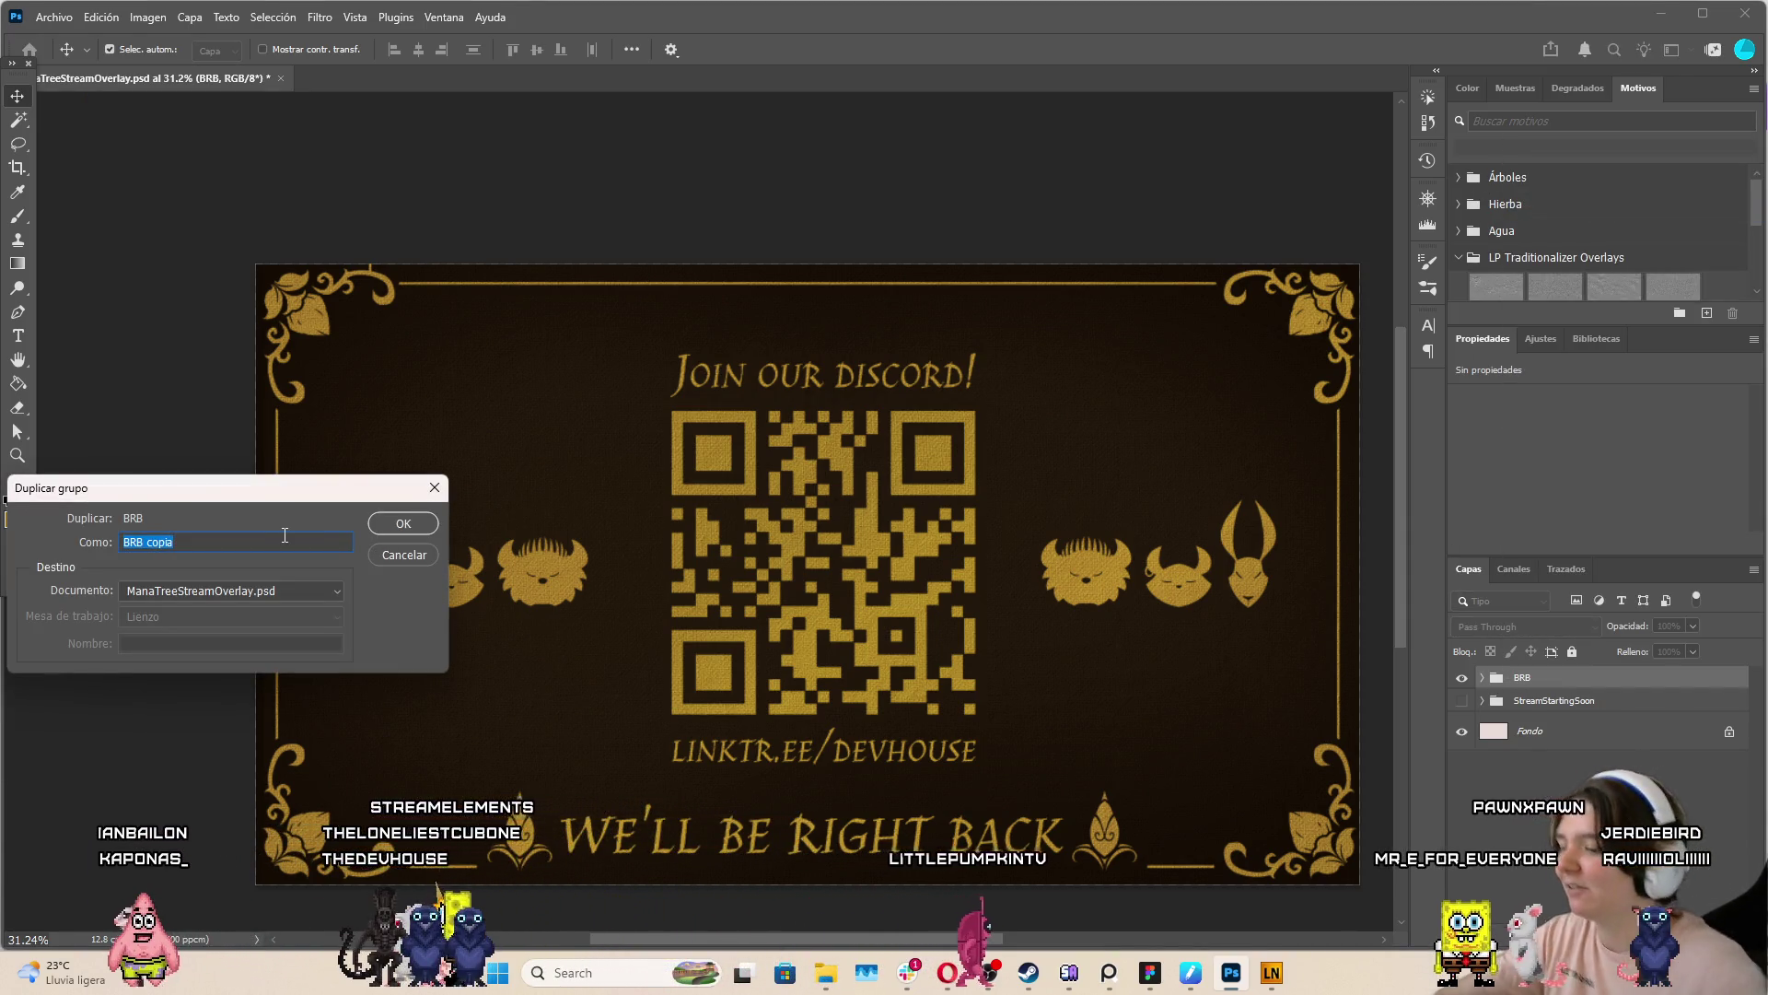
pyautogui.write('Endingsoon')
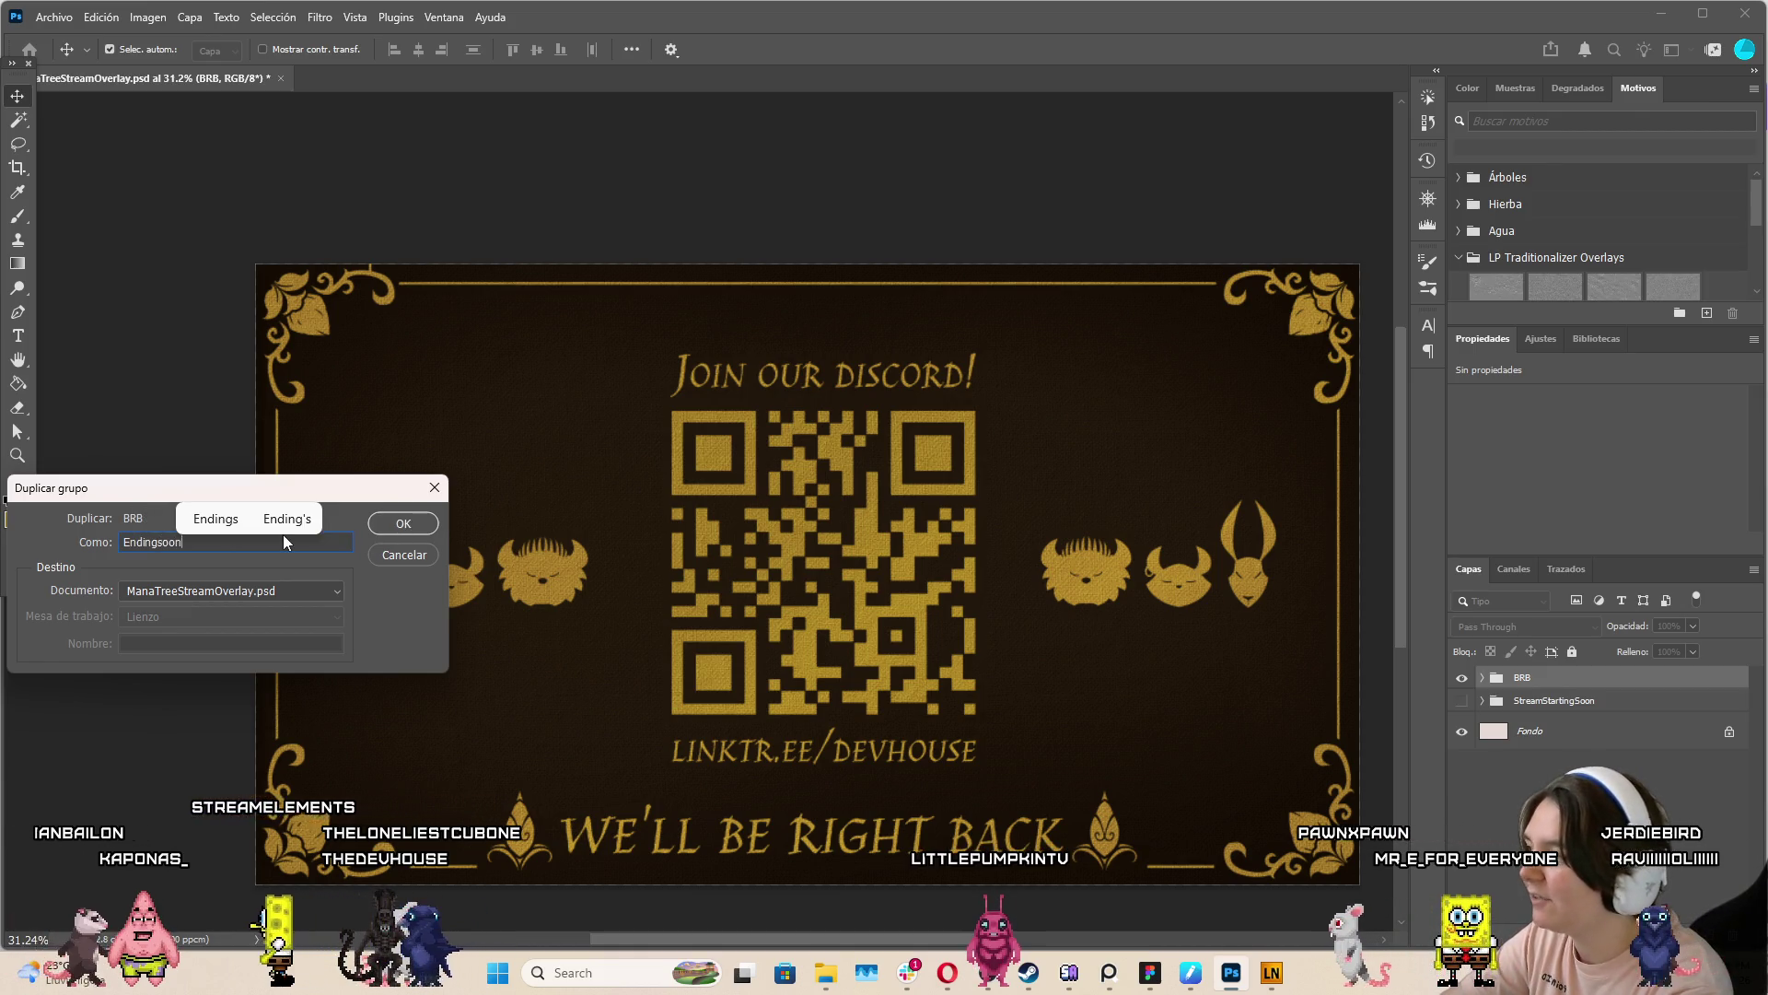
pyautogui.press('Return')
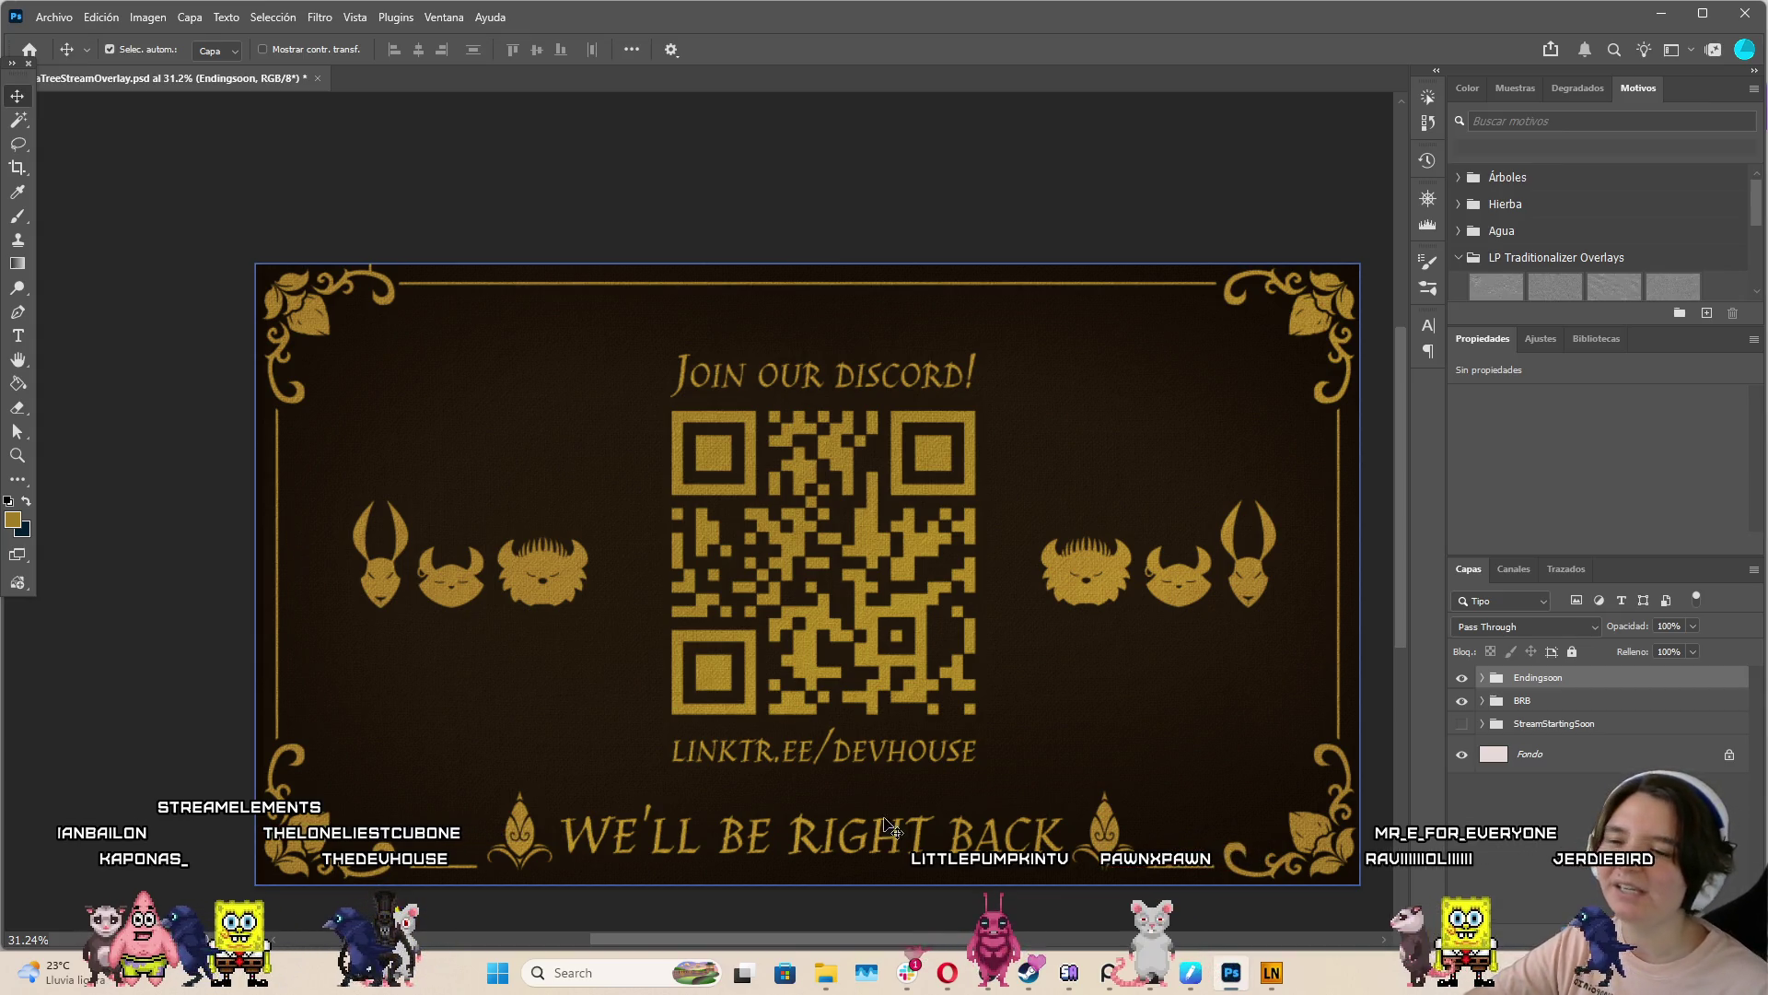
# Delete the Endingsoon test group and capture a screenshot of the old chat layout
pyautogui.press('Delete')
pyautogui.click(835, 364)
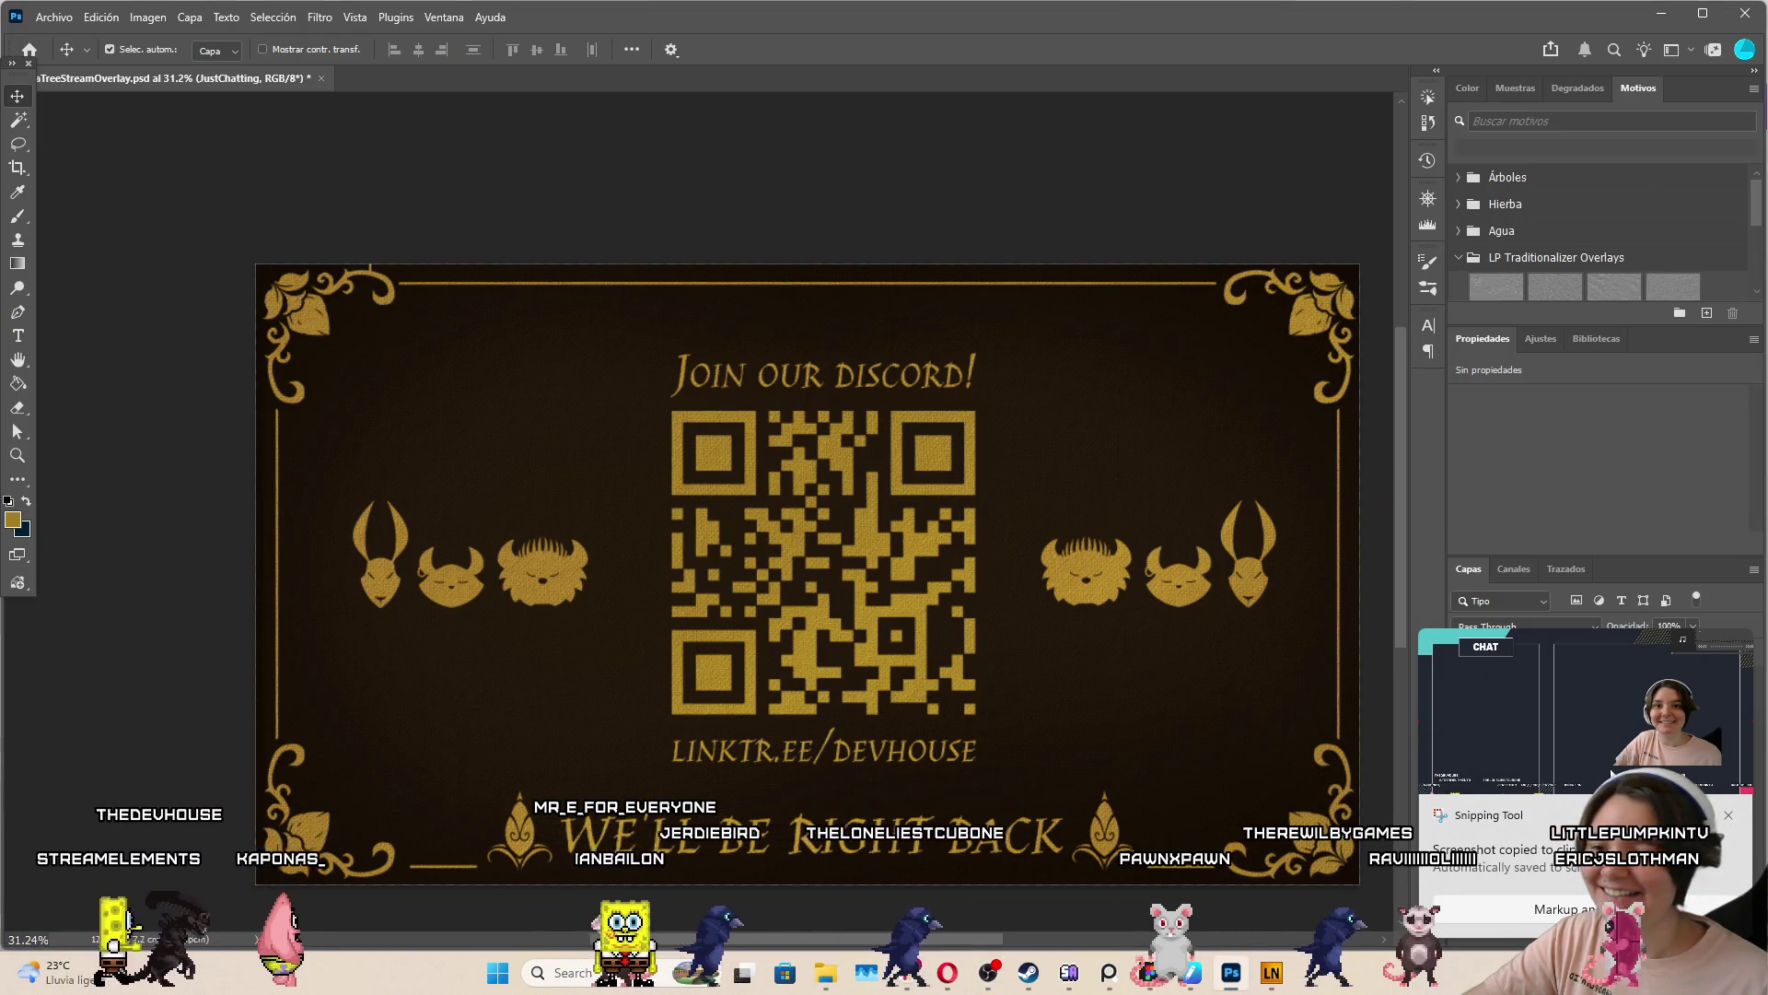
pyautogui.click(1729, 814)
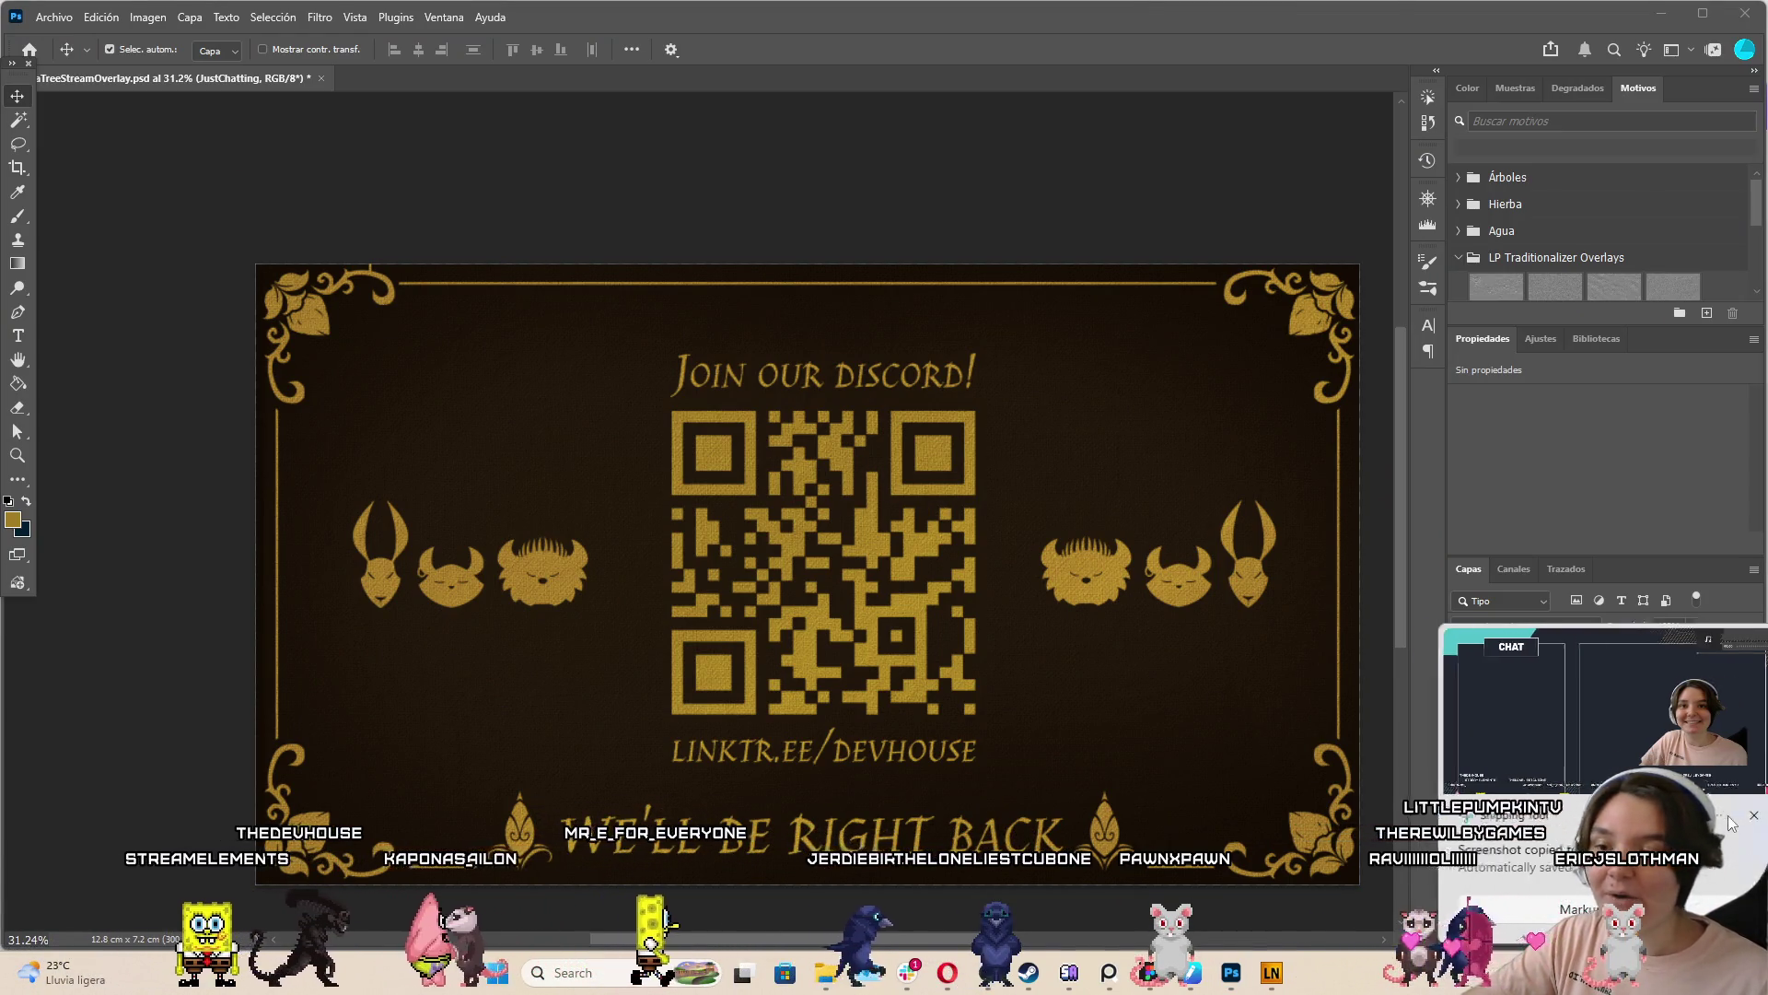
# Paste the chat-layout screenshot into the JustChatting group and scale it to about 292%
pyautogui.click(1482, 678)
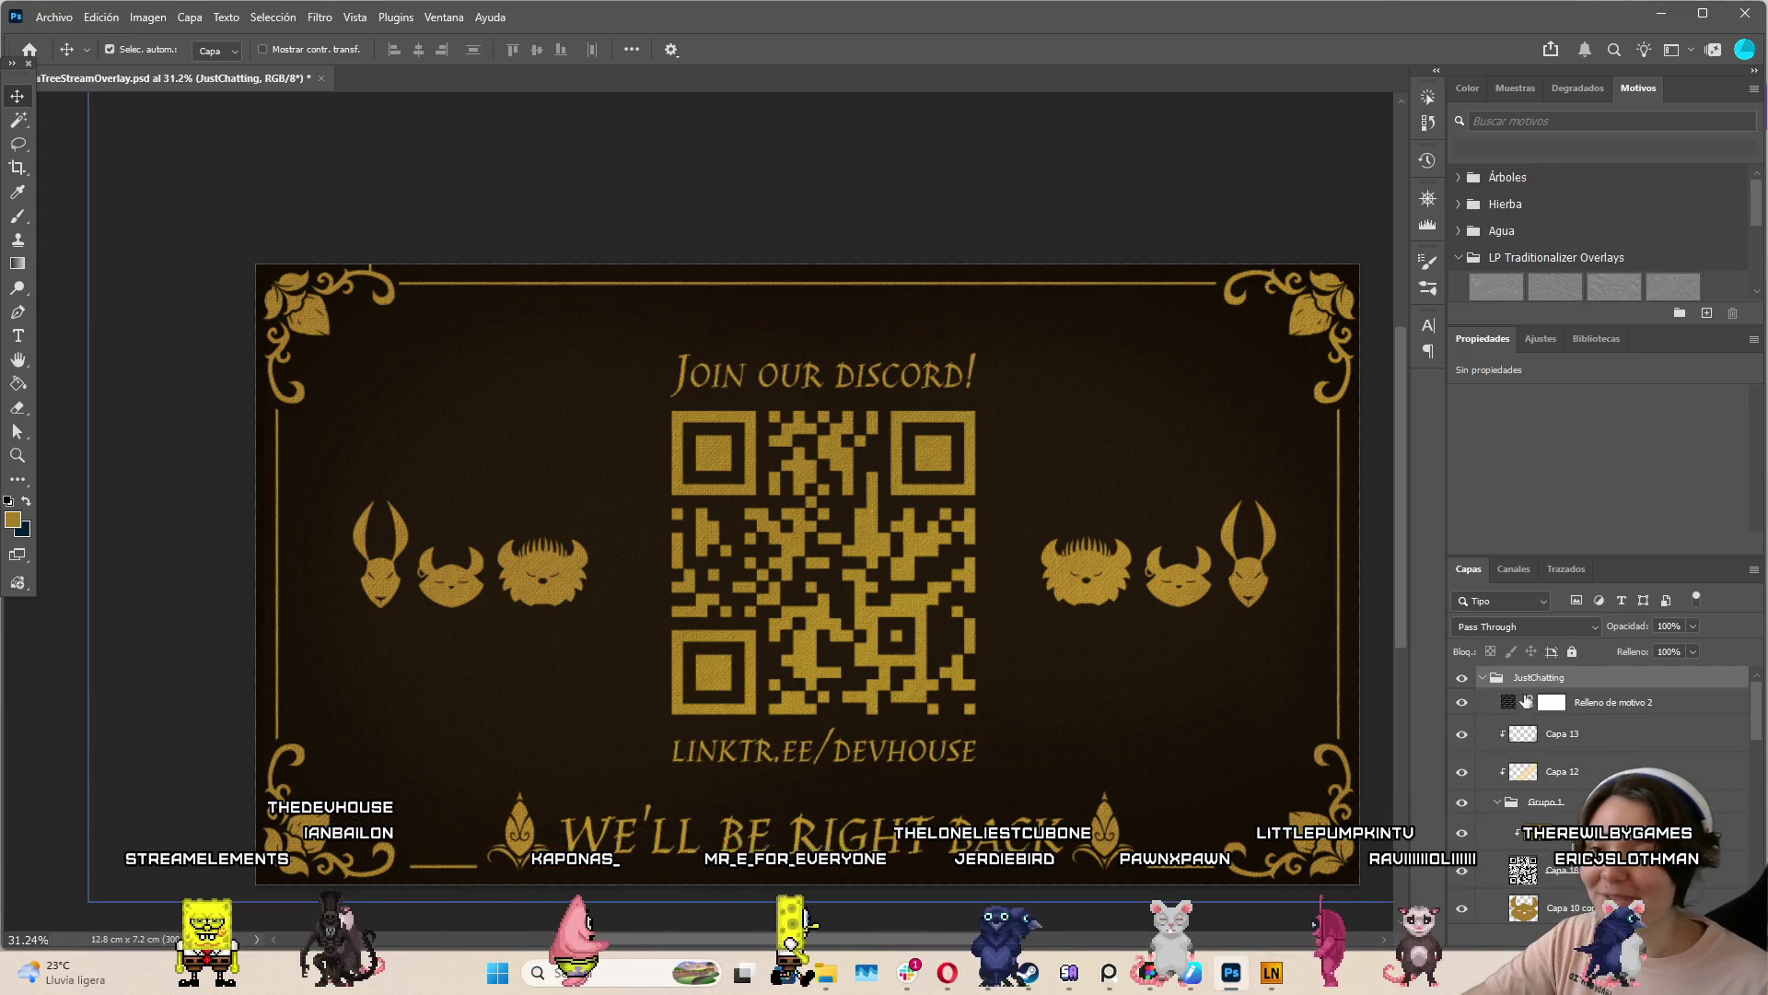
pyautogui.hotkey('ctrl', 'v')
pyautogui.hotkey('ctrl', 't')
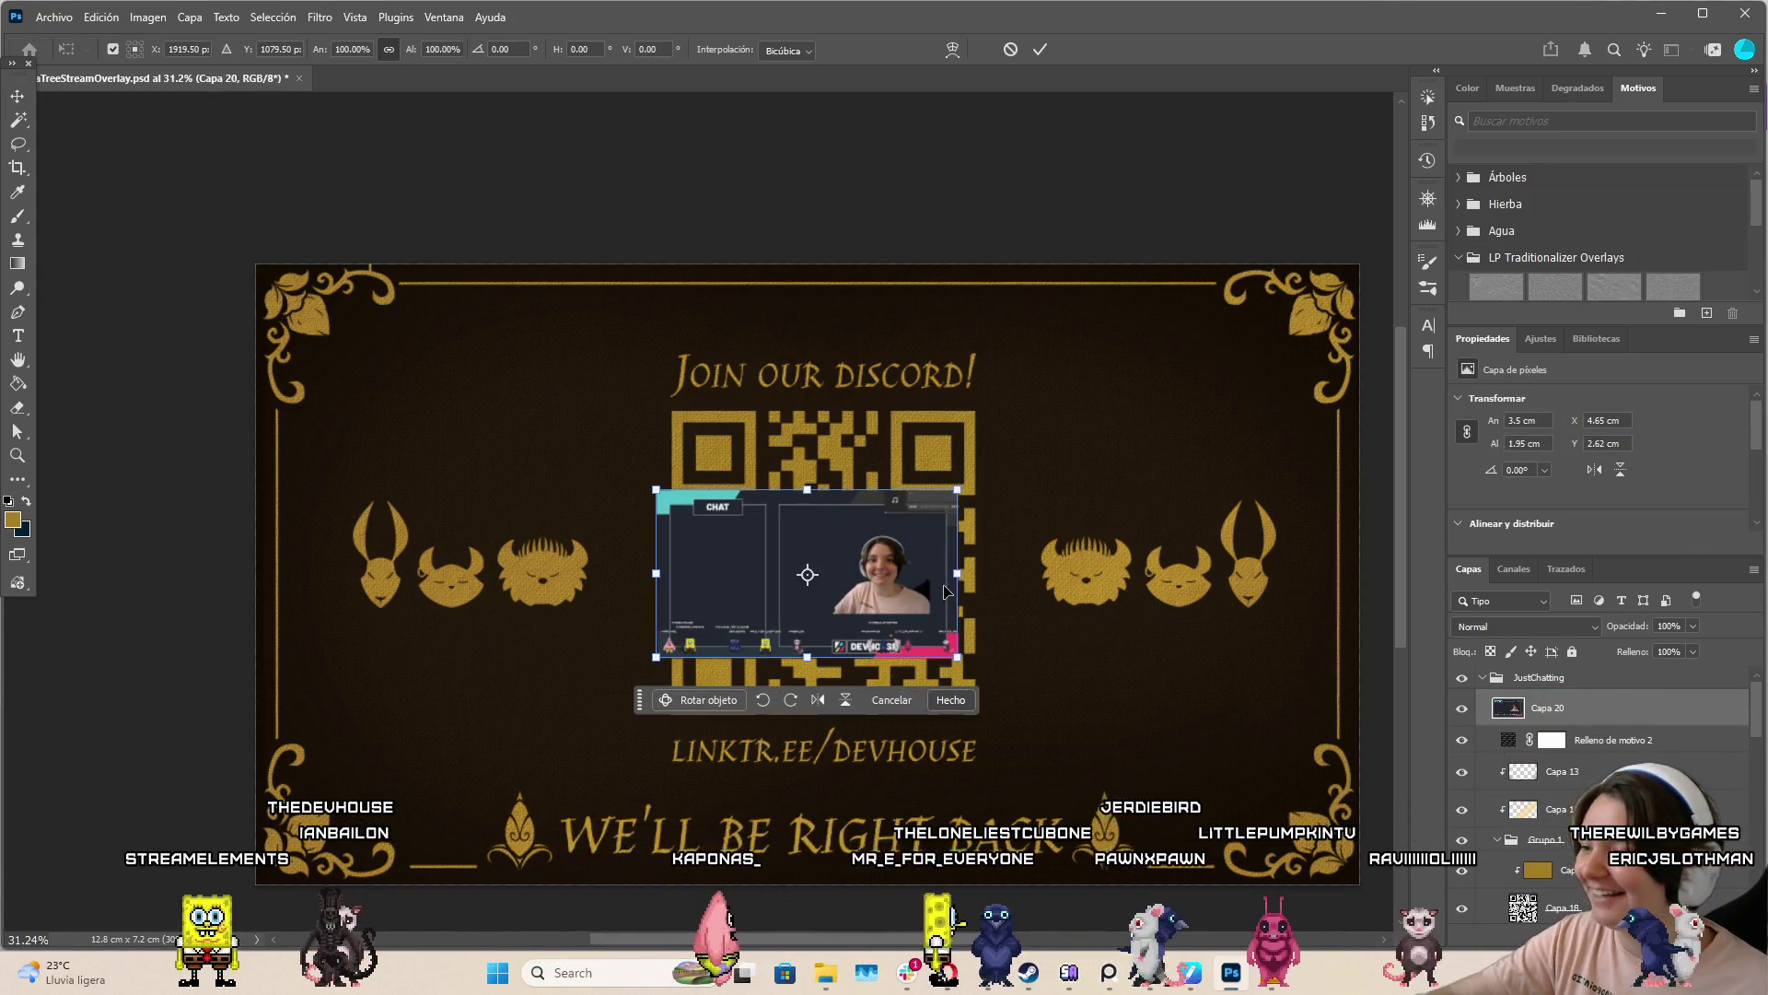
pyautogui.moveTo(921, 491); pyautogui.dragTo(1102, 324)
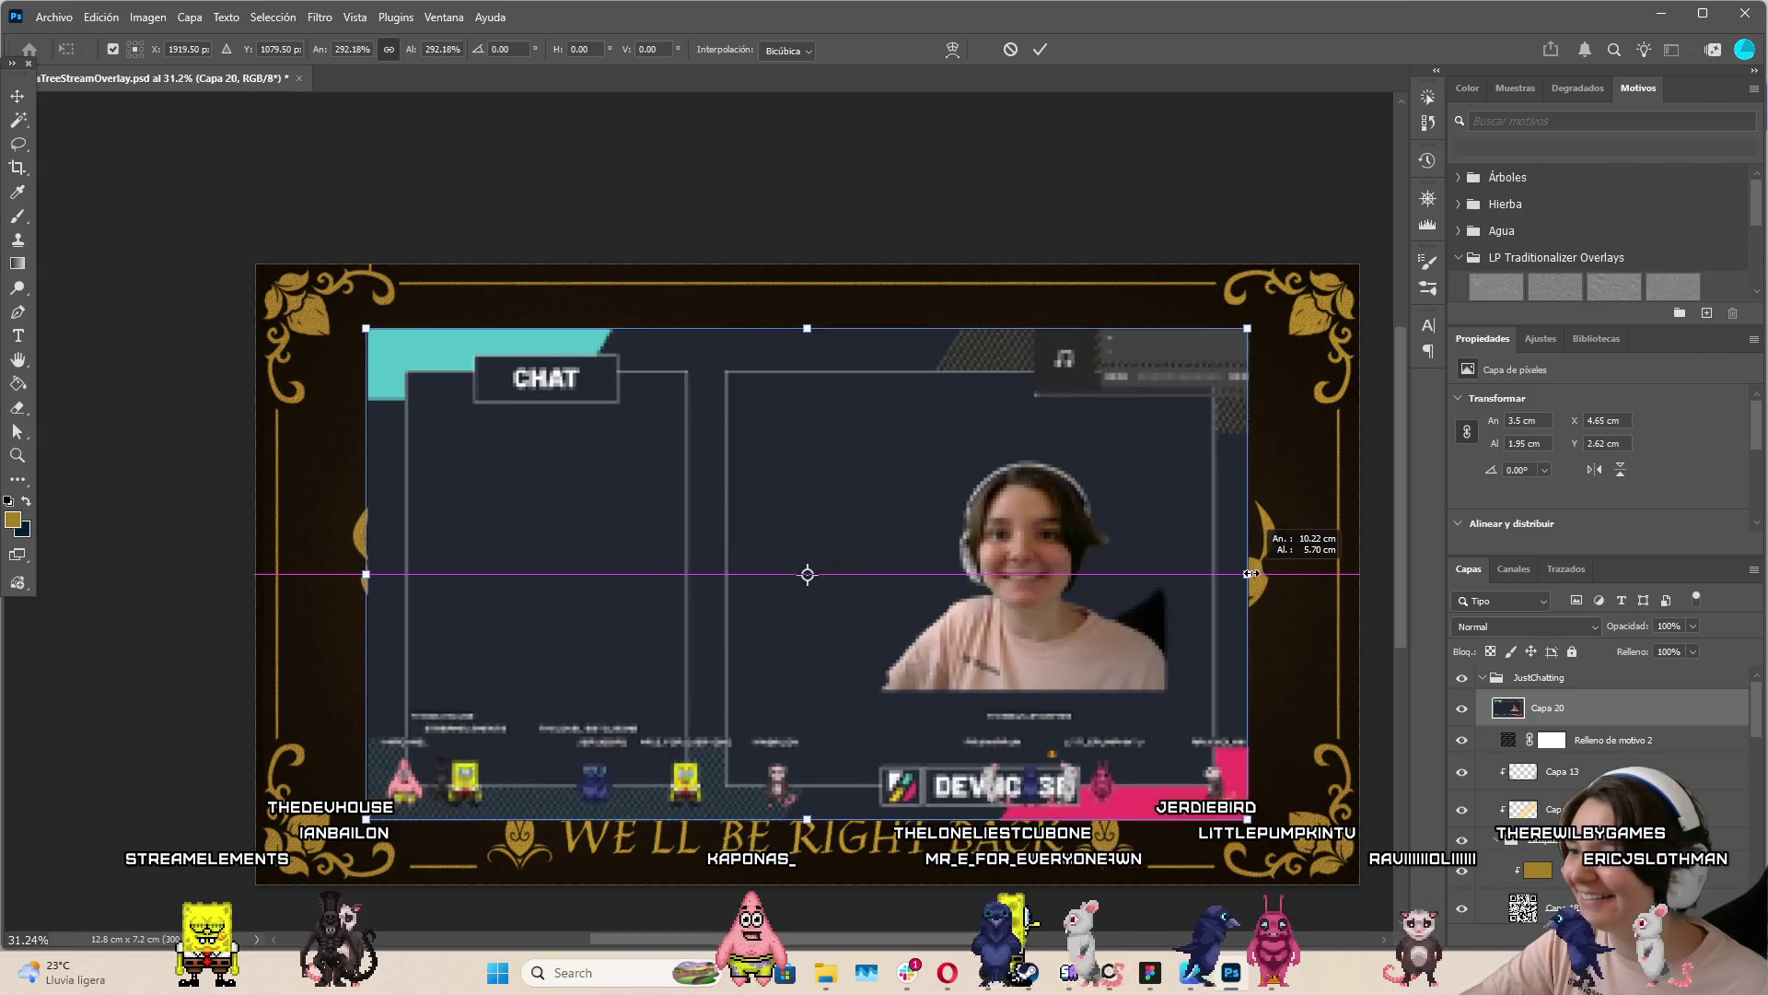
pyautogui.click(1040, 50)
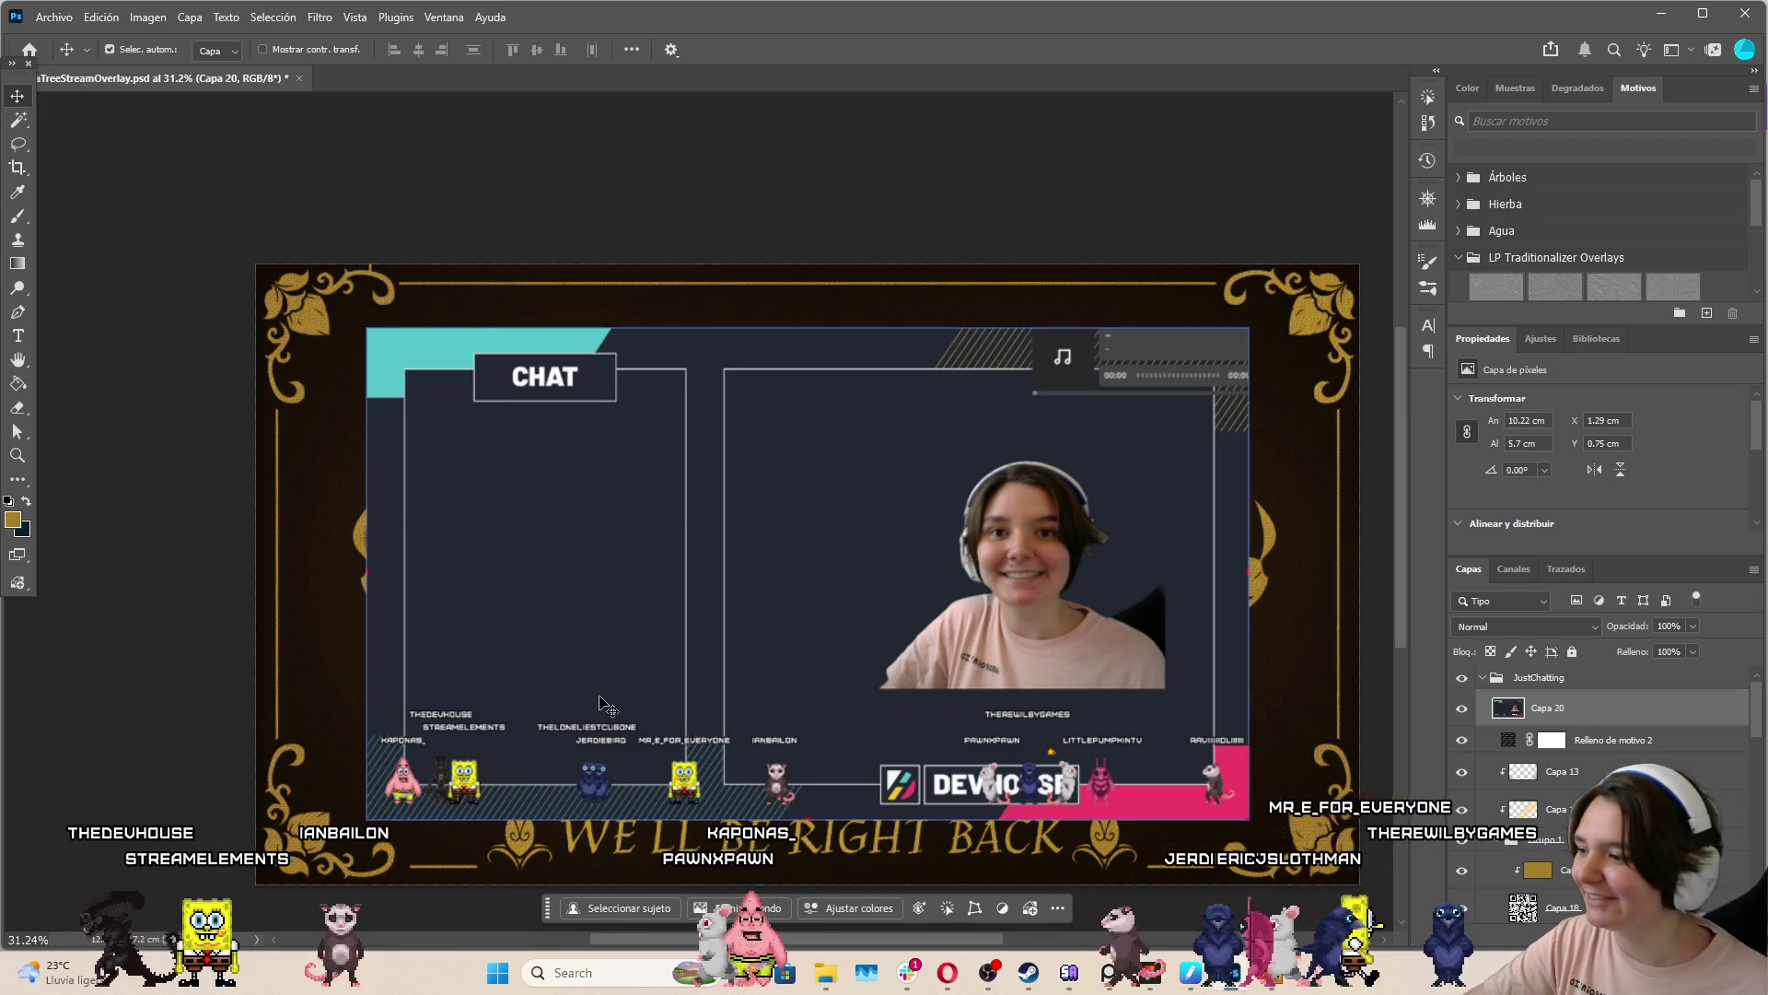
pyautogui.scroll(6, 396, 773)
pyautogui.scroll(-6, 168, 612)
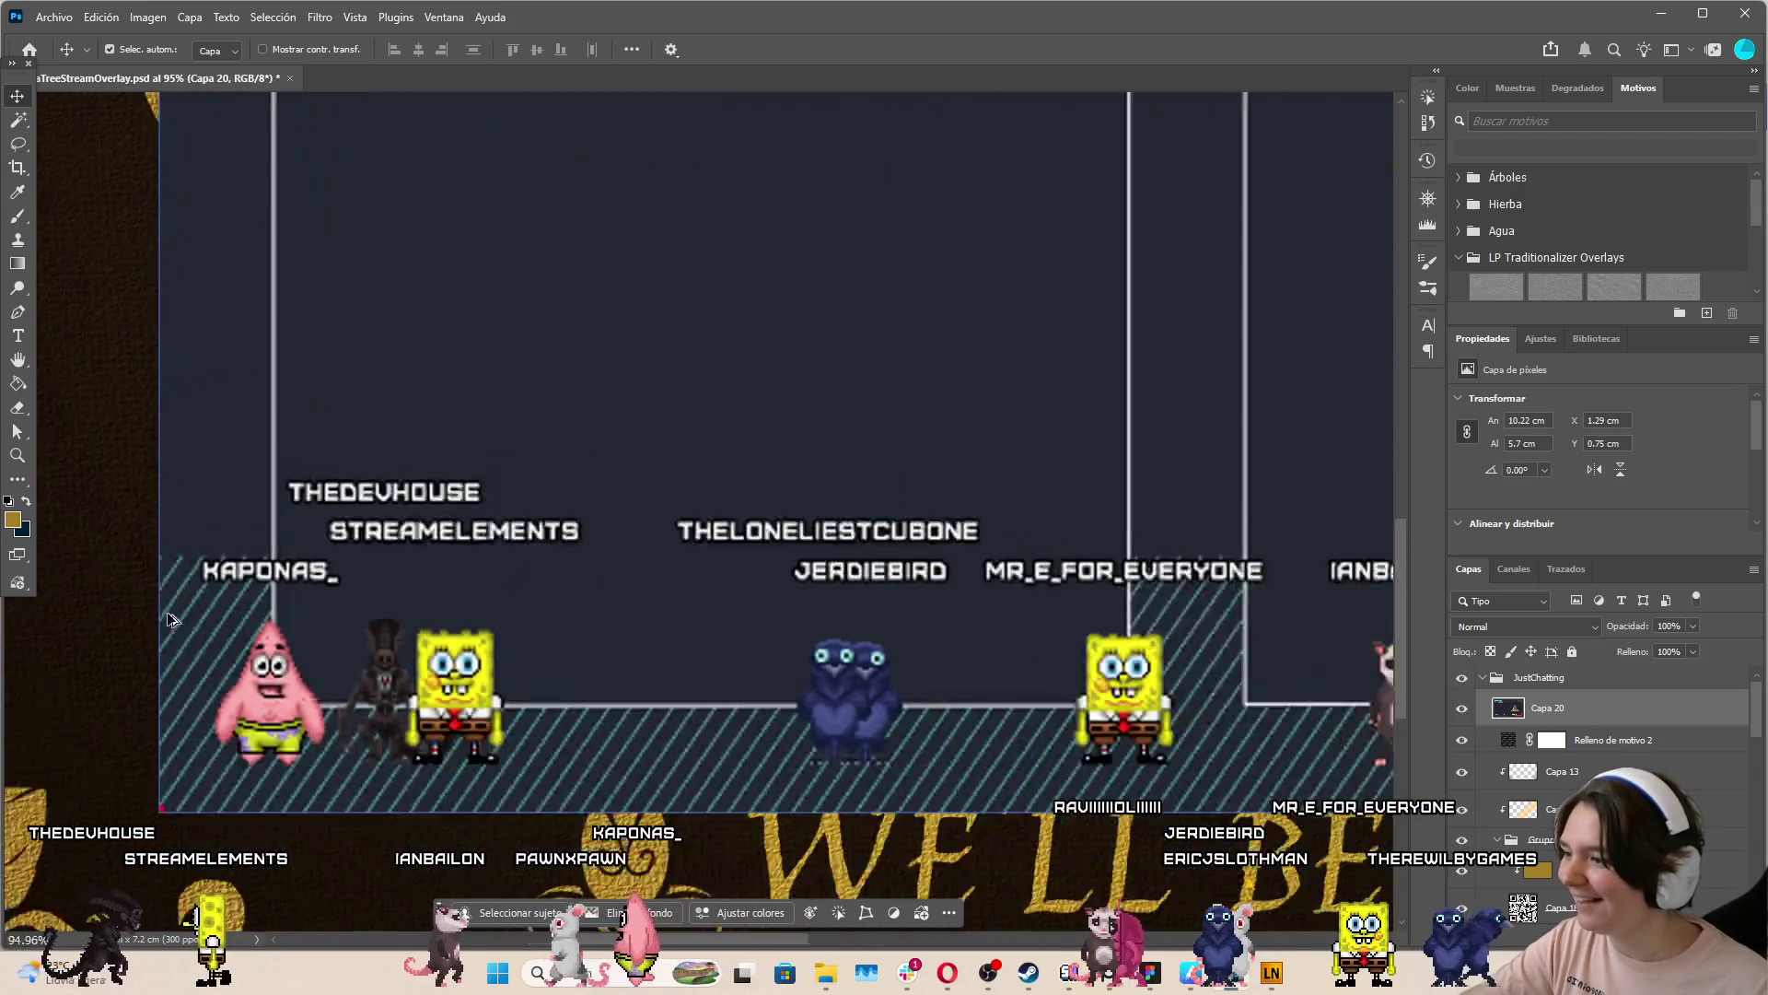
pyautogui.scroll(4, 665, 634)
pyautogui.scroll(3, 666, 642)
pyautogui.scroll(-6, 943, 595)
pyautogui.scroll(3, 887, 589)
pyautogui.scroll(2, 887, 589)
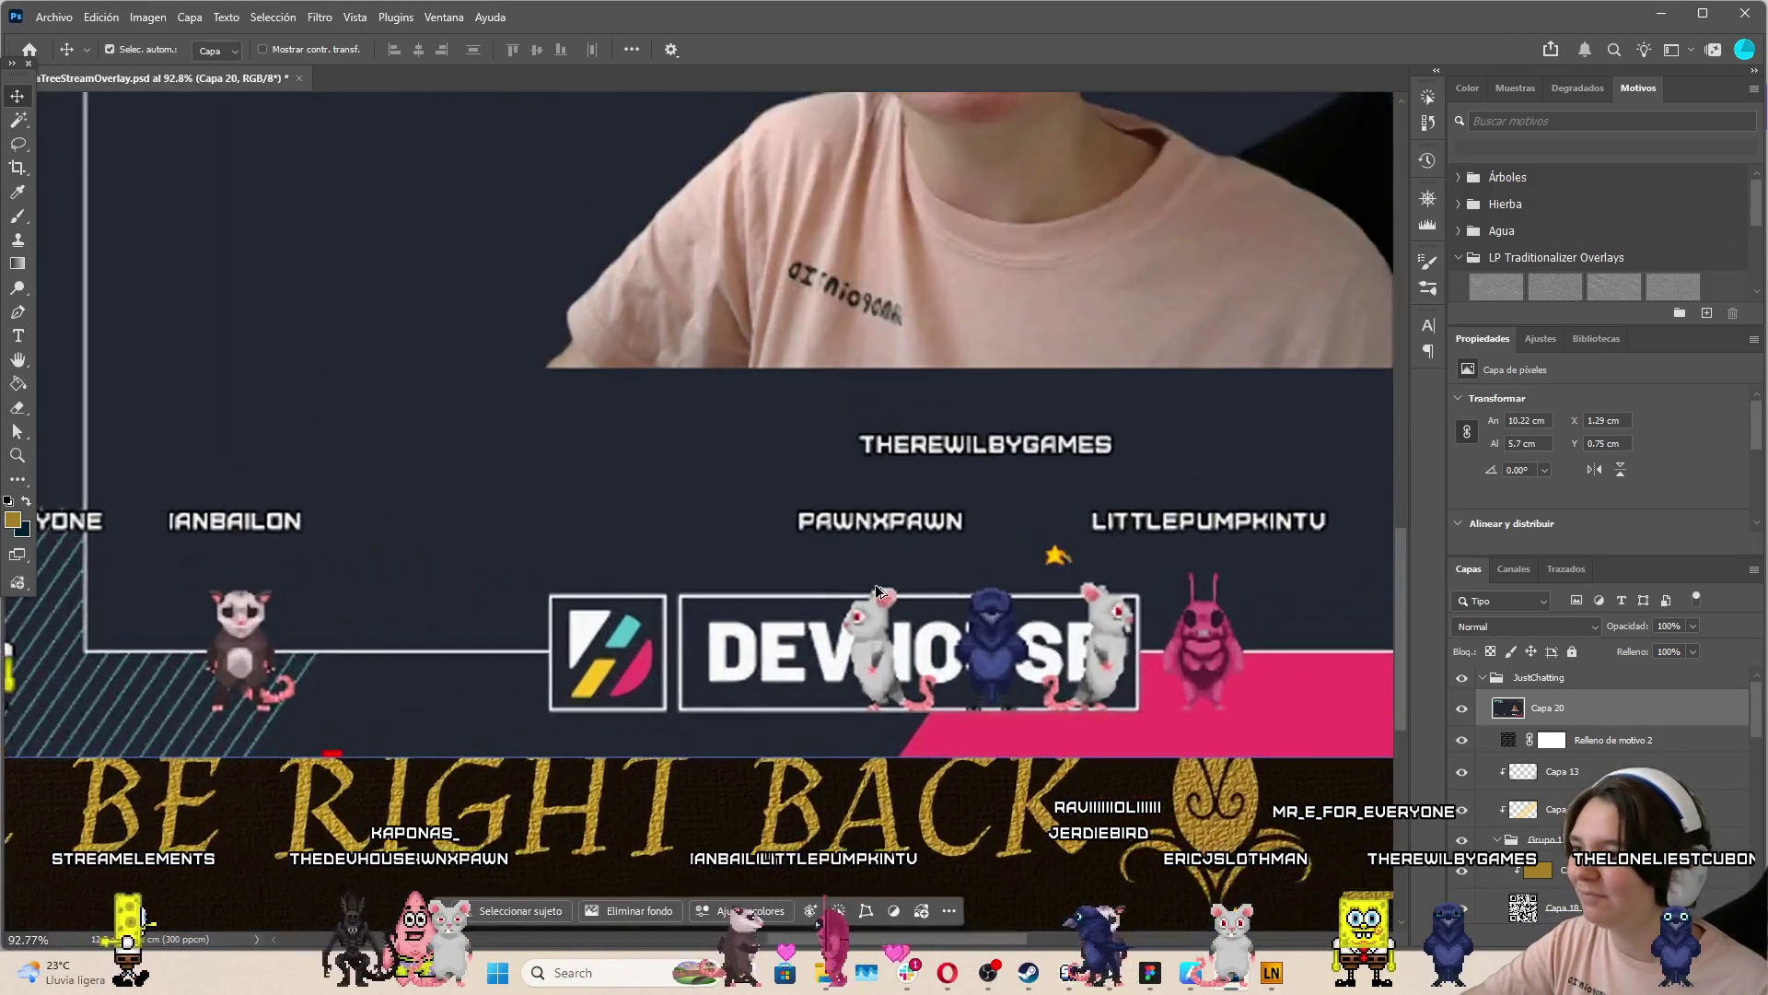
pyautogui.scroll(-4, 958, 562)
pyautogui.scroll(4, 968, 550)
pyautogui.scroll(6, 967, 551)
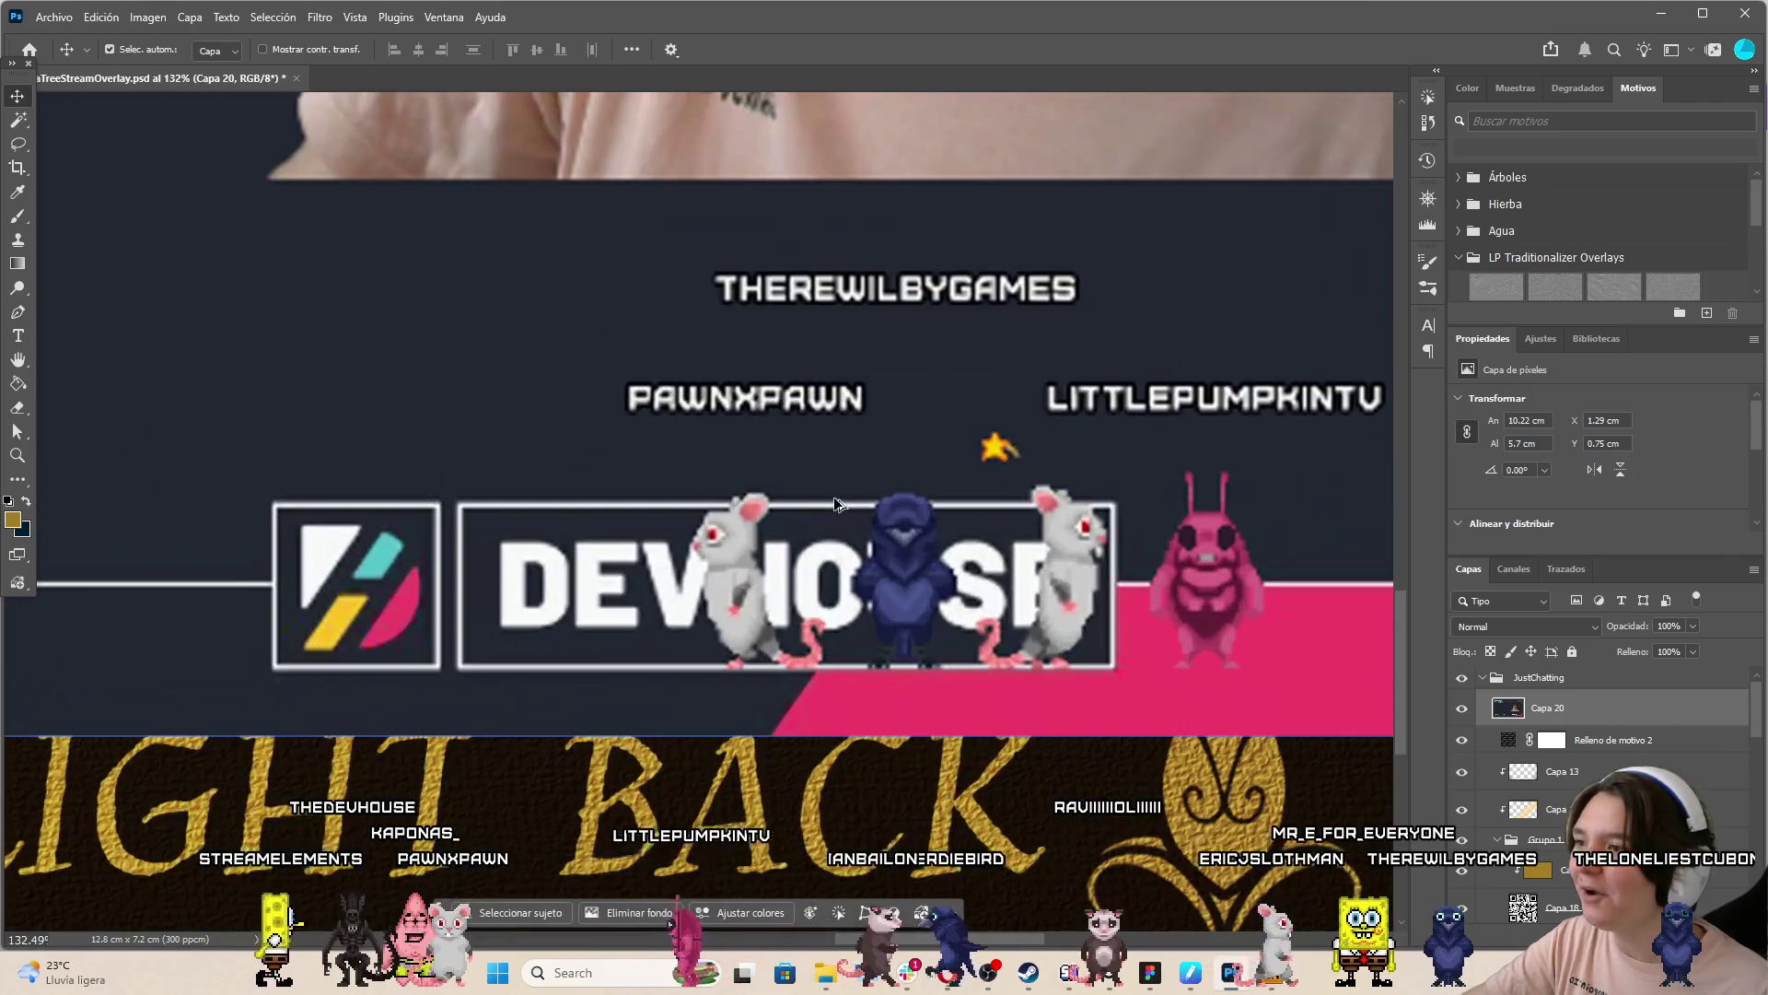
pyautogui.scroll(-10, 898, 505)
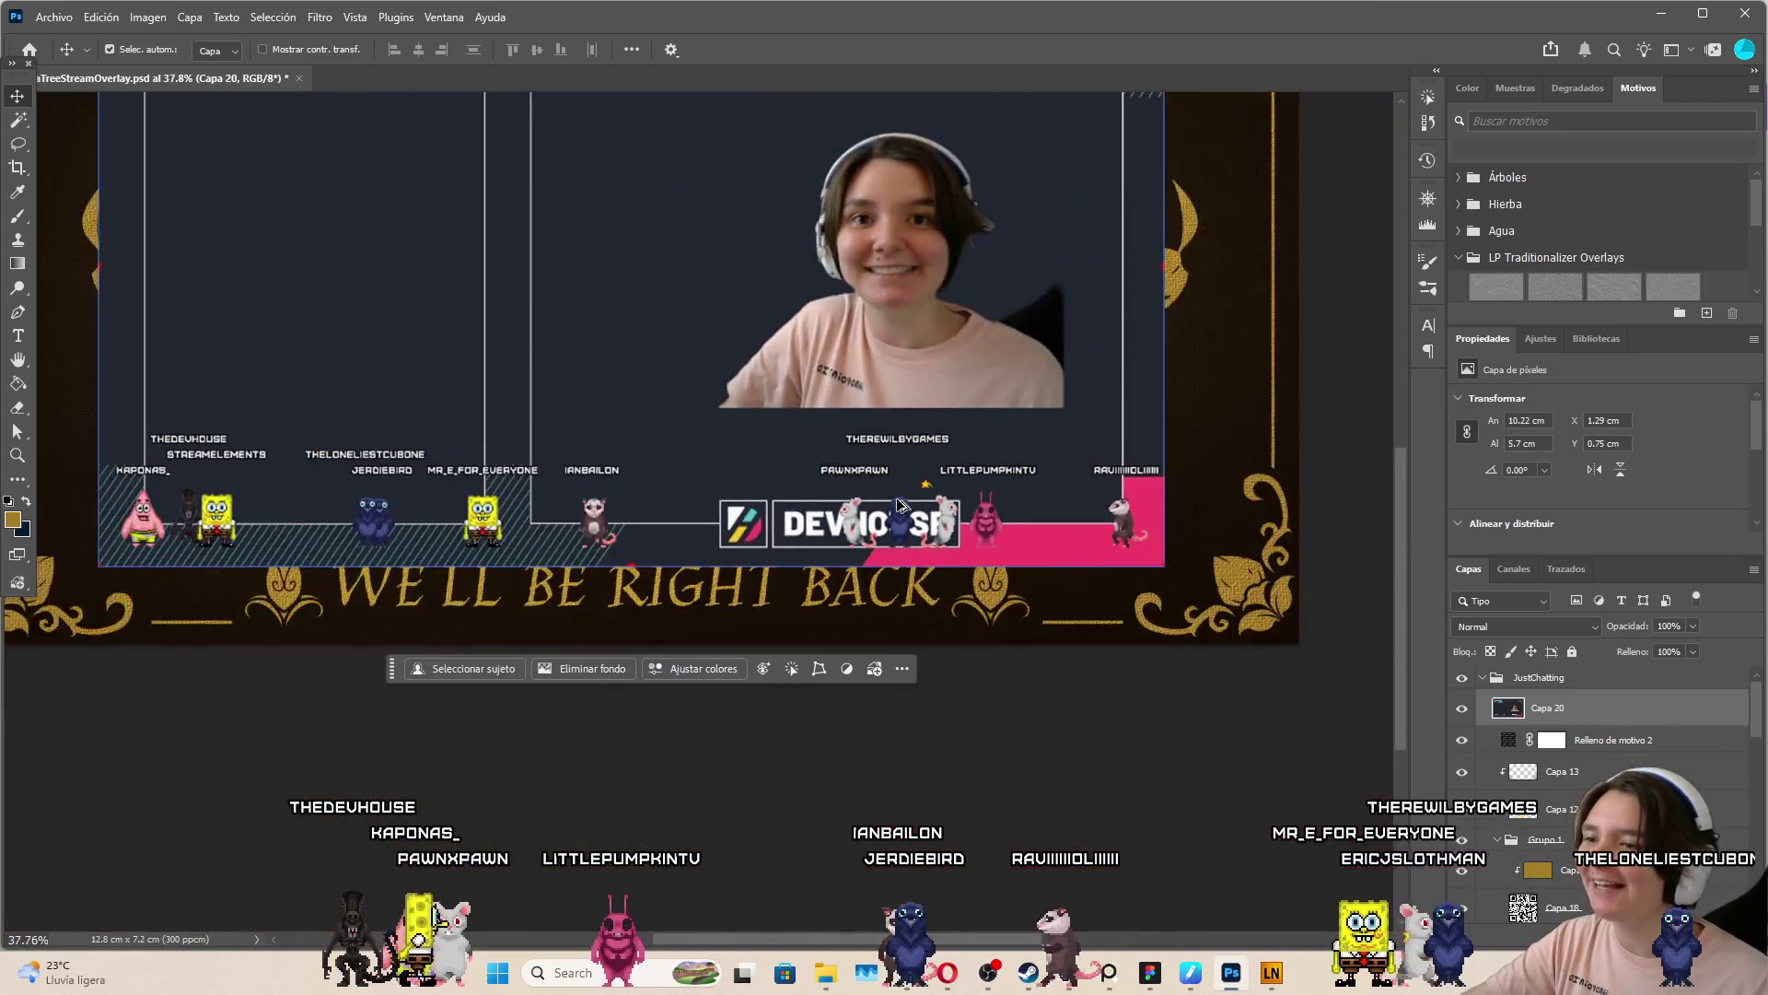
pyautogui.scroll(1, 556, 514)
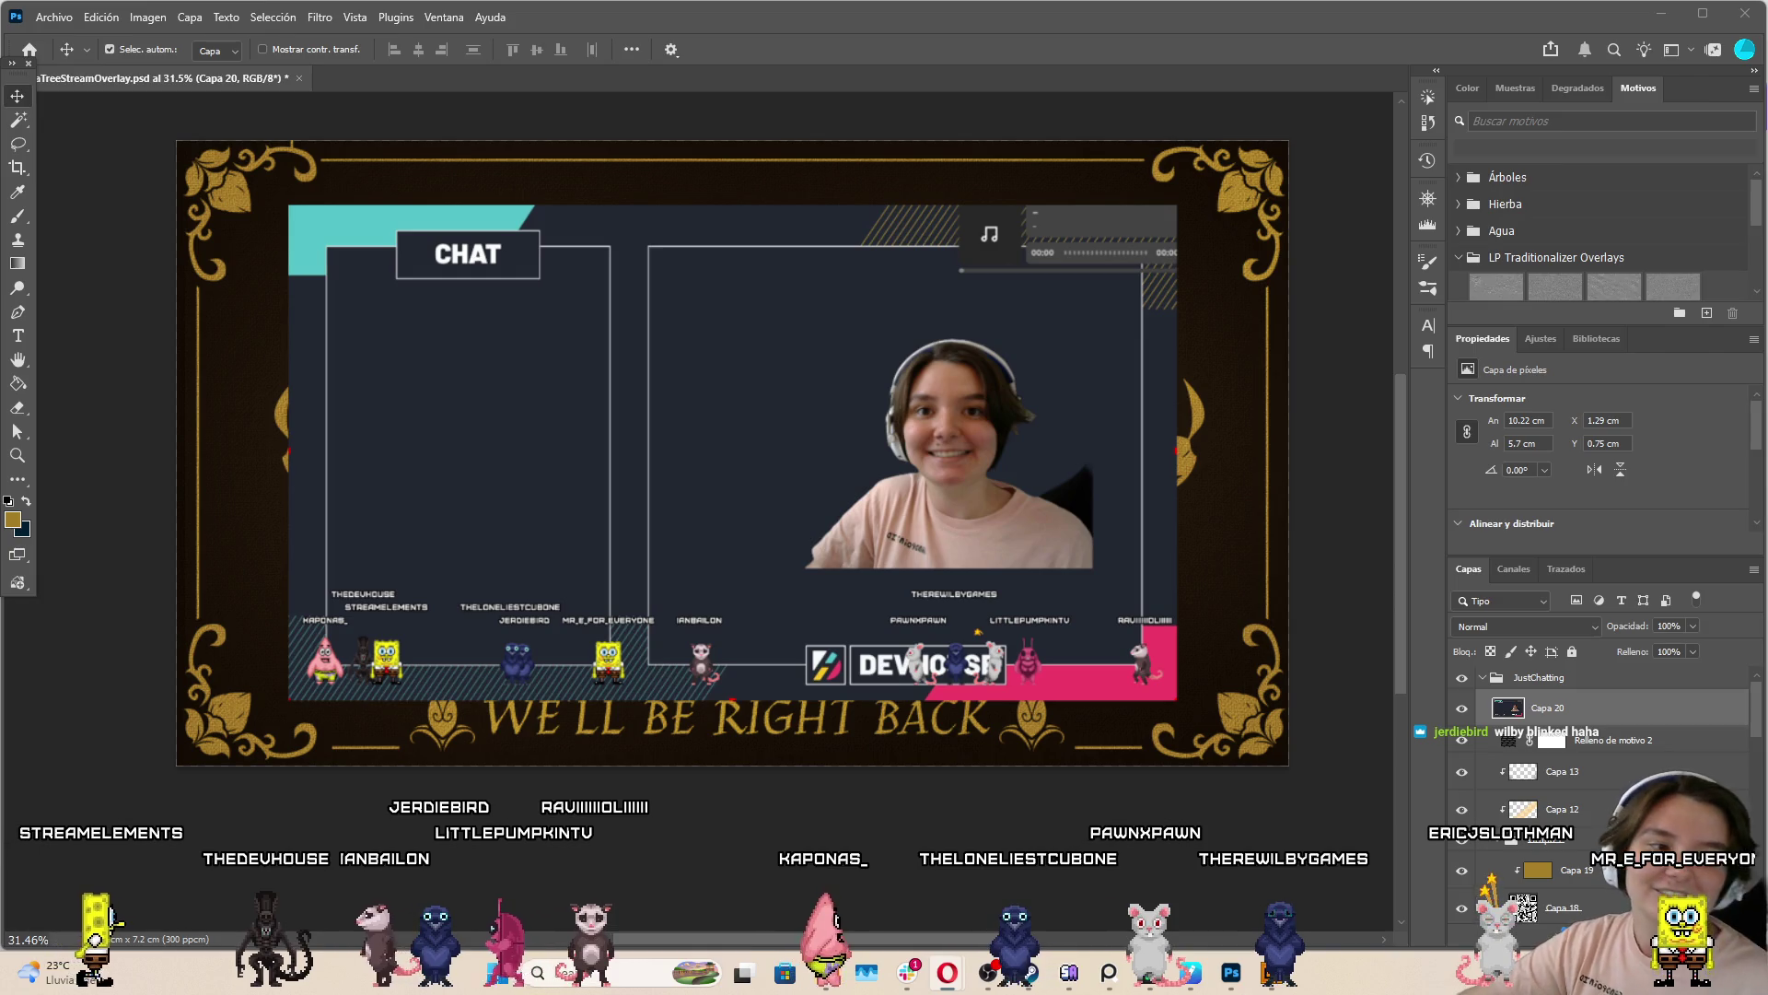
pyautogui.scroll(5, 970, 672)
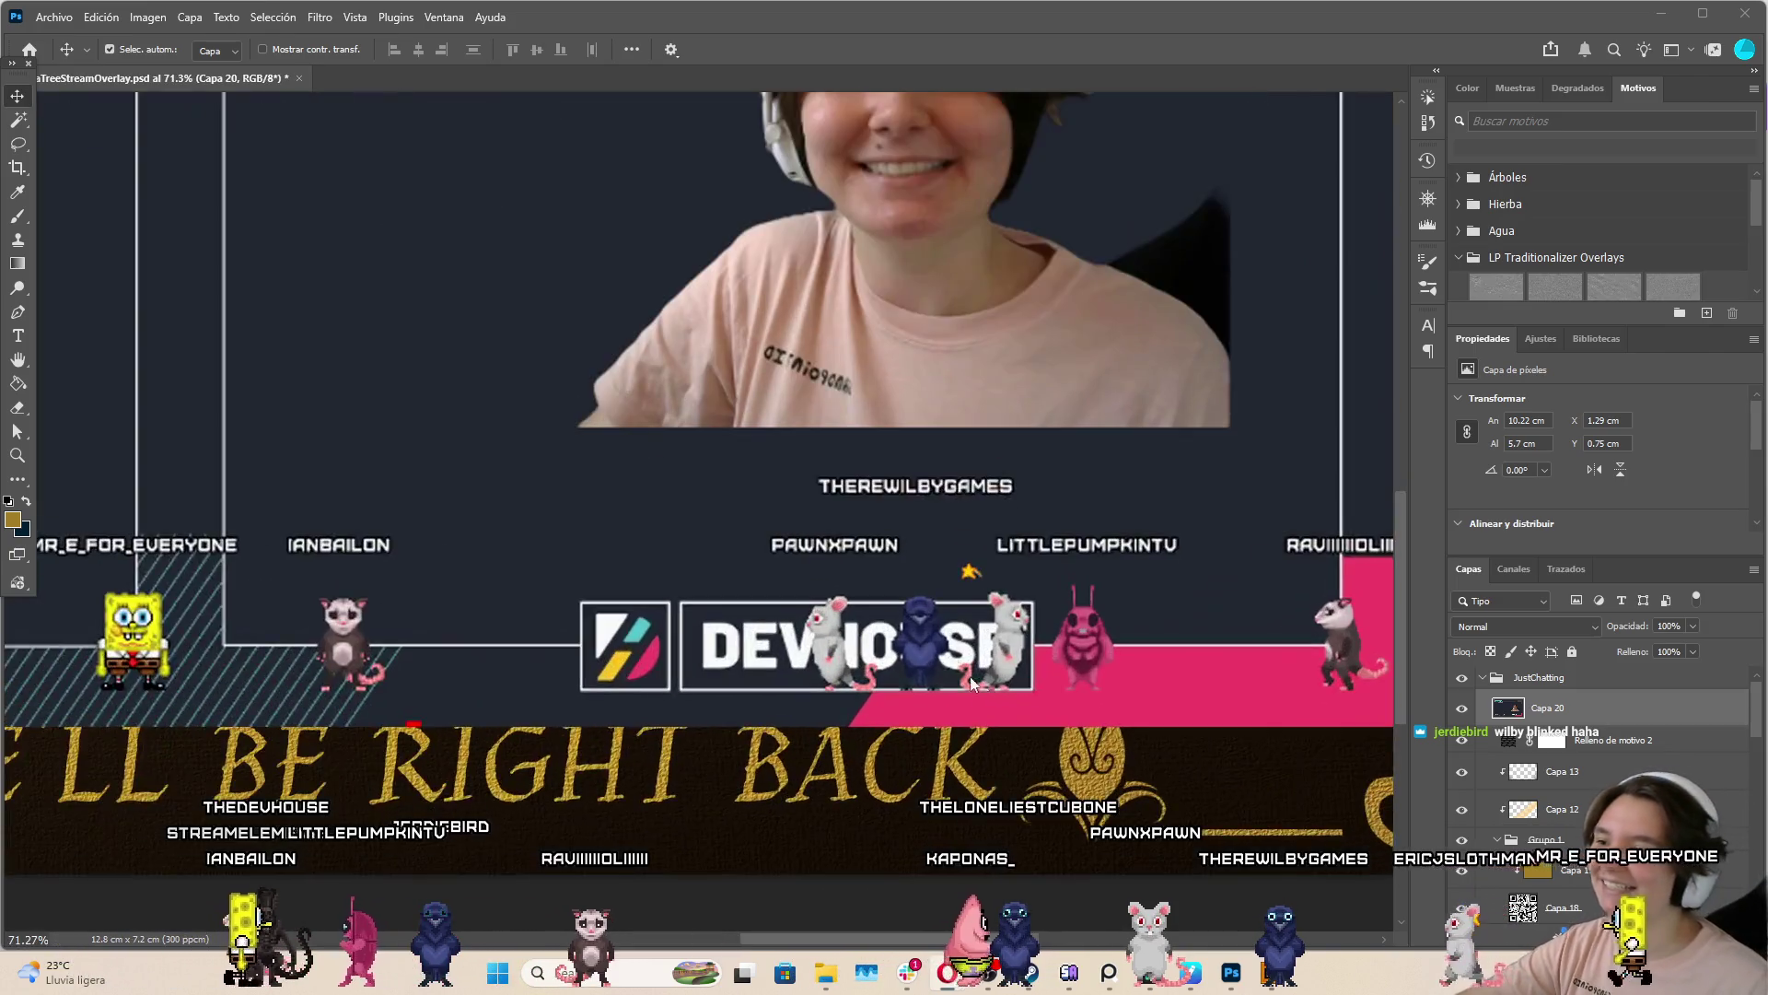
pyautogui.scroll(-10, 936, 640)
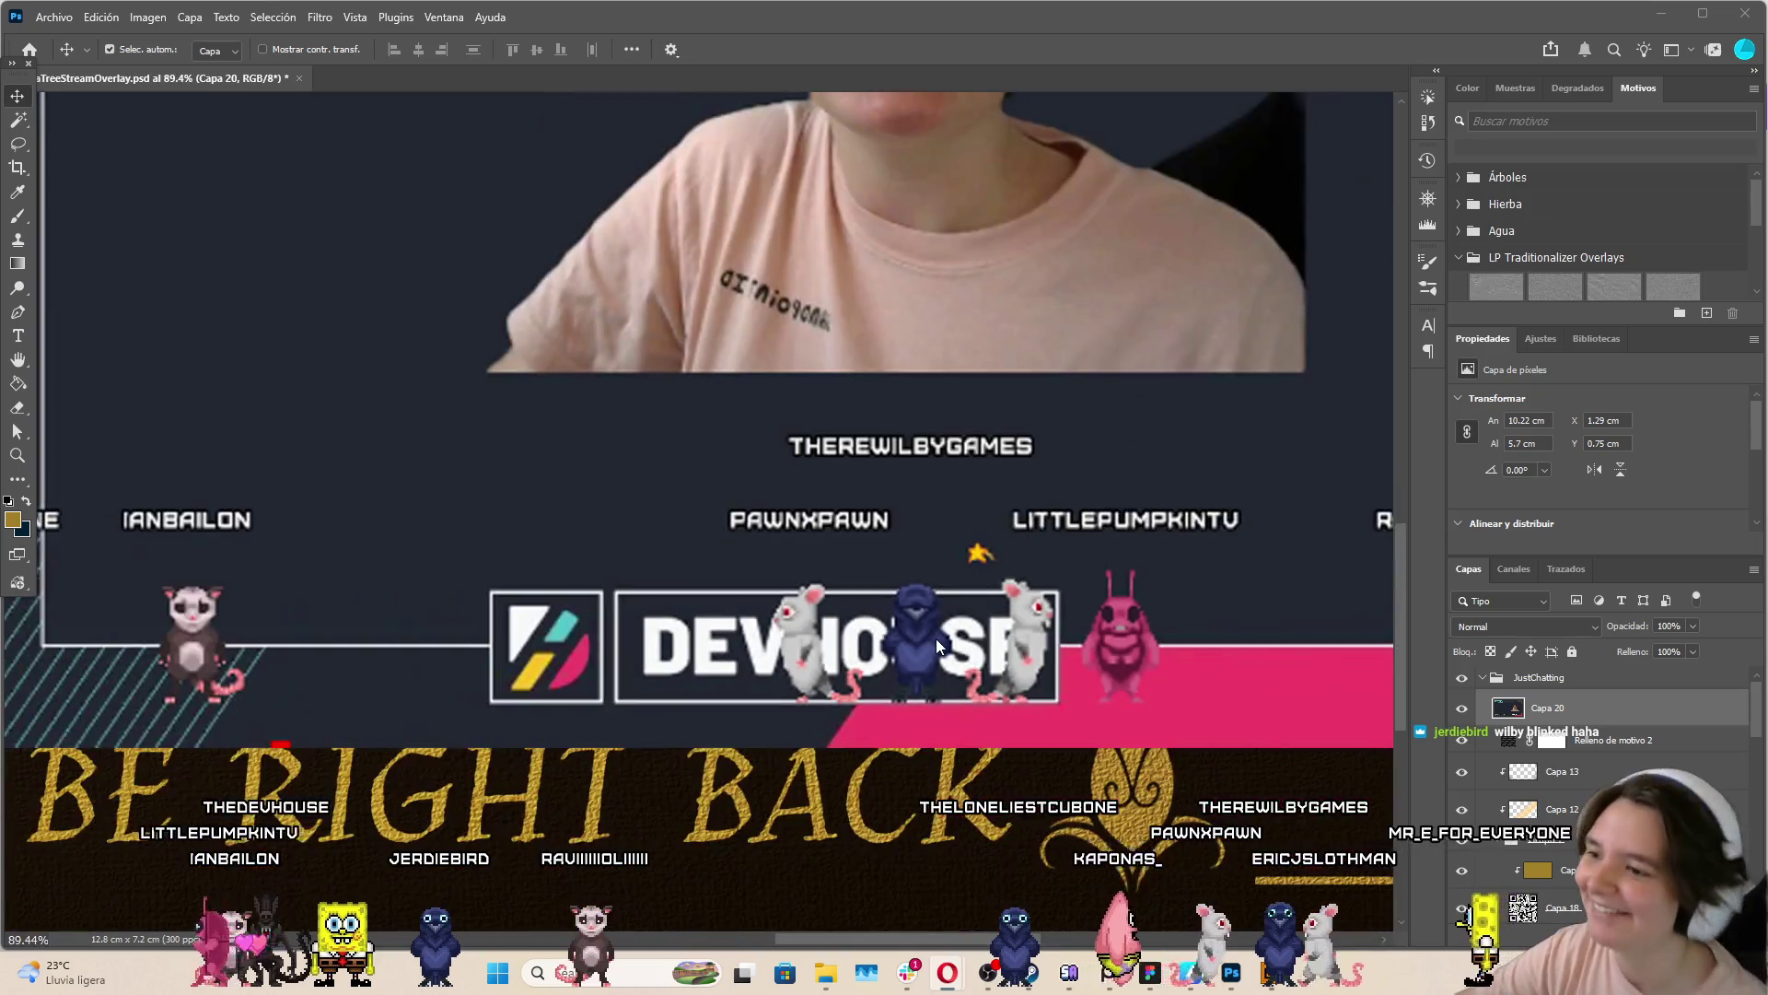
pyautogui.scroll(-1, 935, 638)
pyautogui.scroll(2, 936, 638)
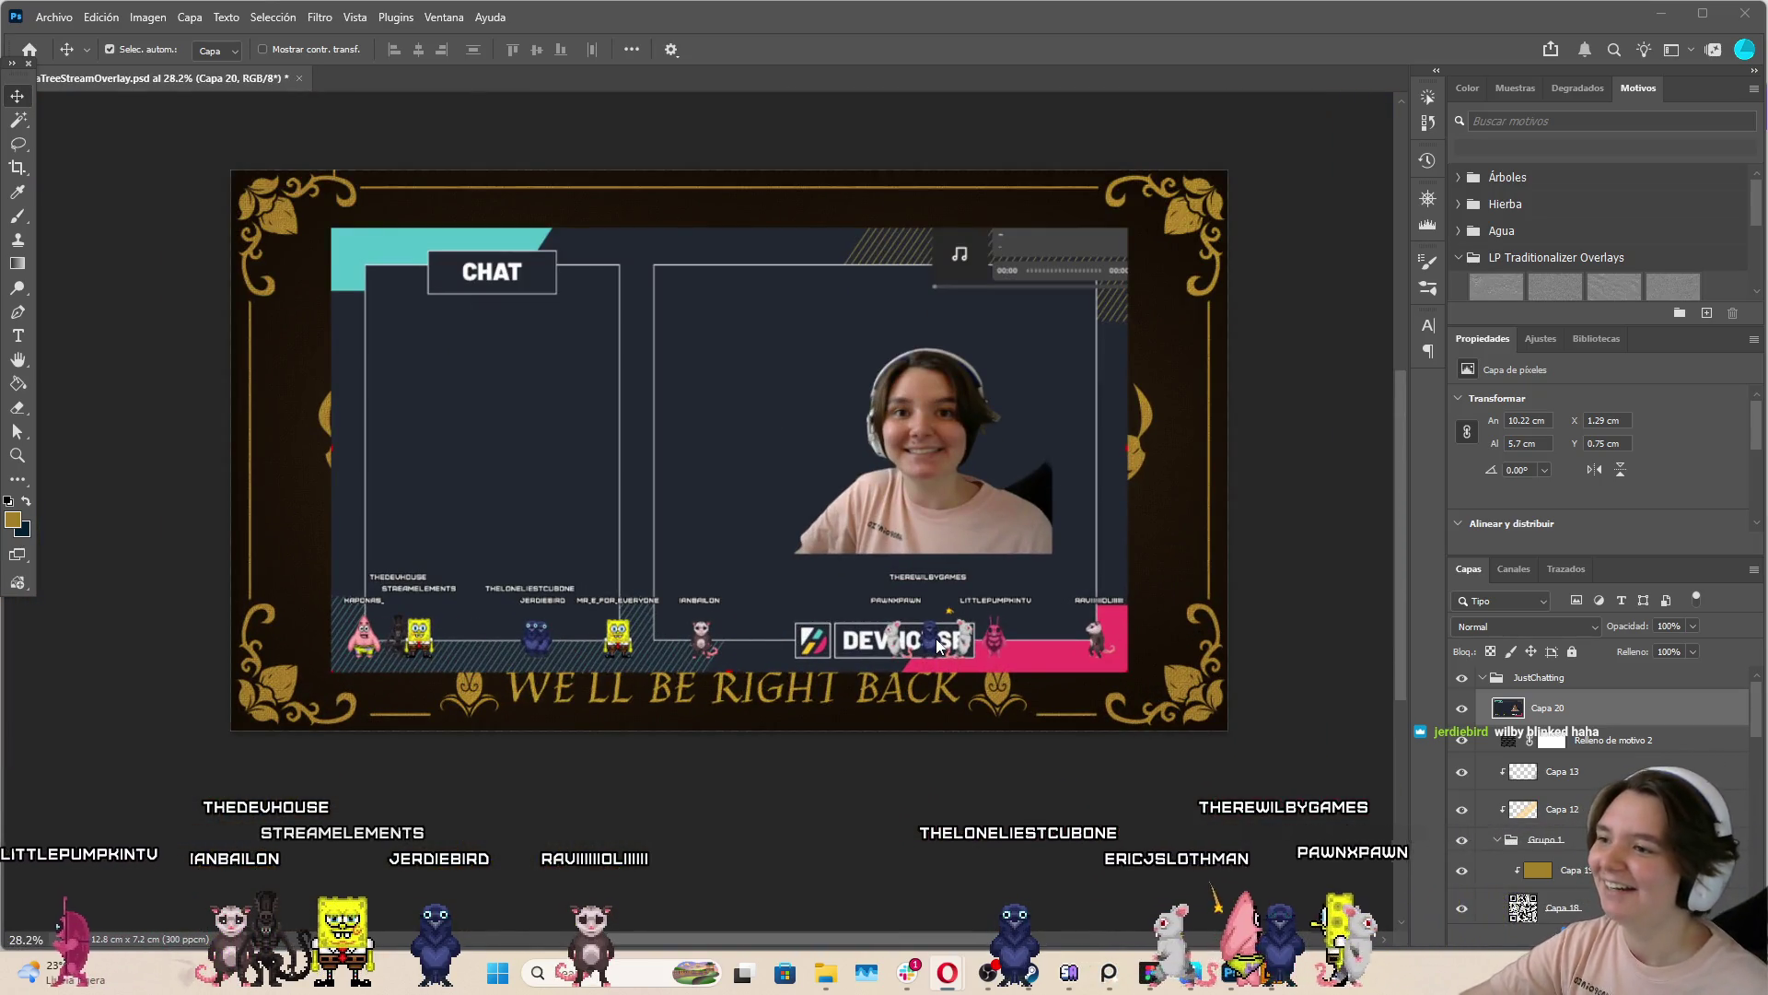
# Add a new layer above the webcam image and paint with the sampled dark background colour at 700 px
pyautogui.hotkey('ctrl', 'shift', 'alt', 'n')
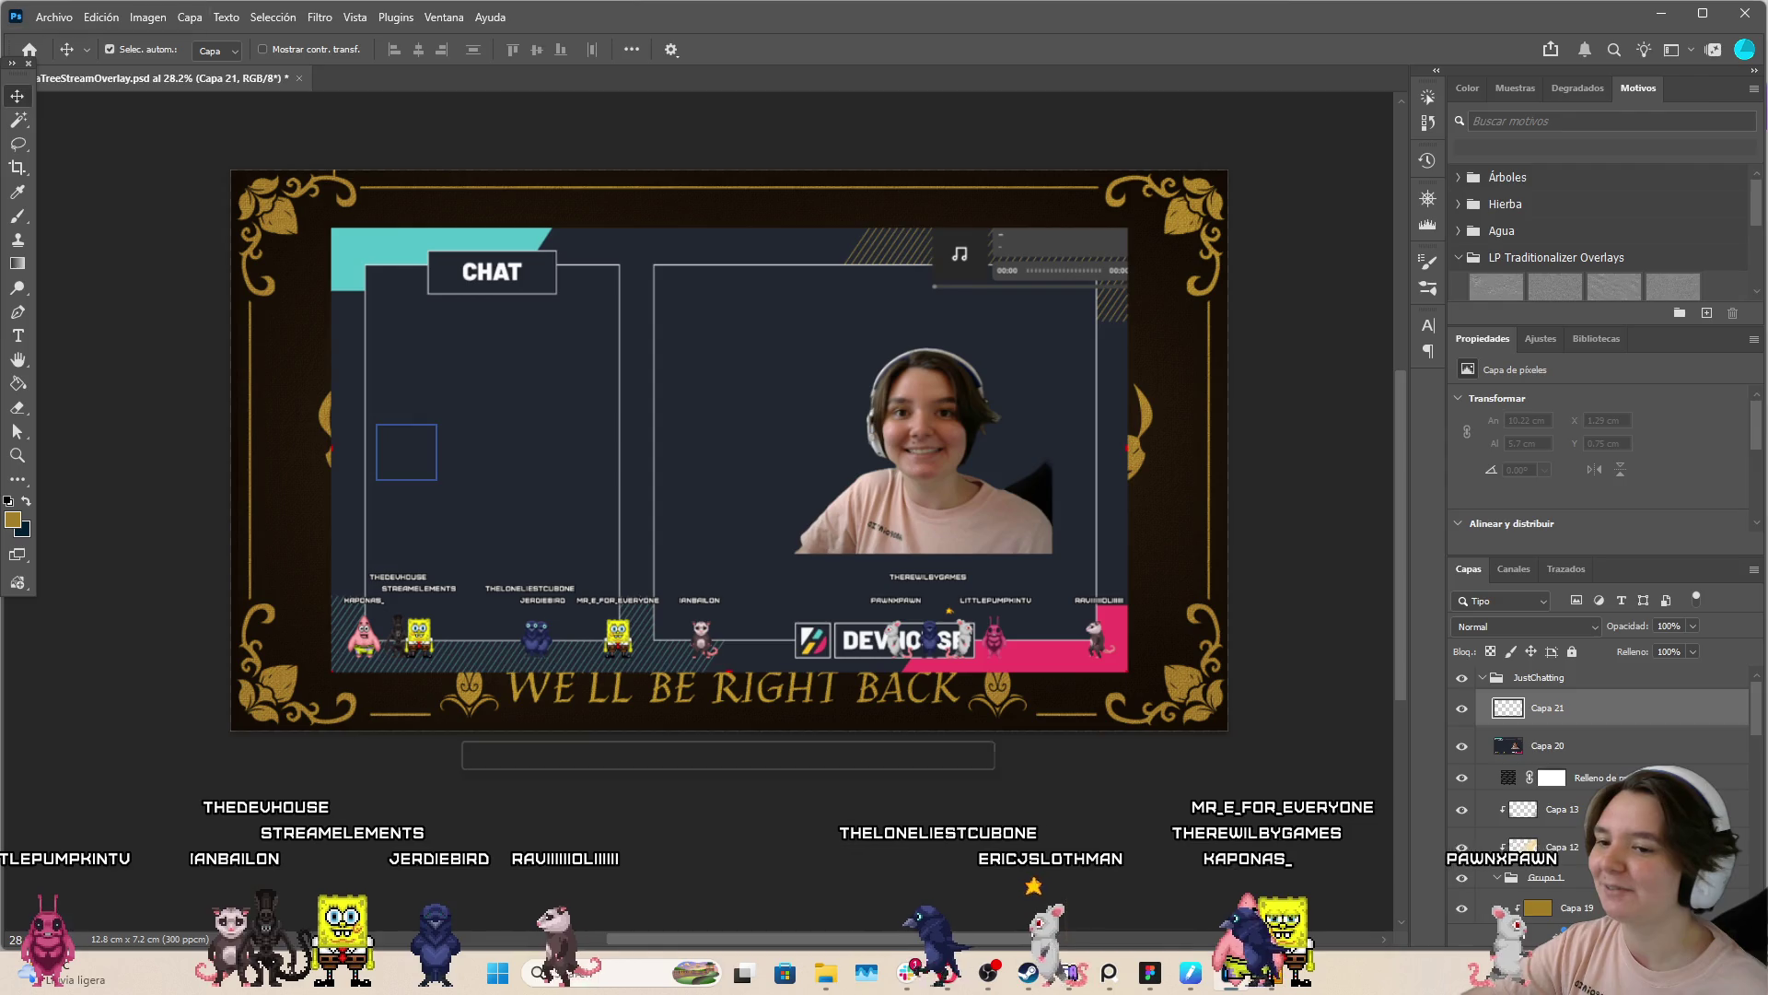
pyautogui.click(18, 216)
pyautogui.keyDown('alt'); pyautogui.click(880, 346); pyautogui.keyUp('alt')
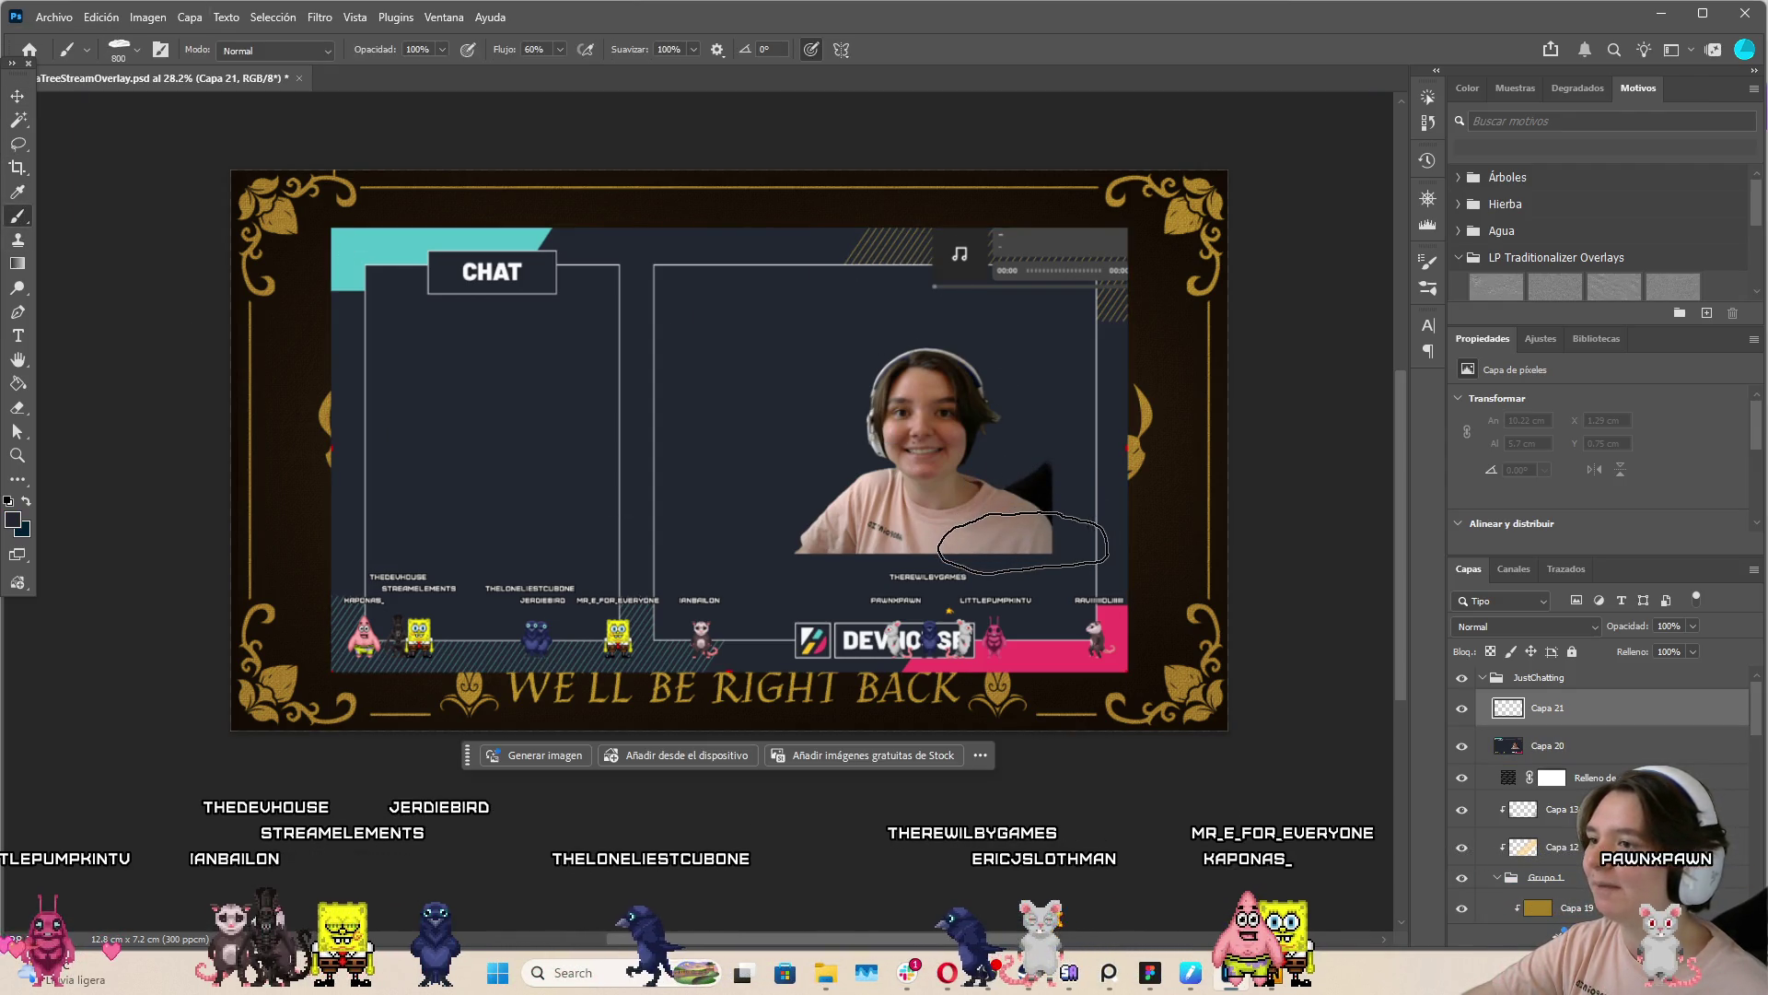
pyautogui.moveTo(846, 328); pyautogui.dragTo(928, 362)
pyautogui.press('[')
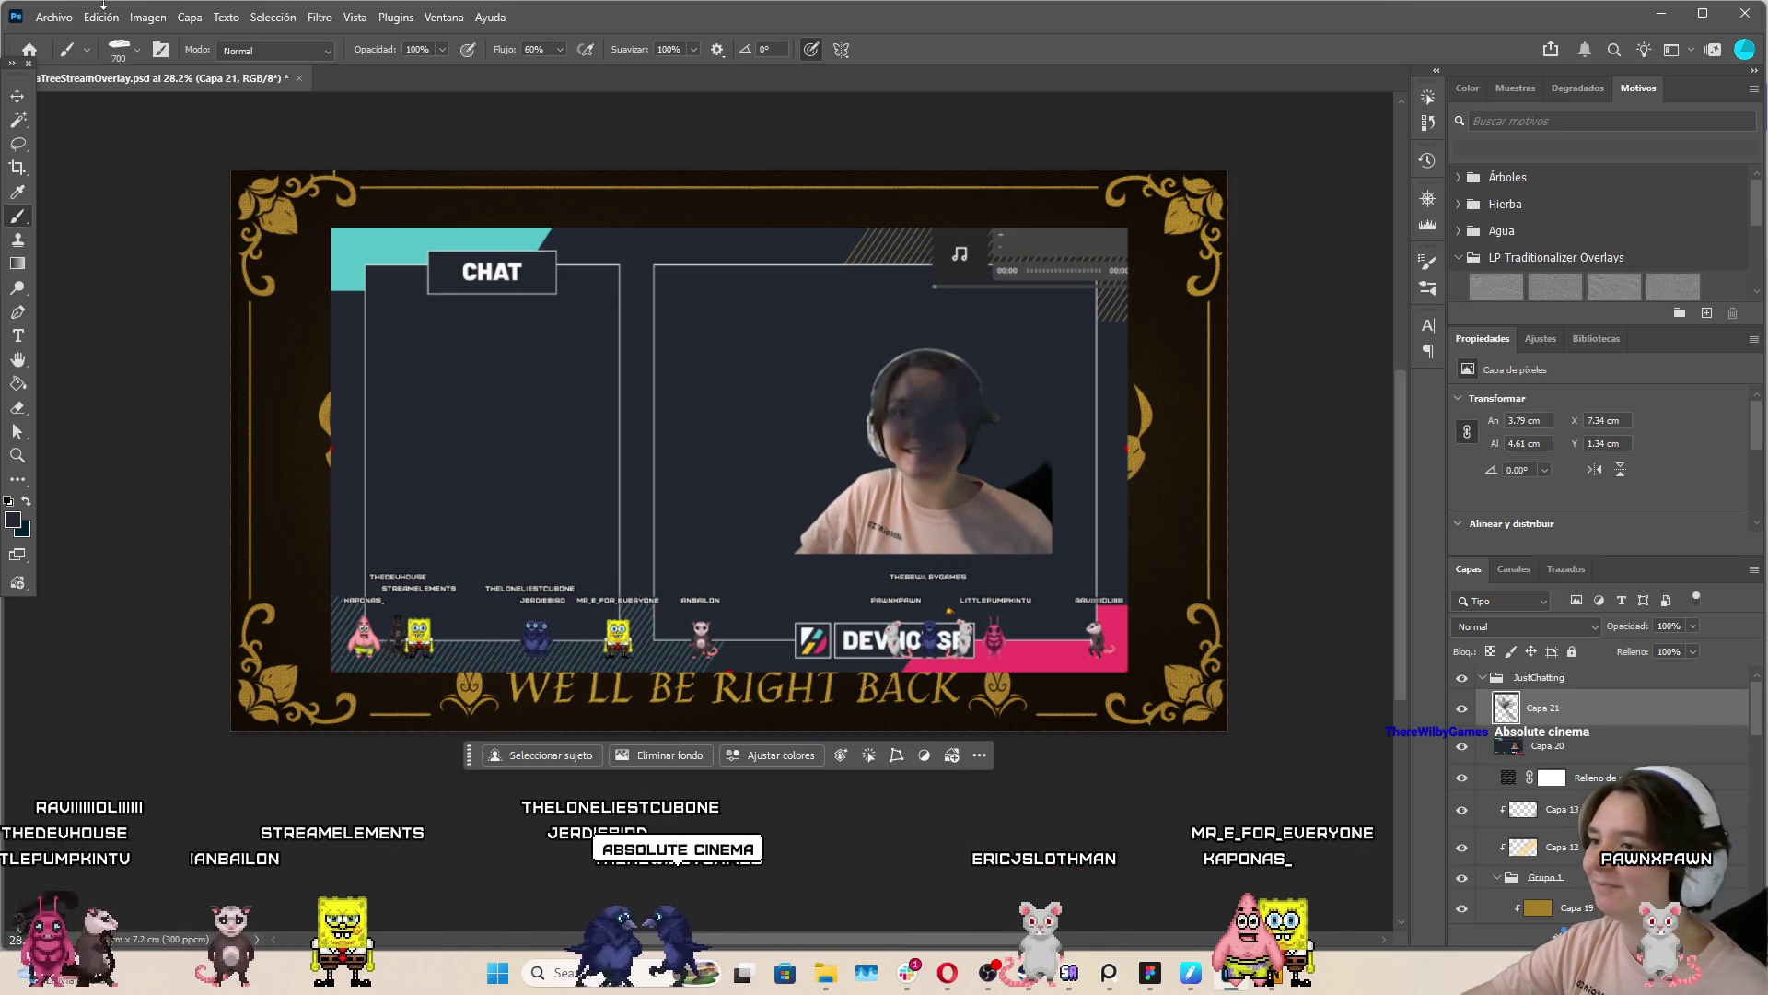
# Switch to a hard round brush and paint dark over the webcam face until covered
pyautogui.click(129, 57)
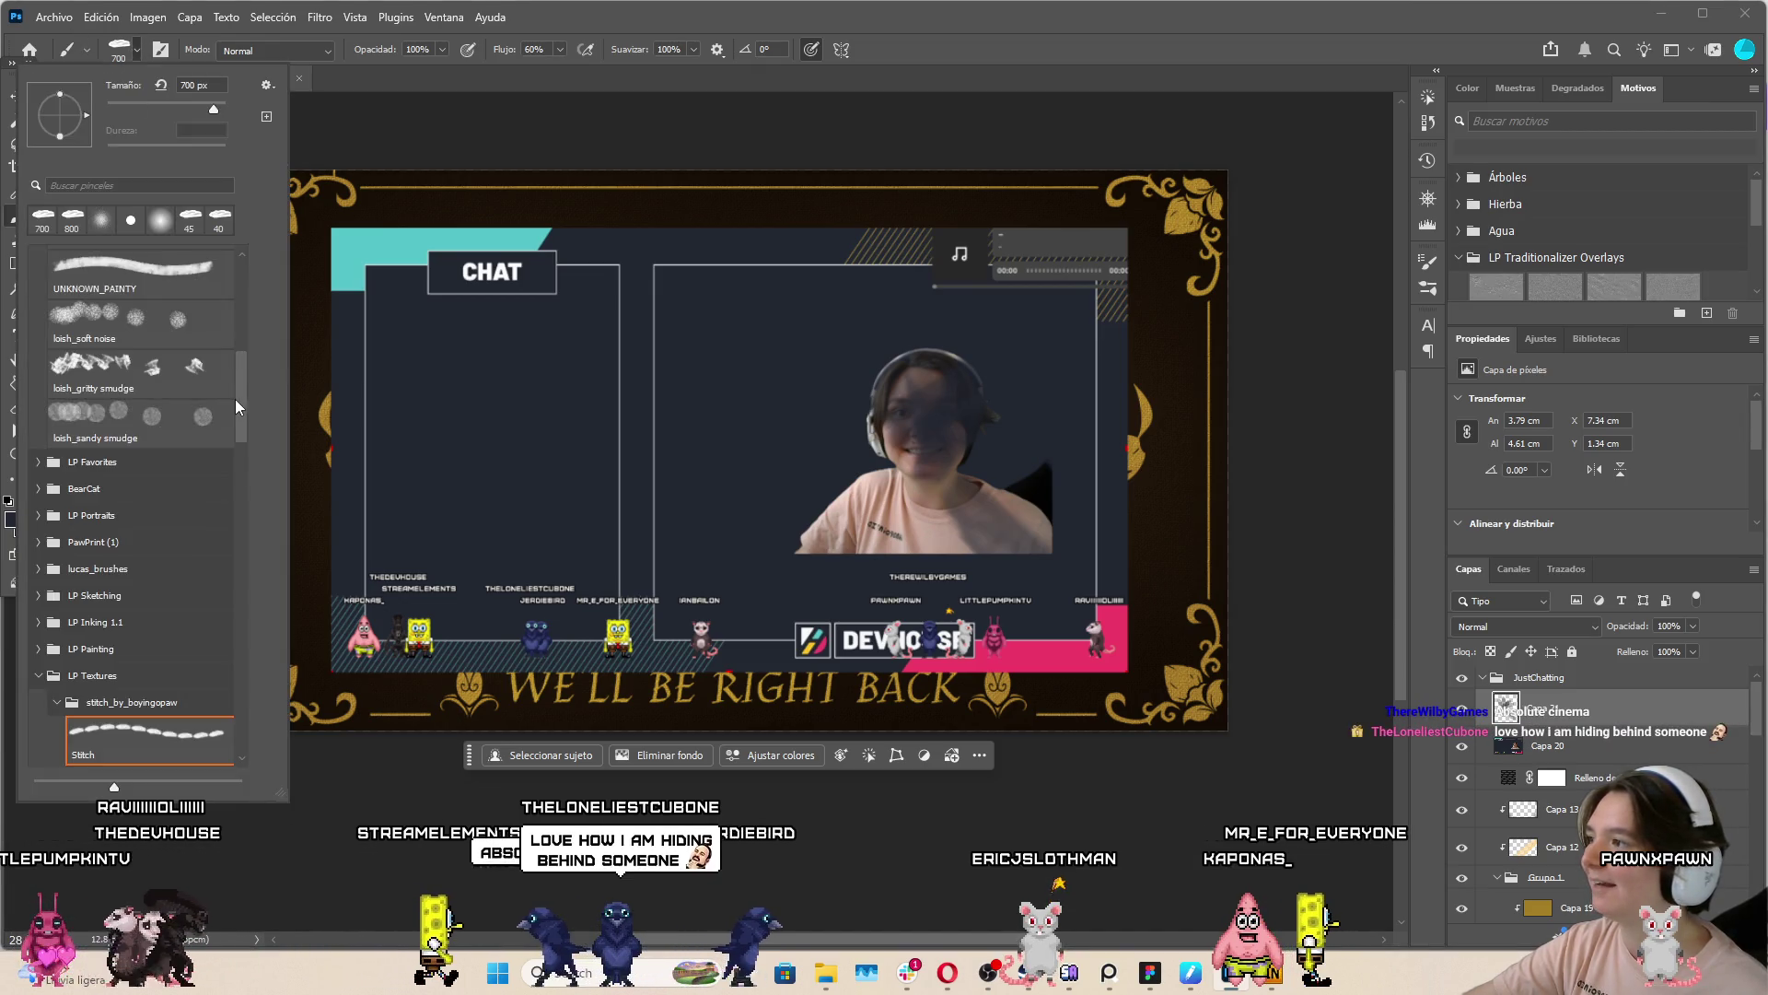
pyautogui.scroll(5, 244, 405)
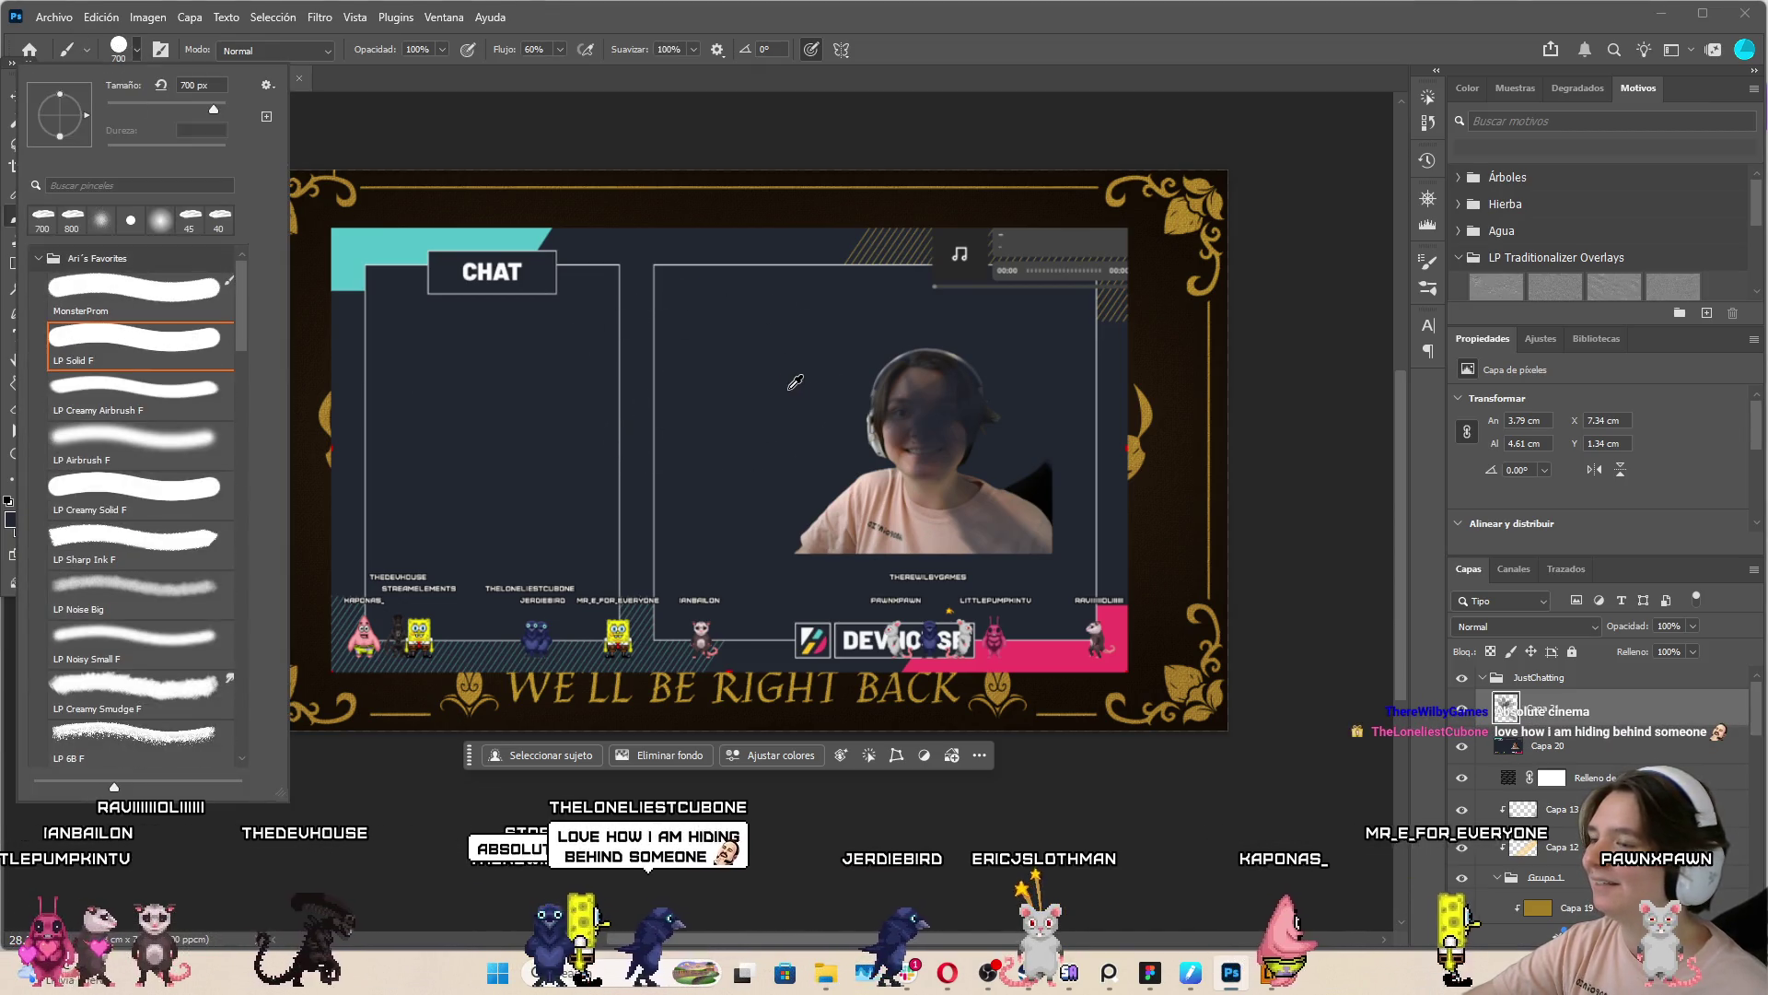
pyautogui.doubleClick(131, 219)
pyautogui.moveTo(947, 429)
pyautogui.mouseDown()
pyautogui.moveTo(901, 395)
pyautogui.moveTo(948, 442)
pyautogui.mouseUp()
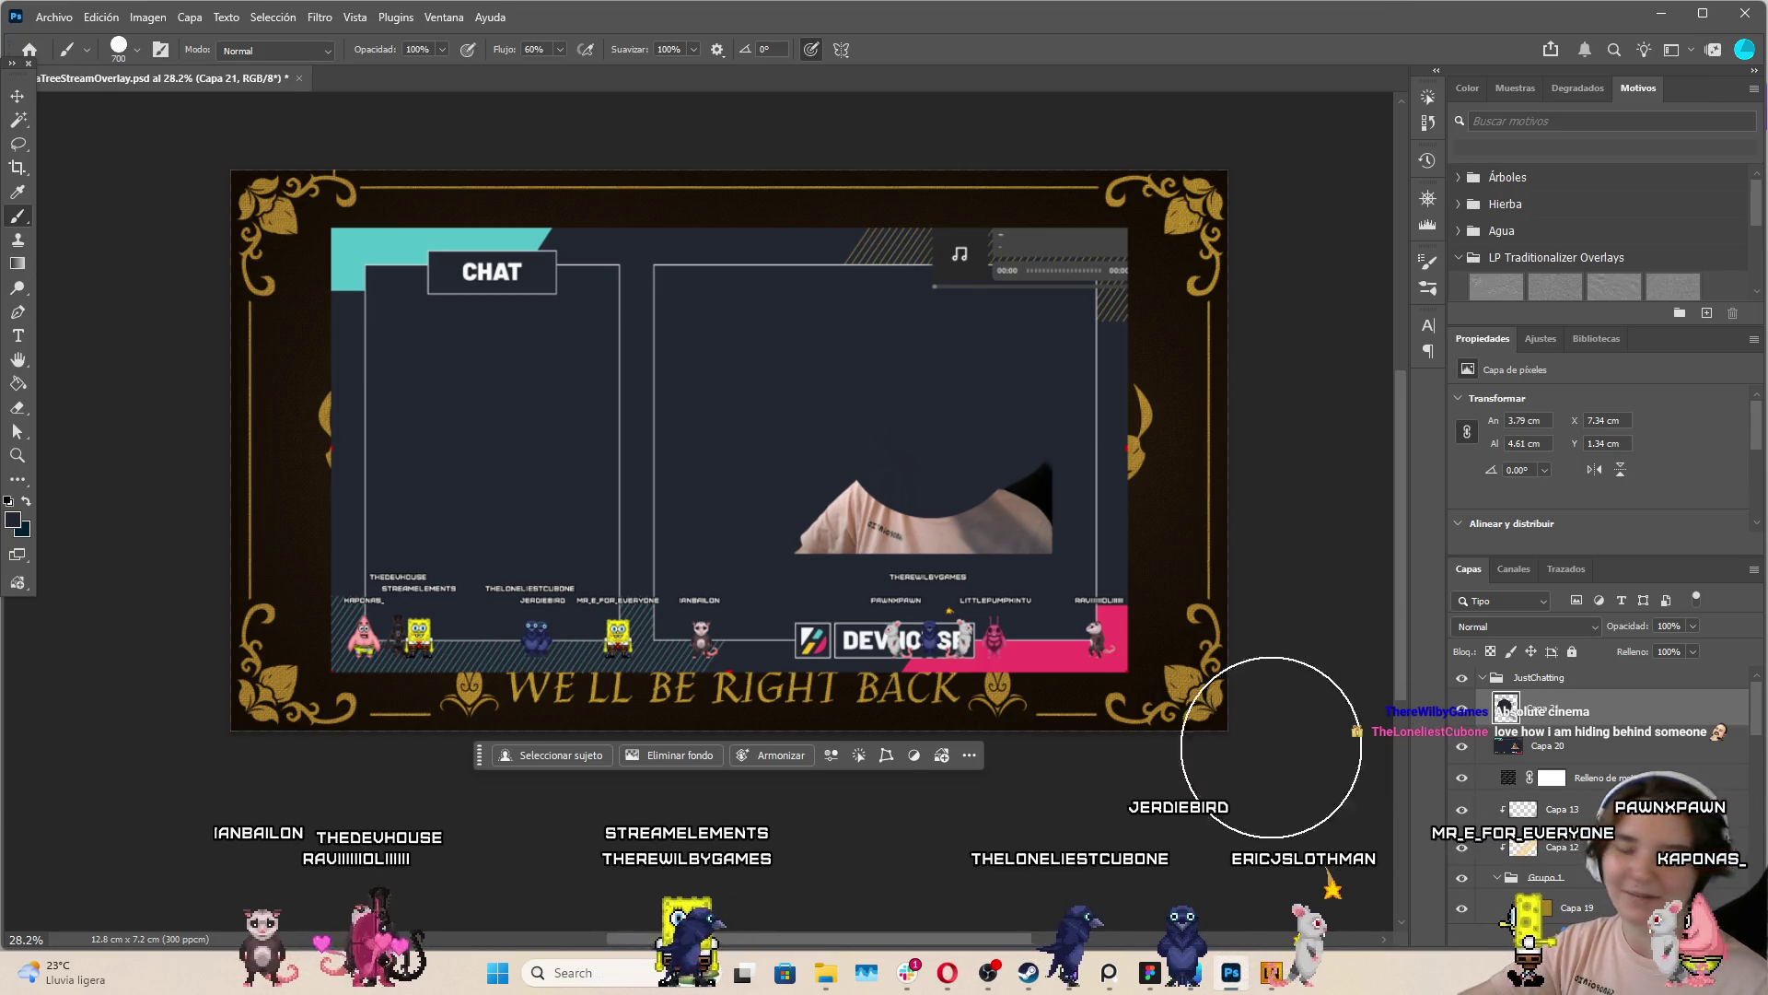
pyautogui.scroll(10, 571, 617)
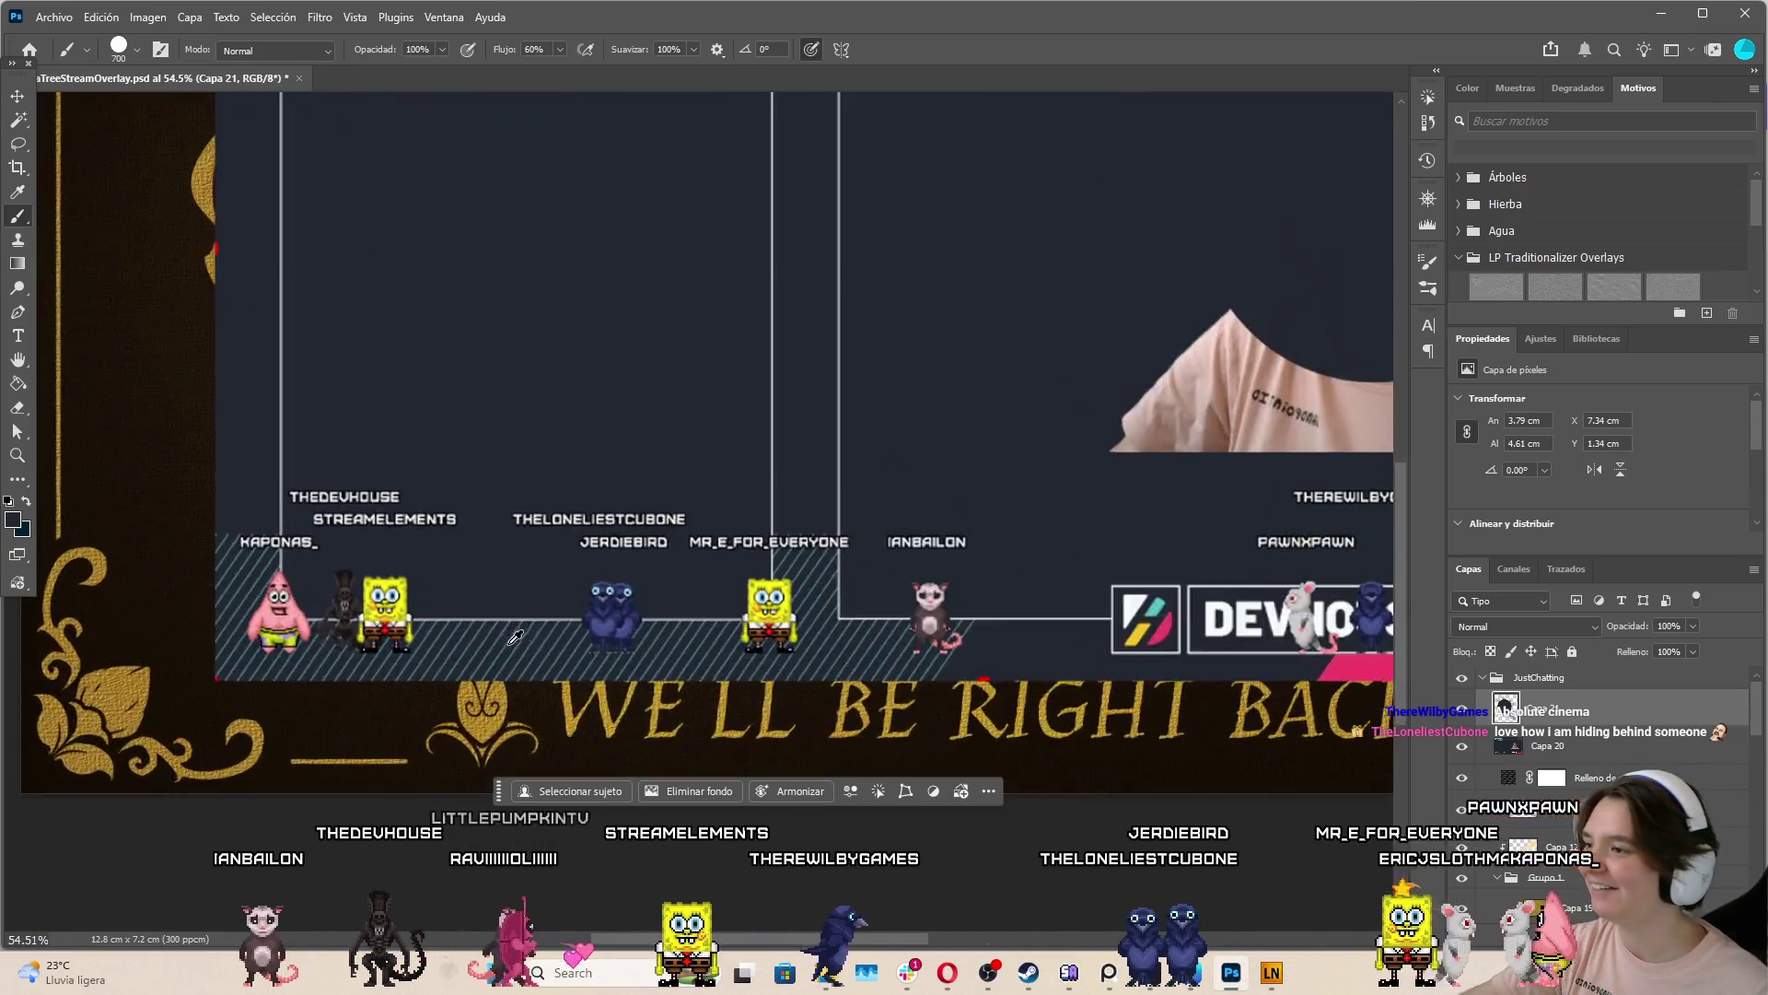
pyautogui.scroll(5, 707, 600)
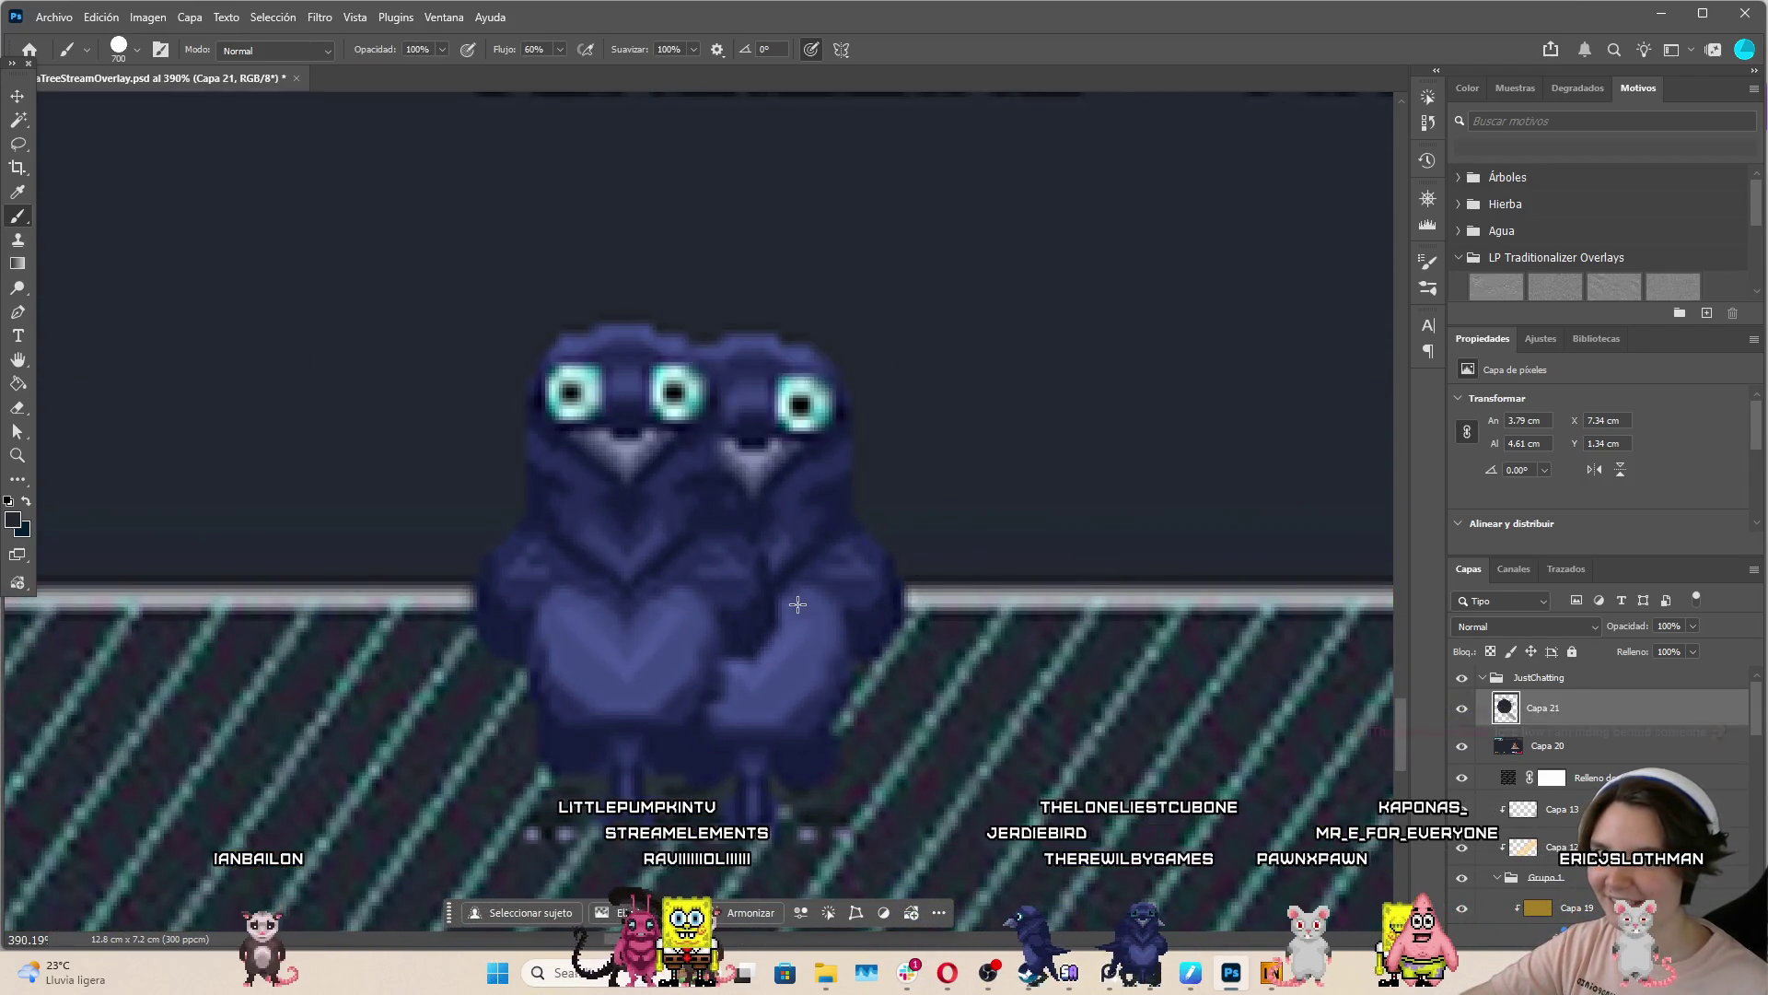
pyautogui.scroll(-15, 804, 597)
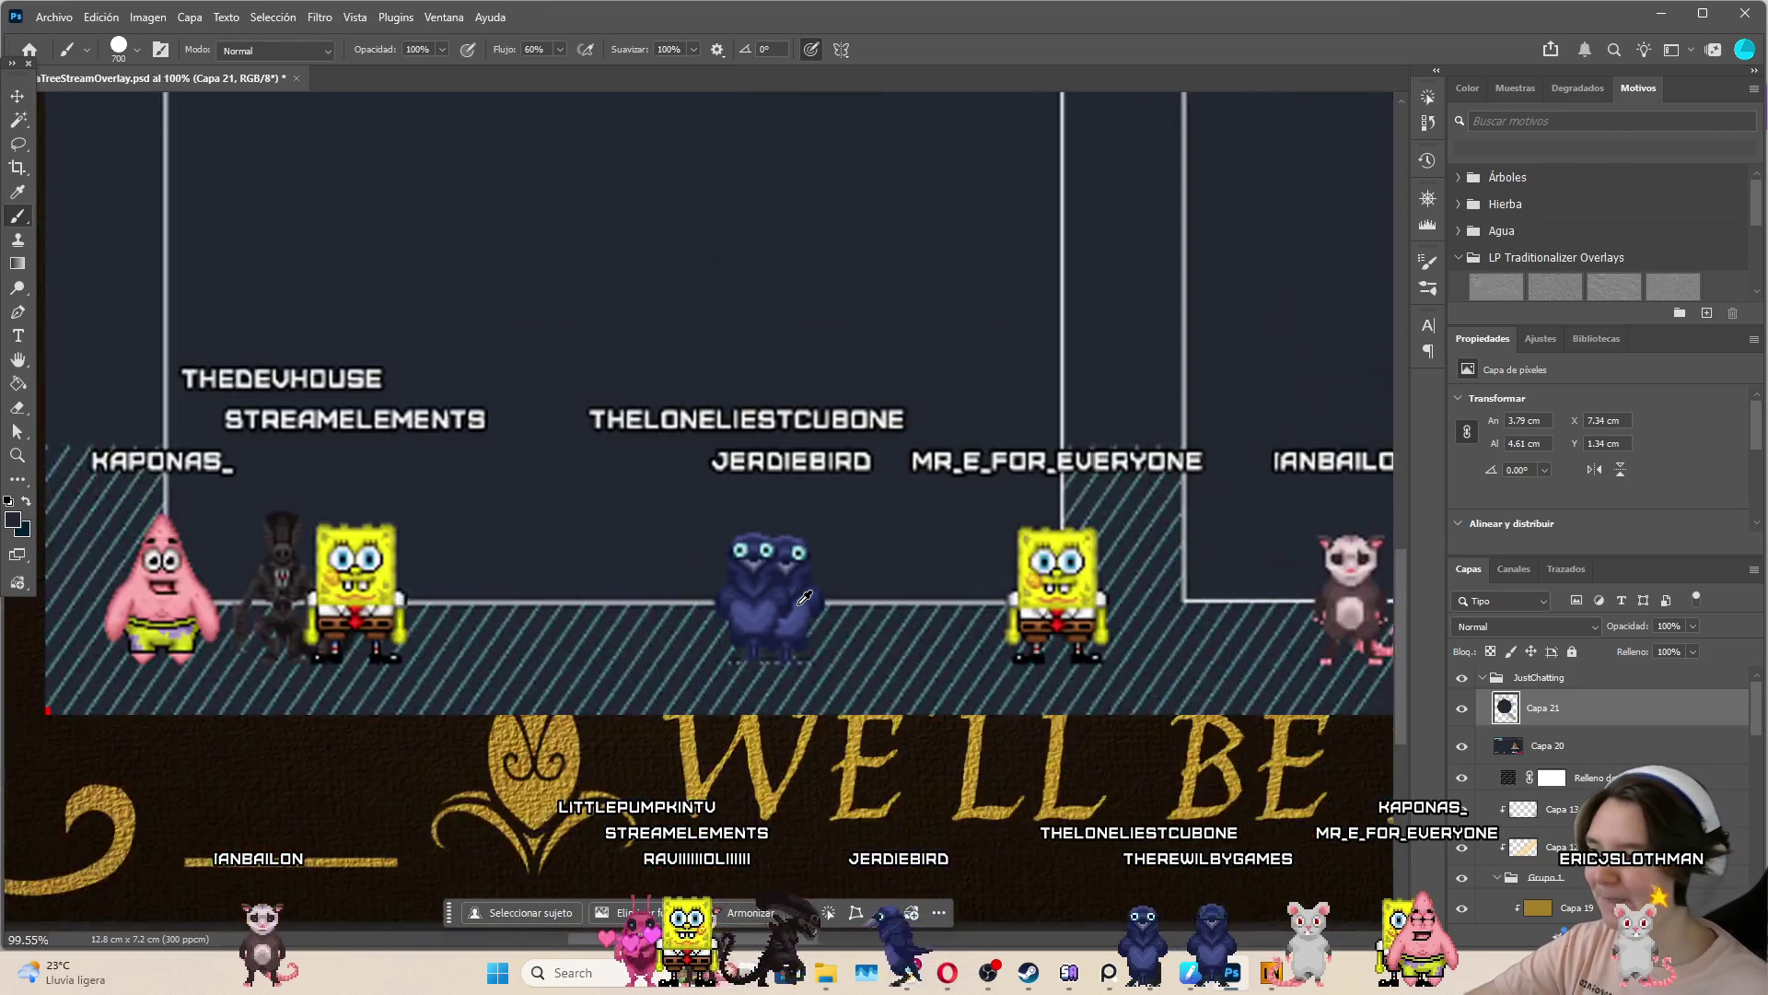
pyautogui.scroll(-3, 830, 462)
pyautogui.scroll(2, 1257, 663)
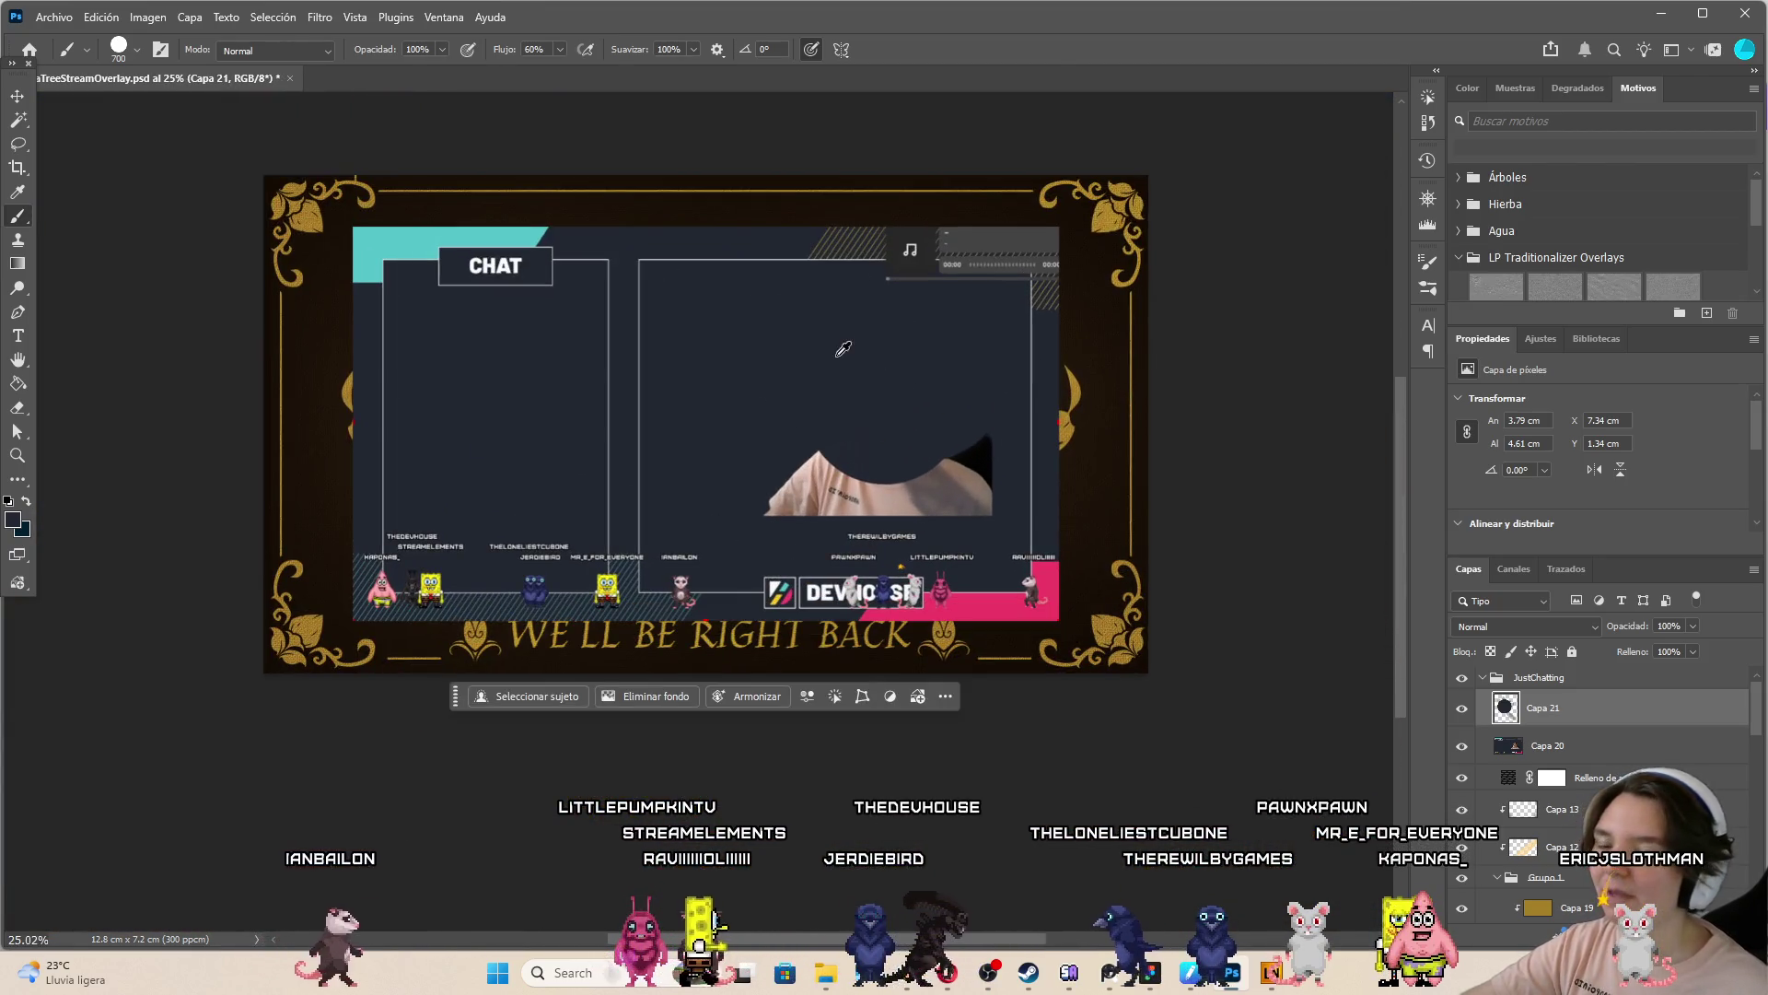
pyautogui.keyDown('shift'); pyautogui.click(1603, 746); pyautogui.keyUp('shift')
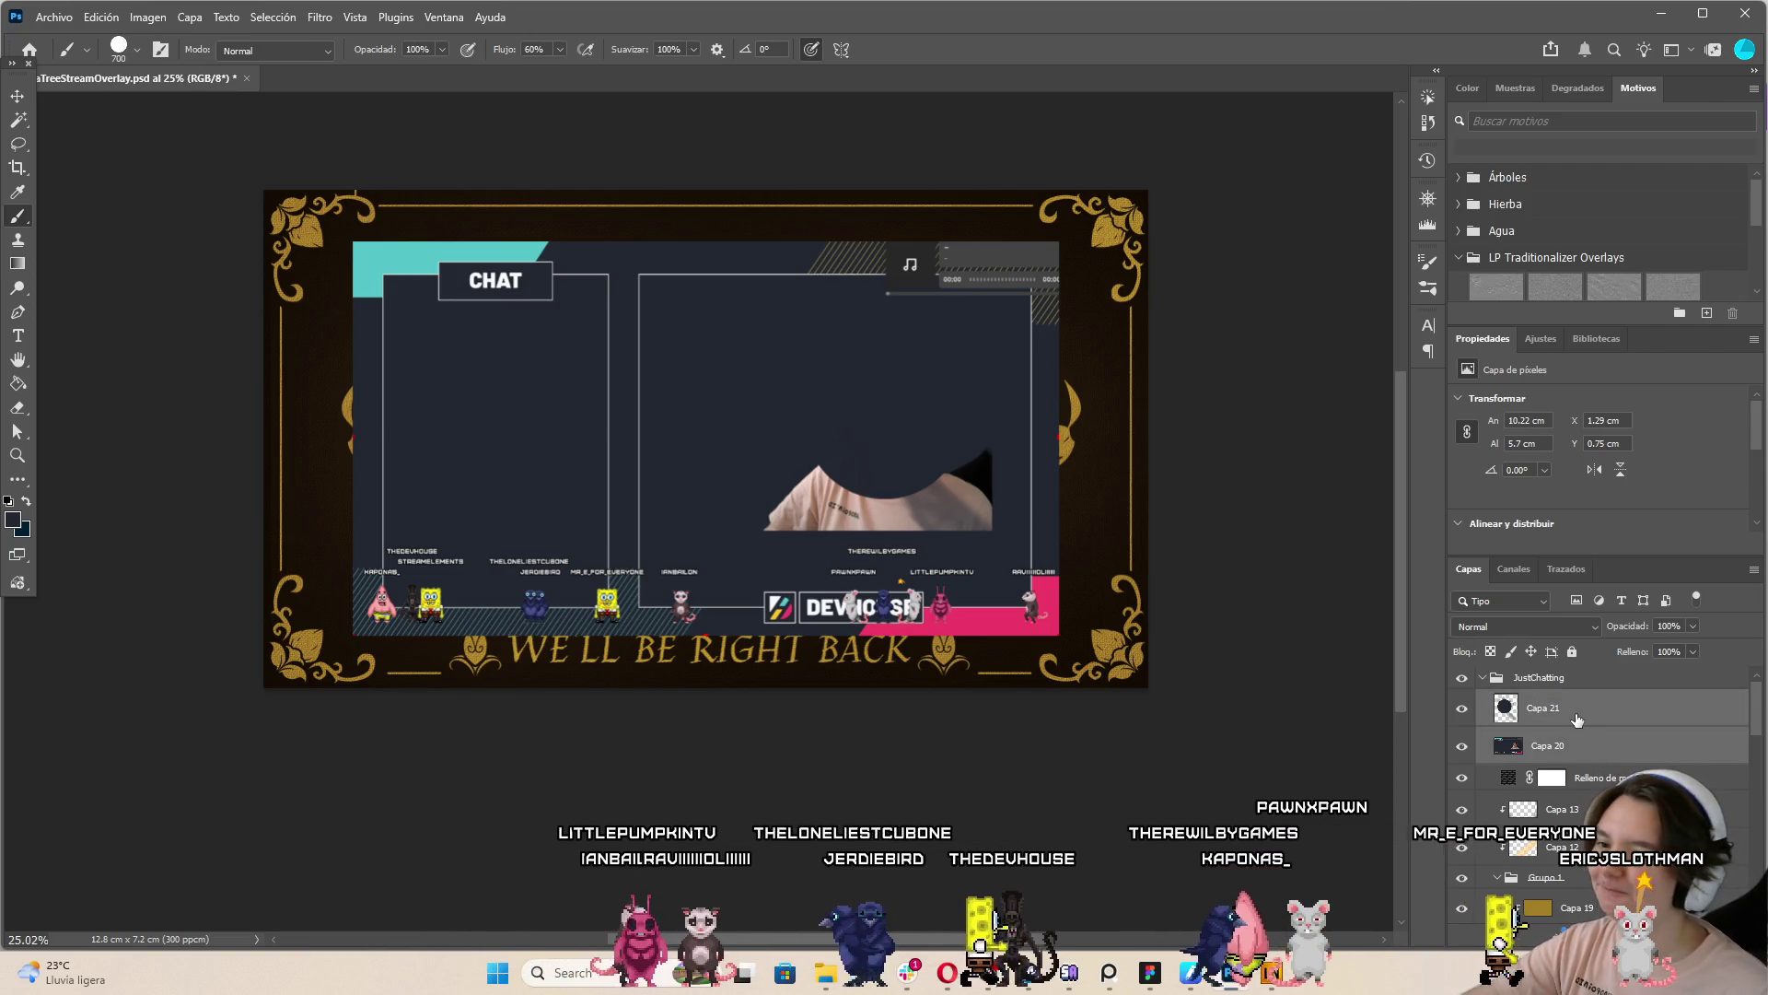
# Merge the webcam and paint layers, then hide the merged layer and creature icons
pyautogui.hotkey('ctrl', 'e')
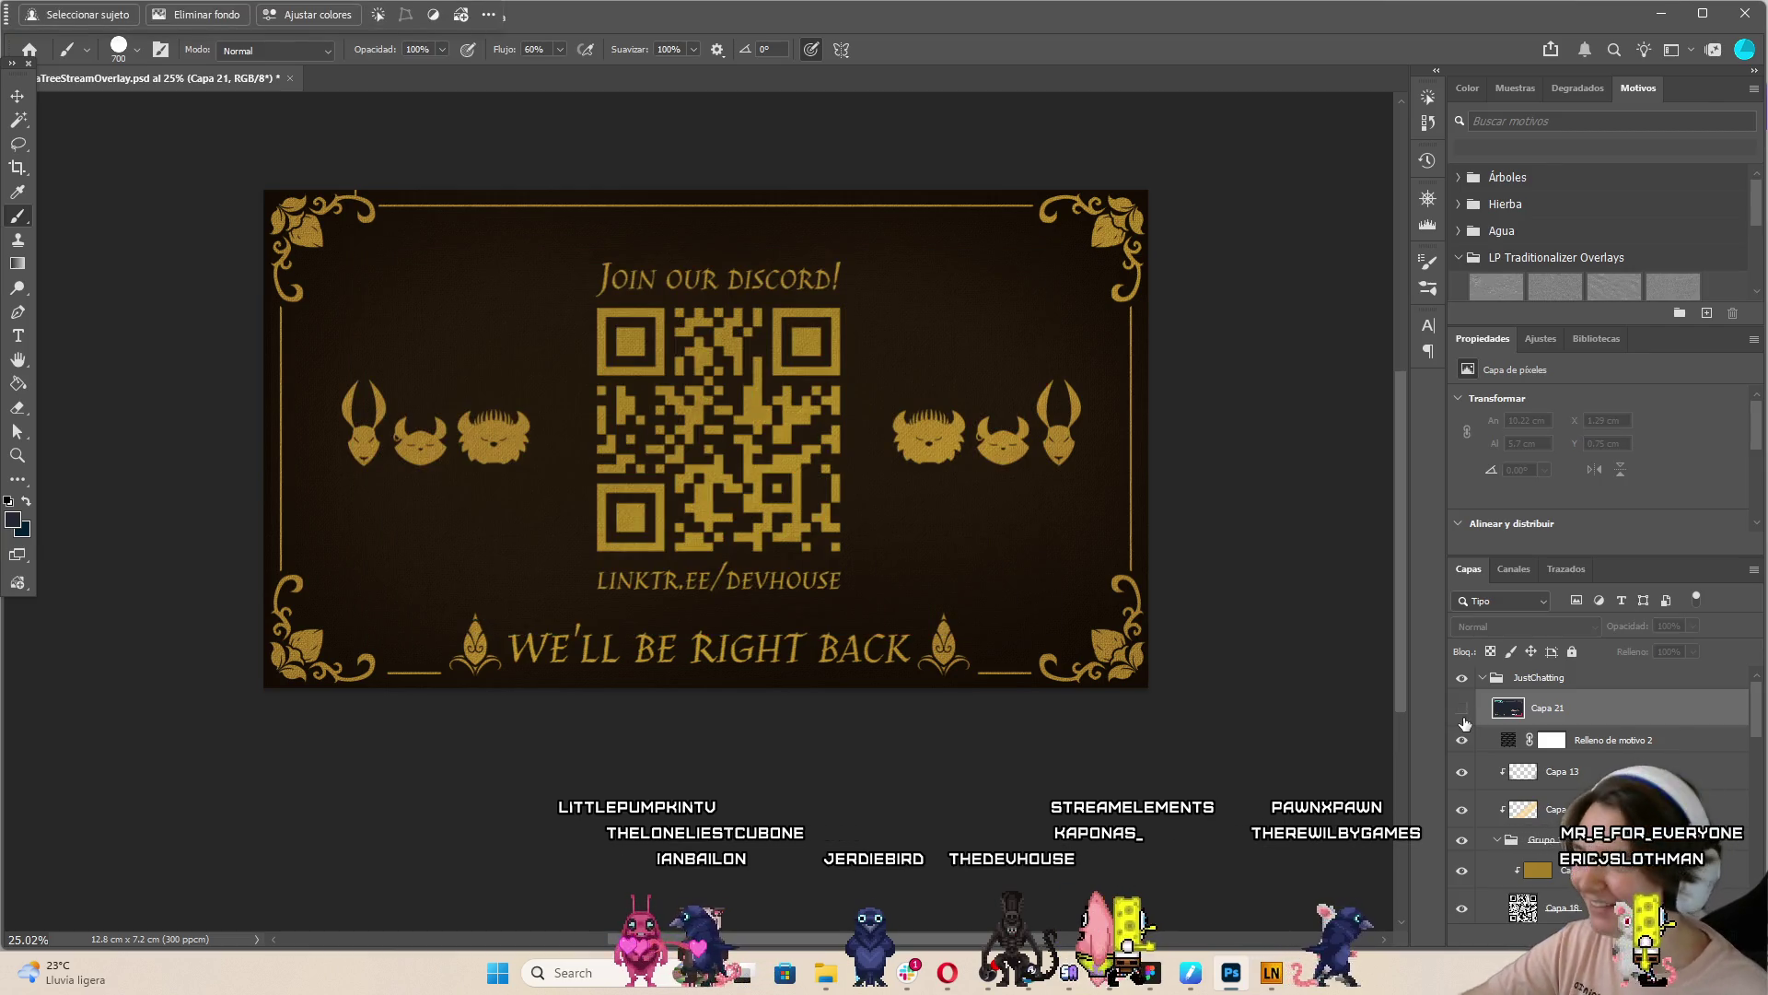
pyautogui.click(17, 96)
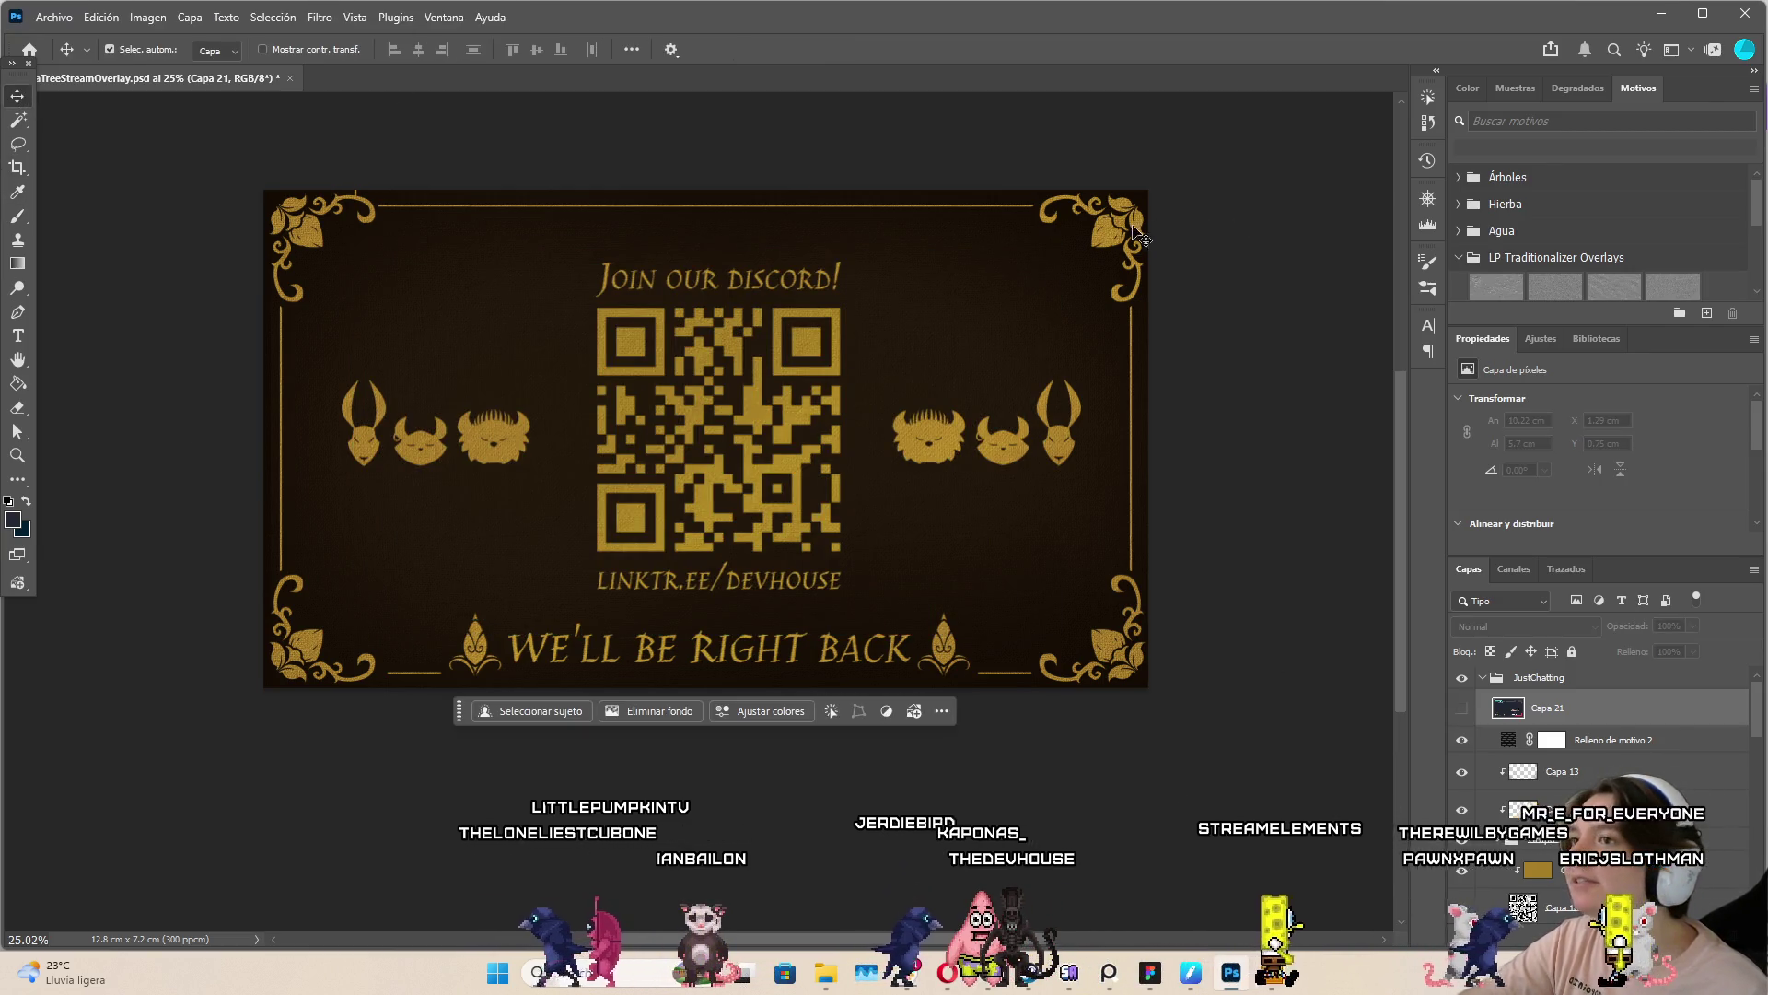
pyautogui.click(1612, 740)
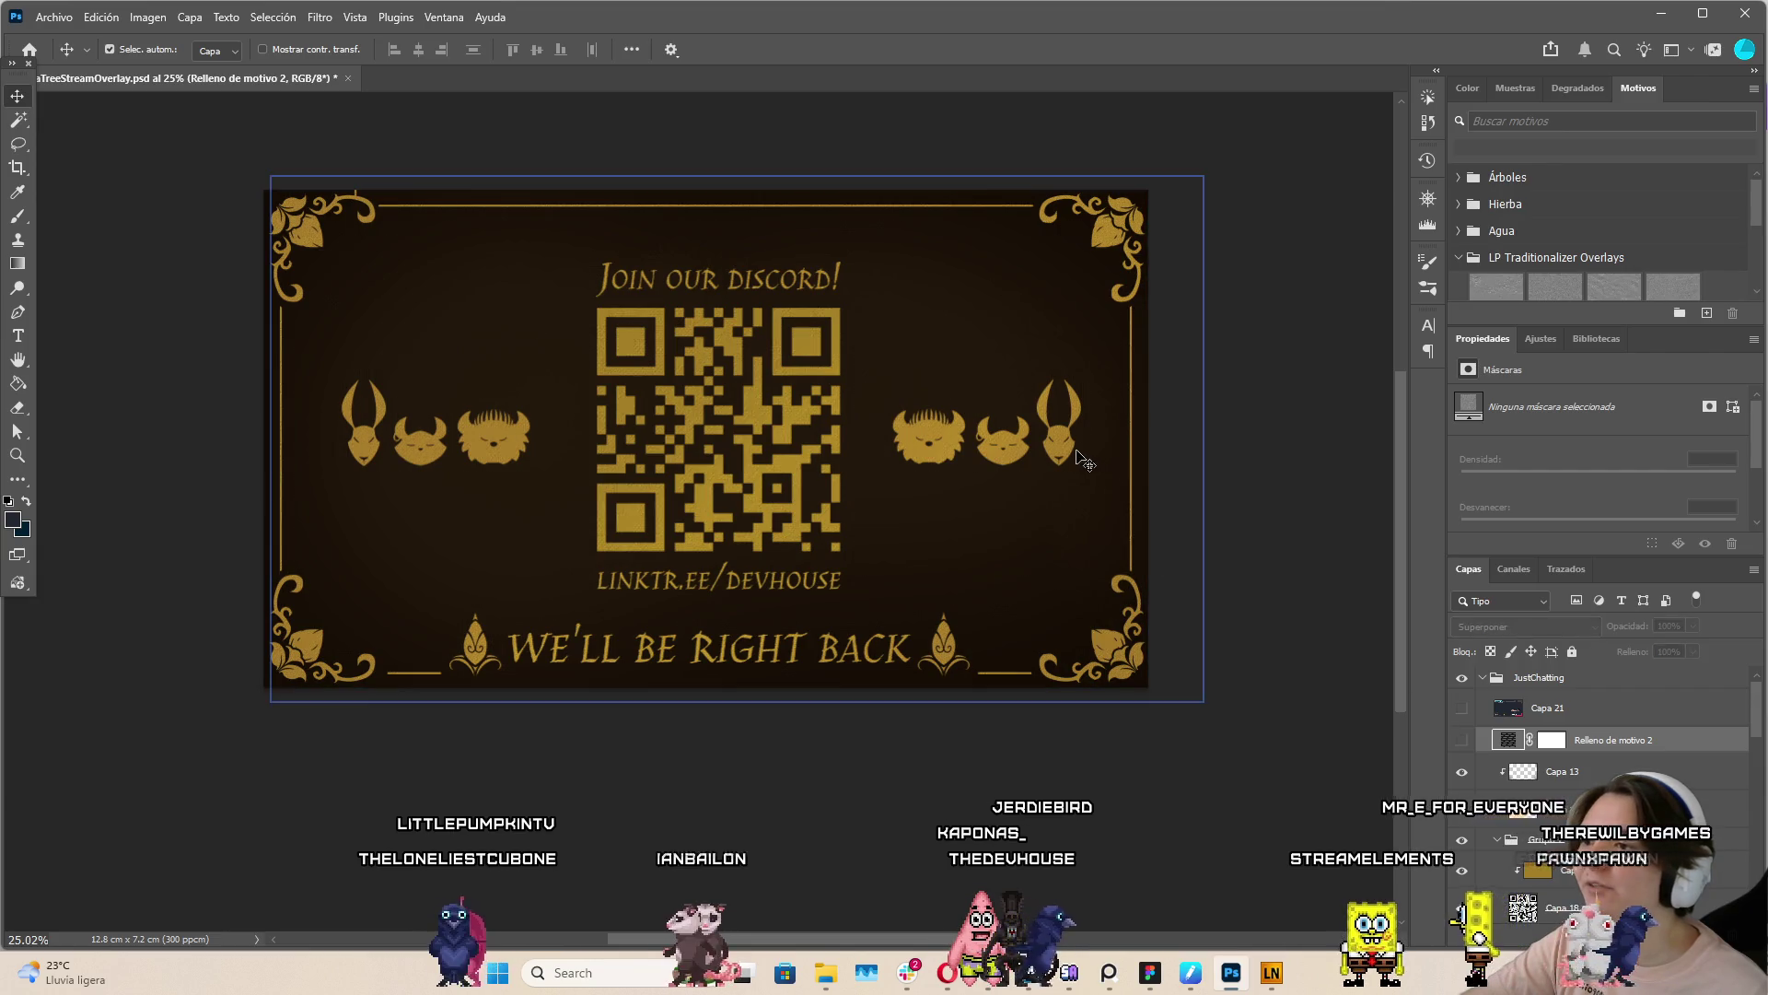
pyautogui.scroll(-5, 1474, 810)
pyautogui.click(1478, 870)
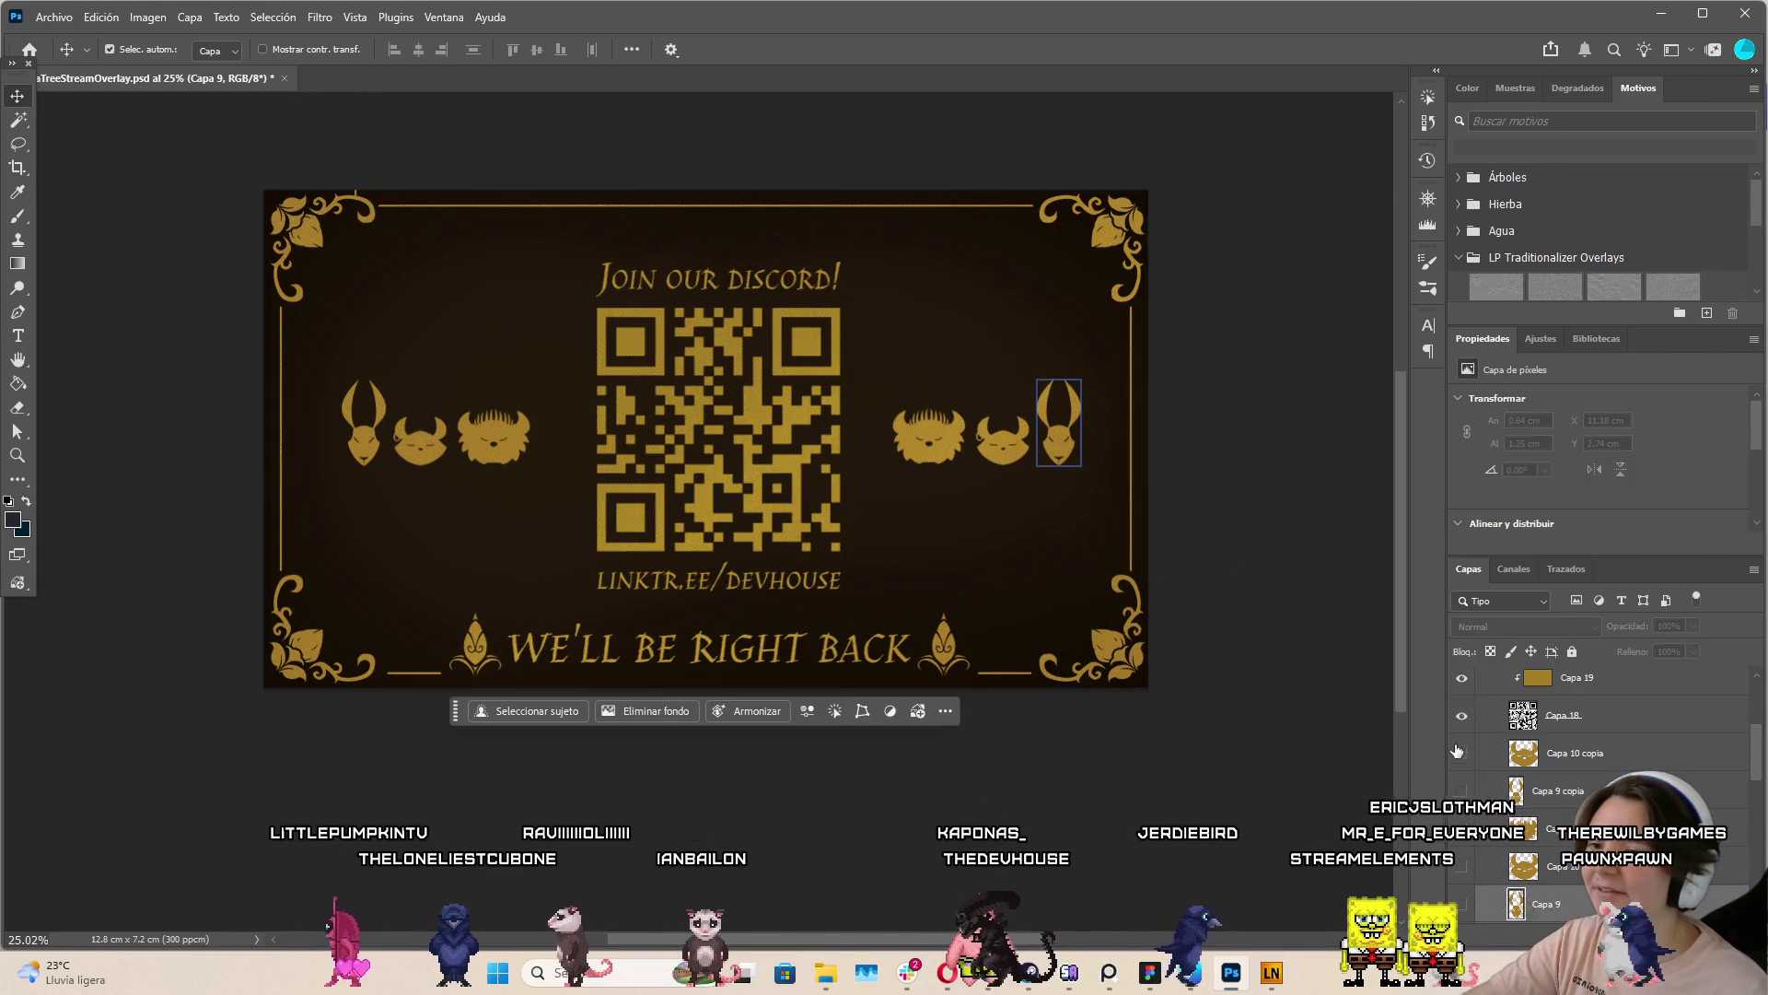
pyautogui.moveTo(1457, 752); pyautogui.dragTo(1462, 902)
pyautogui.scroll(3, 1498, 778)
pyautogui.scroll(-3, 1497, 778)
# Shrink the QR code and gold colour layers to 35% in the bottom-right corner
pyautogui.click(1563, 769)
pyautogui.keyDown('shift'); pyautogui.click(1563, 730); pyautogui.keyUp('shift')
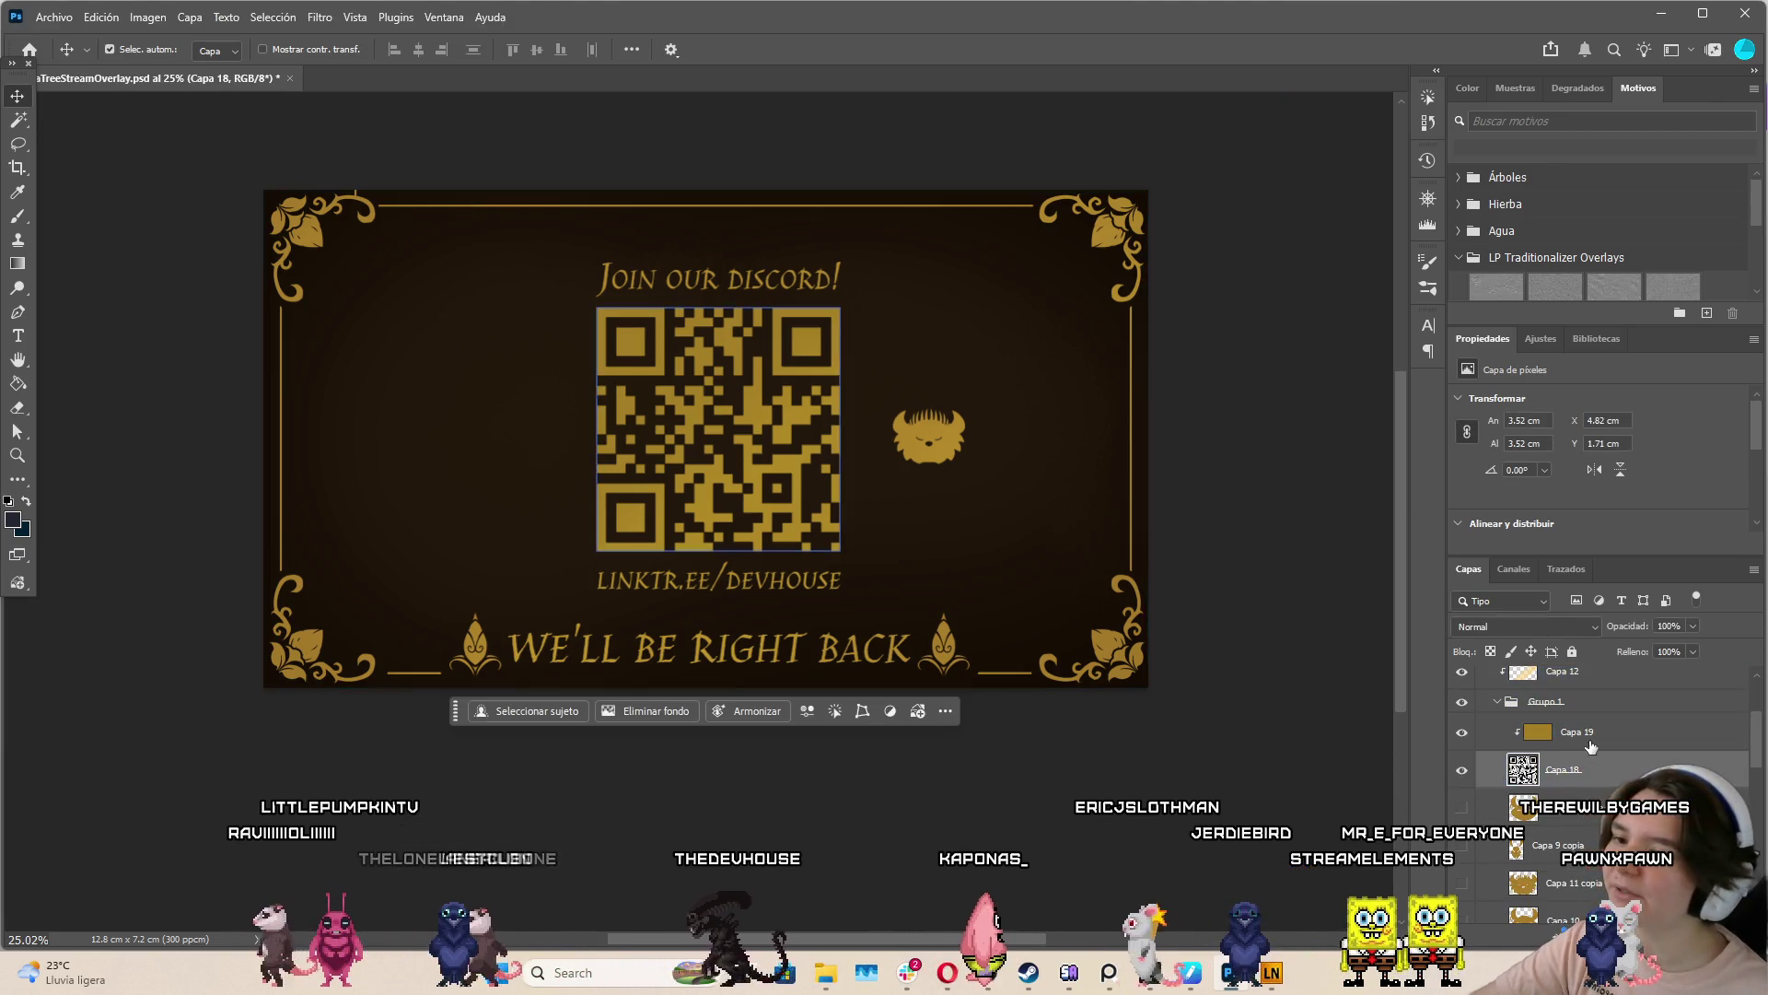
pyautogui.hotkey('ctrl', 't')
pyautogui.moveTo(1147, 439)
pyautogui.mouseDown()
pyautogui.moveTo(544, 439)
pyautogui.moveTo(852, 515)
pyautogui.moveTo(525, 359)
pyautogui.moveTo(506, 406)
pyautogui.moveTo(866, 606)
pyautogui.moveTo(1140, 610)
pyautogui.mouseUp()
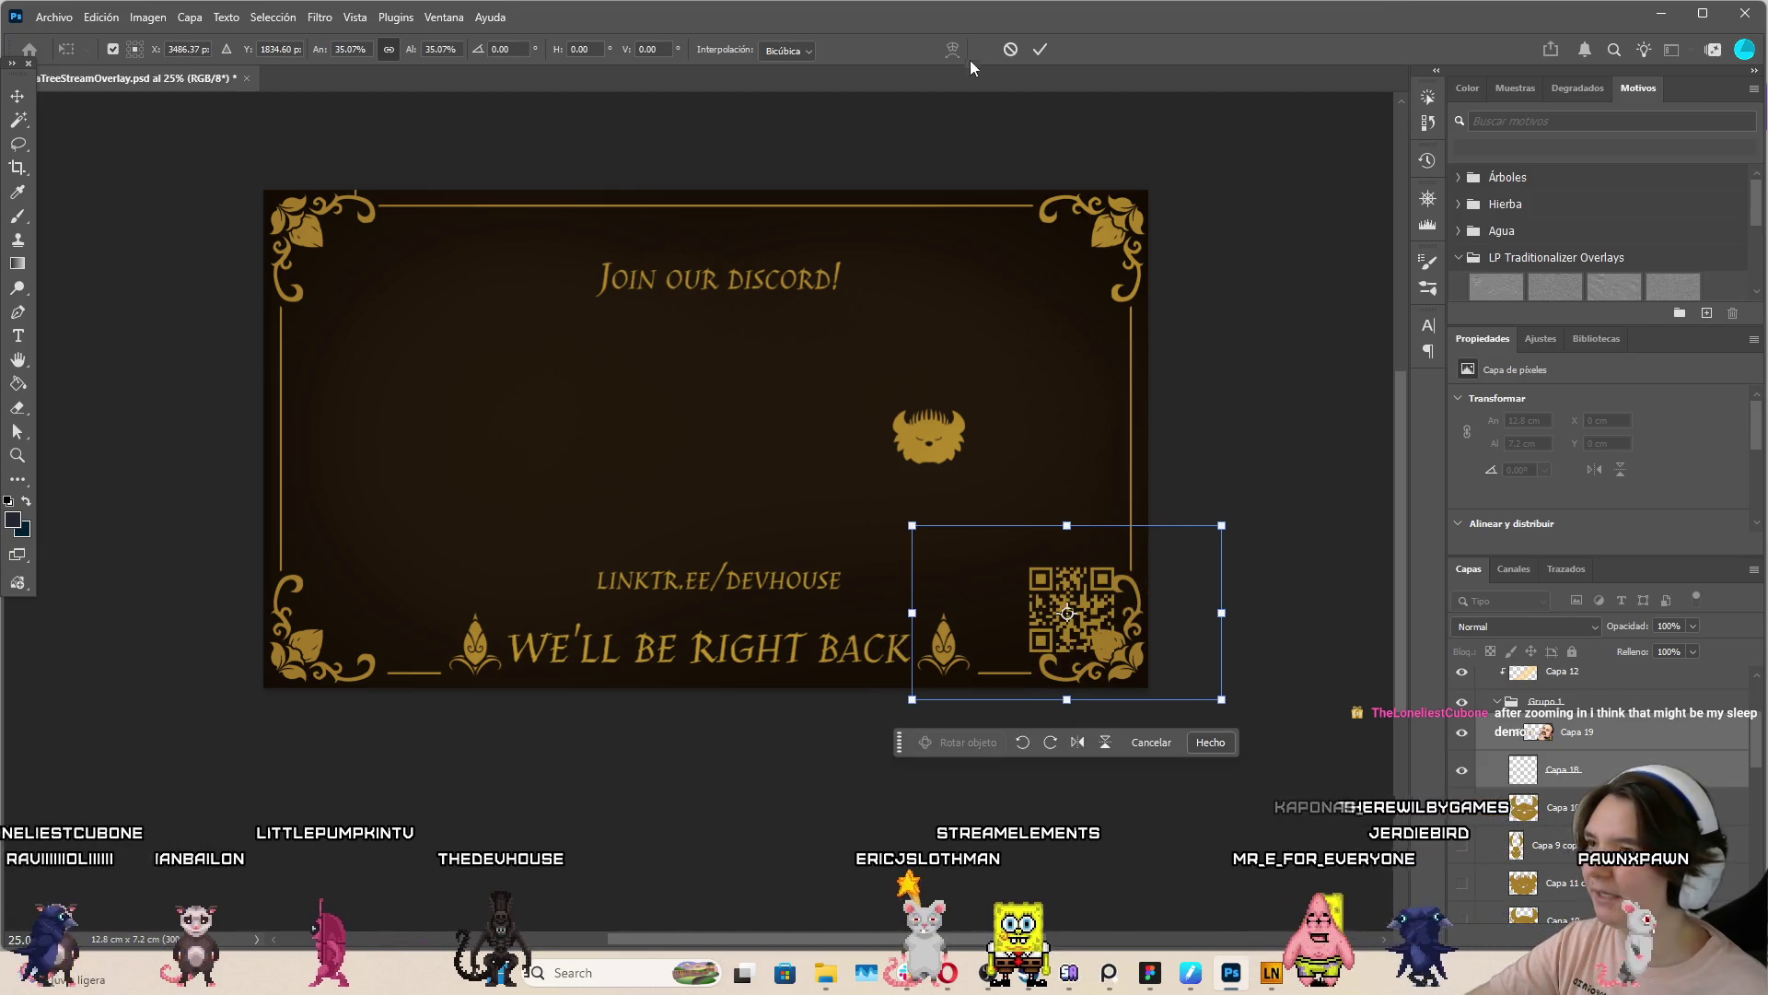
pyautogui.click(1040, 50)
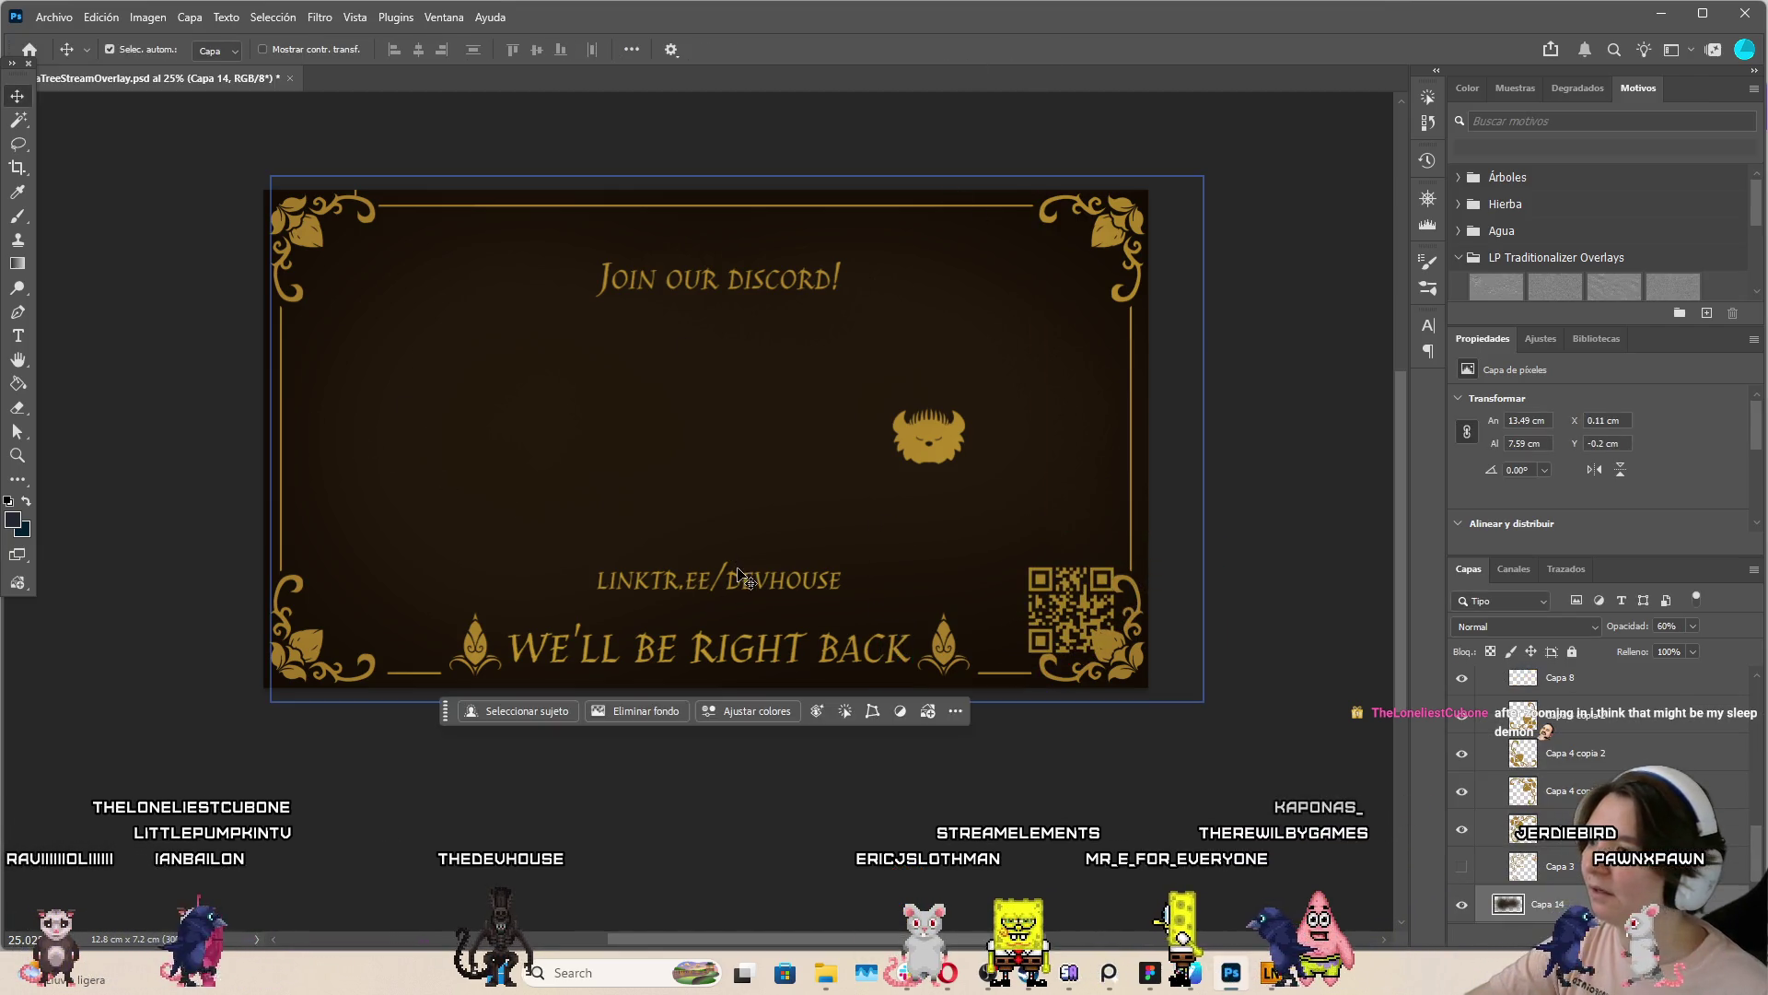
# Shrink the linktr.ee/devhouse caption and place it and Join our discord! beside the bottom-right QR code
pyautogui.click(664, 579)
pyautogui.hotkey('ctrl', 't')
pyautogui.moveTo(594, 574); pyautogui.dragTo(634, 583)
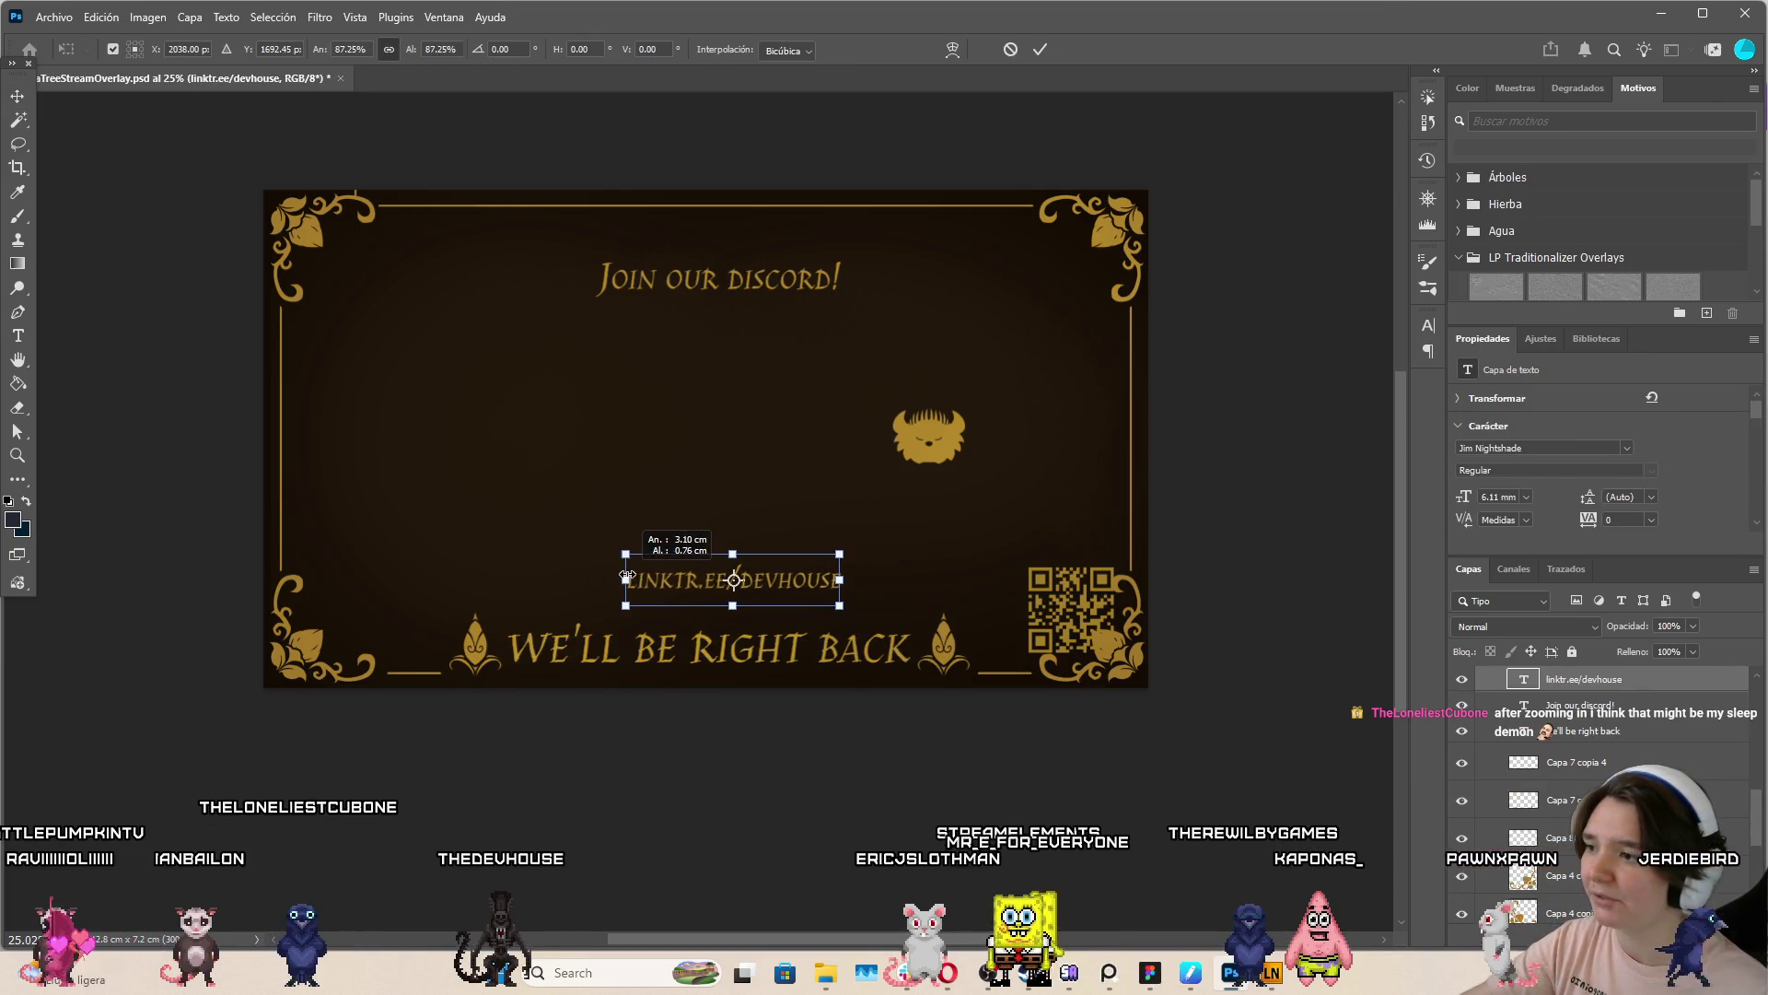
pyautogui.moveTo(810, 604); pyautogui.dragTo(988, 642)
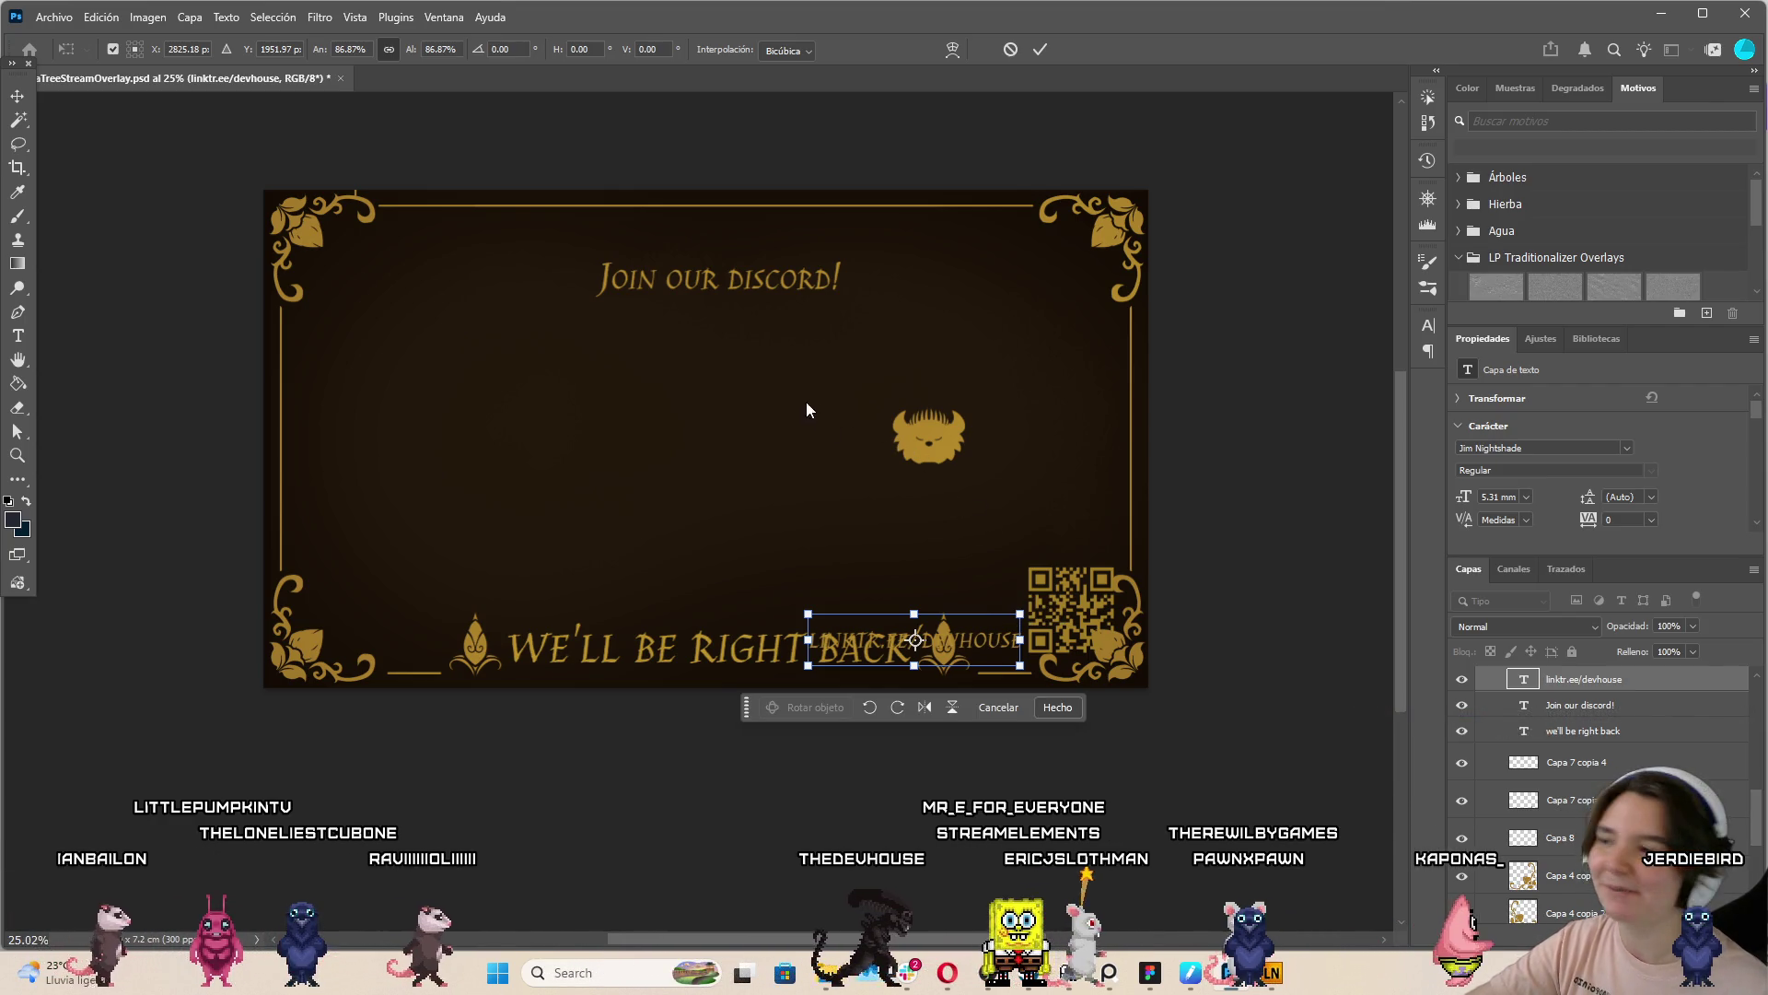
pyautogui.press('Return')
pyautogui.moveTo(794, 280)
pyautogui.mouseDown()
pyautogui.moveTo(928, 624)
pyautogui.moveTo(997, 651)
pyautogui.mouseUp()
# Reorder the bear icon layer, toggle the we'll be right back layer, and delete its wording
pyautogui.hotkey('ctrl', 'v')
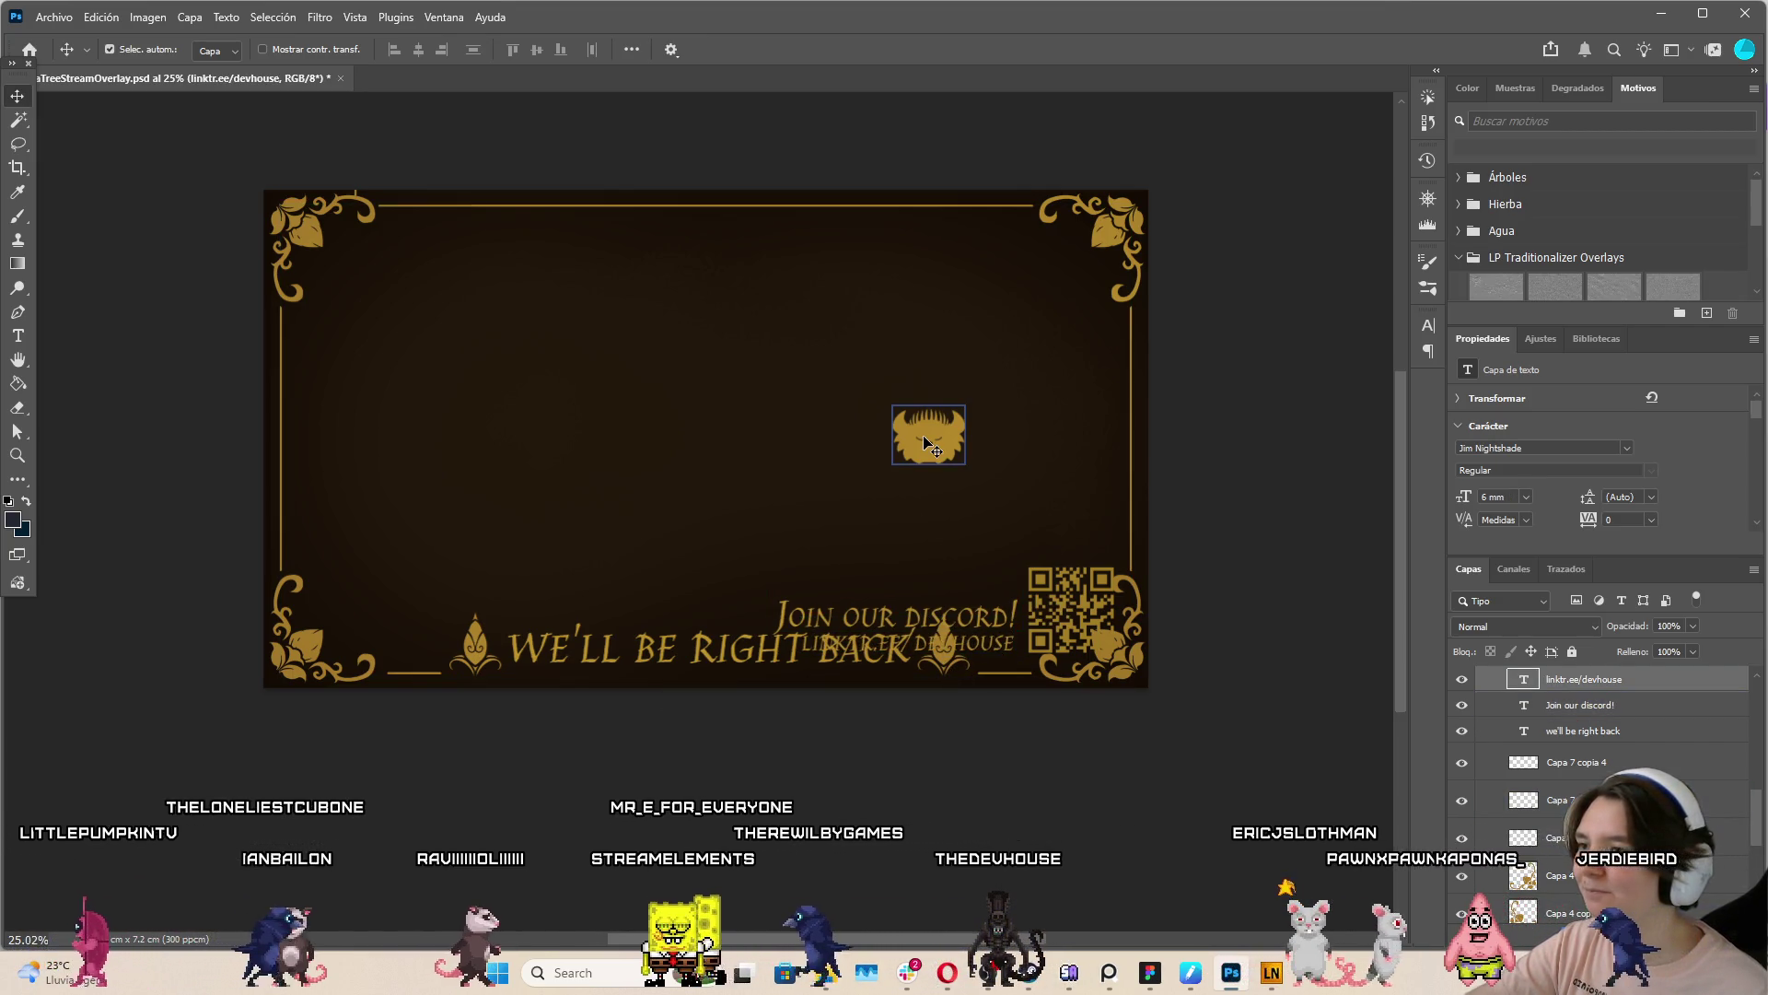
pyautogui.moveTo(1478, 696); pyautogui.dragTo(1508, 770)
pyautogui.click(1508, 770)
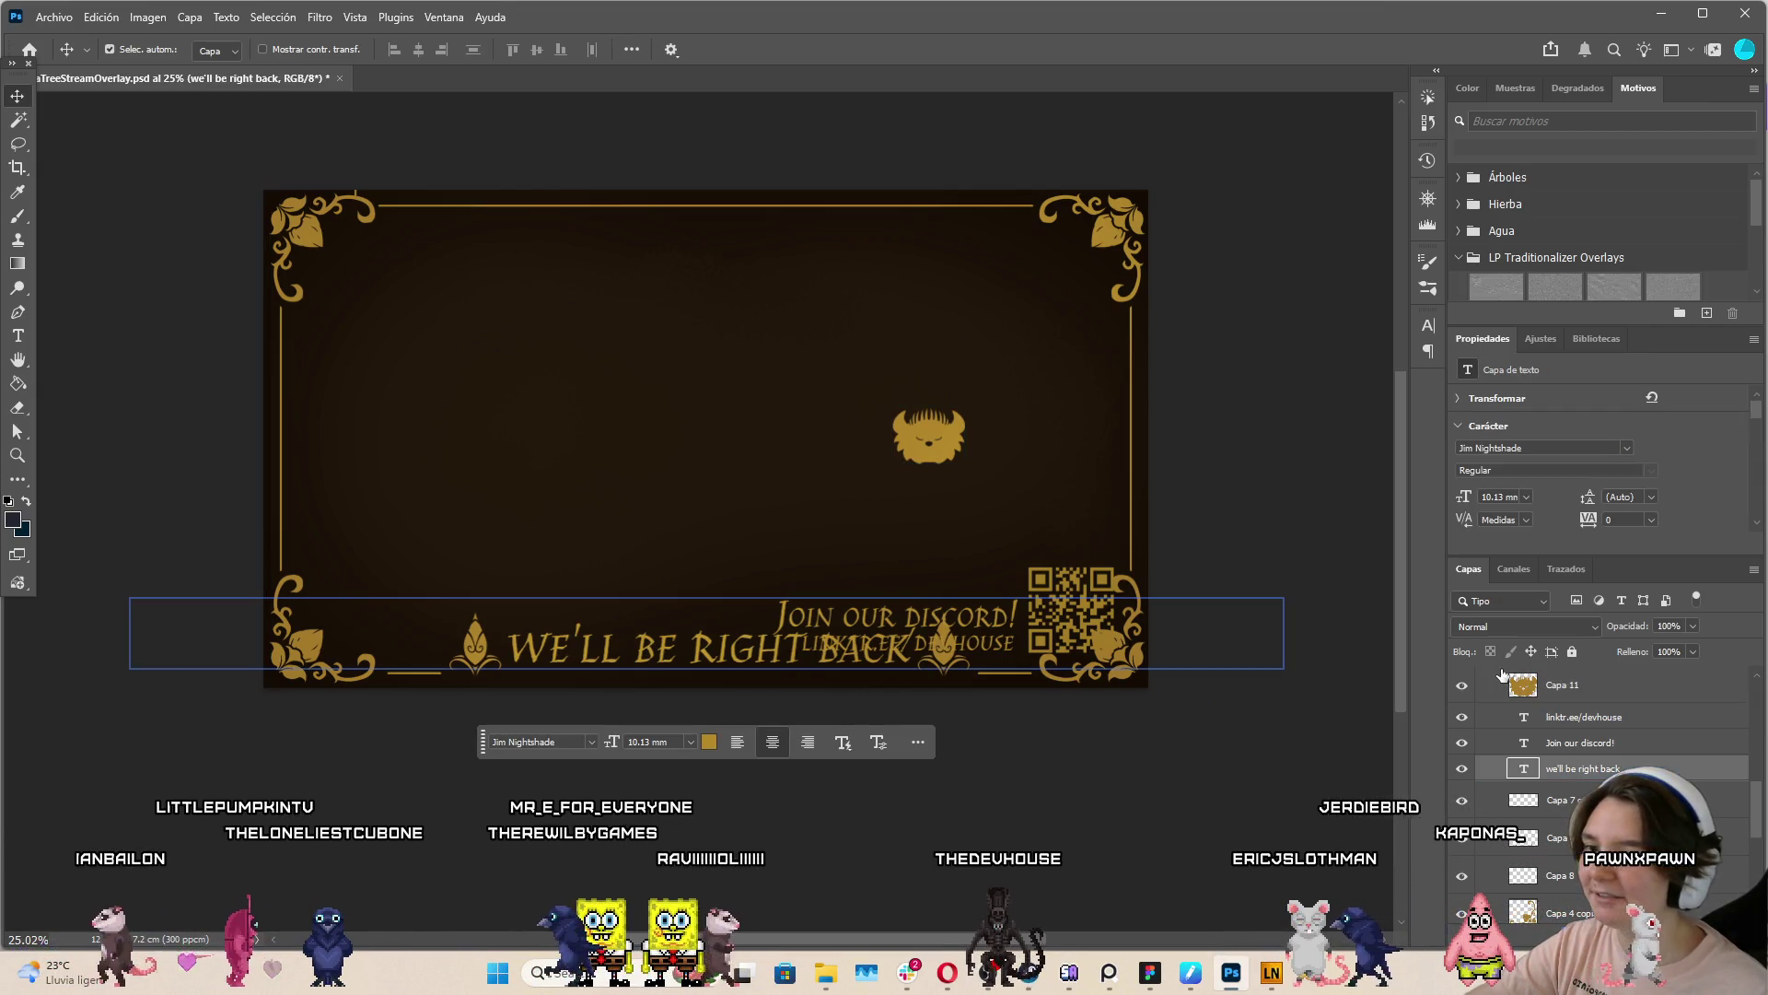
pyautogui.click(1461, 768)
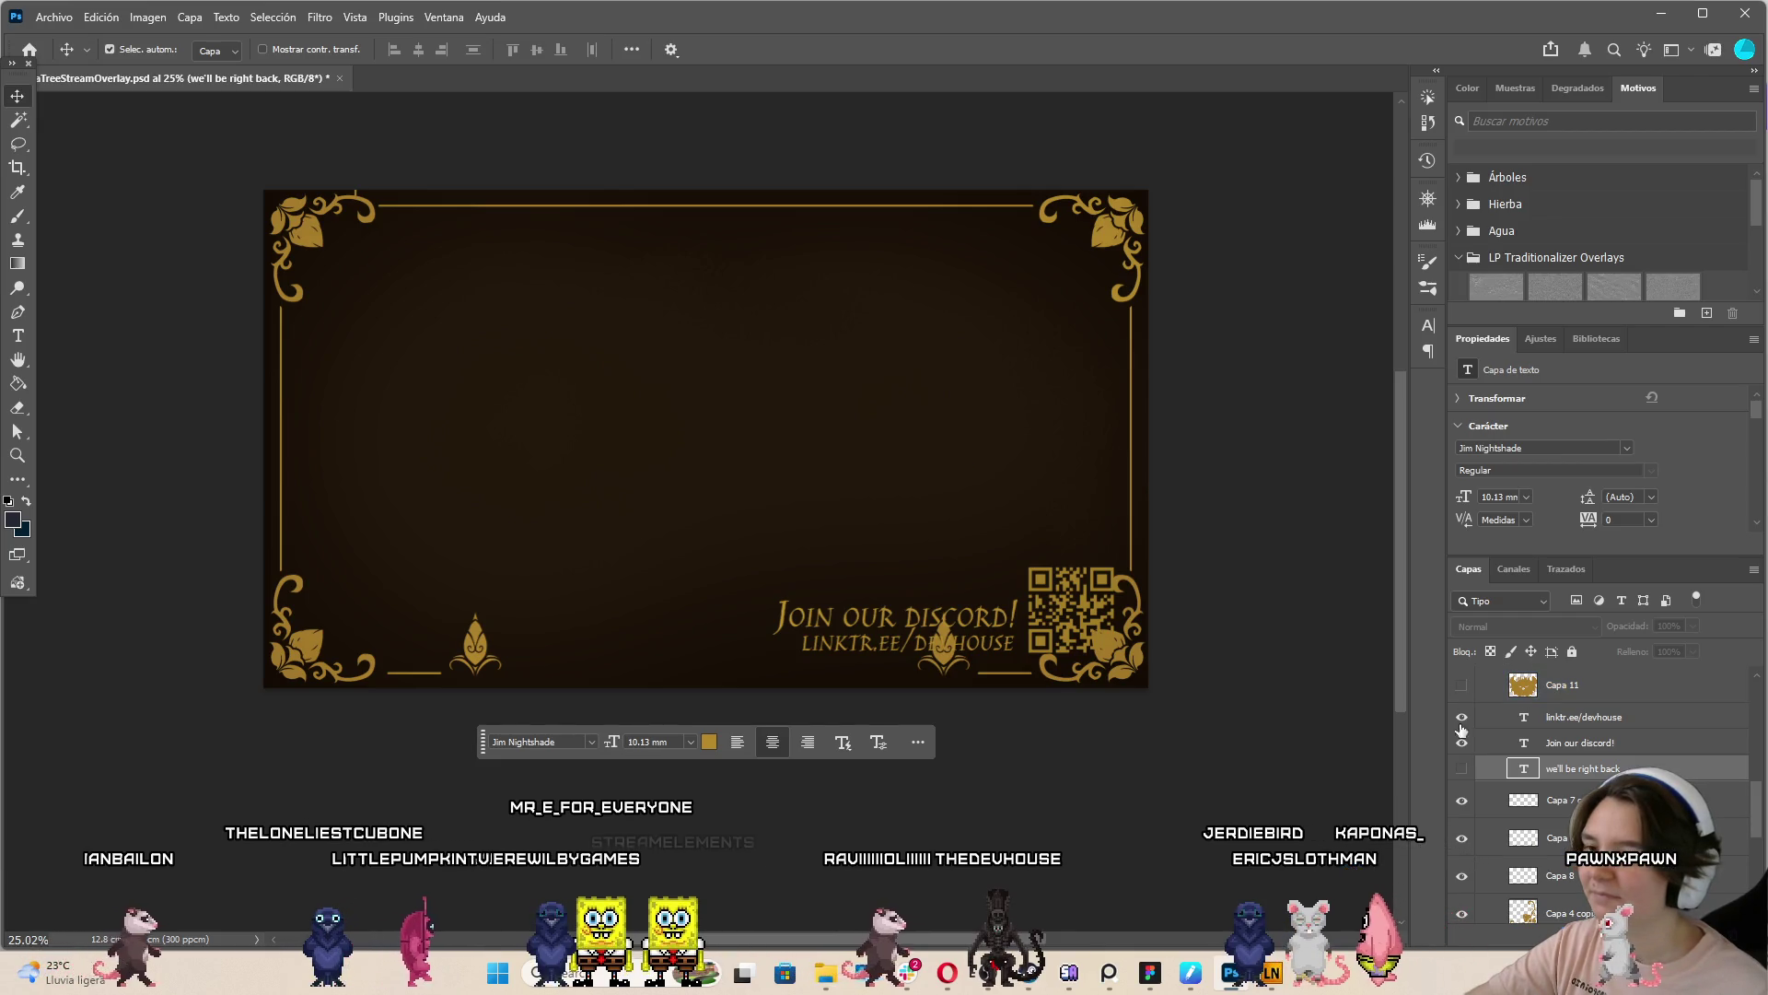
pyautogui.click(1462, 768)
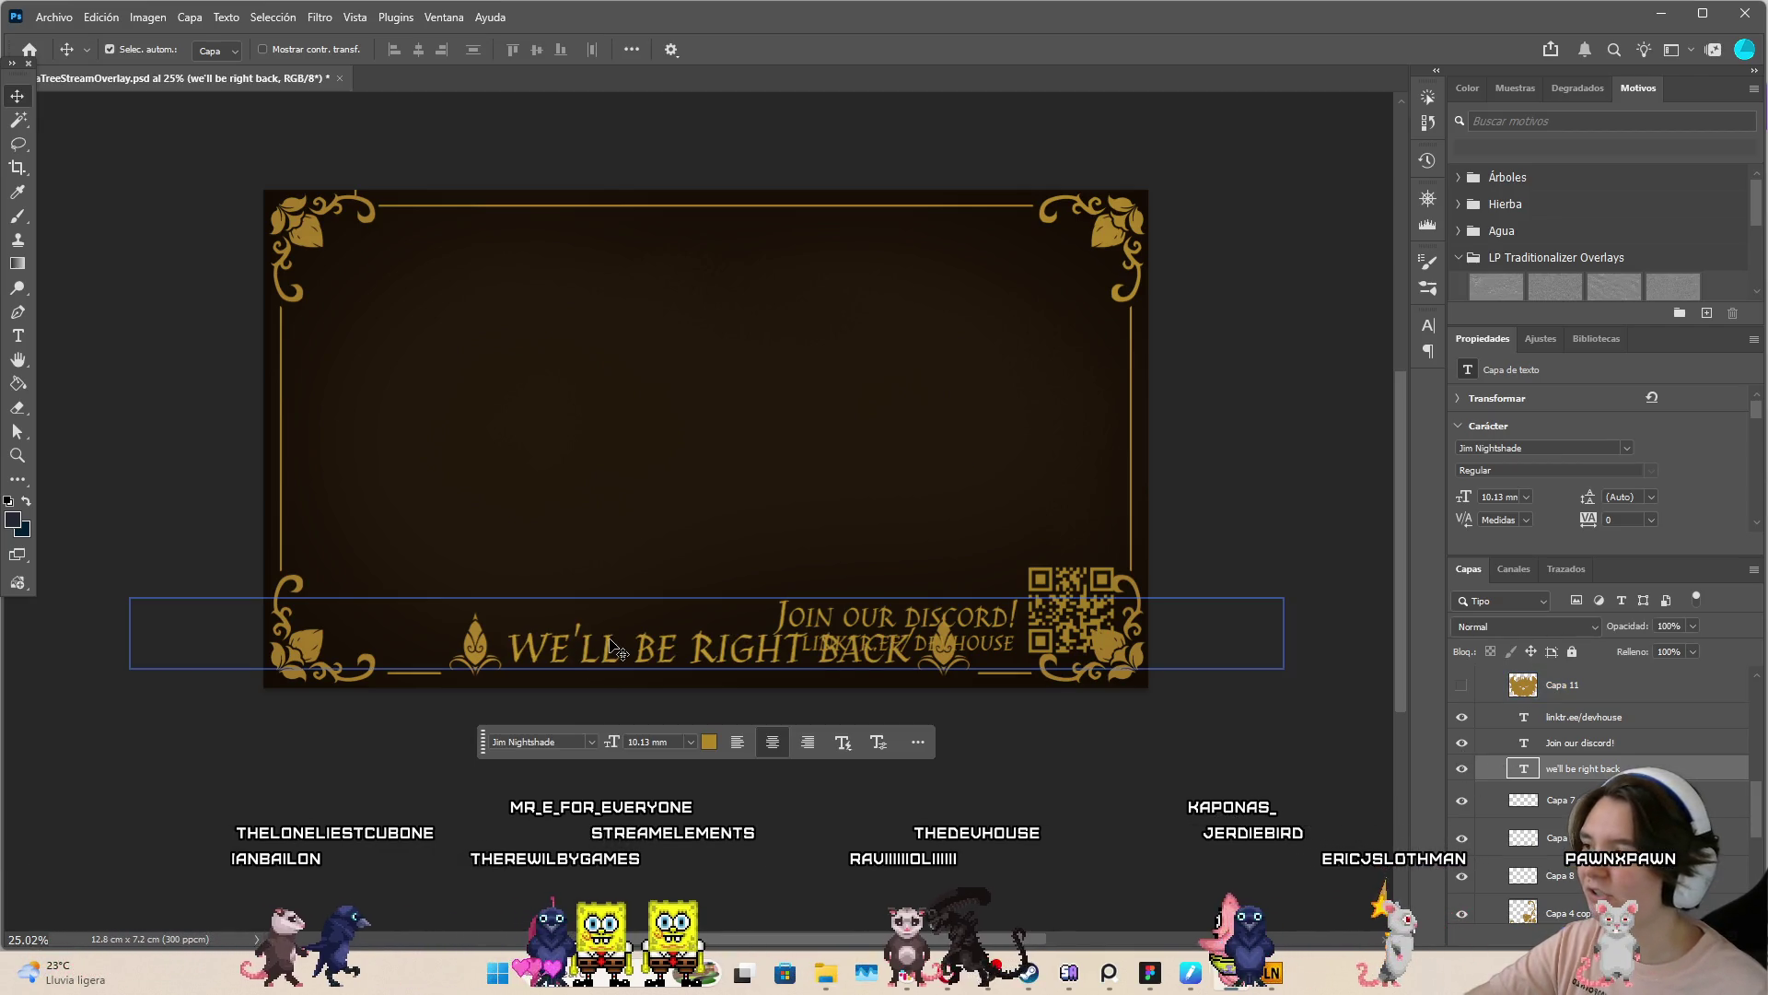
pyautogui.doubleClick(610, 640)
pyautogui.press('BackSpace')
pyautogui.write('CHAT')
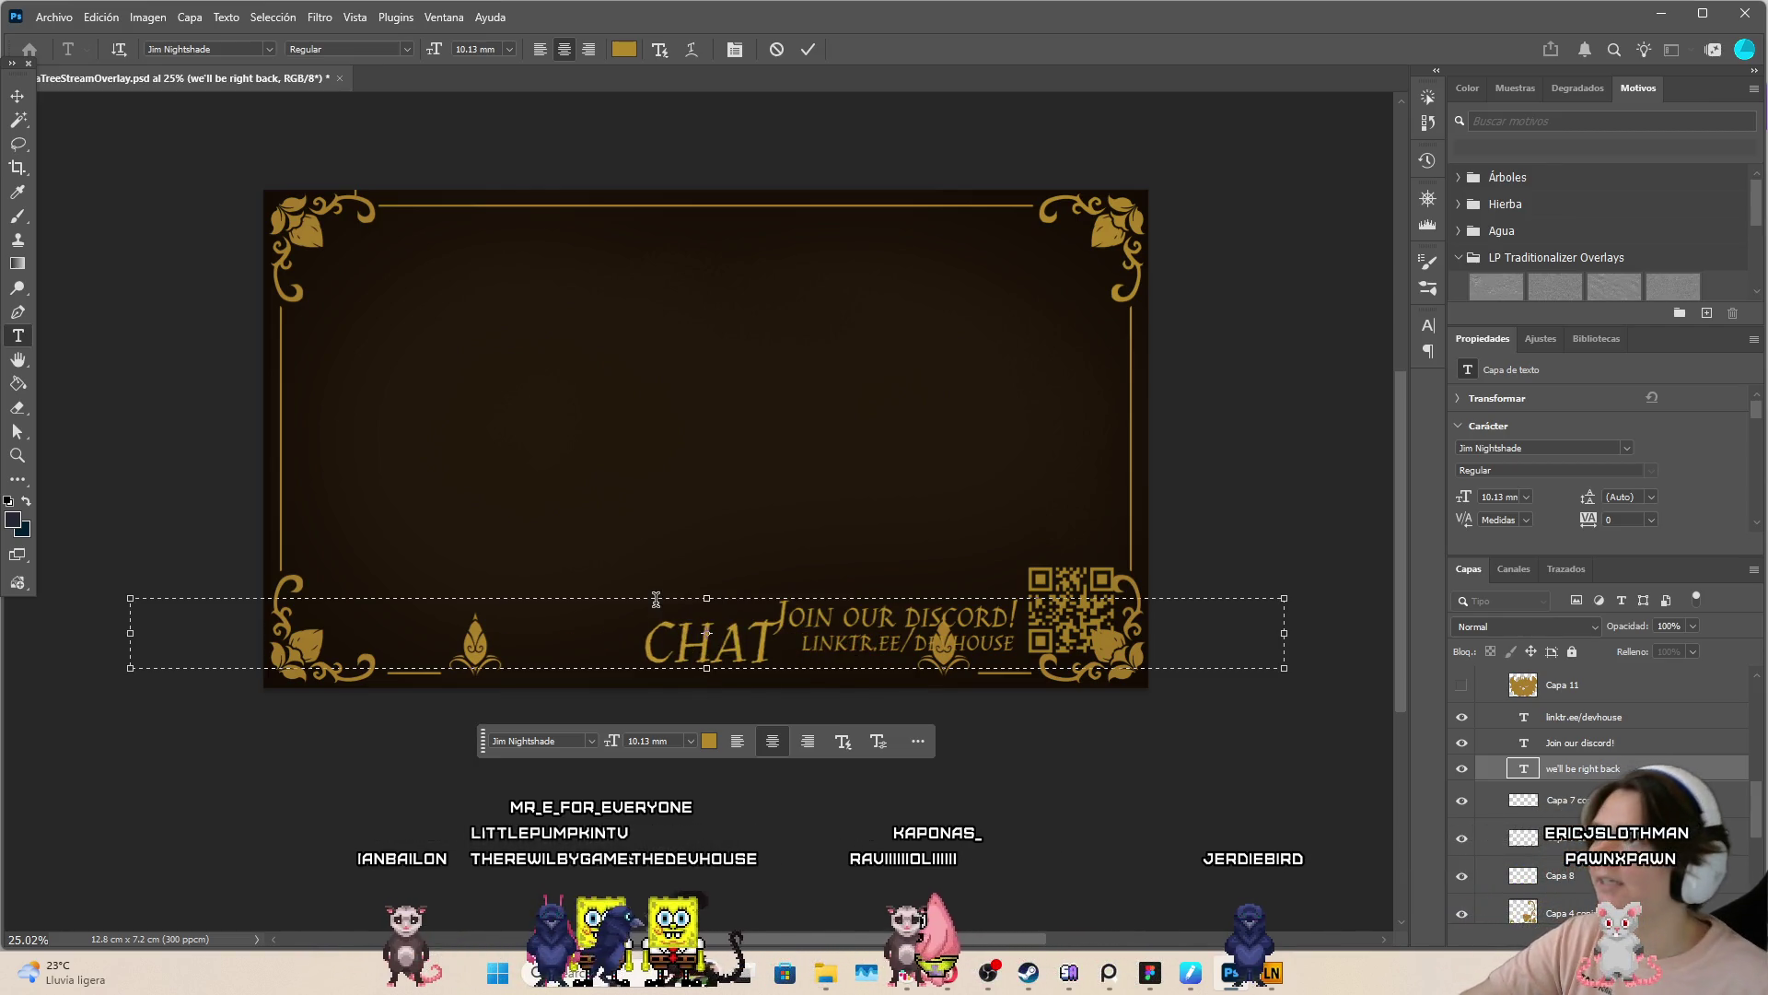
# Commit the CHAT text and move it toward the upper left, briefly checking the old chat overlay
pyautogui.click(812, 52)
pyautogui.press('v')
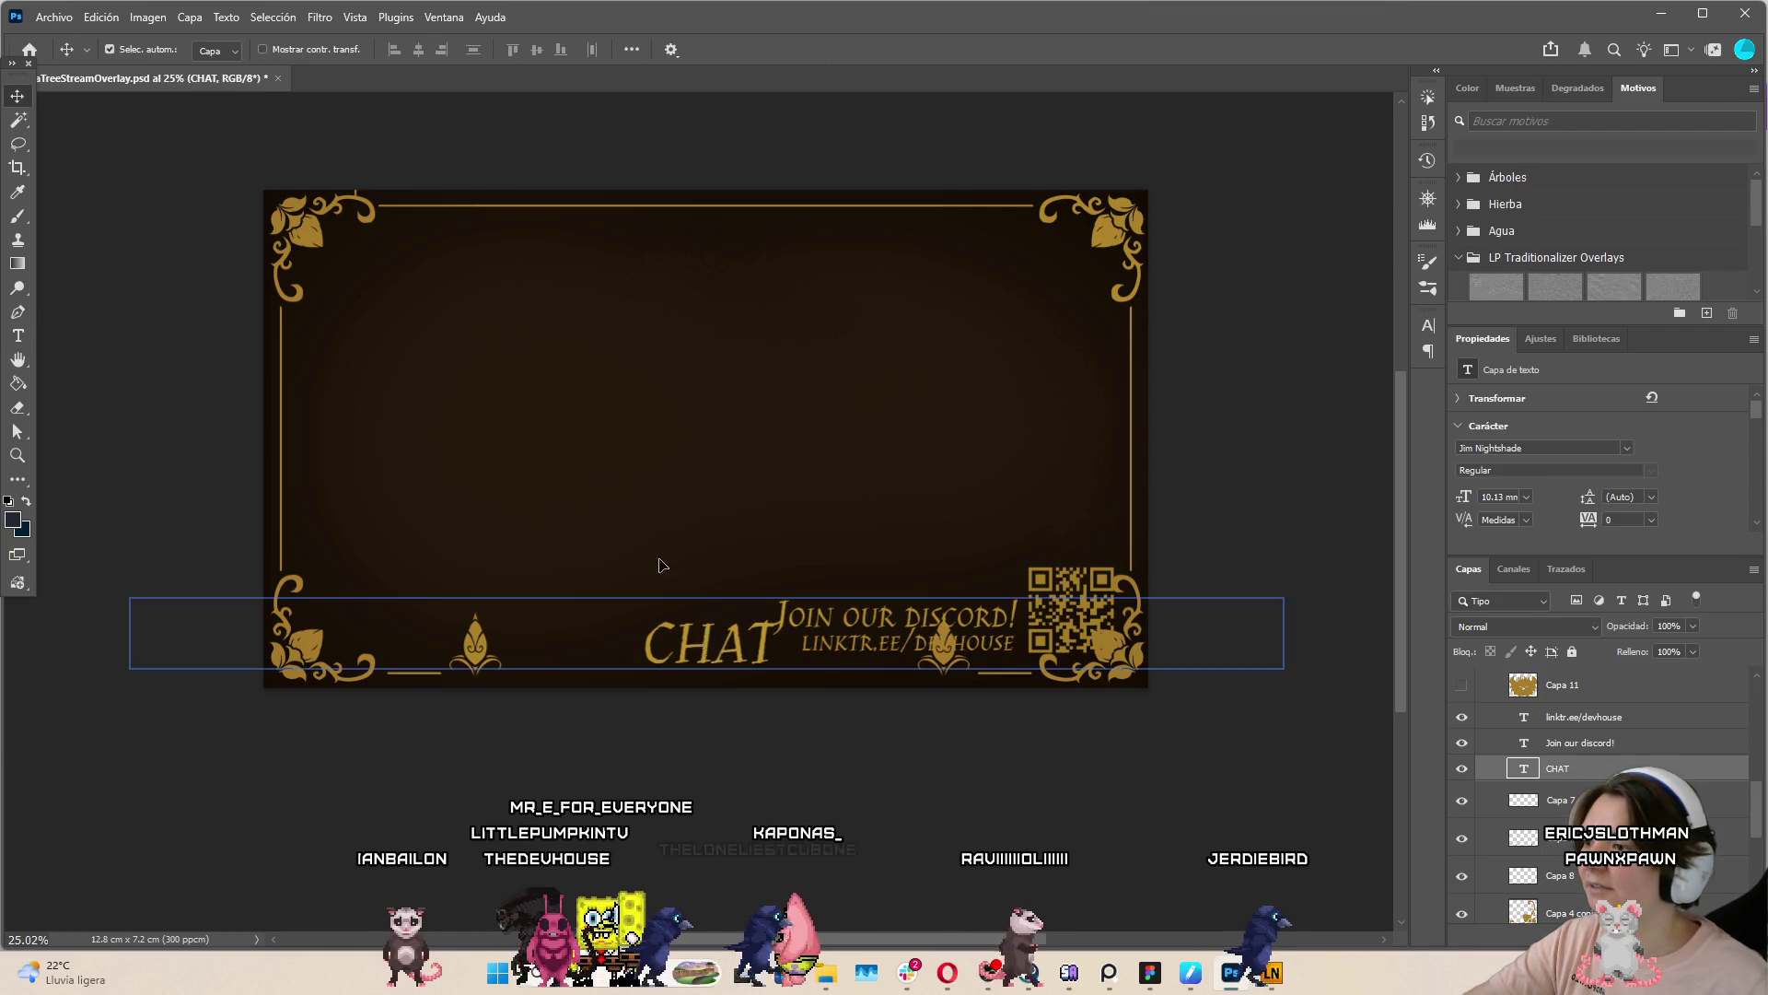
pyautogui.moveTo(700, 636); pyautogui.dragTo(516, 315)
pyautogui.scroll(5, 1602, 783)
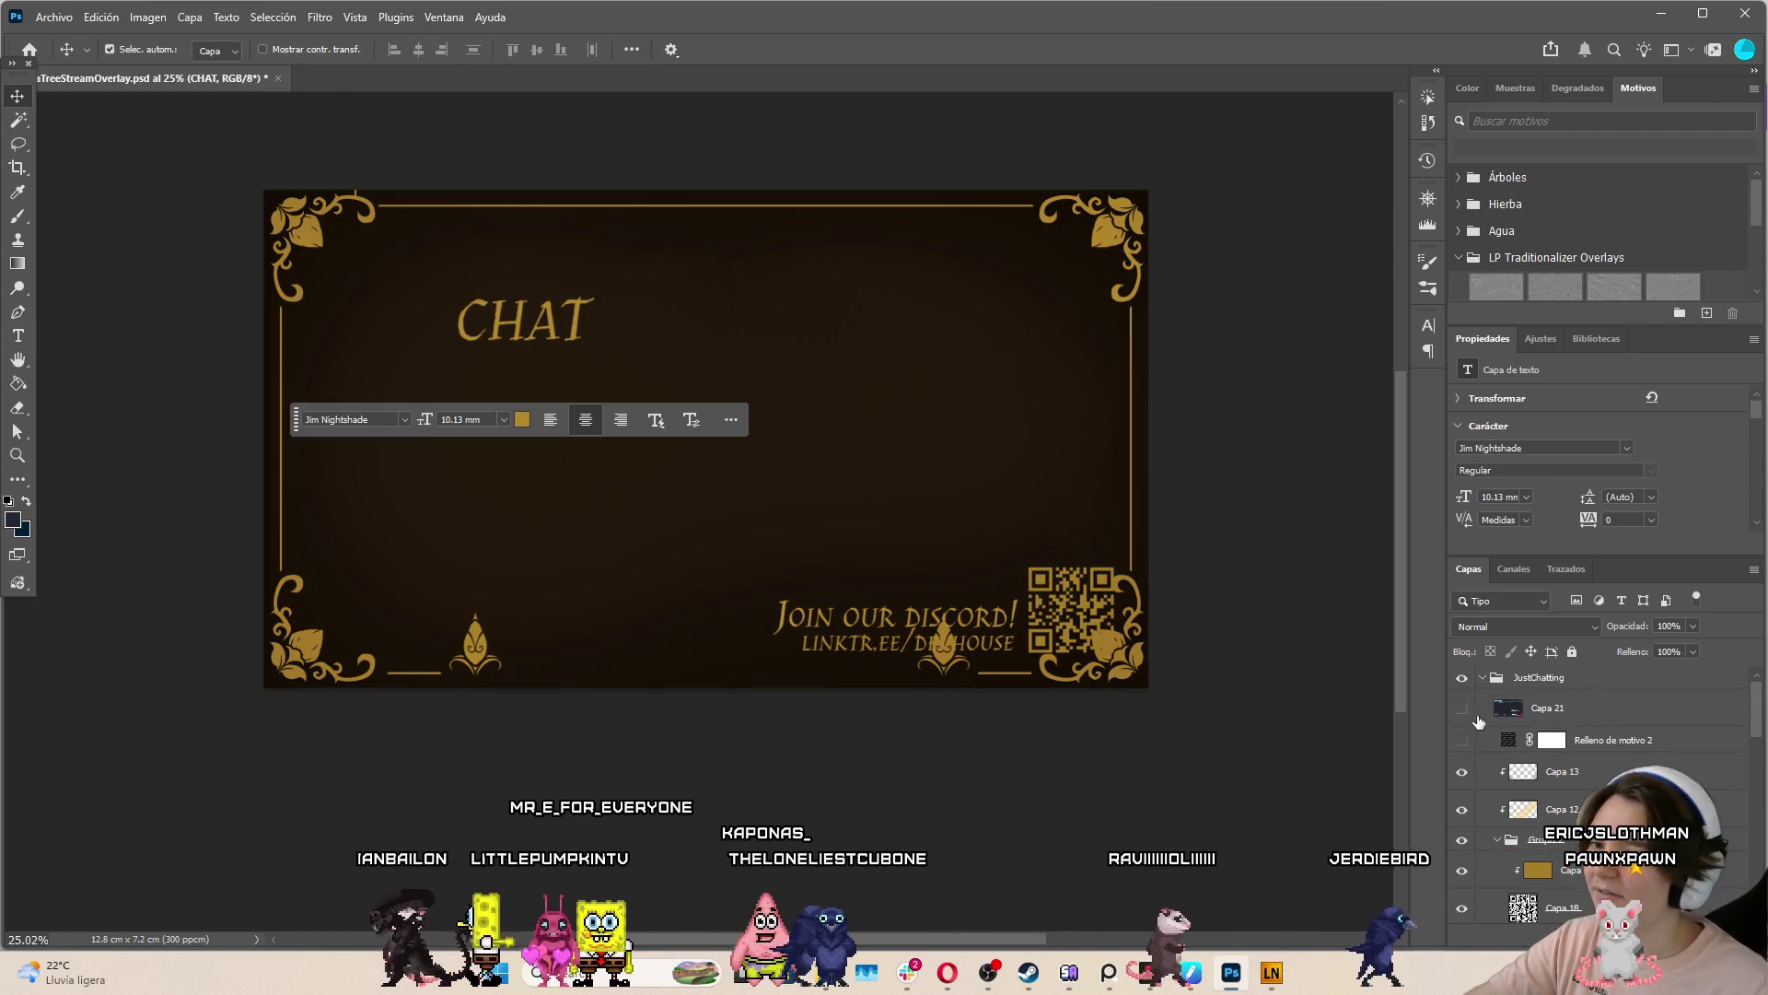
pyautogui.click(1462, 707)
pyautogui.click(1566, 707)
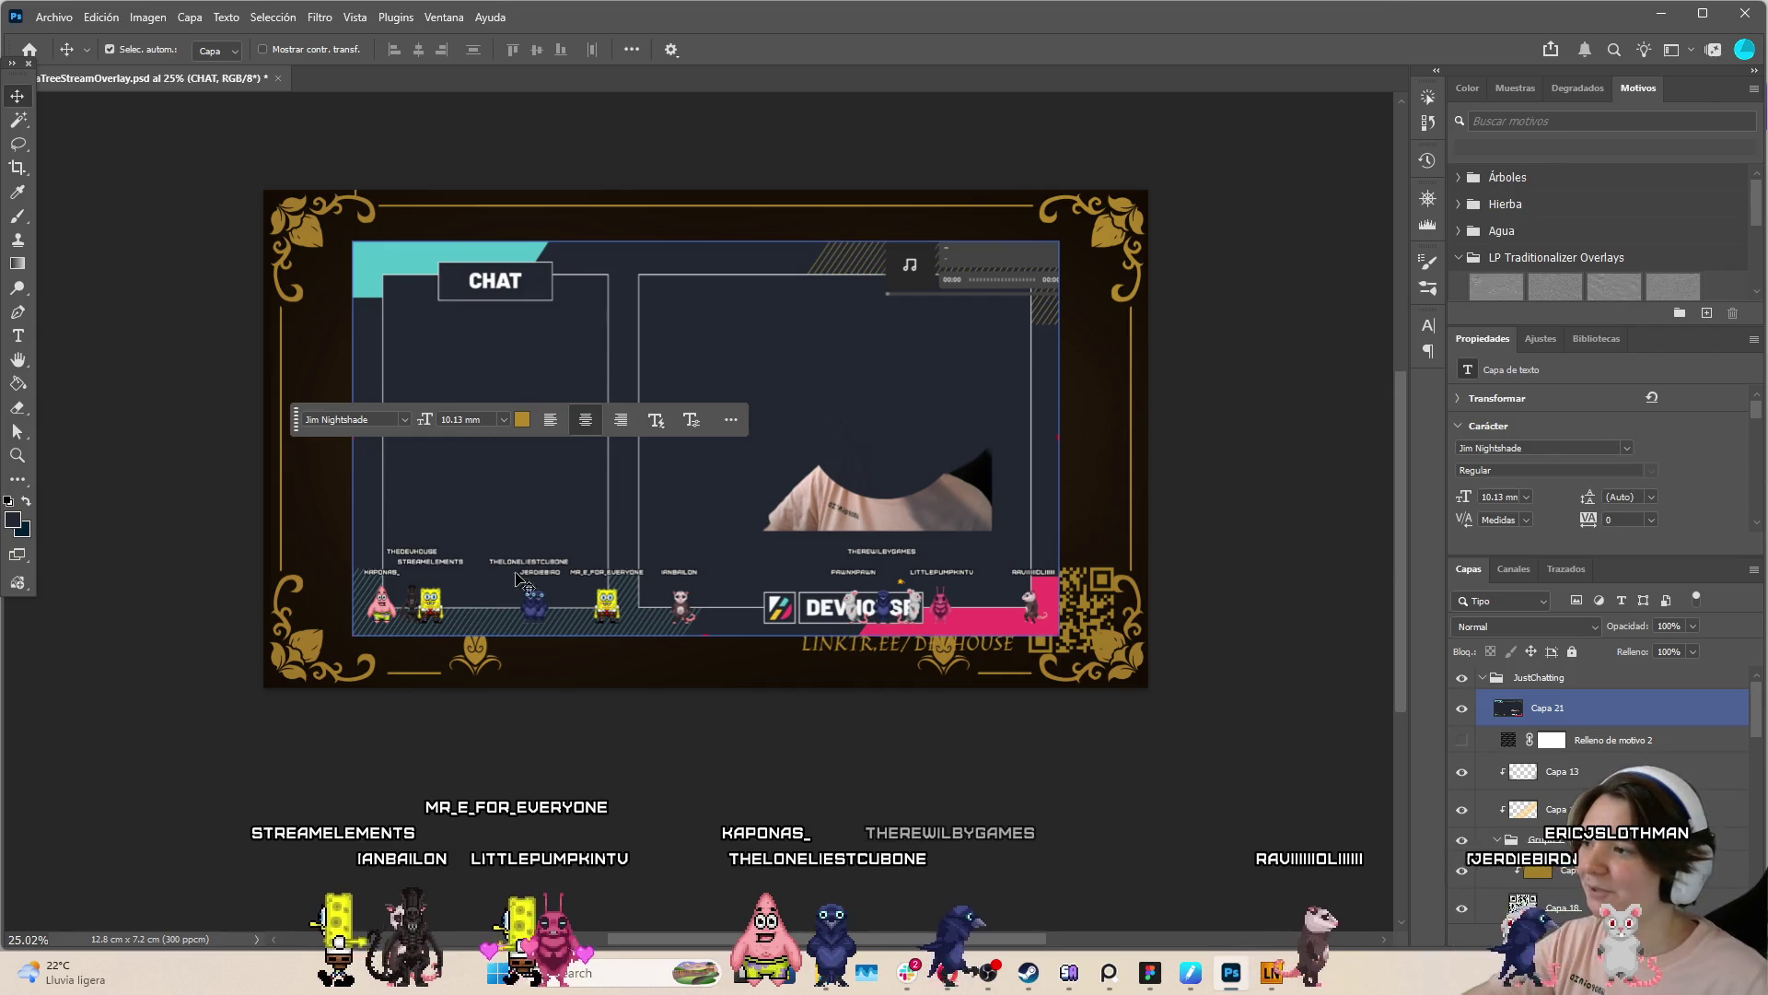
pyautogui.hotkey('ctrl', ',')
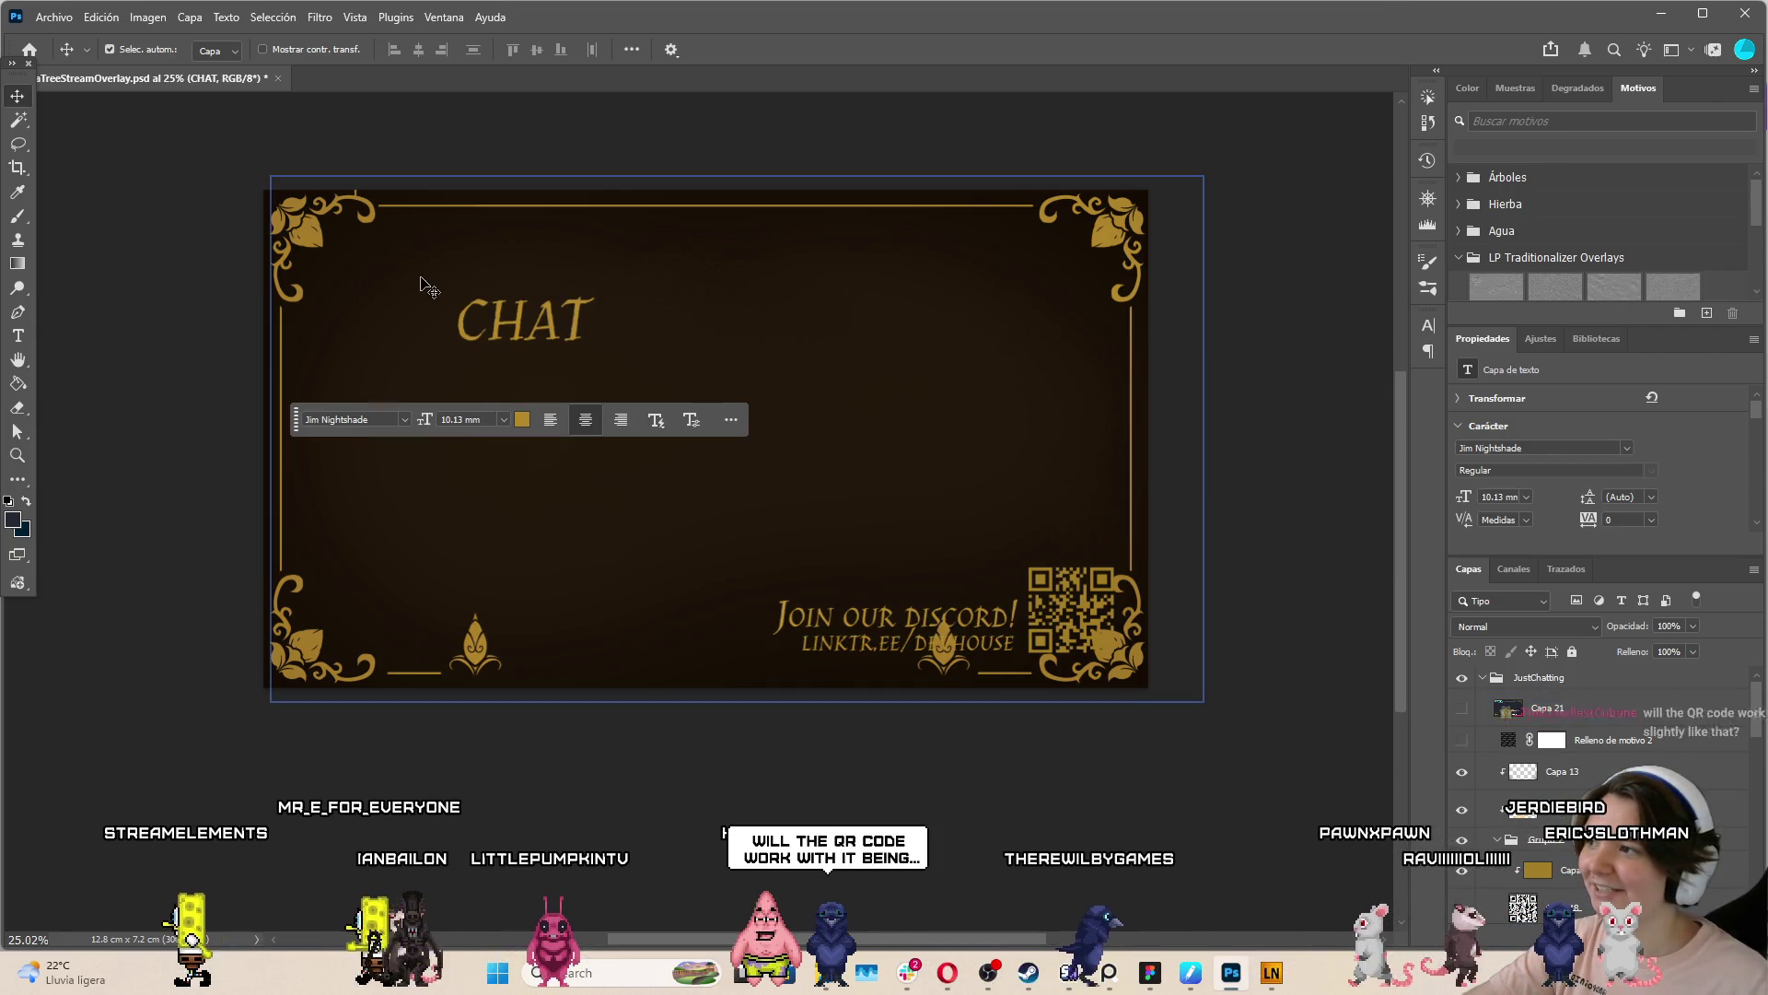
# Raise and shrink CHAT at the frame top, hide the gold border lines, and add a layer
pyautogui.moveTo(580, 330)
pyautogui.mouseDown()
pyautogui.moveTo(560, 236)
pyautogui.moveTo(525, 251)
pyautogui.mouseUp()
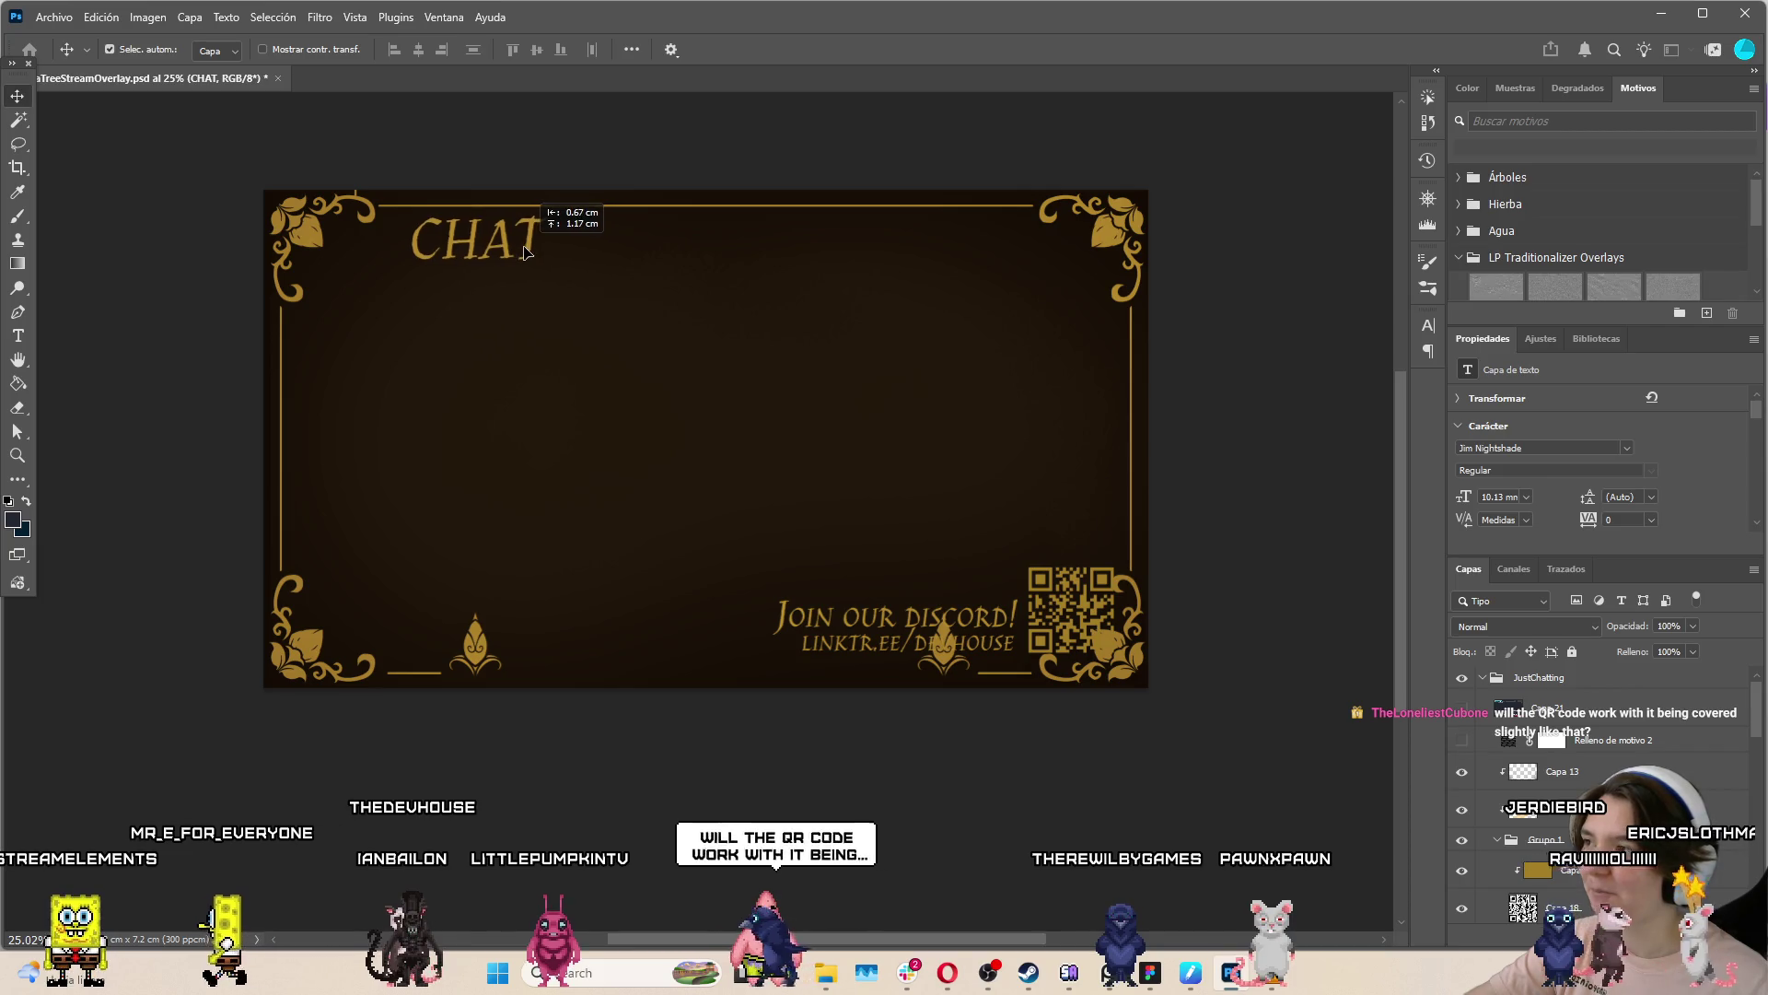
pyautogui.hotkey('ctrl', 't')
pyautogui.moveTo(1043, 244); pyautogui.dragTo(960, 245)
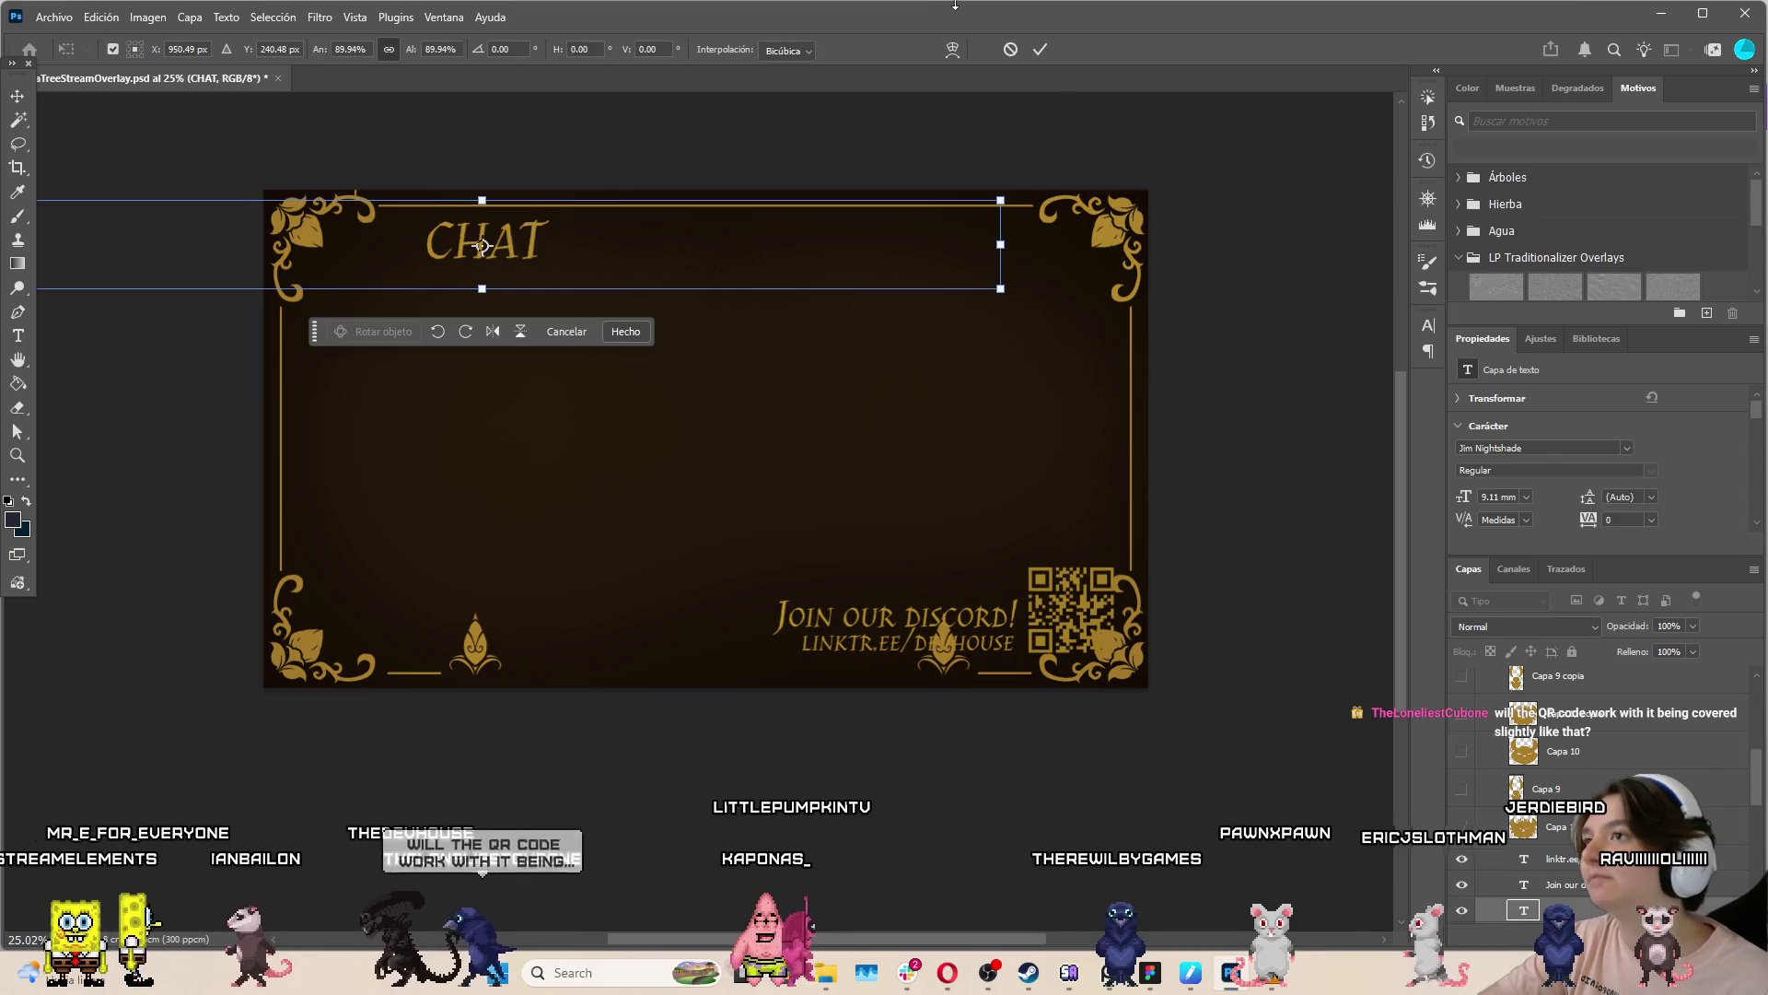
pyautogui.press('Return')
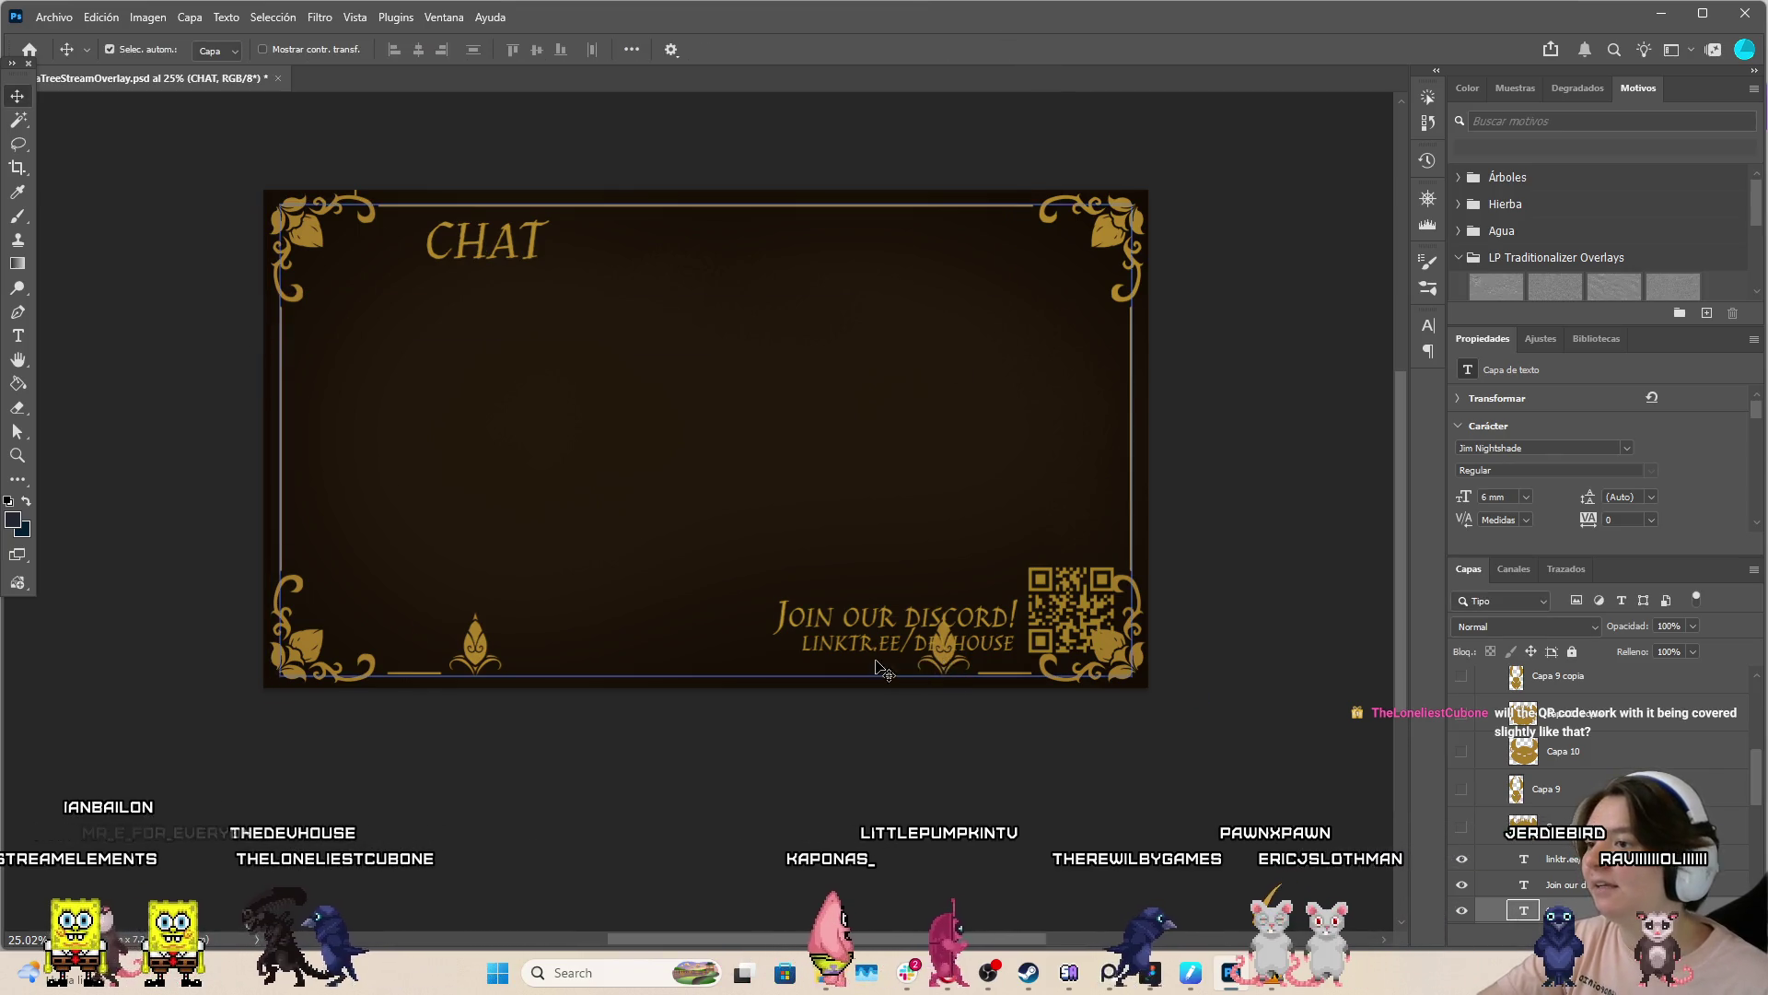
pyautogui.click(875, 665)
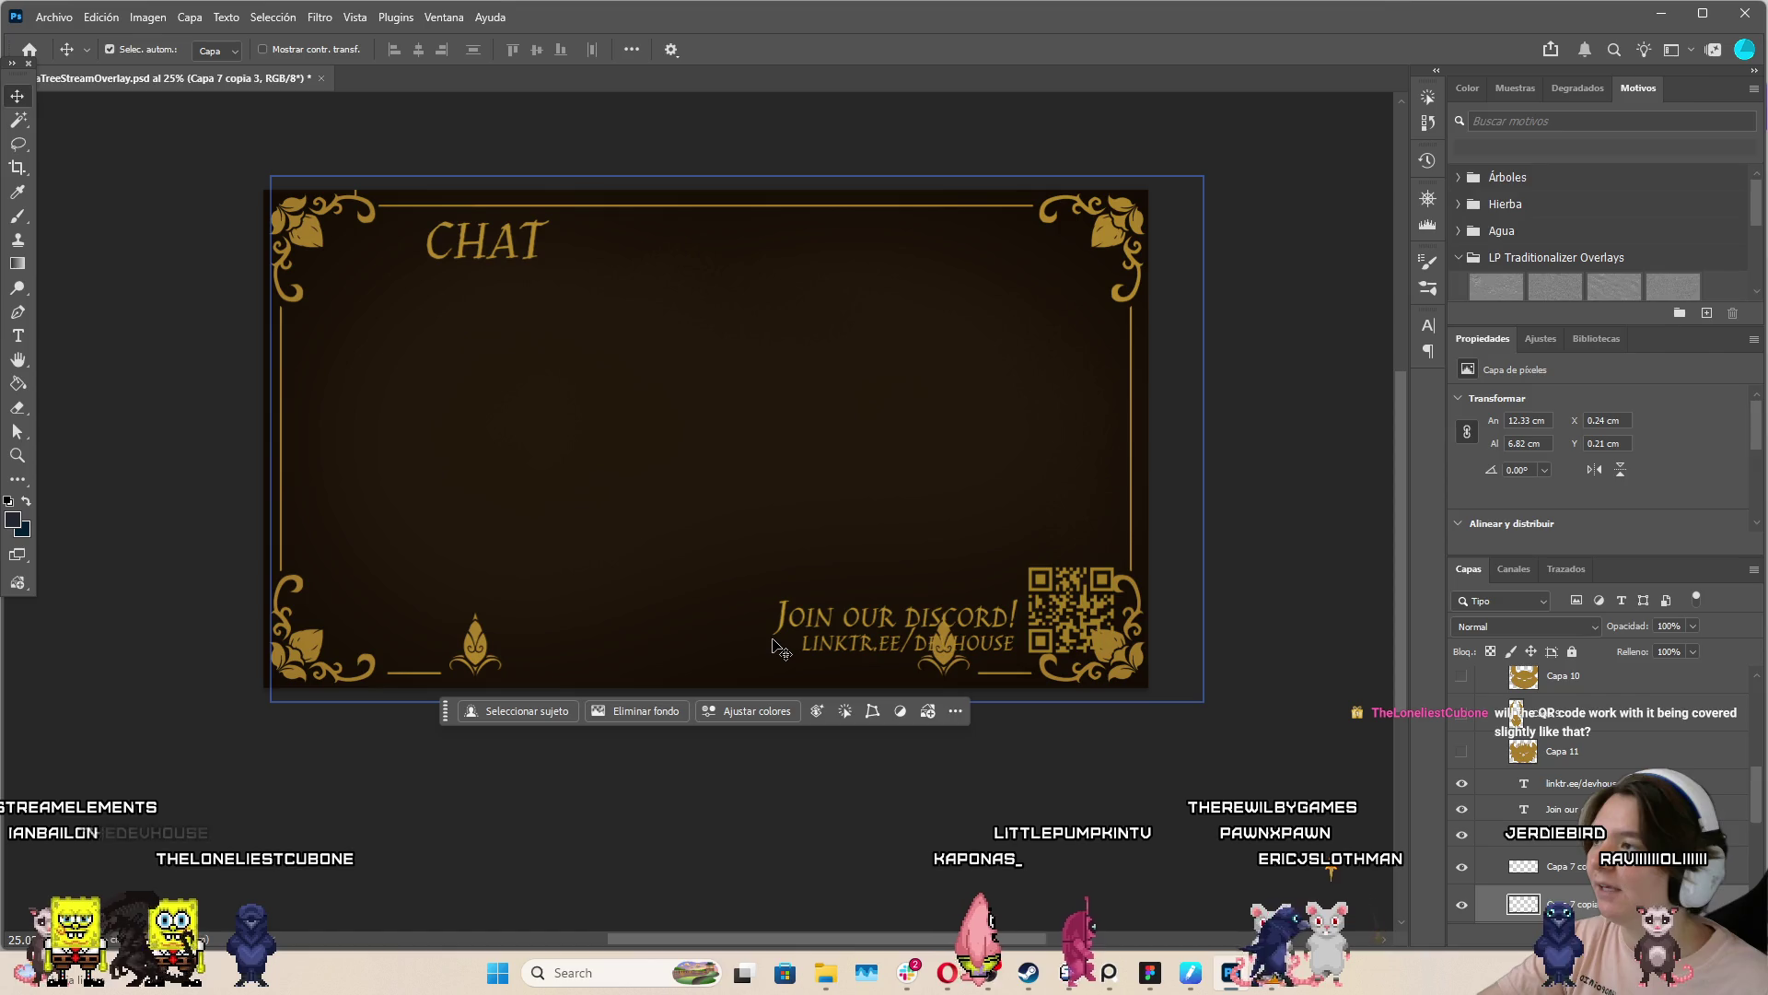
pyautogui.press('Delete')
pyautogui.hotkey('ctrl', 'shift', 'alt', 'n')
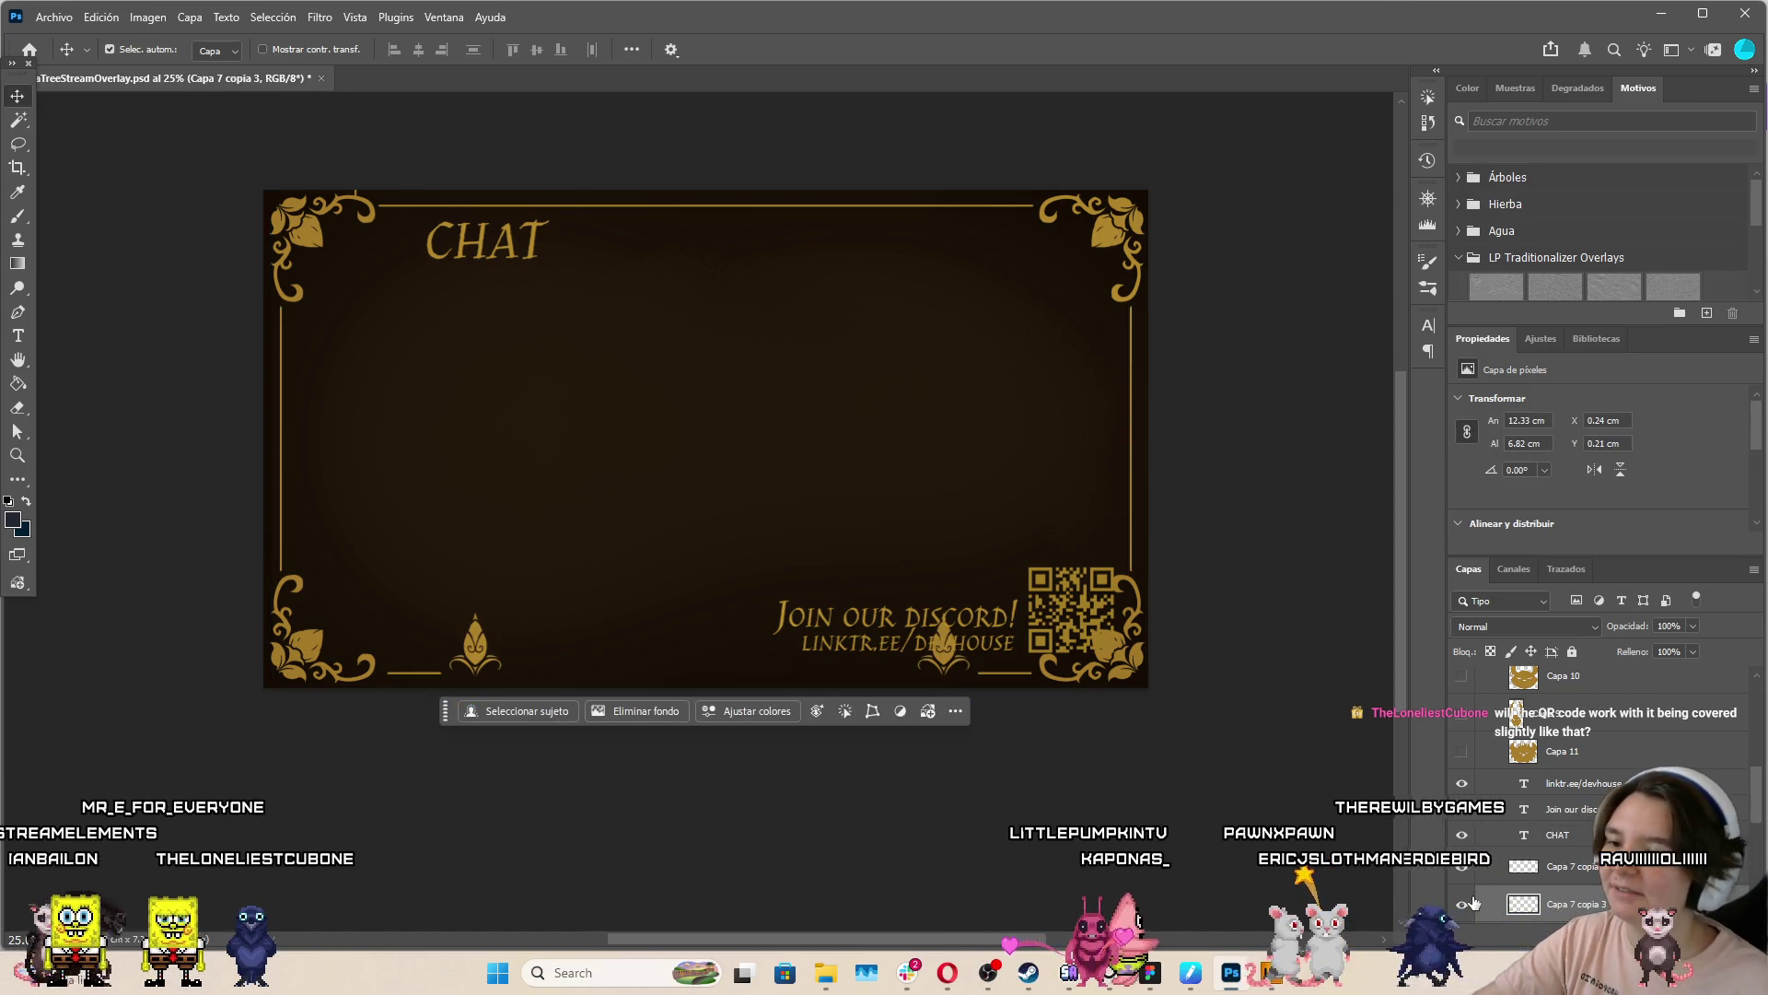
# Select all four corner ornament layers and scale them down together with Free Transform
pyautogui.click(1114, 218)
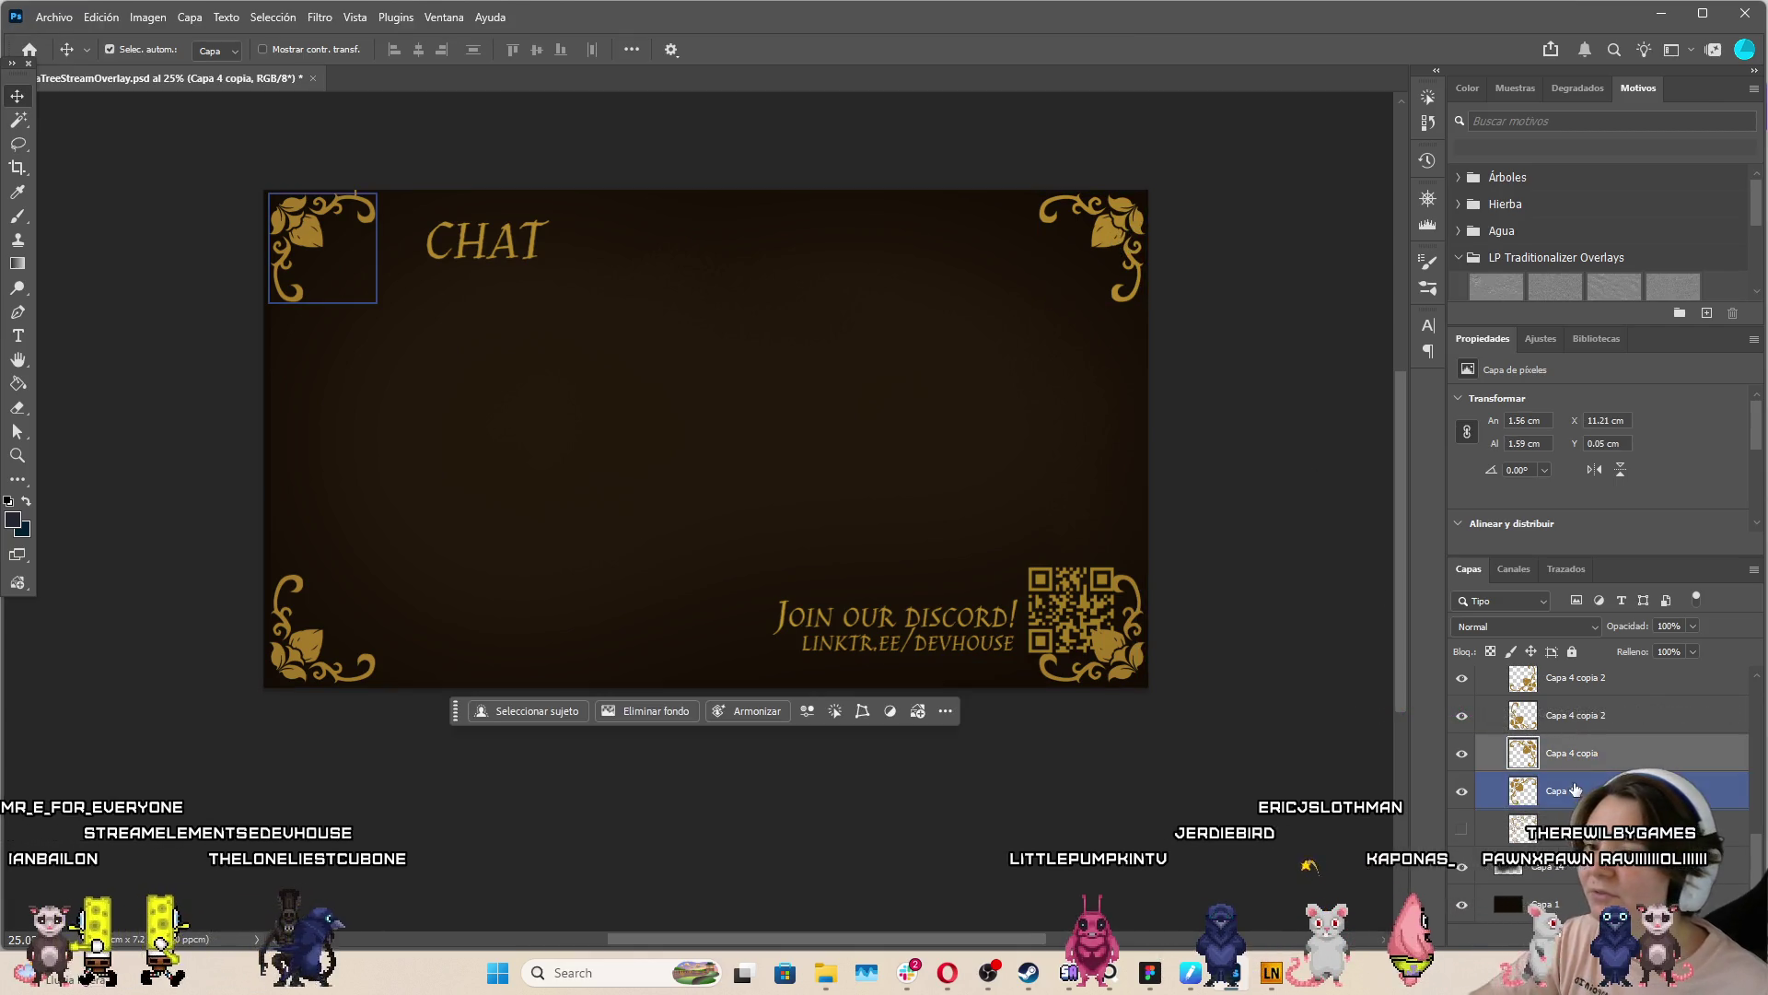
pyautogui.keyDown('shift'); pyautogui.click(1575, 700); pyautogui.keyUp('shift')
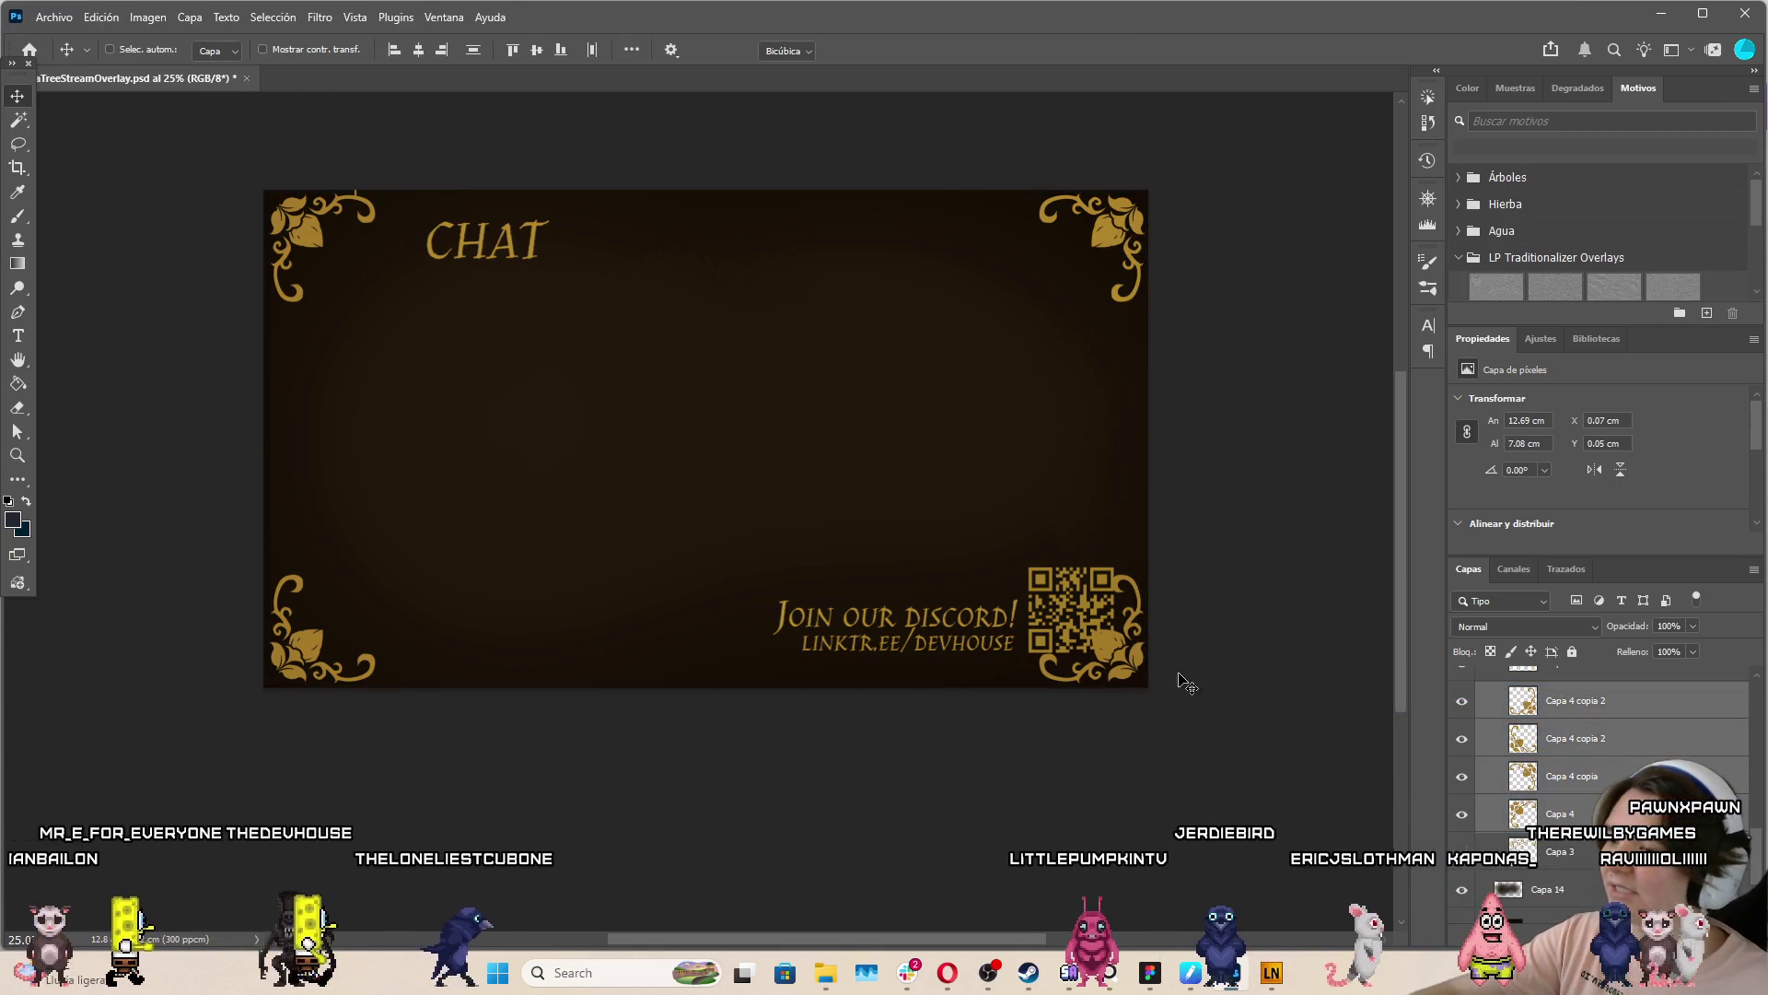
pyautogui.hotkey('ctrl', 't')
pyautogui.moveTo(1147, 686)
pyautogui.mouseDown()
pyautogui.moveTo(1091, 632)
pyautogui.moveTo(896, 564)
pyautogui.moveTo(955, 576)
pyautogui.moveTo(926, 570)
pyautogui.mouseUp()
pyautogui.click(1040, 48)
# Move the top-right and lower ornaments left into a narrow box, lining them up under CHAT
pyautogui.moveTo(884, 223); pyautogui.dragTo(861, 223)
pyautogui.moveTo(606, 242)
pyautogui.mouseDown()
pyautogui.moveTo(474, 249)
pyautogui.moveTo(489, 248)
pyautogui.mouseUp()
pyautogui.click(531, 249)
pyautogui.keyDown('shift'); pyautogui.click(287, 548); pyautogui.keyUp('shift')
pyautogui.moveTo(286, 548)
pyautogui.mouseDown()
pyautogui.moveTo(286, 663)
pyautogui.moveTo(295, 545)
pyautogui.moveTo(301, 662)
pyautogui.mouseUp()
pyautogui.click(294, 542)
pyautogui.moveTo(877, 542)
pyautogui.mouseDown()
pyautogui.moveTo(554, 630)
pyautogui.moveTo(560, 652)
pyautogui.mouseUp()
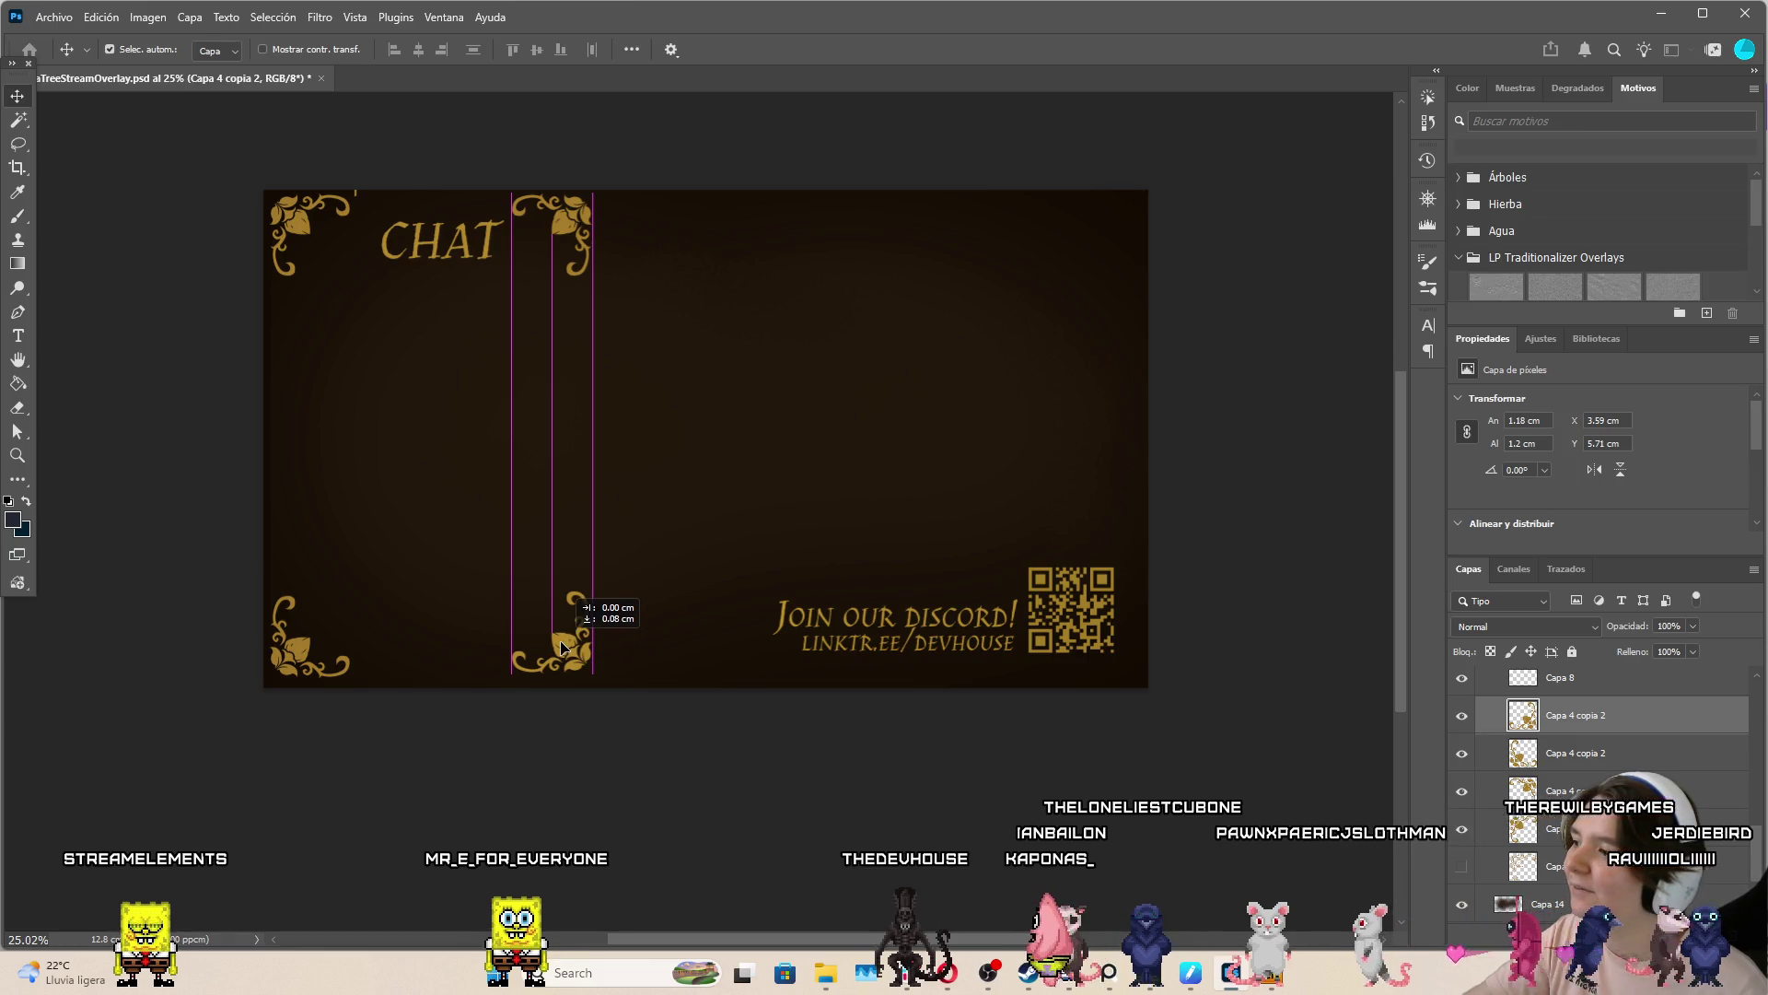
pyautogui.moveTo(568, 650); pyautogui.dragTo(569, 653)
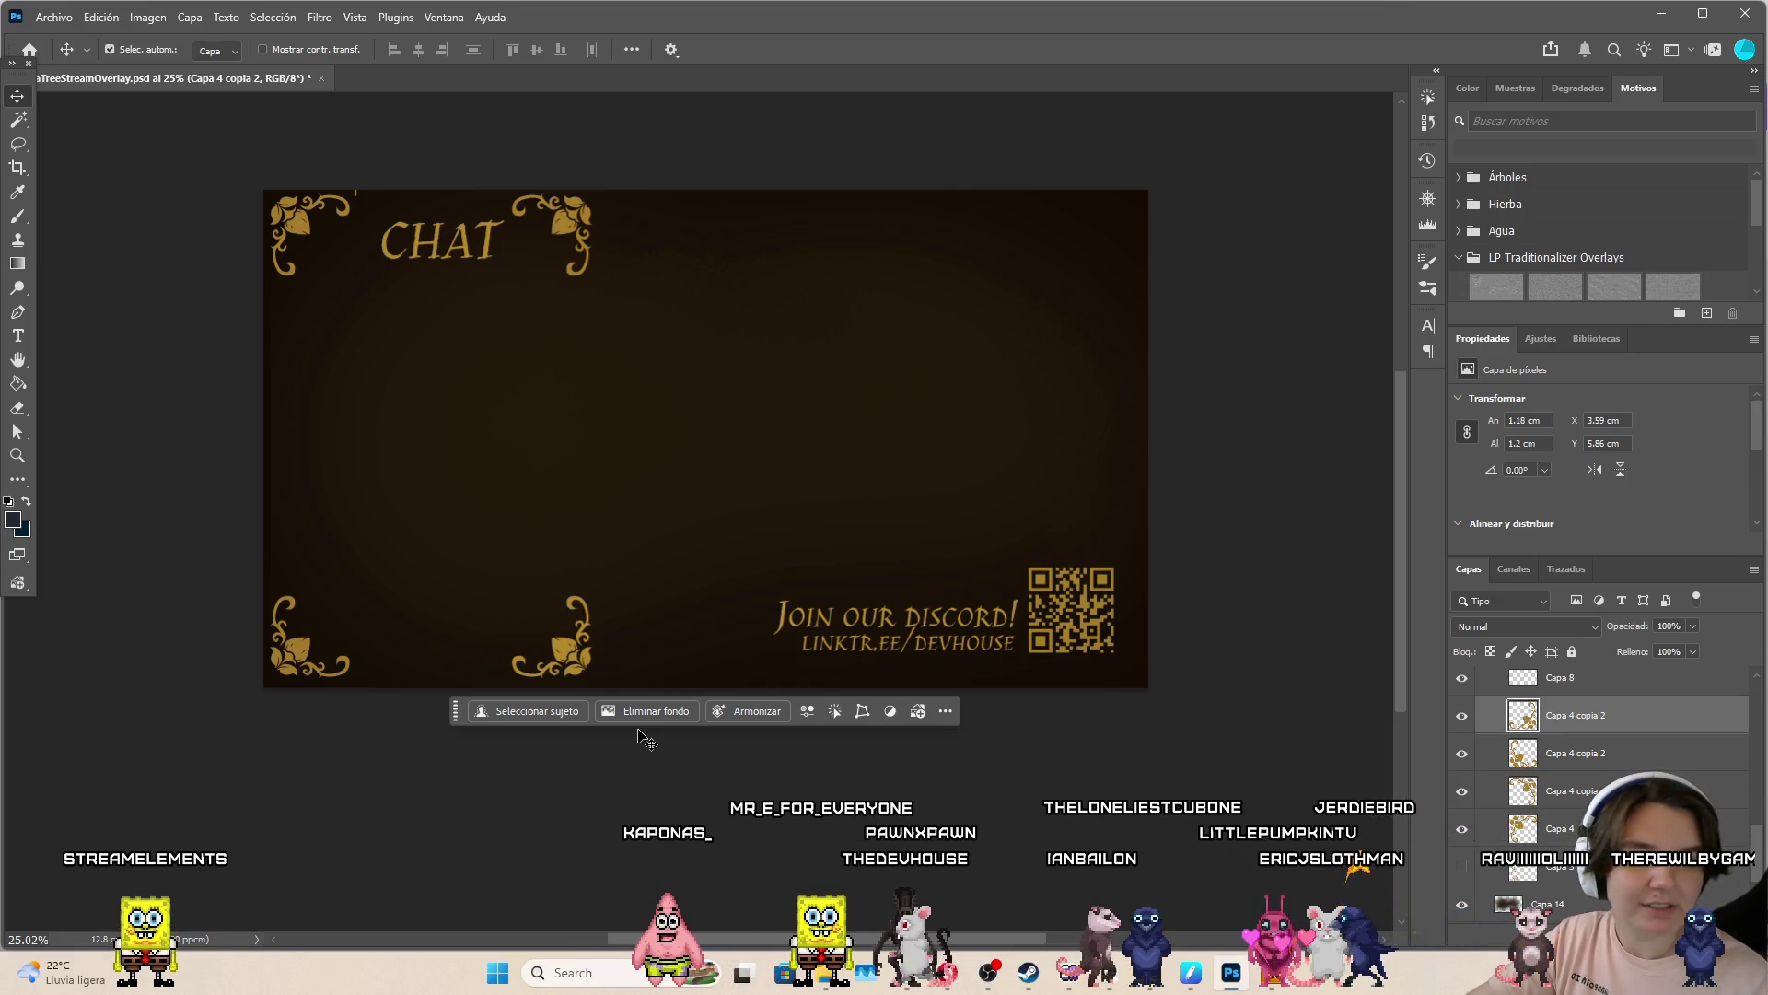
pyautogui.click(642, 734)
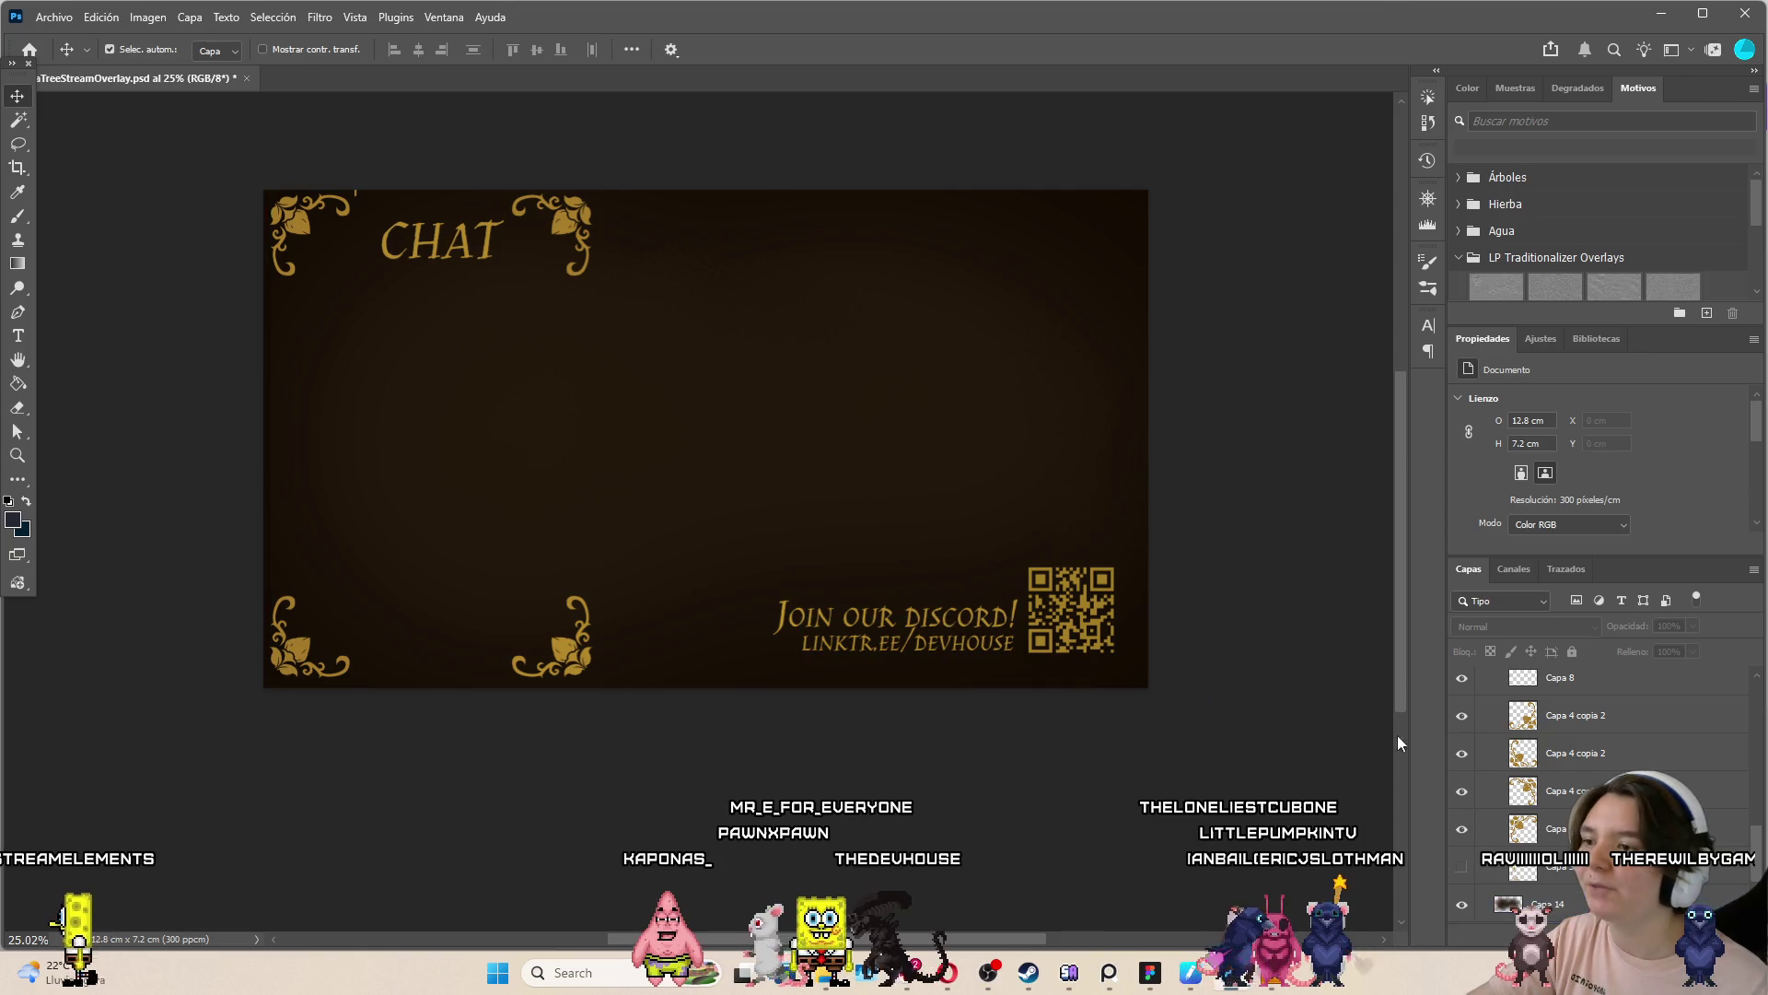
pyautogui.click(552, 640)
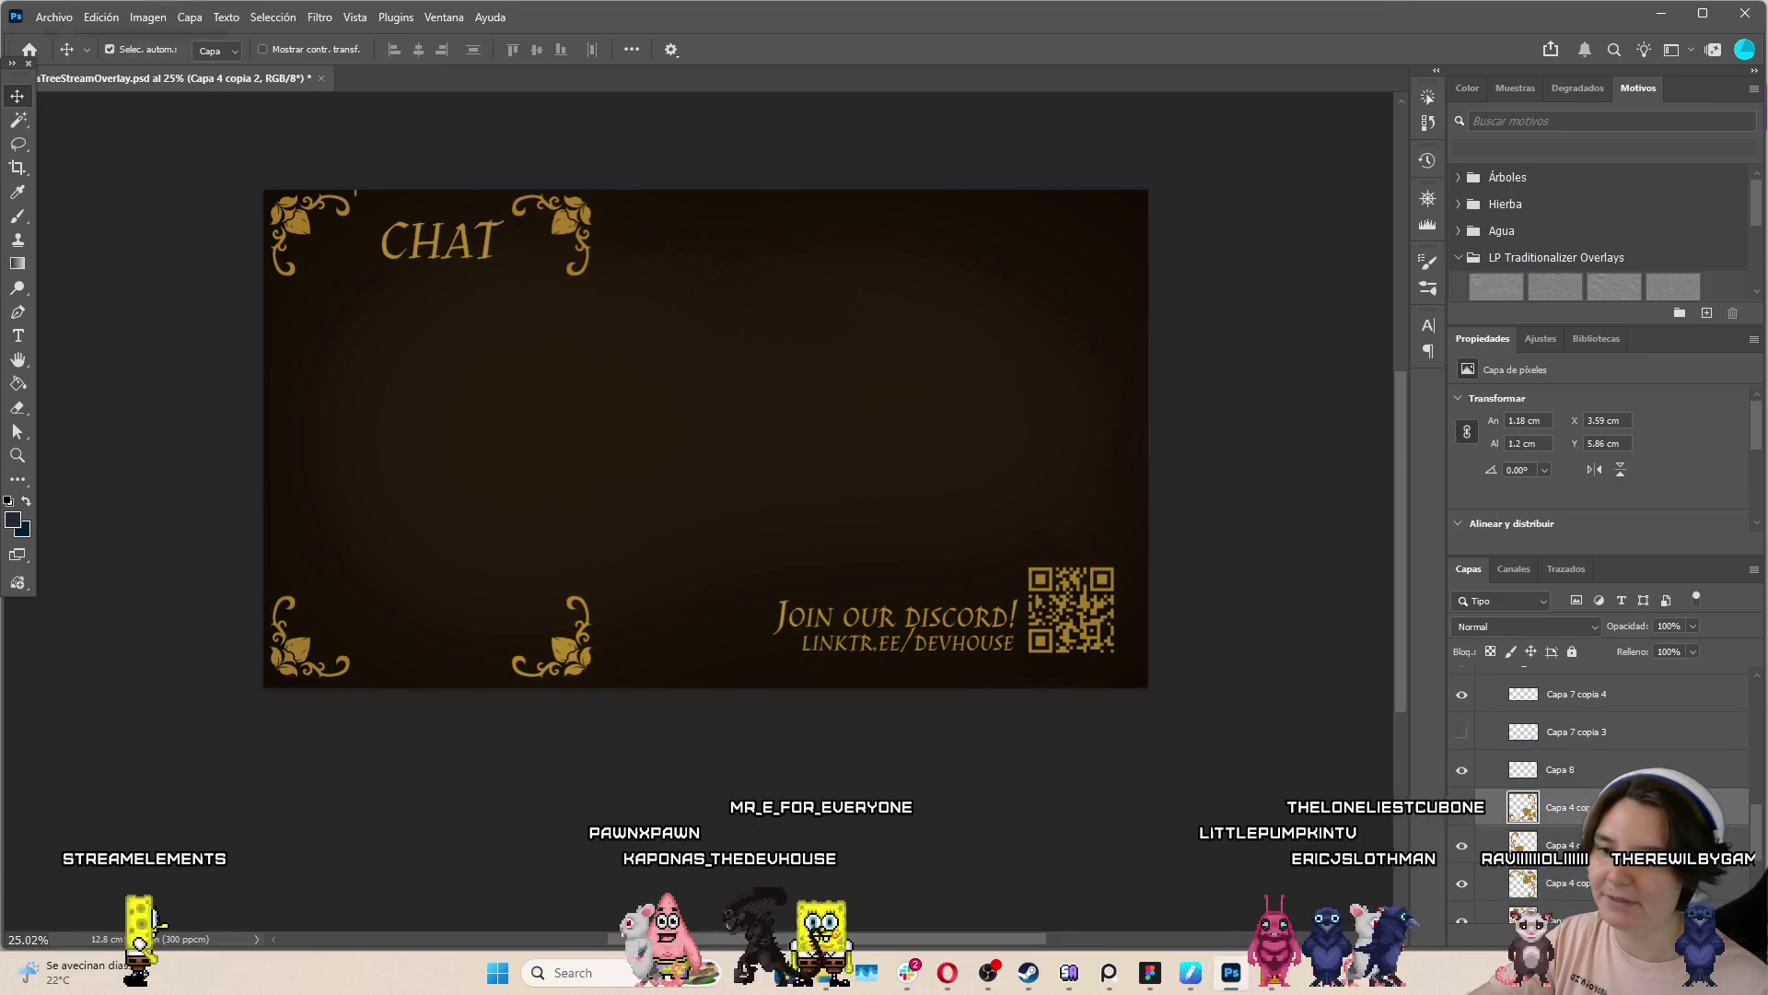
# Add a new layer and trial-draw thin vertical gold lines below the top-right ornament, undoing them
pyautogui.hotkey('ctrl', 'shift', 'alt', 'n')
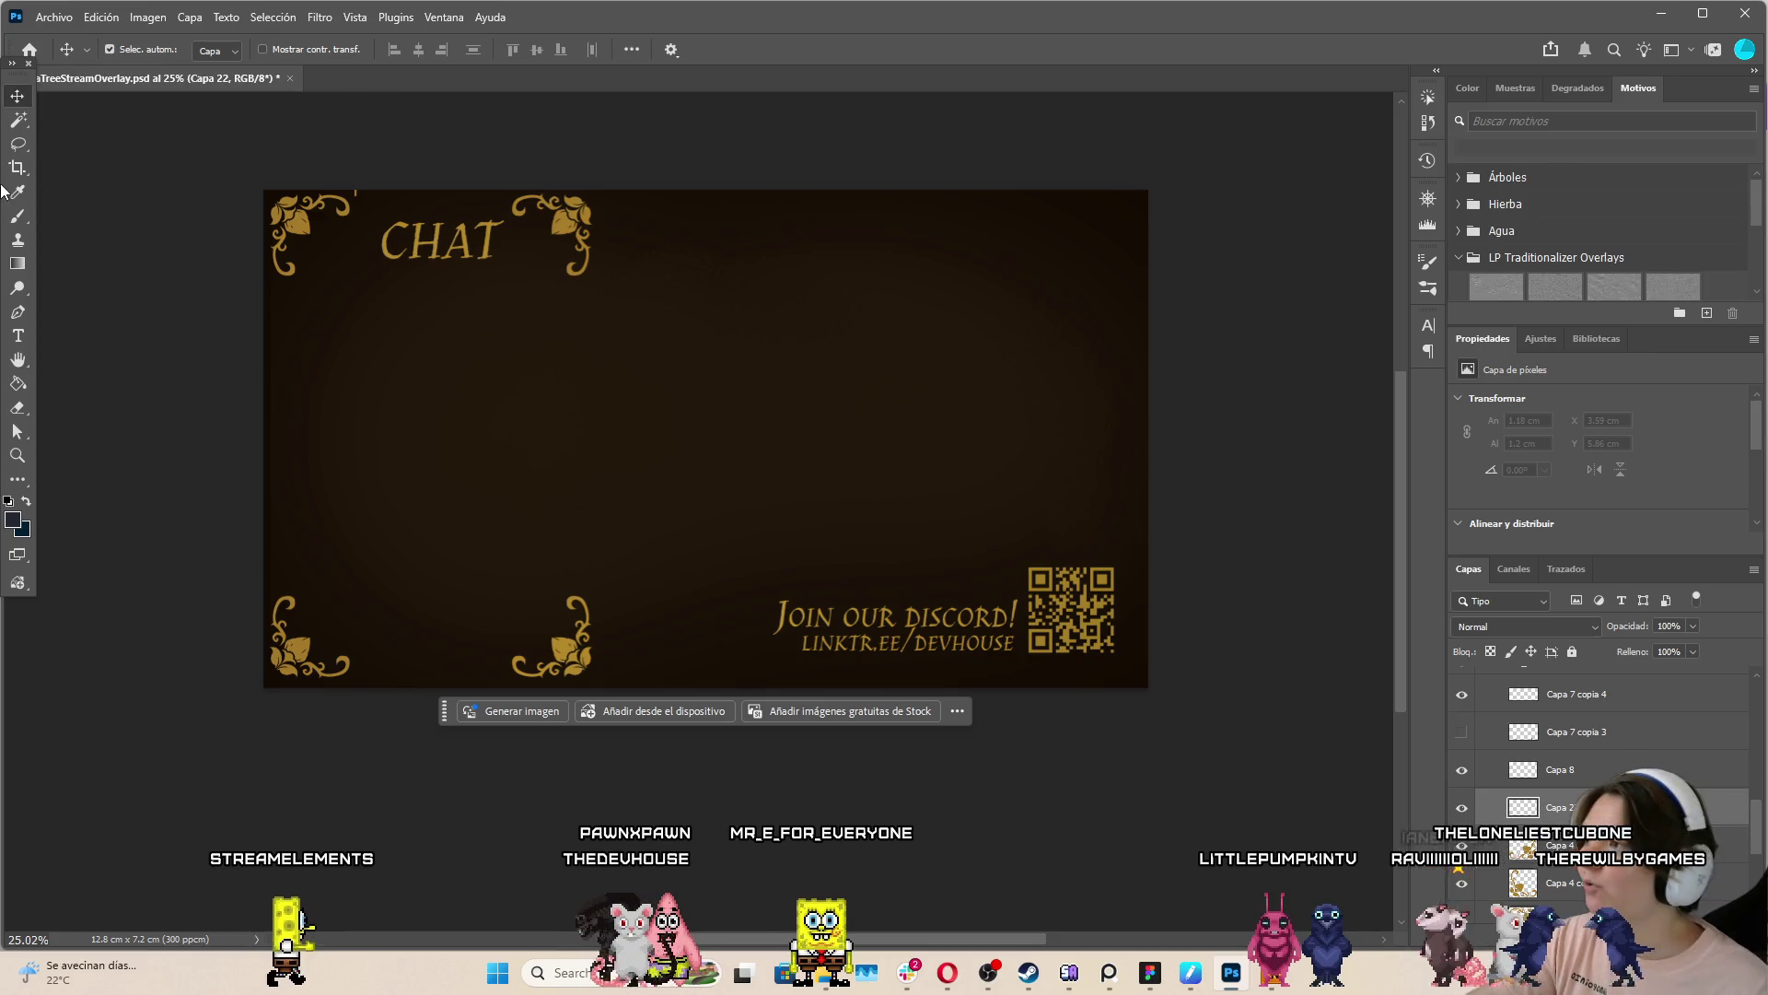
pyautogui.click(18, 217)
pyautogui.scroll(2, 523, 525)
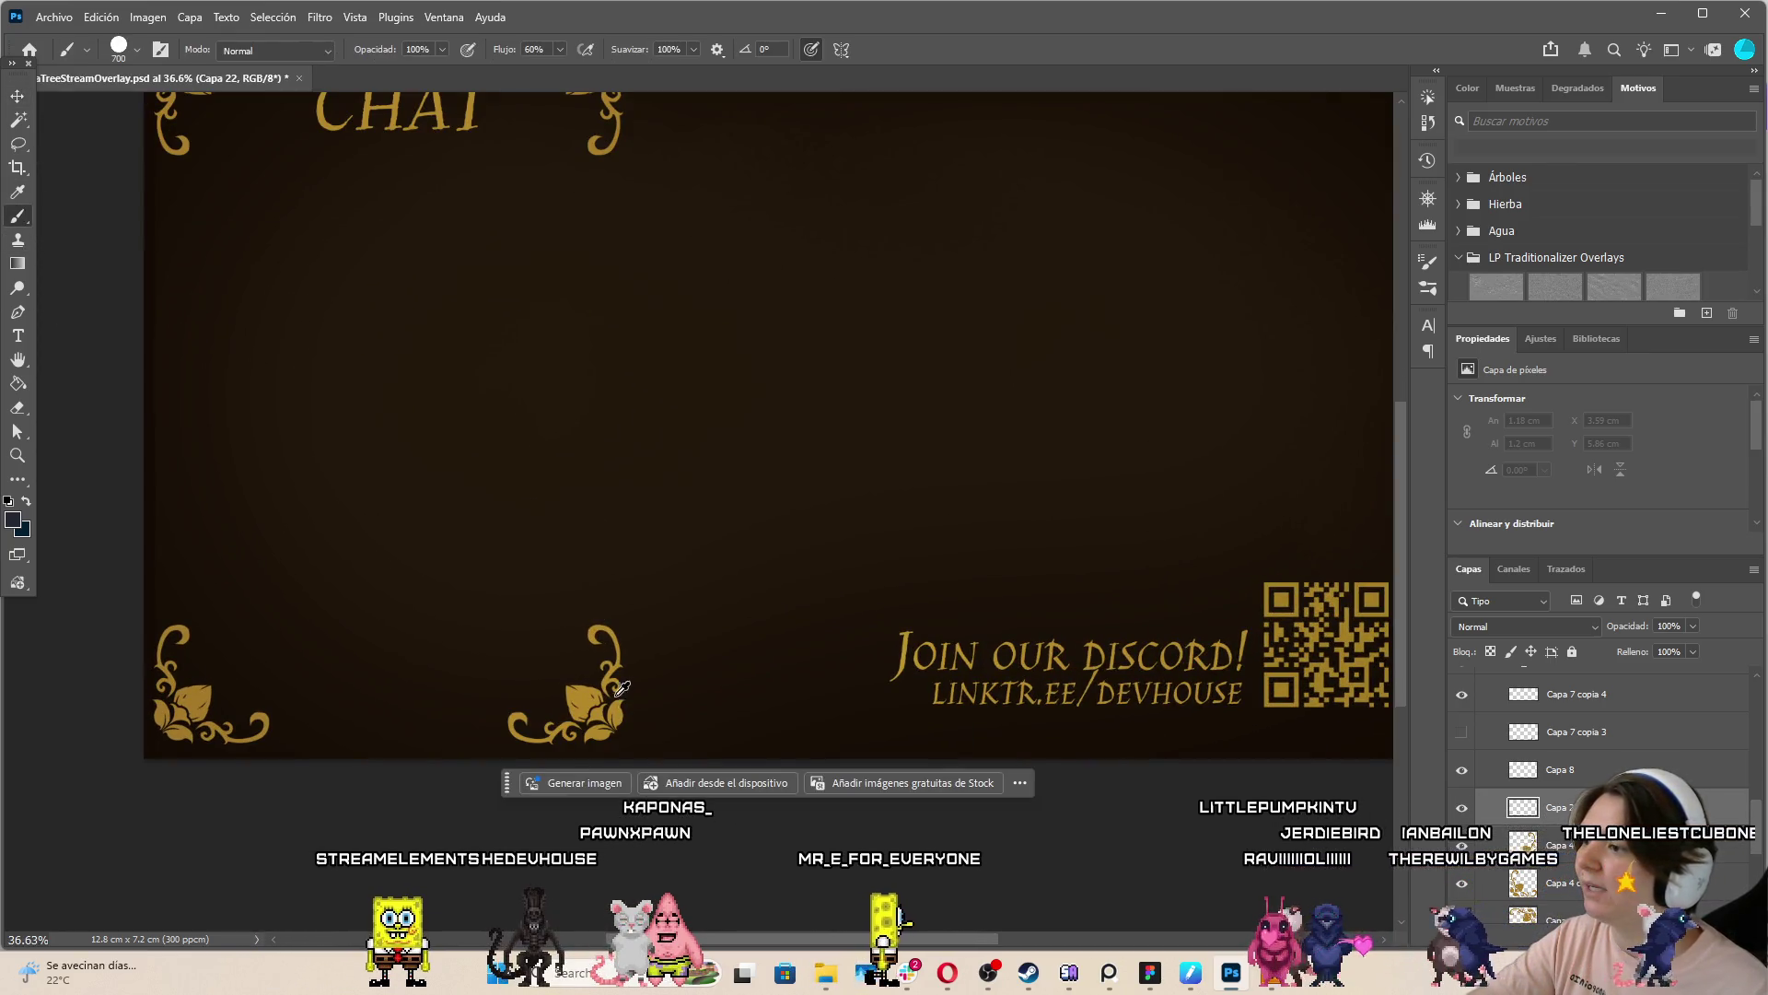
pyautogui.scroll(2, 592, 691)
pyautogui.press('[')
pyautogui.press('[')
pyautogui.press('[')
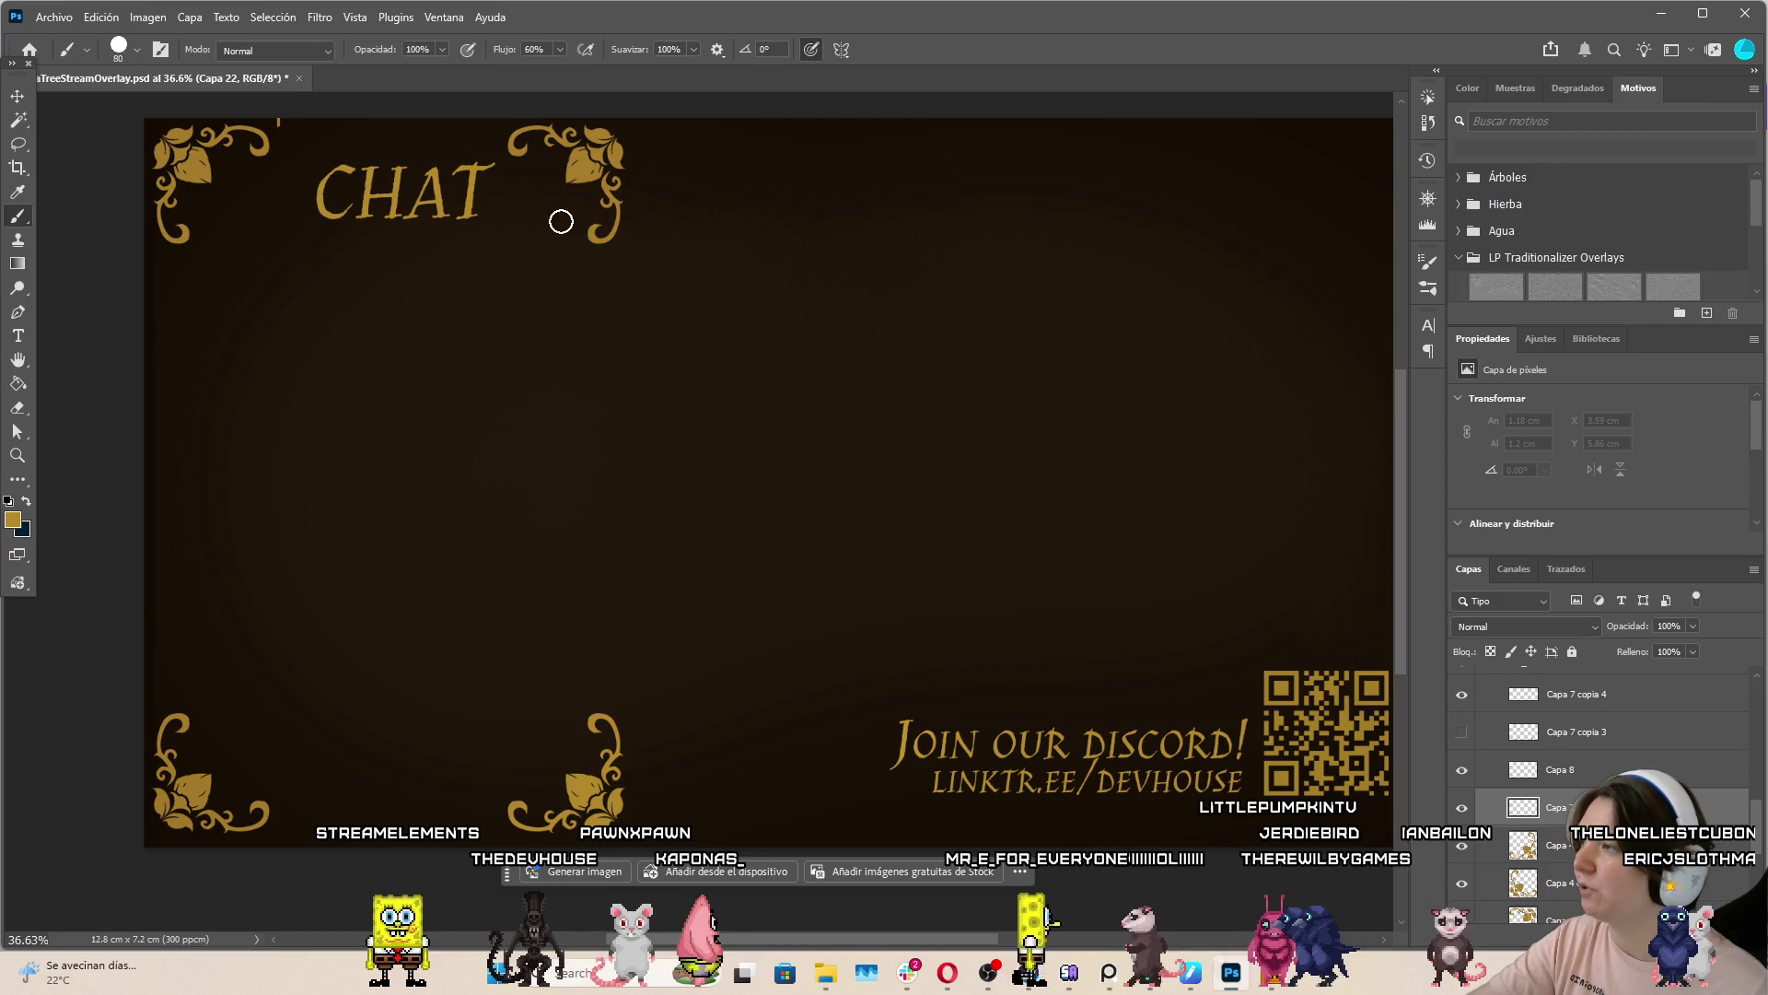
pyautogui.press('[')
pyautogui.click(605, 251)
pyautogui.keyDown('shift'); pyautogui.click(603, 559); pyautogui.keyUp('shift')
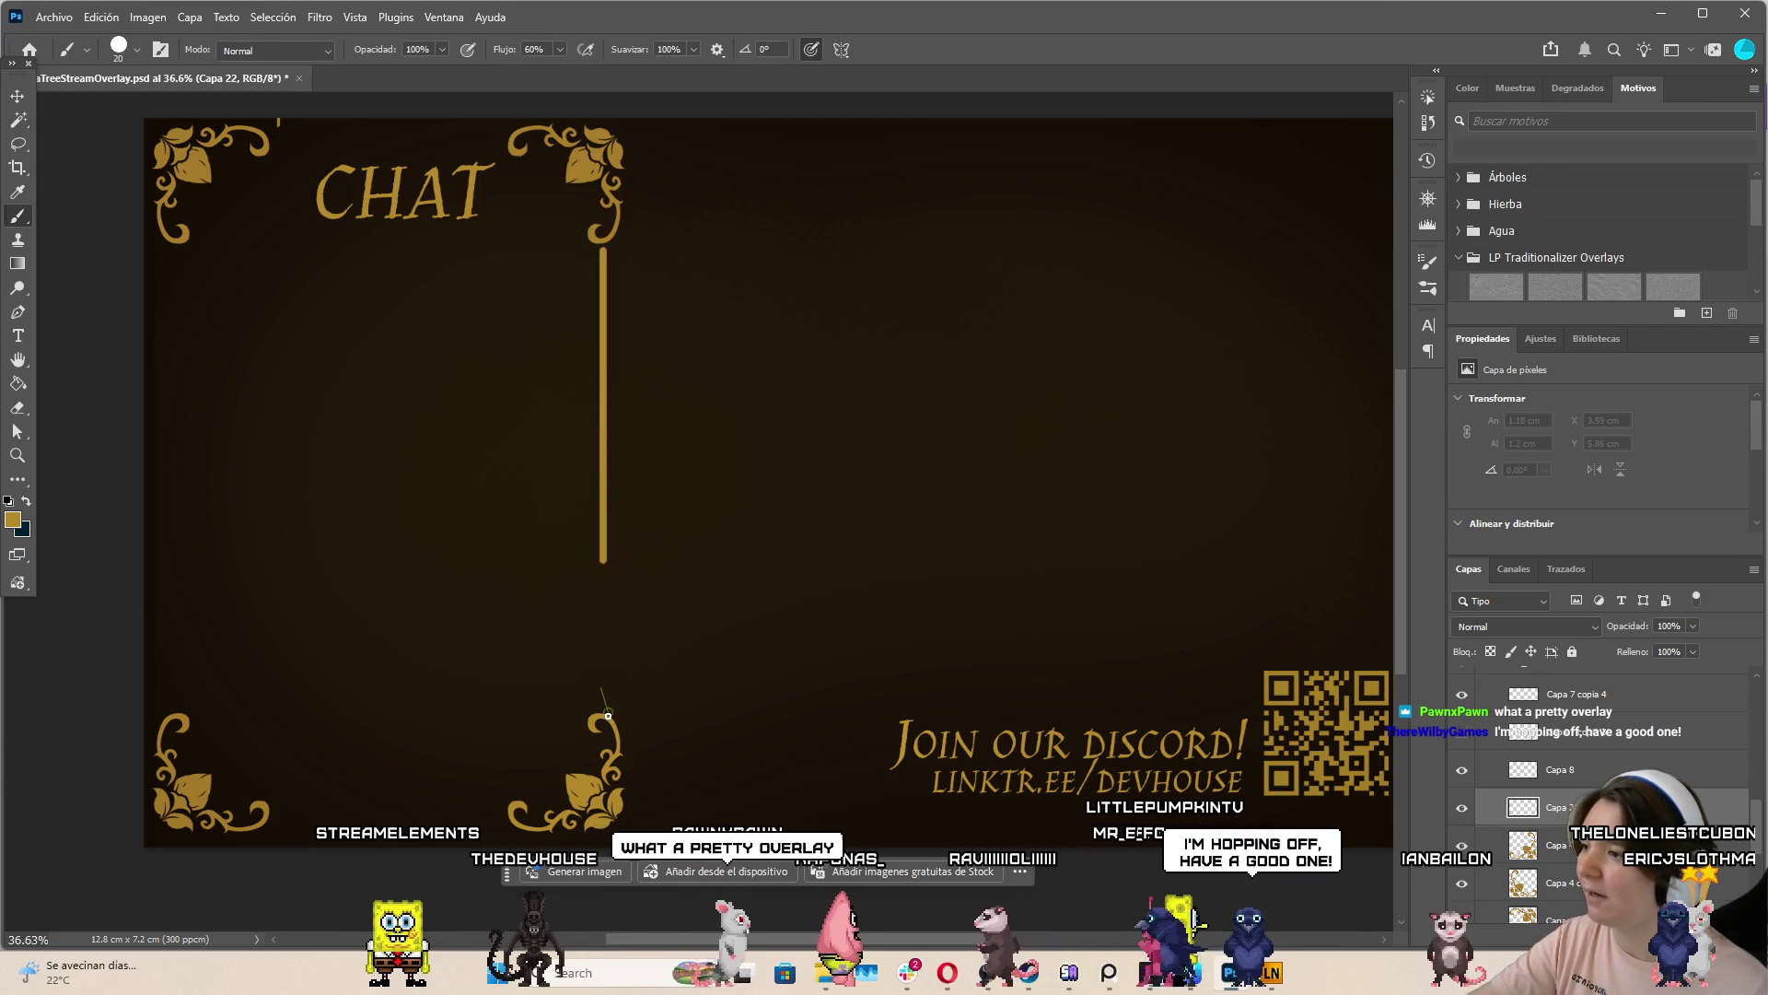
pyautogui.hotkey('ctrl', 'z')
pyautogui.press('[')
pyautogui.click(603, 705)
pyautogui.keyDown('shift'); pyautogui.click(604, 386); pyautogui.keyUp('shift')
pyautogui.keyDown('shift'); pyautogui.click(603, 256); pyautogui.keyUp('shift')
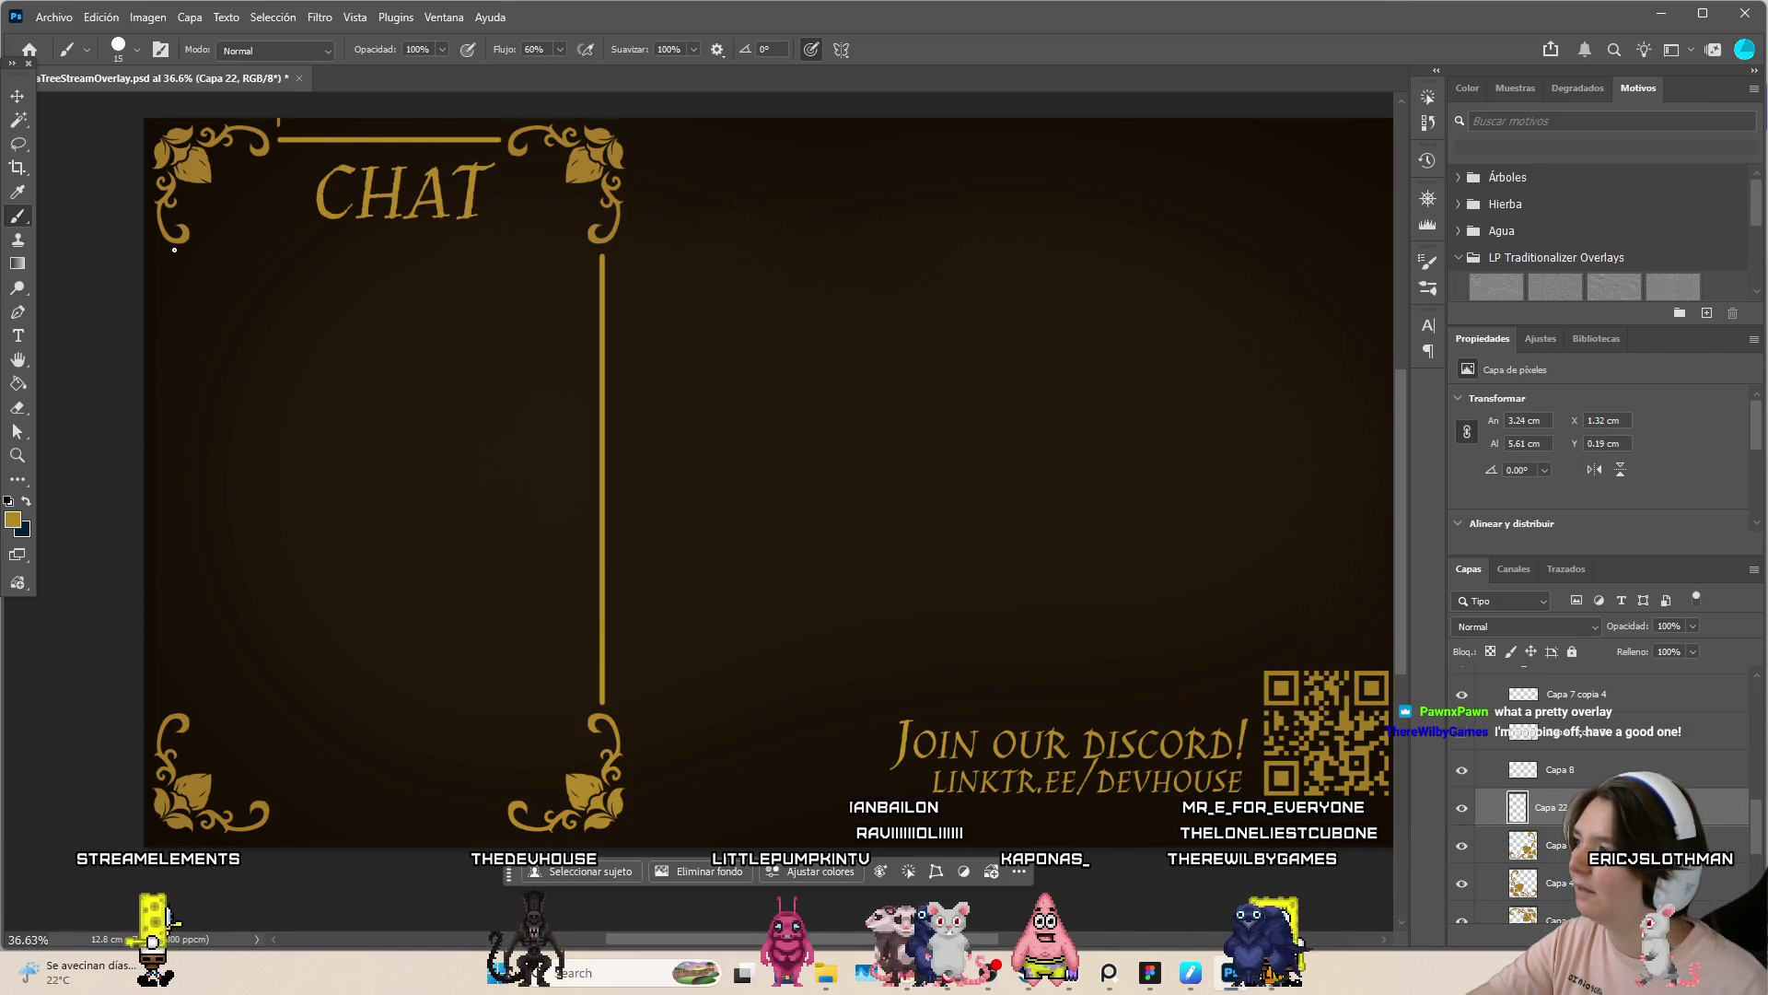
pyautogui.hotkey('ctrl', 'z')
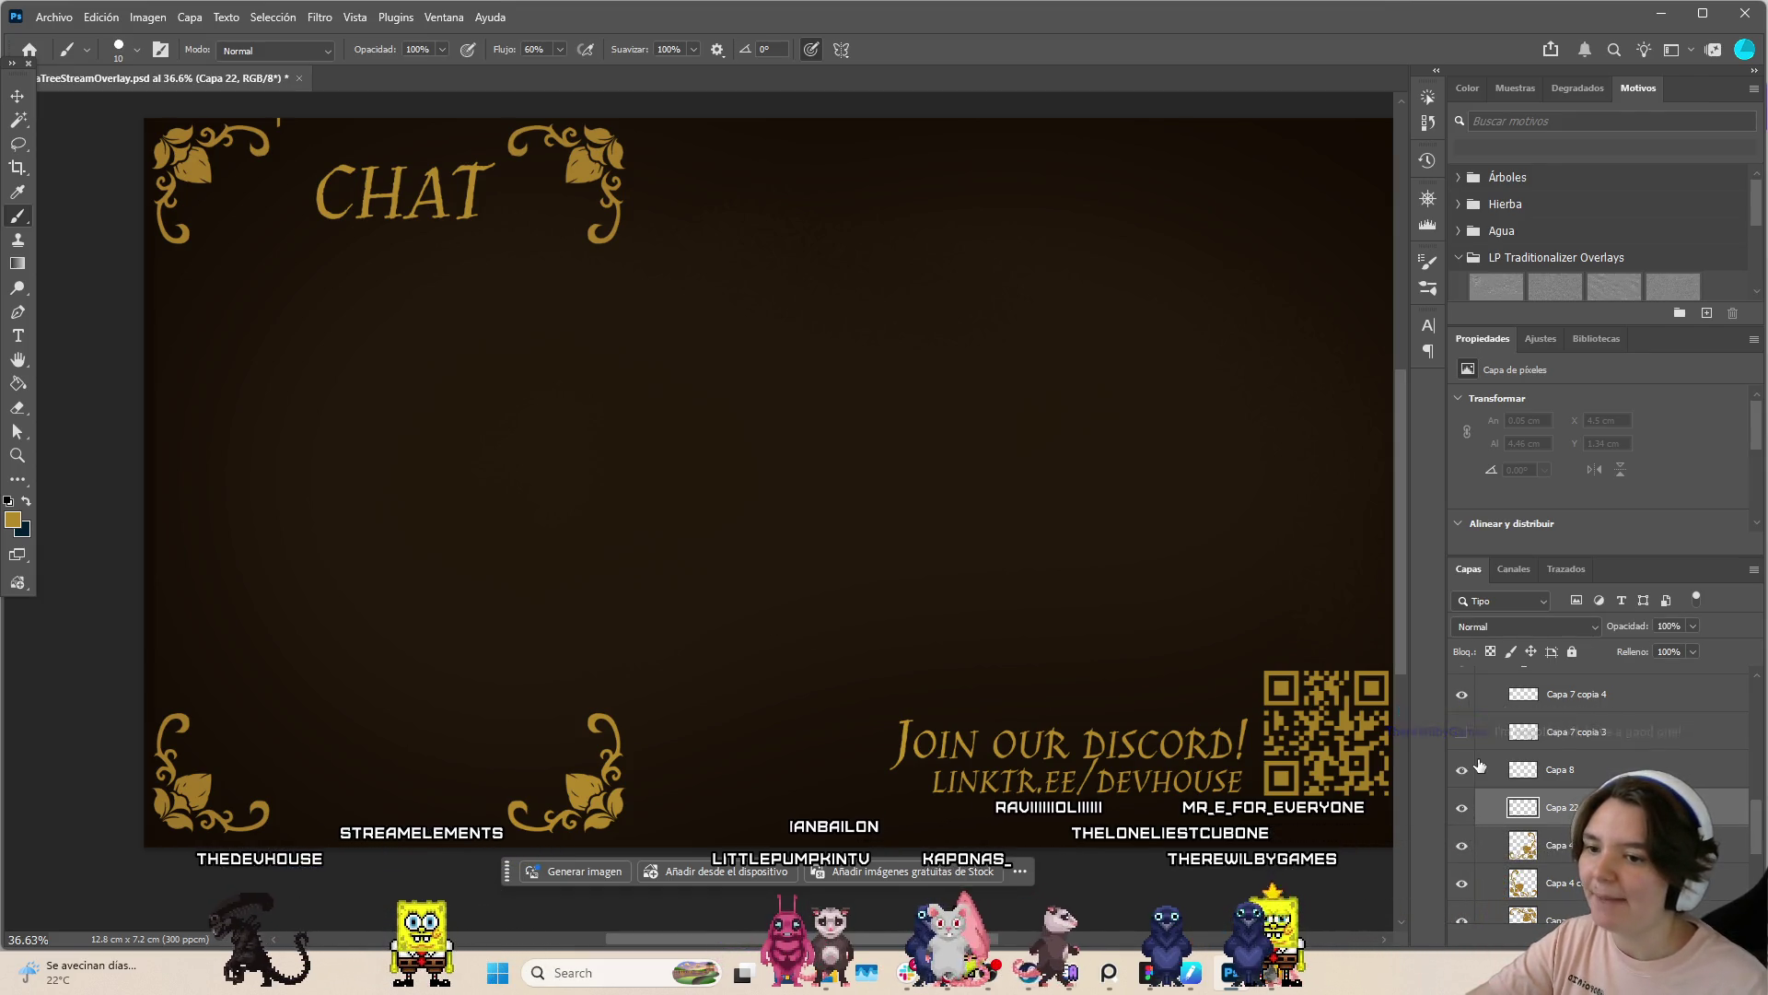
# Hide the old frame line layers and draw a vertical gold line on Capa 22
pyautogui.scroll(-4, 1479, 766)
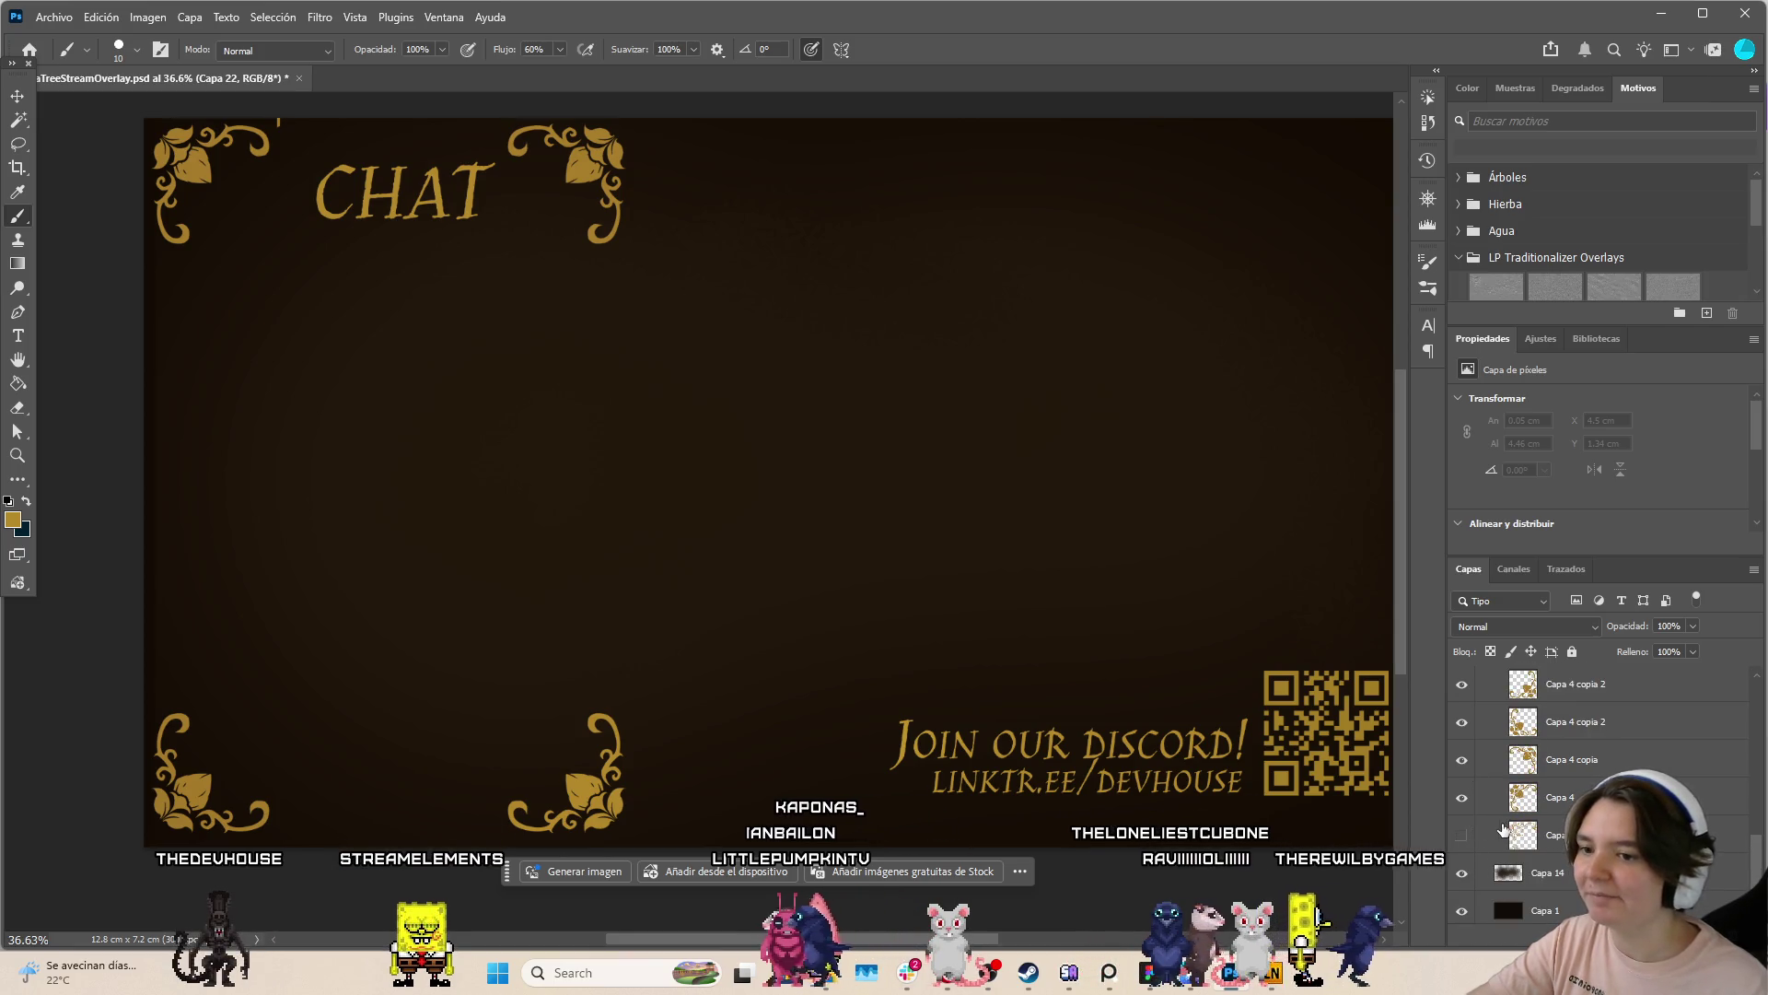
pyautogui.scroll(4, 1503, 810)
pyautogui.click(1461, 790)
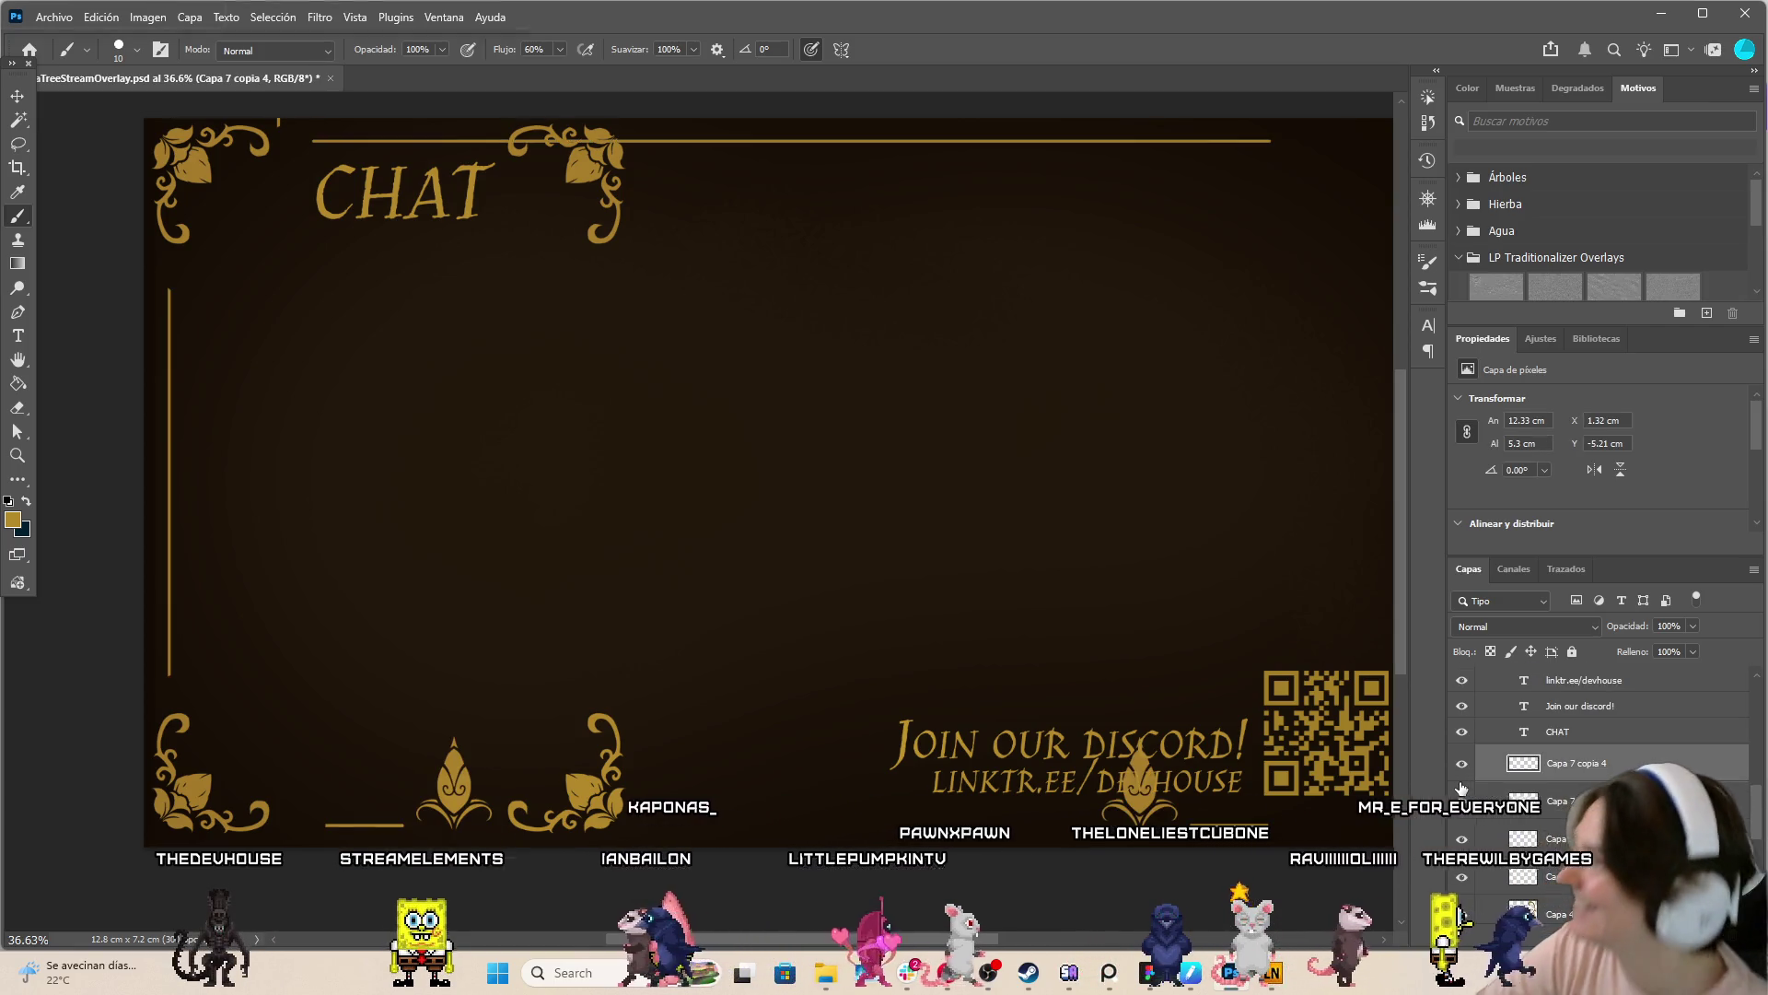
pyautogui.moveTo(1462, 763); pyautogui.dragTo(1462, 836)
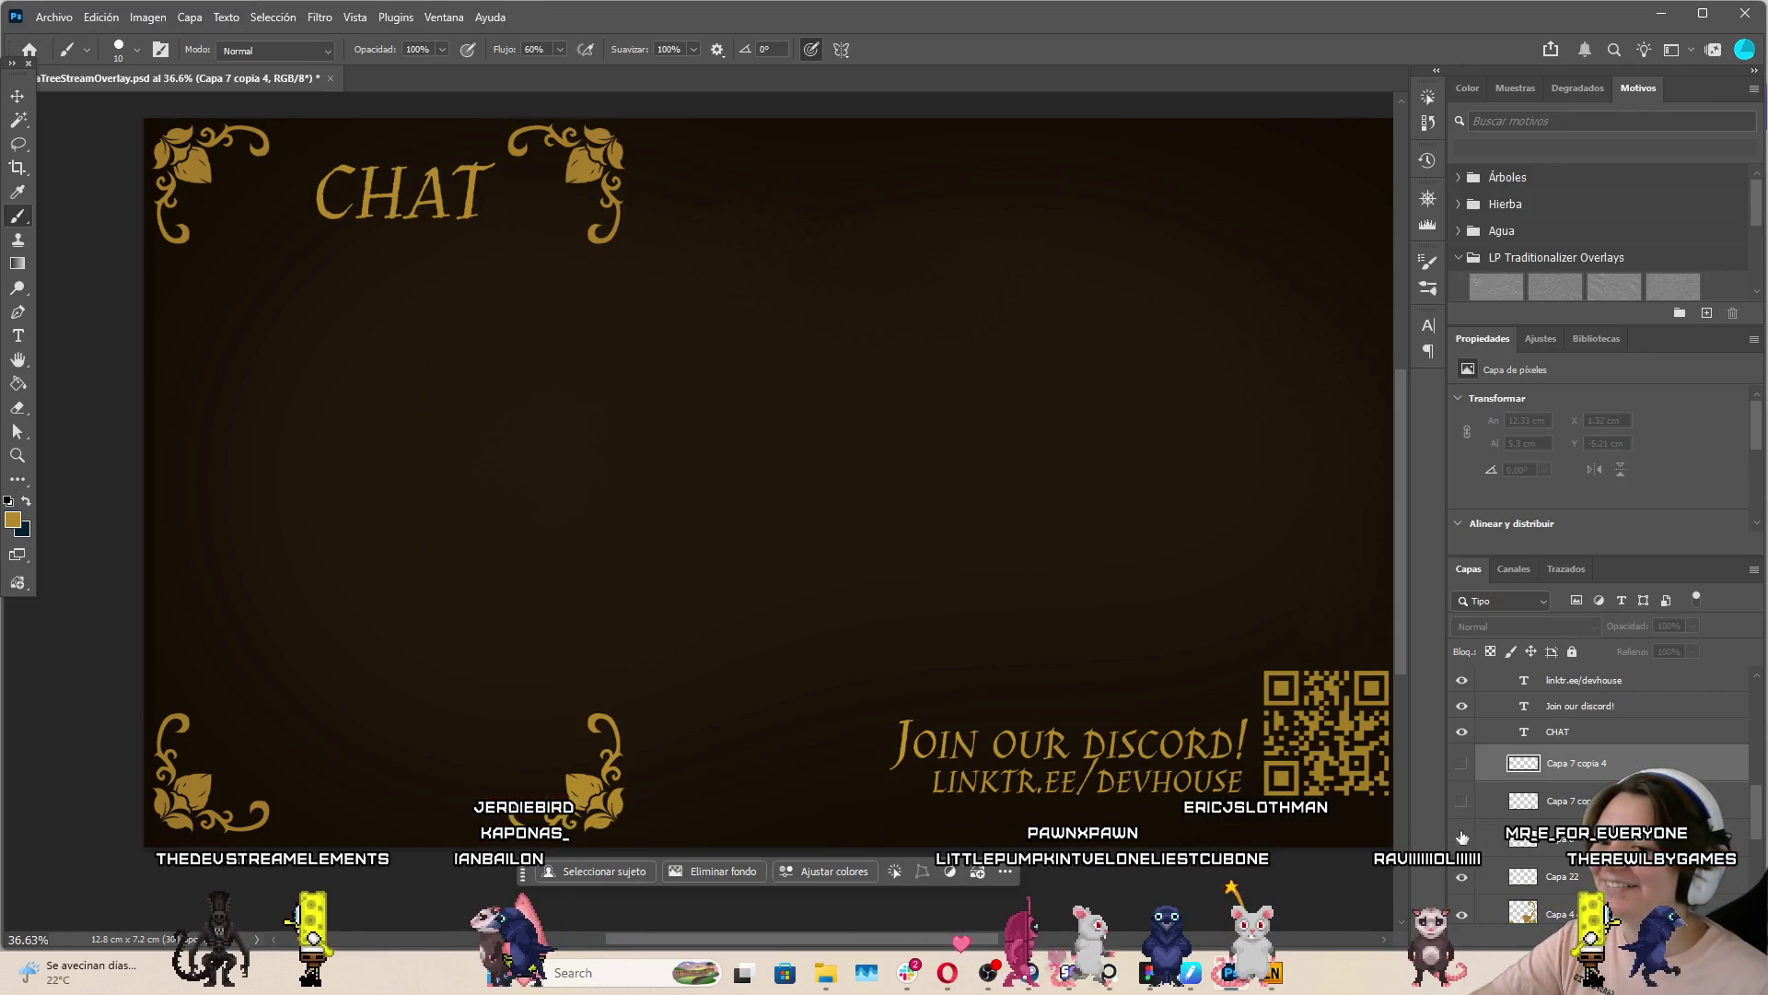
pyautogui.scroll(-2, 1492, 847)
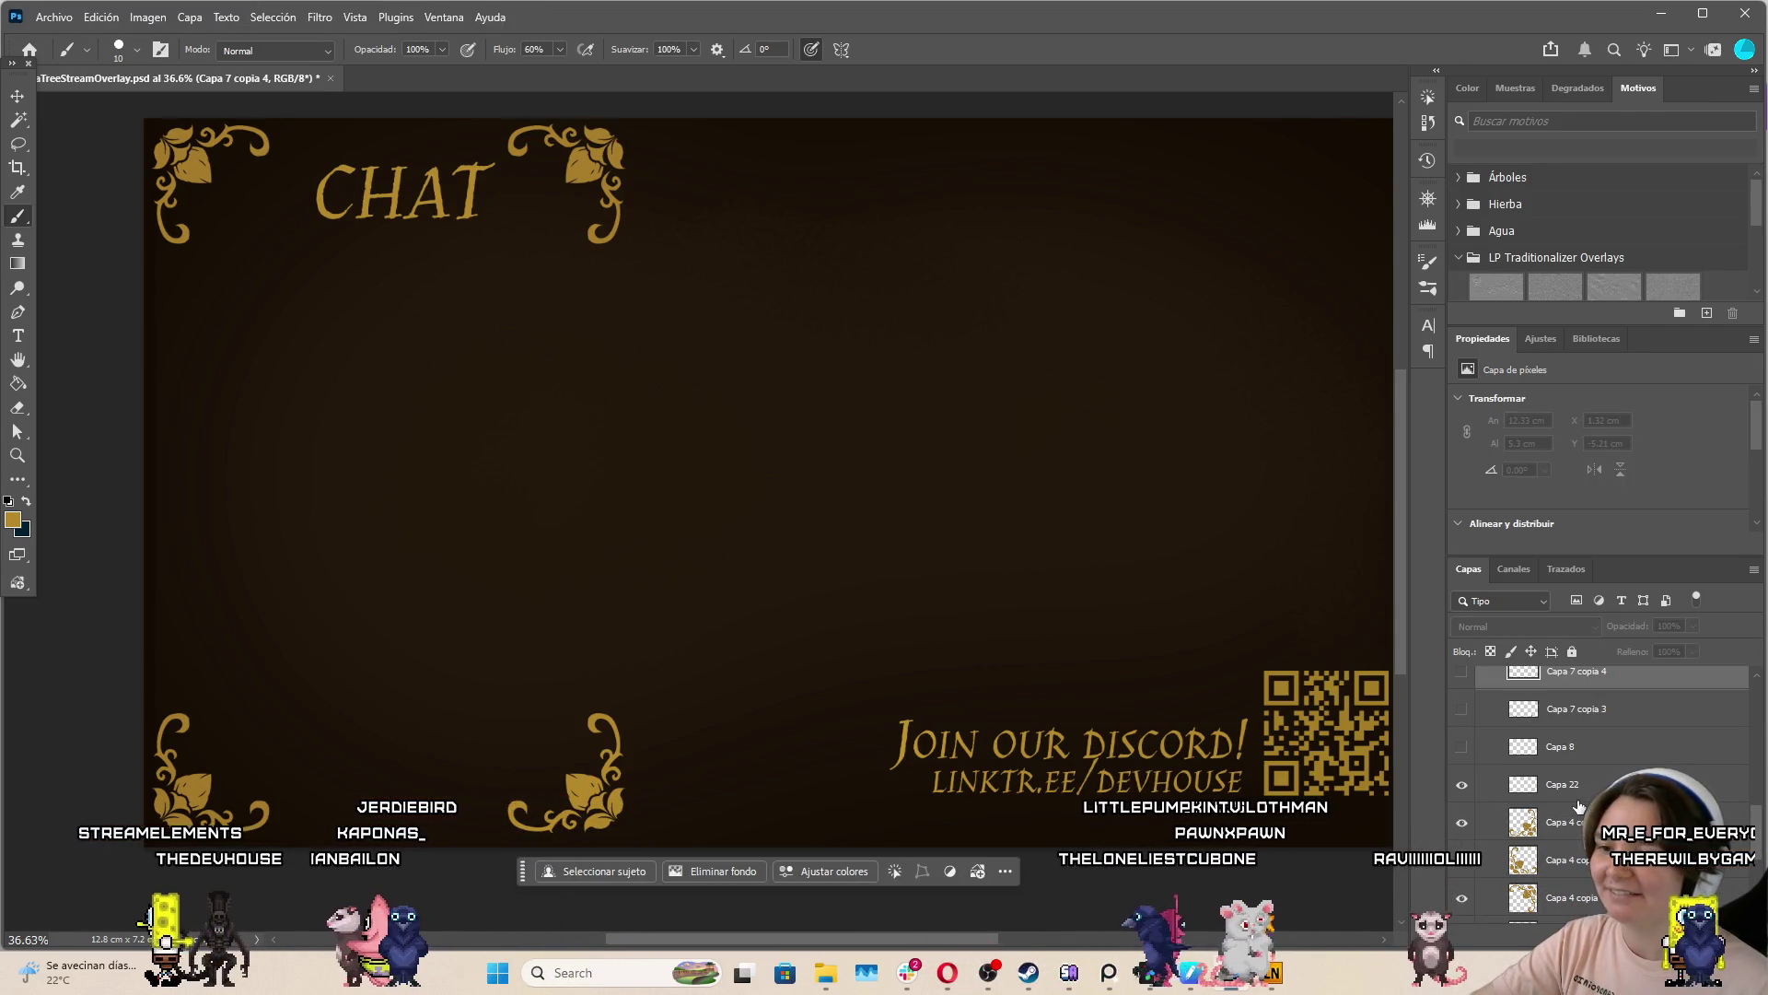
pyautogui.click(1566, 784)
pyautogui.press(']')
pyautogui.moveTo(600, 246); pyautogui.dragTo(601, 353)
pyautogui.hotkey('ctrl', 'z')
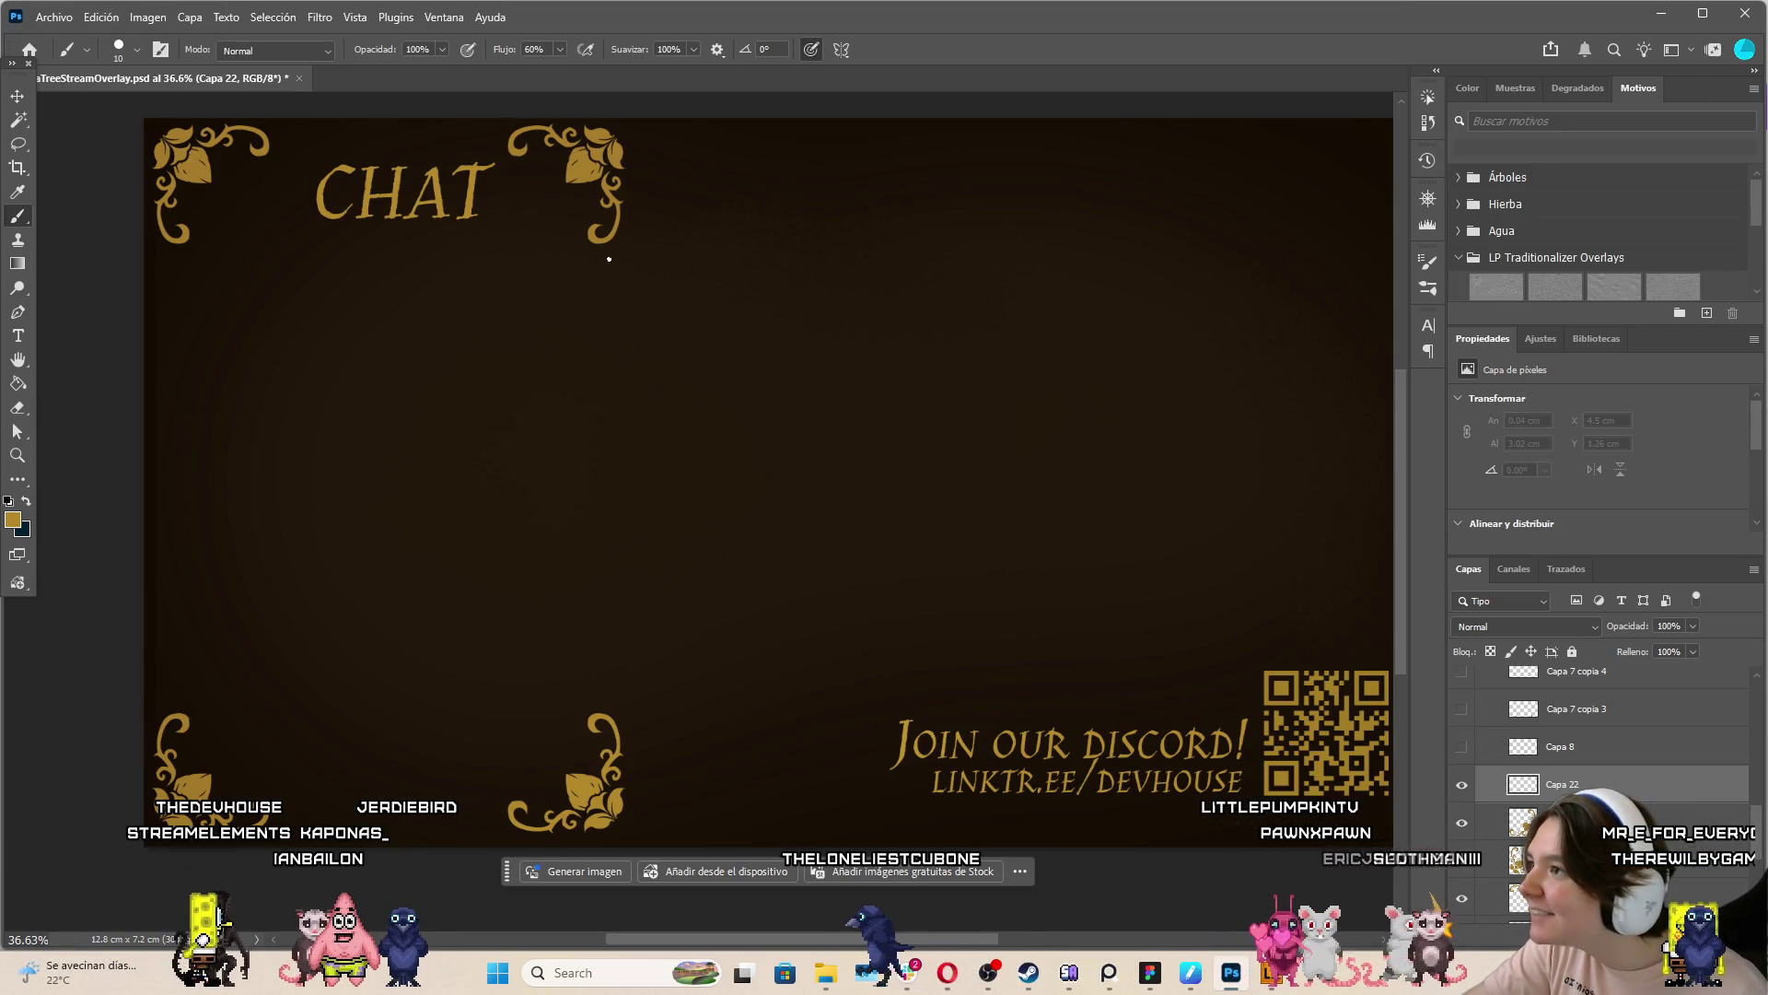
pyautogui.moveTo(600, 559); pyautogui.dragTo(601, 714)
# Clear the line from Capa 22, return to the Brush, and check the Lazy Nezumi Pro settings
pyautogui.click(19, 408)
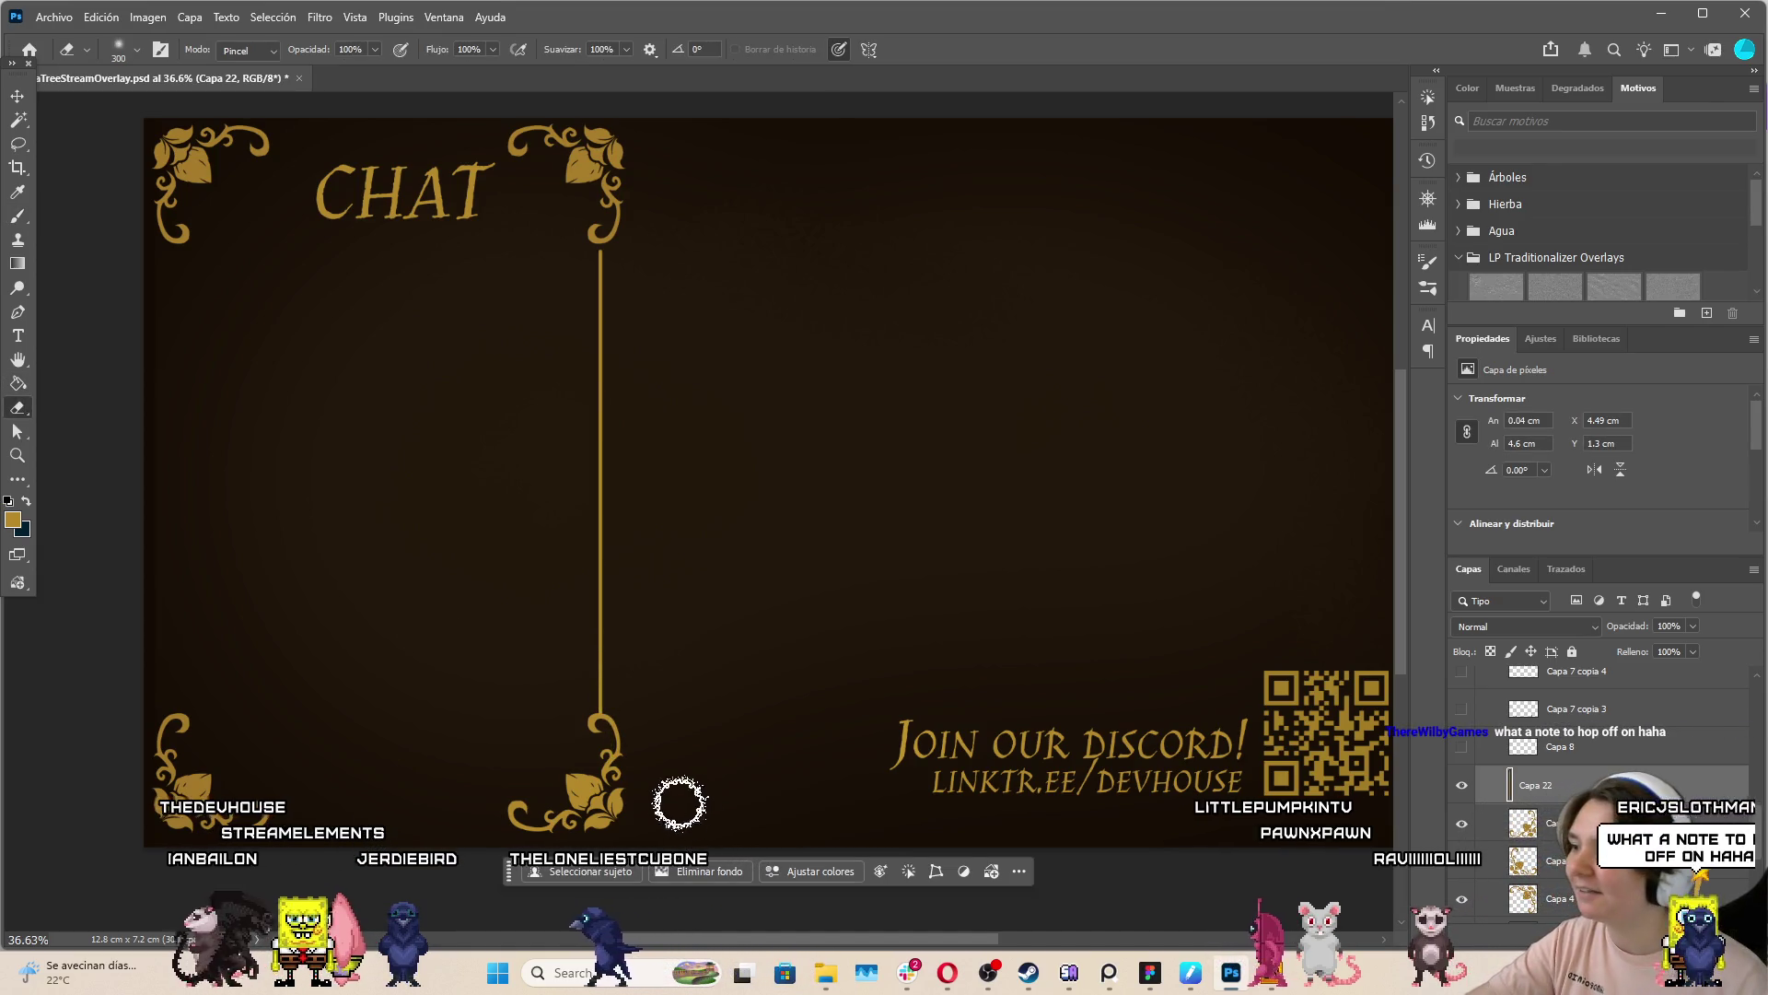
pyautogui.hotkey('ctrl', 'z')
pyautogui.press('b')
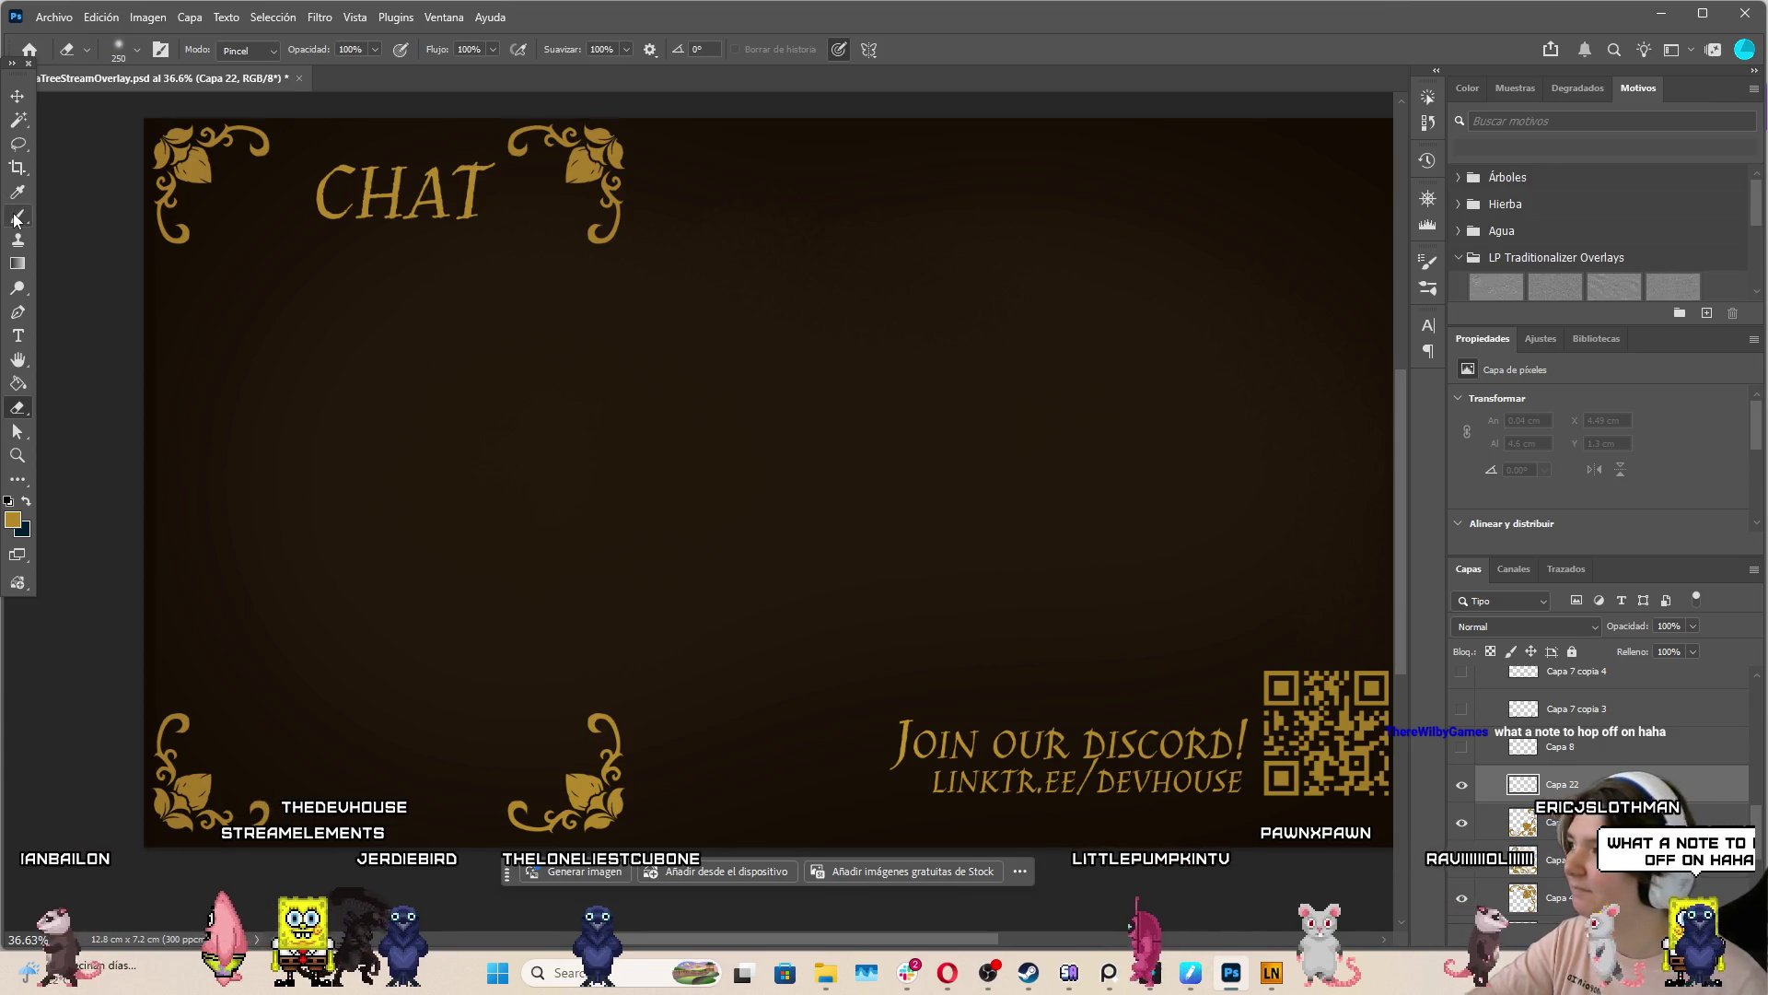
pyautogui.click(1271, 973)
pyautogui.click(1332, 481)
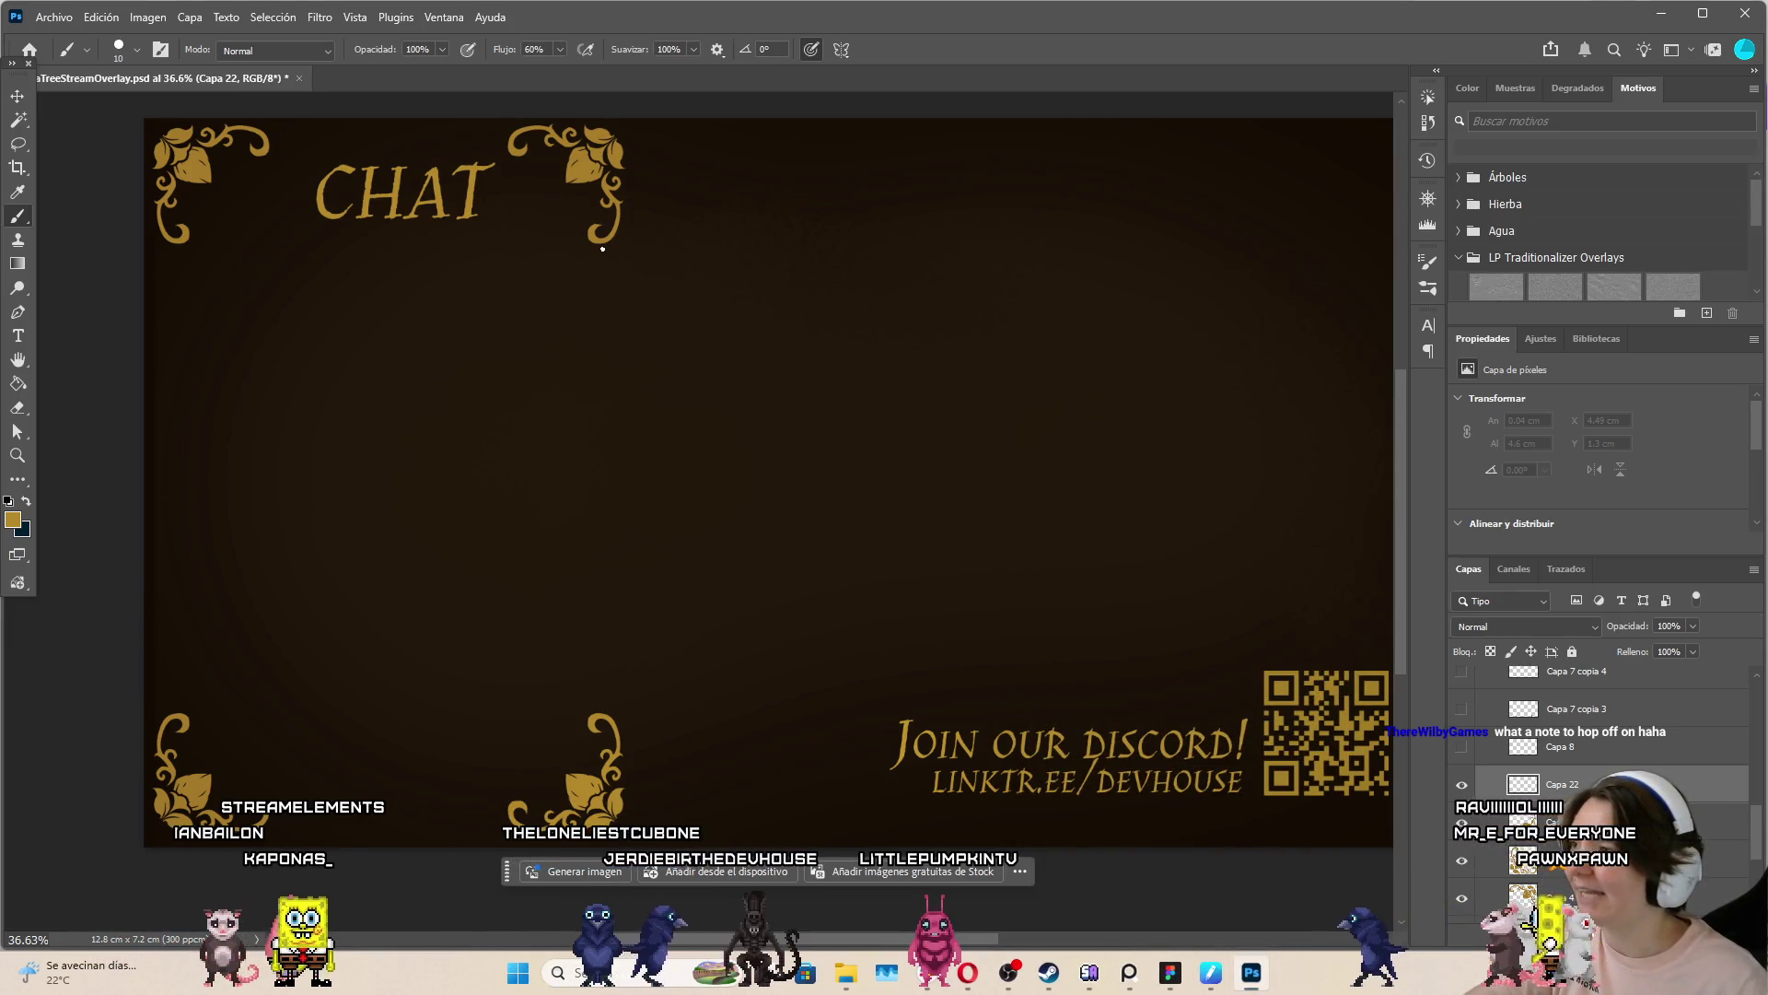
# Paint straight gold lines for the side and top, and transform a lassoed line piece into the bottom edge
pyautogui.moveTo(627, 669)
pyautogui.mouseDown()
pyautogui.moveTo(613, 709)
pyautogui.moveTo(245, 625)
pyautogui.moveTo(178, 632)
pyautogui.mouseUp()
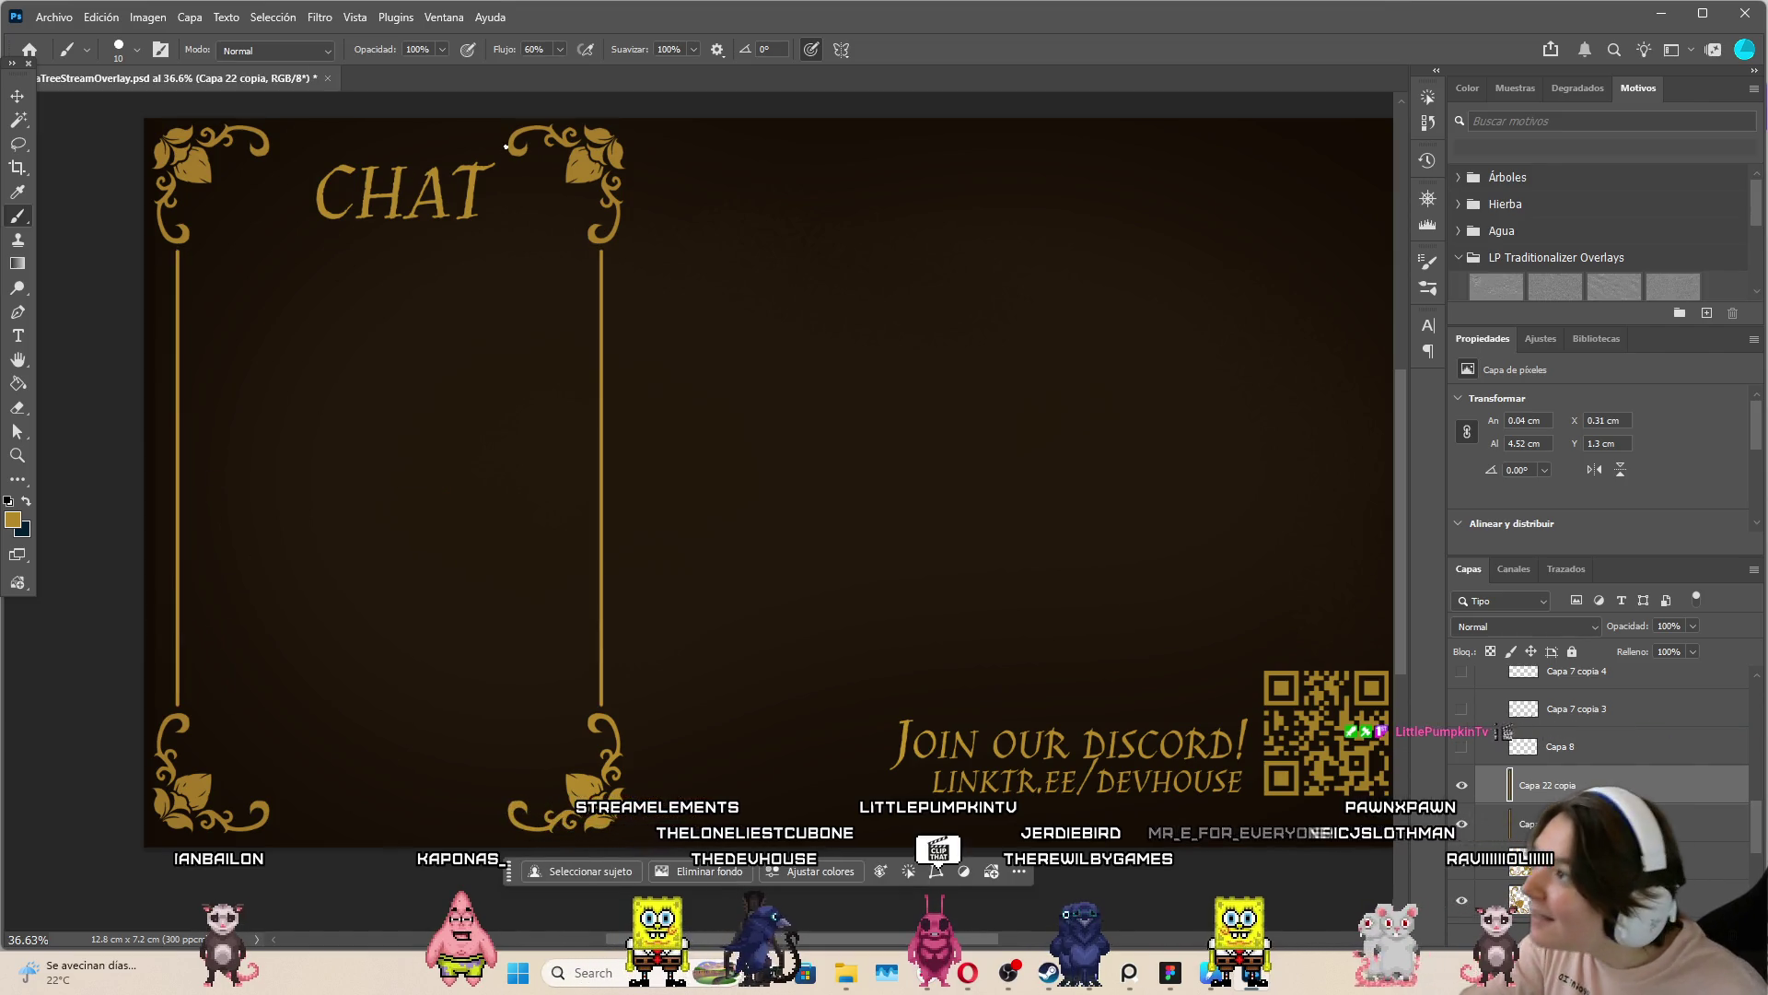
pyautogui.keyDown('shift'); pyautogui.click(313, 142); pyautogui.keyUp('shift')
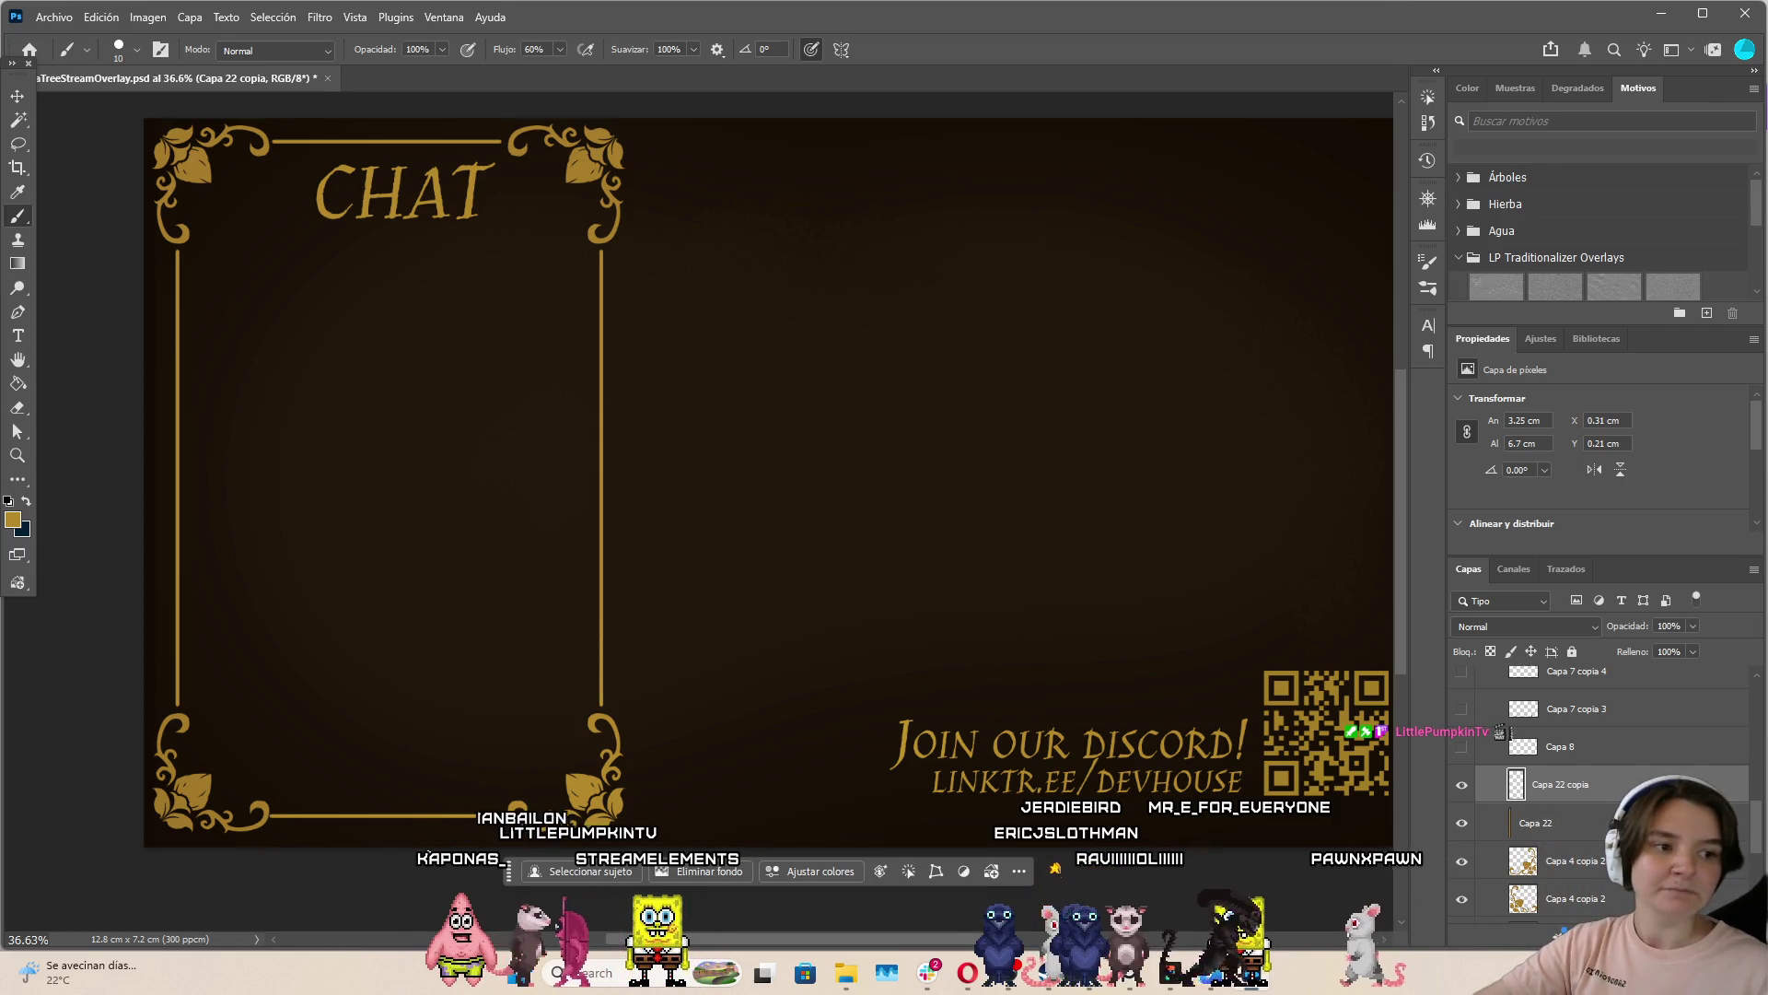
pyautogui.click(17, 144)
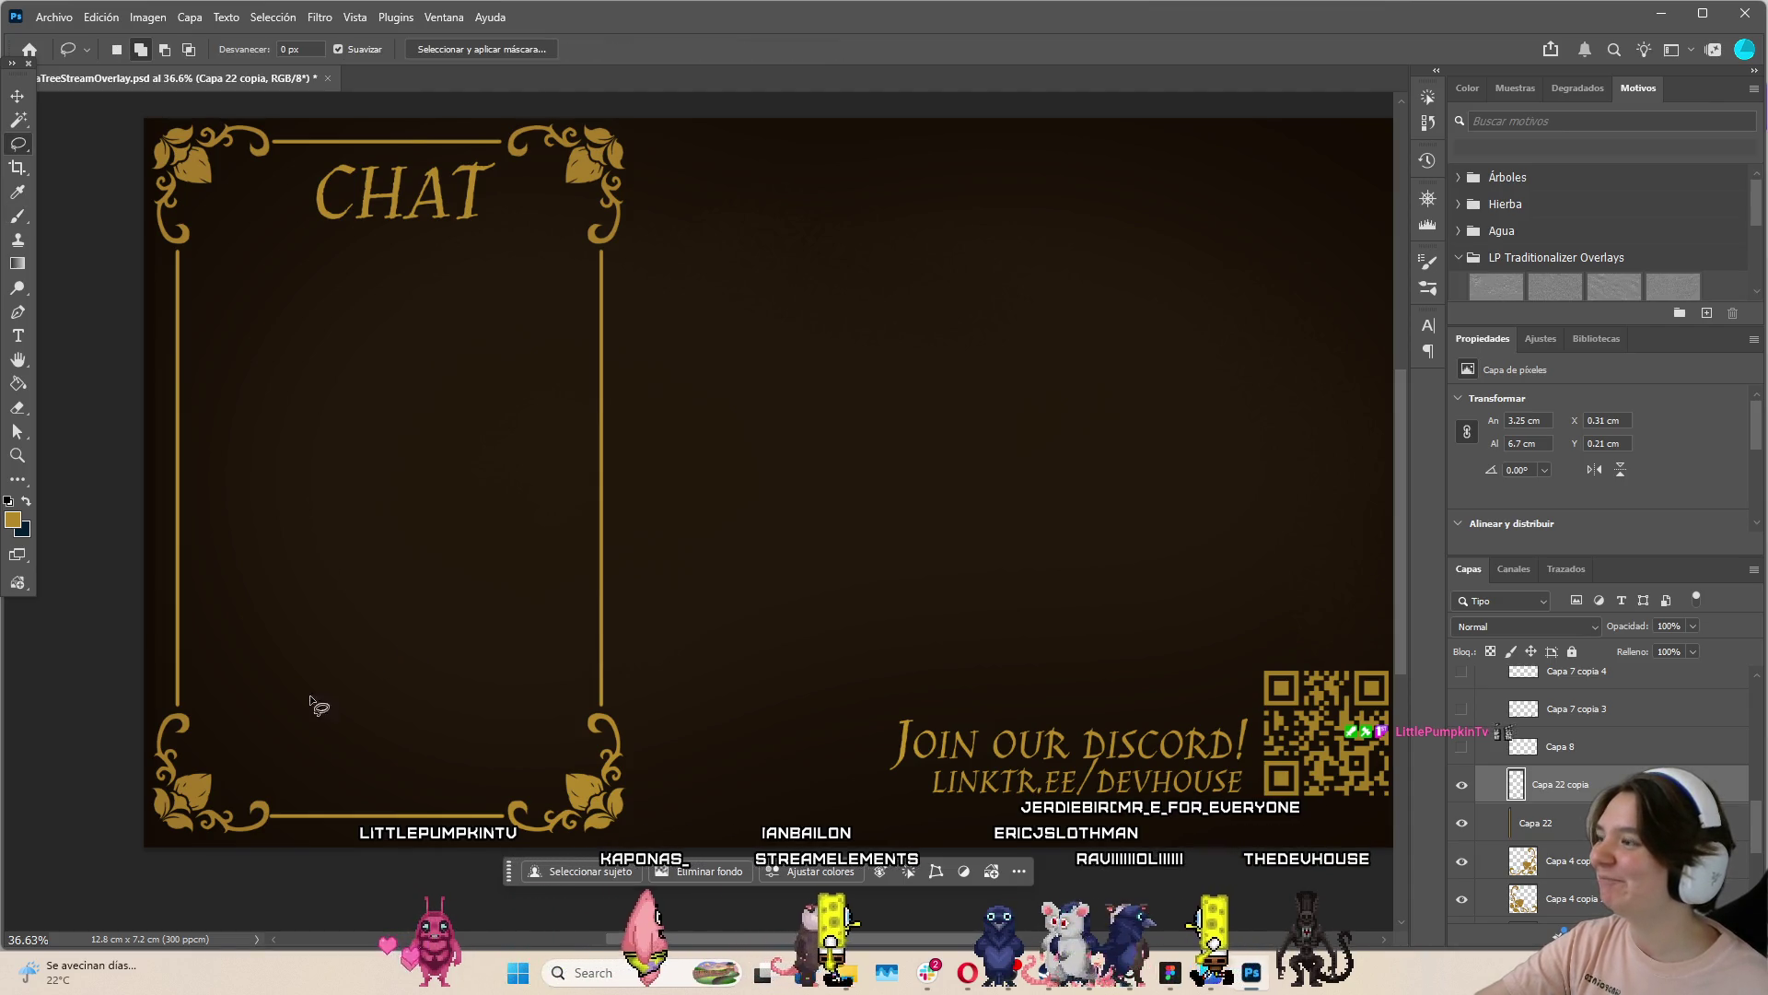
pyautogui.moveTo(288, 731); pyautogui.dragTo(243, 816)
pyautogui.moveTo(532, 740)
pyautogui.mouseDown()
pyautogui.moveTo(288, 732)
pyautogui.moveTo(255, 773)
pyautogui.mouseUp()
pyautogui.hotkey('ctrl', 't')
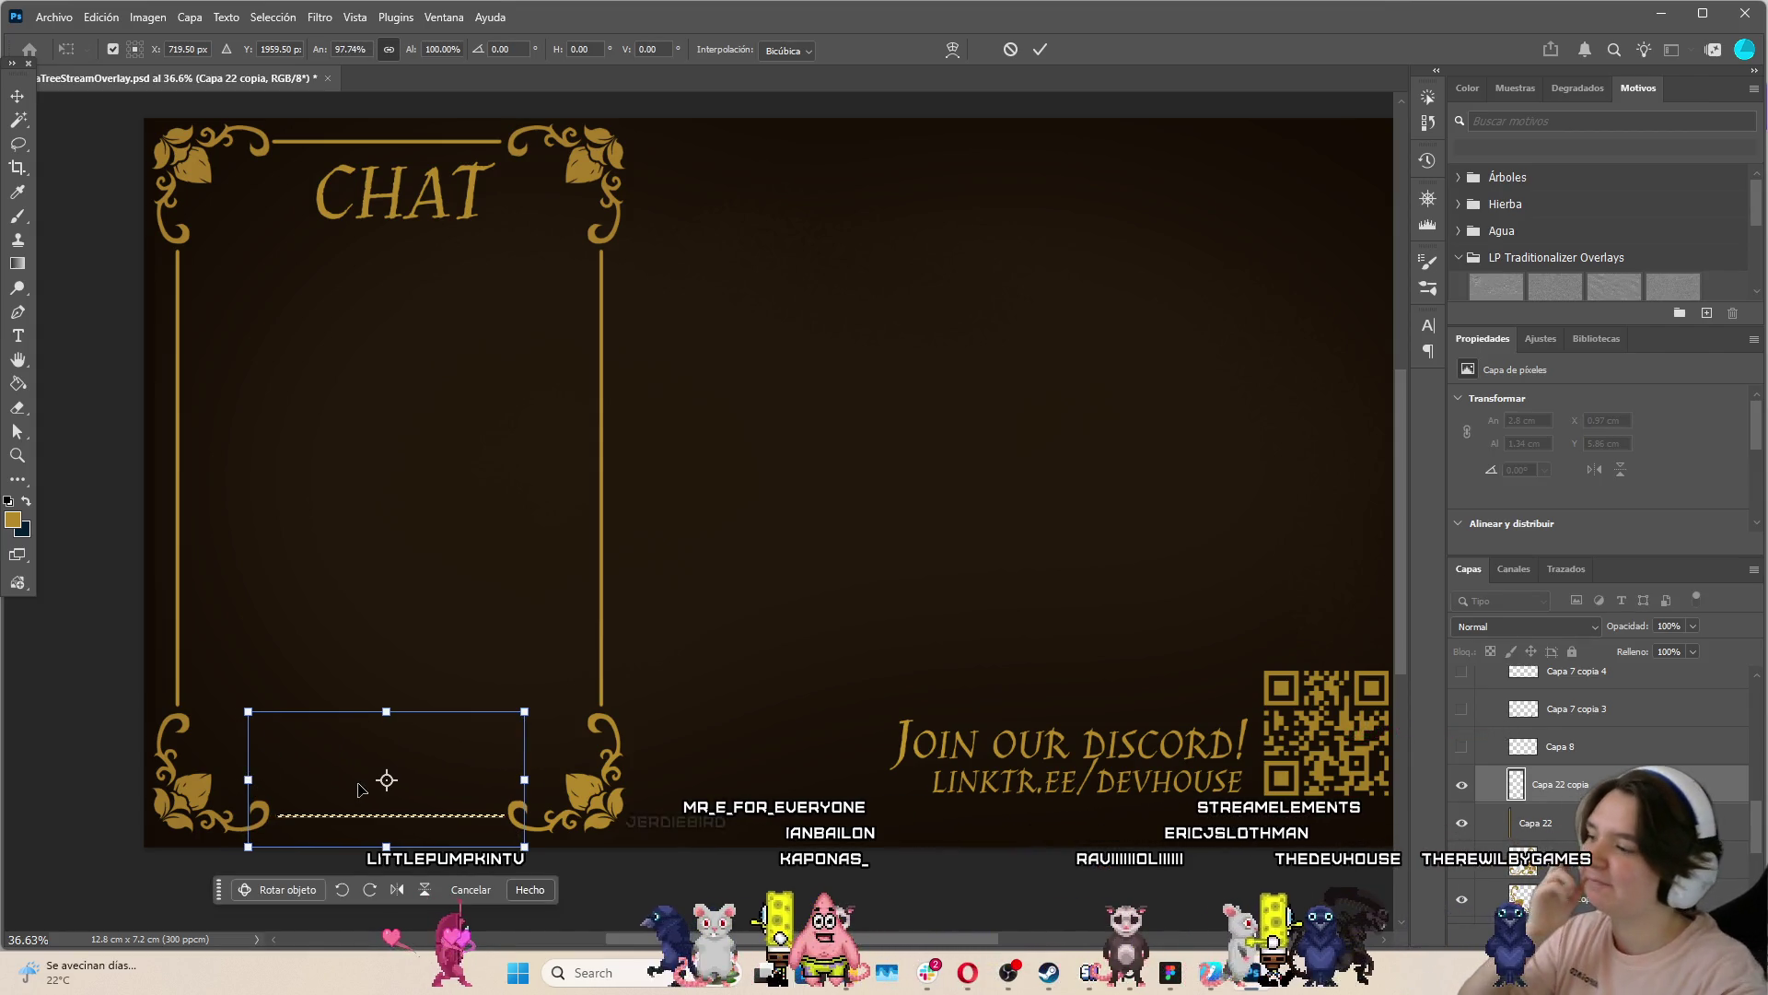
pyautogui.press('Return')
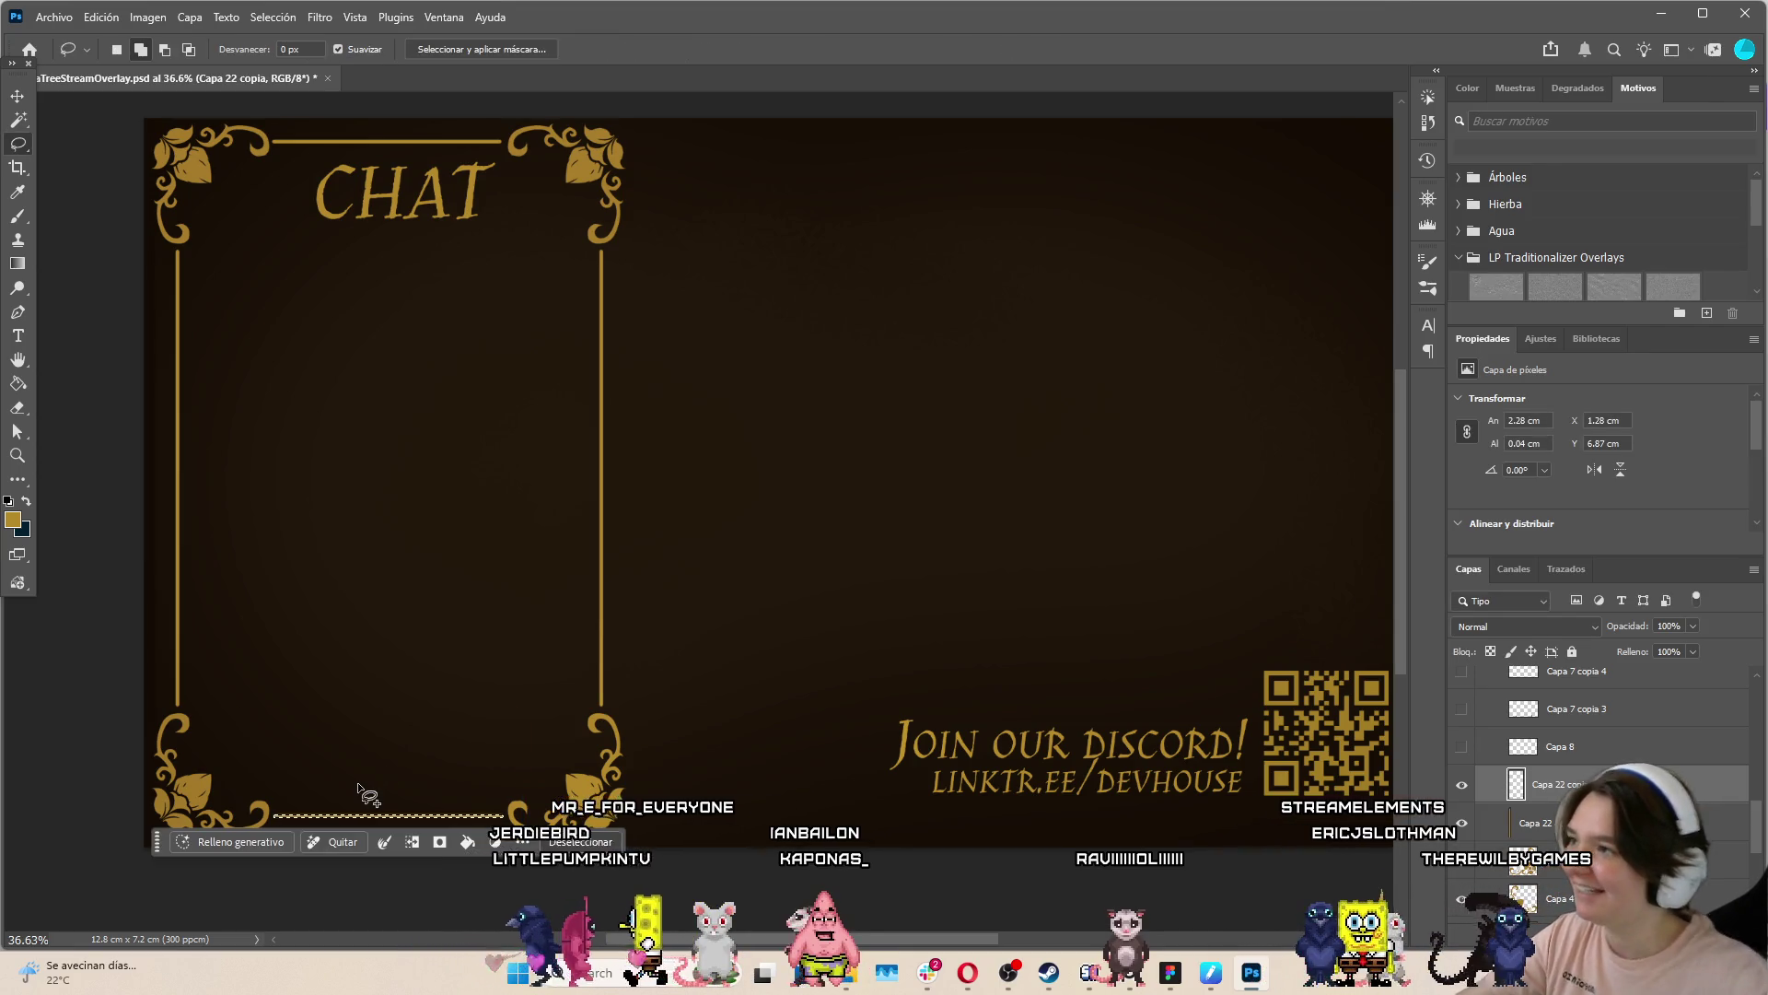
pyautogui.hotkey('ctrl', 'd')
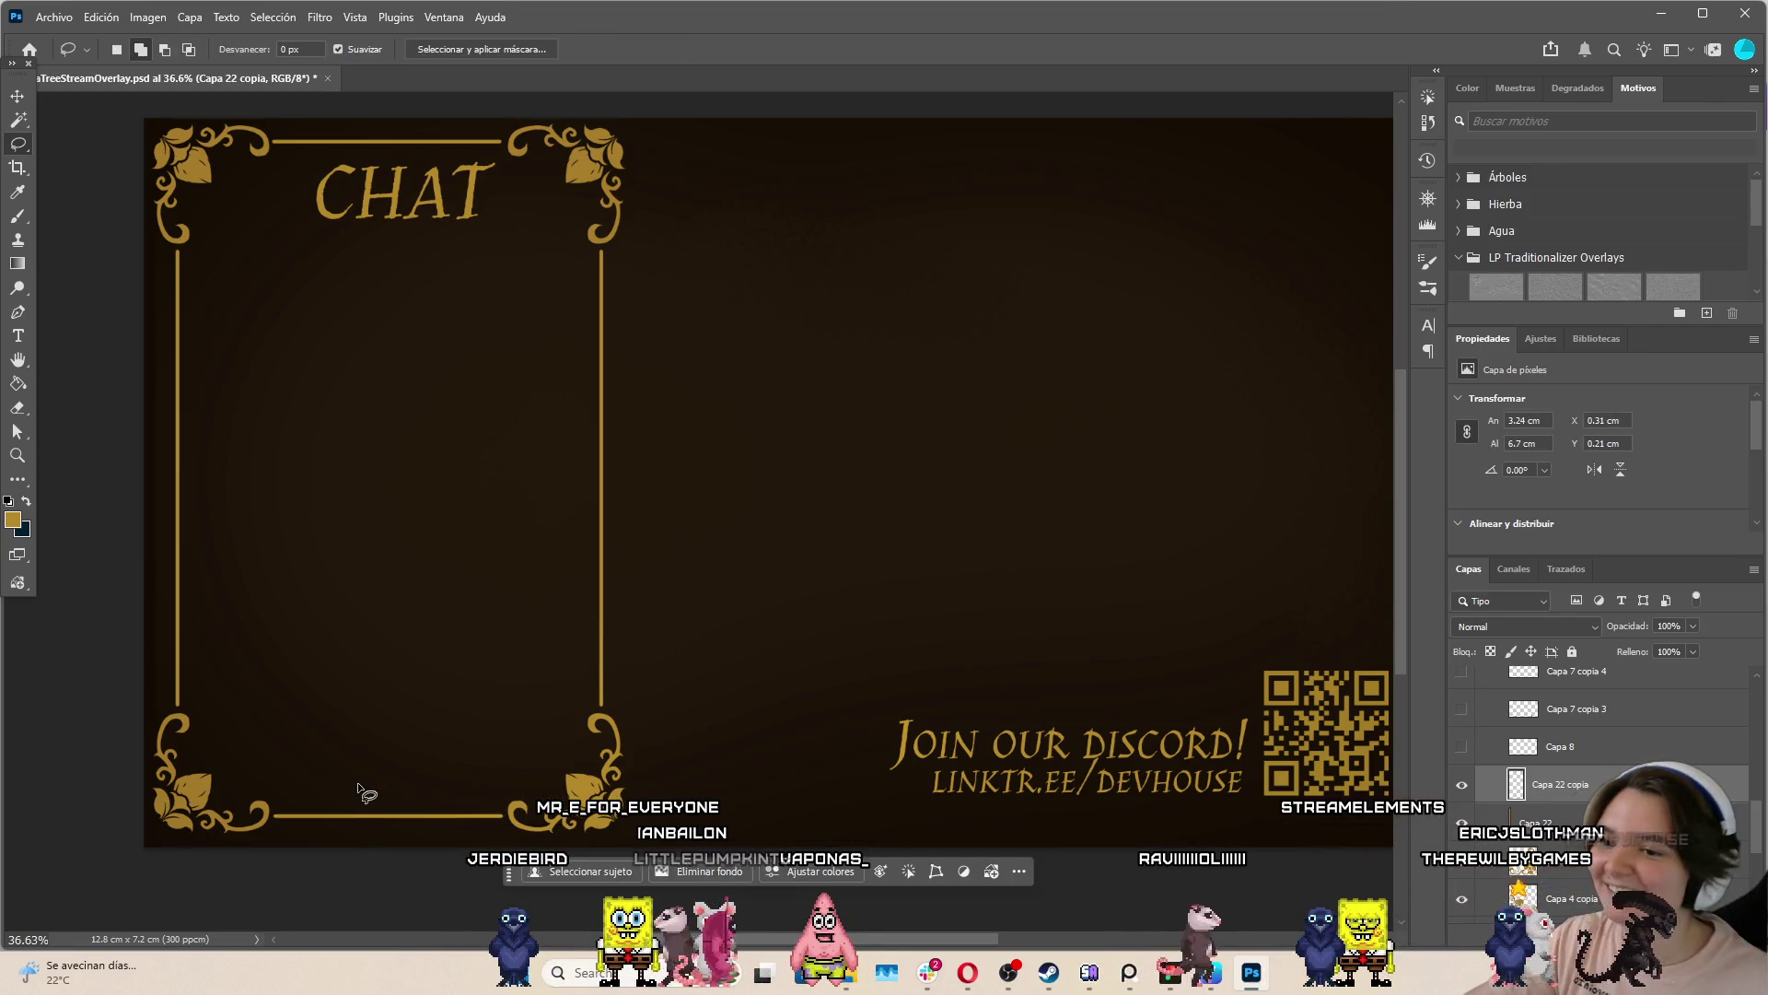
# Select the range of frame layers together with the CHAT text layer
pyautogui.scroll(-3, 533, 439)
pyautogui.scroll(3, 482, 289)
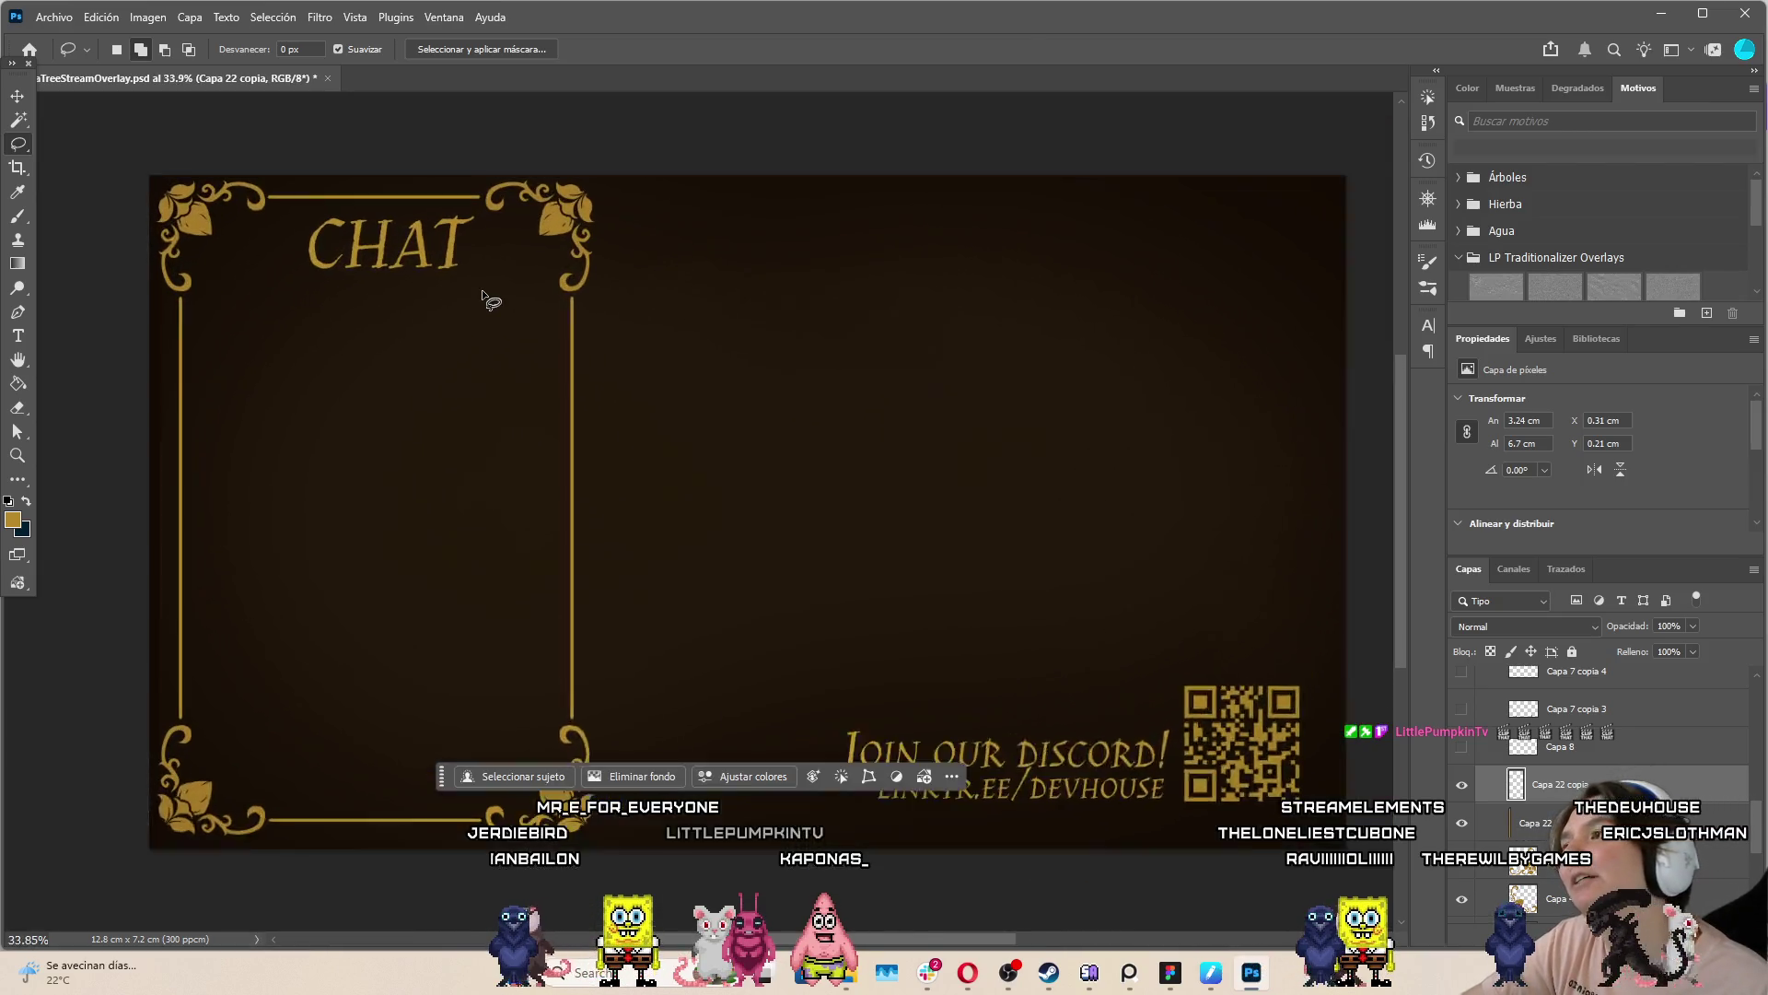
pyautogui.scroll(-5, 1575, 788)
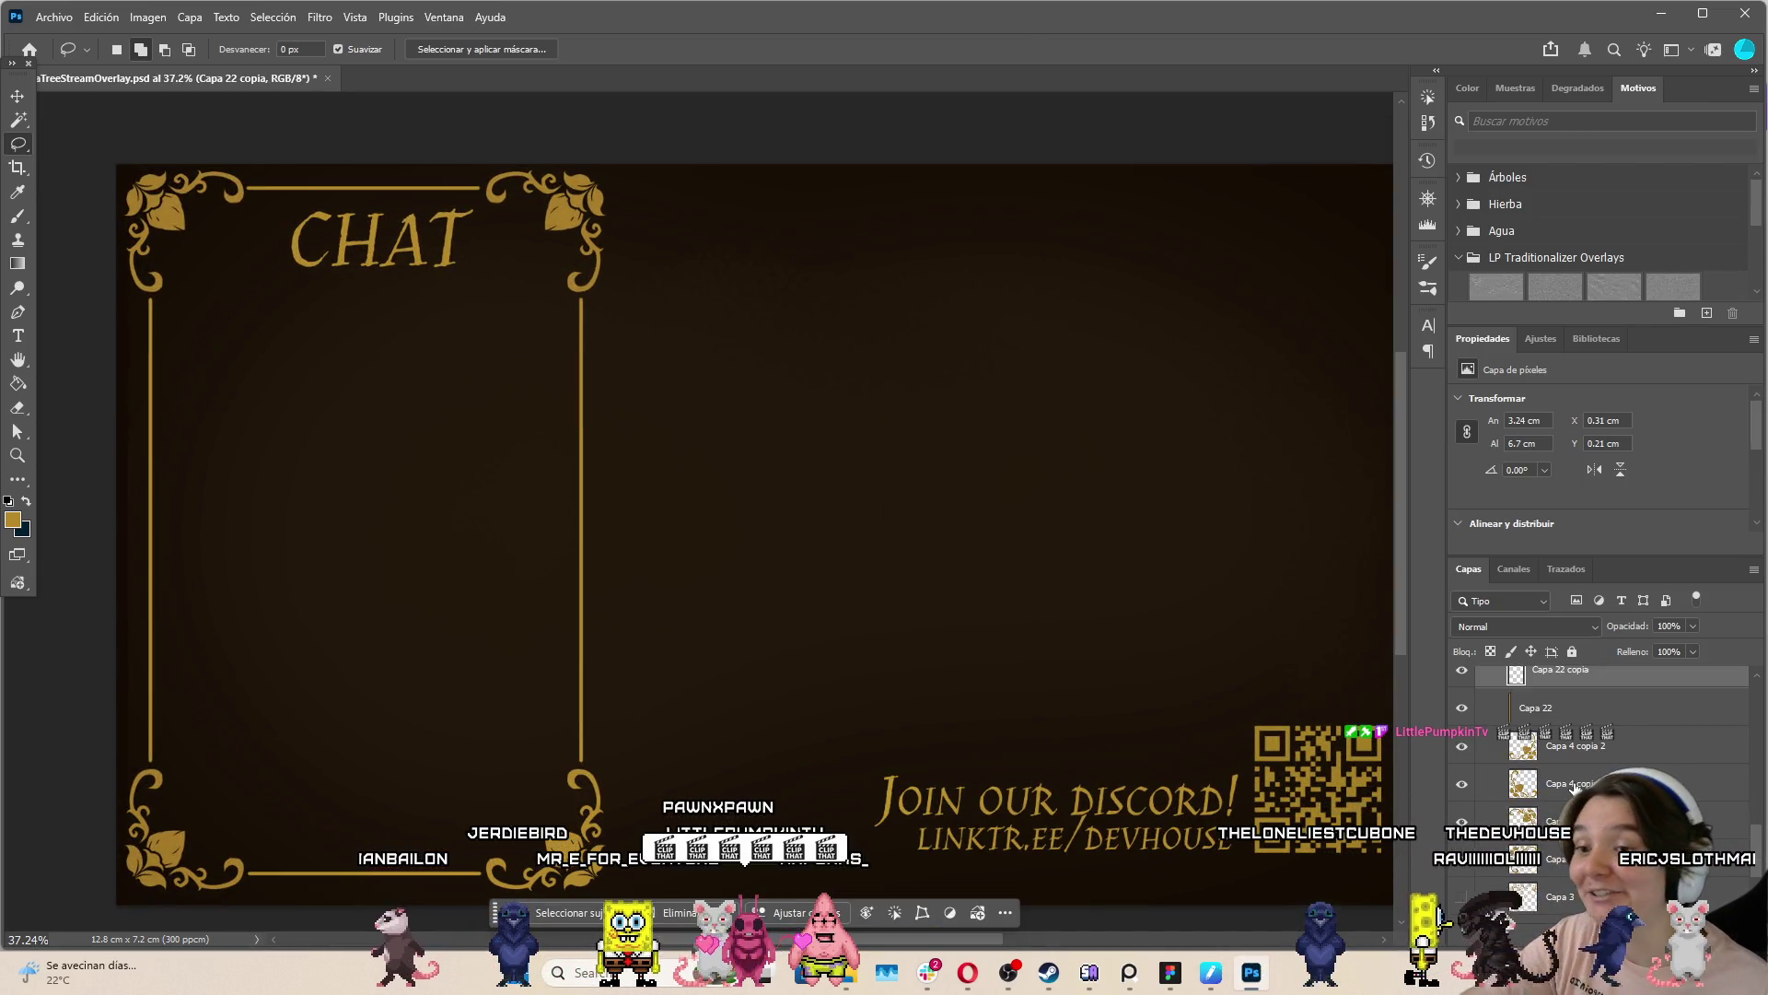
pyautogui.keyDown('shift'); pyautogui.click(1565, 712); pyautogui.keyUp('shift')
pyautogui.scroll(5, 1575, 737)
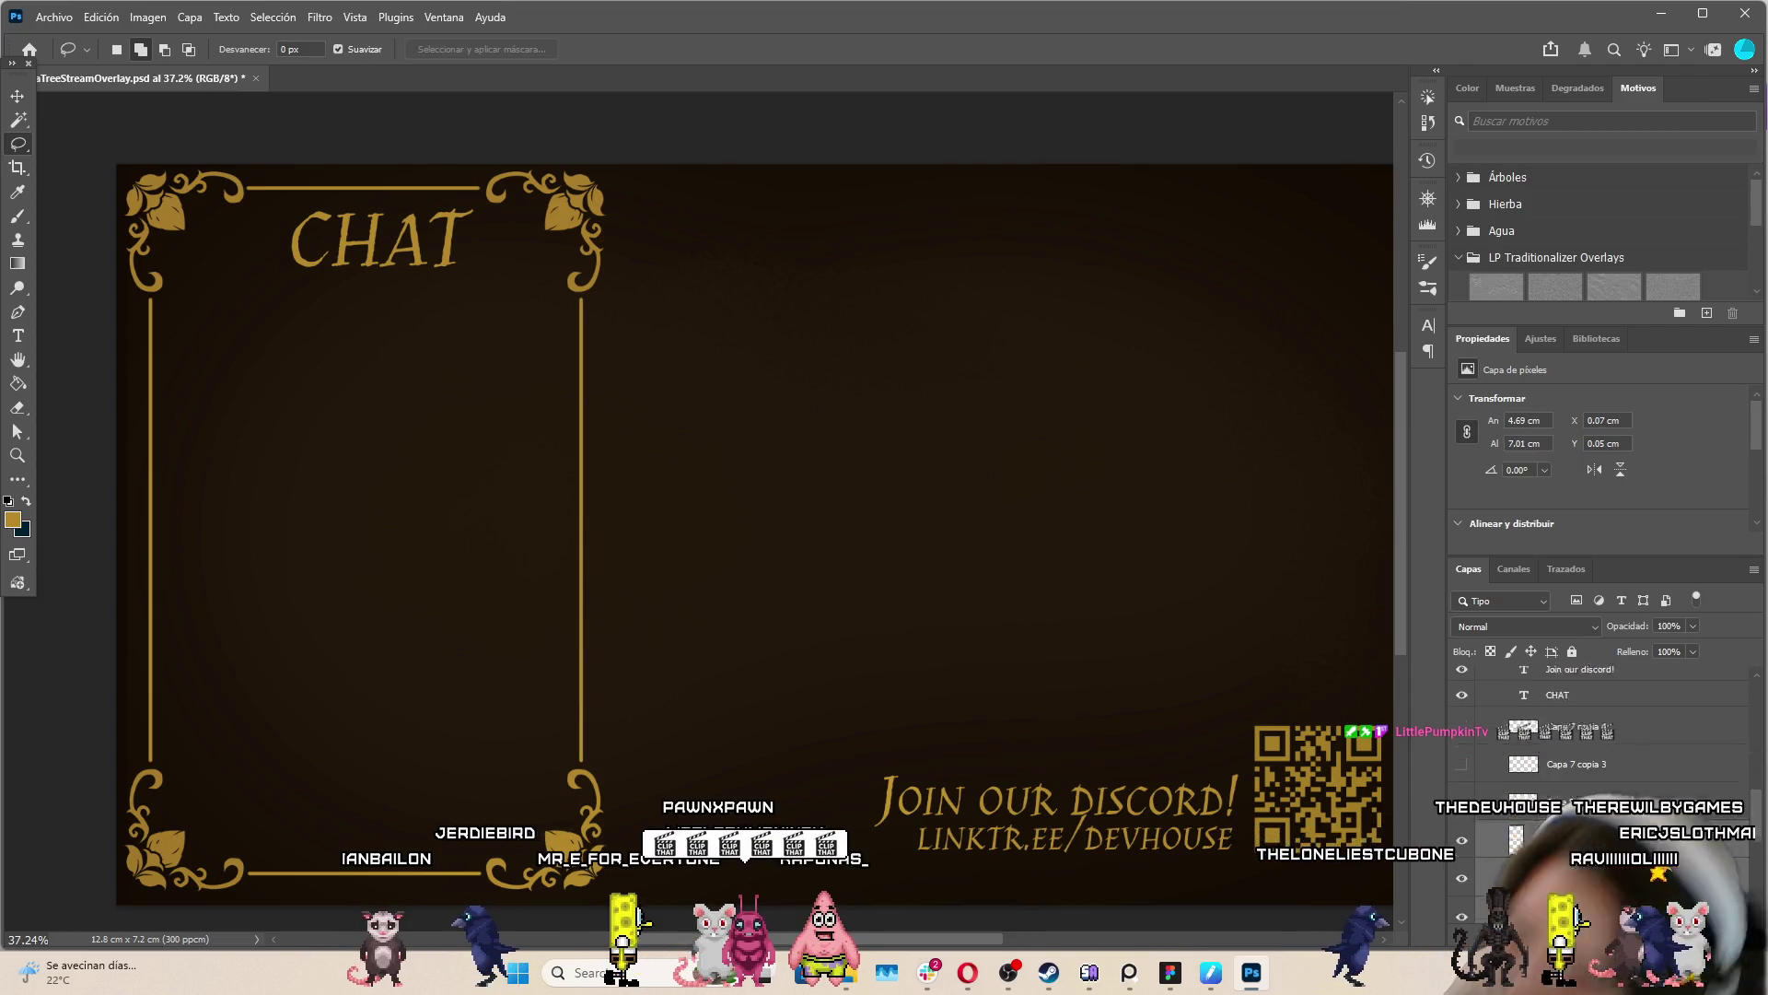
pyautogui.keyDown('ctrl'); pyautogui.click(1595, 792); pyautogui.keyUp('ctrl')
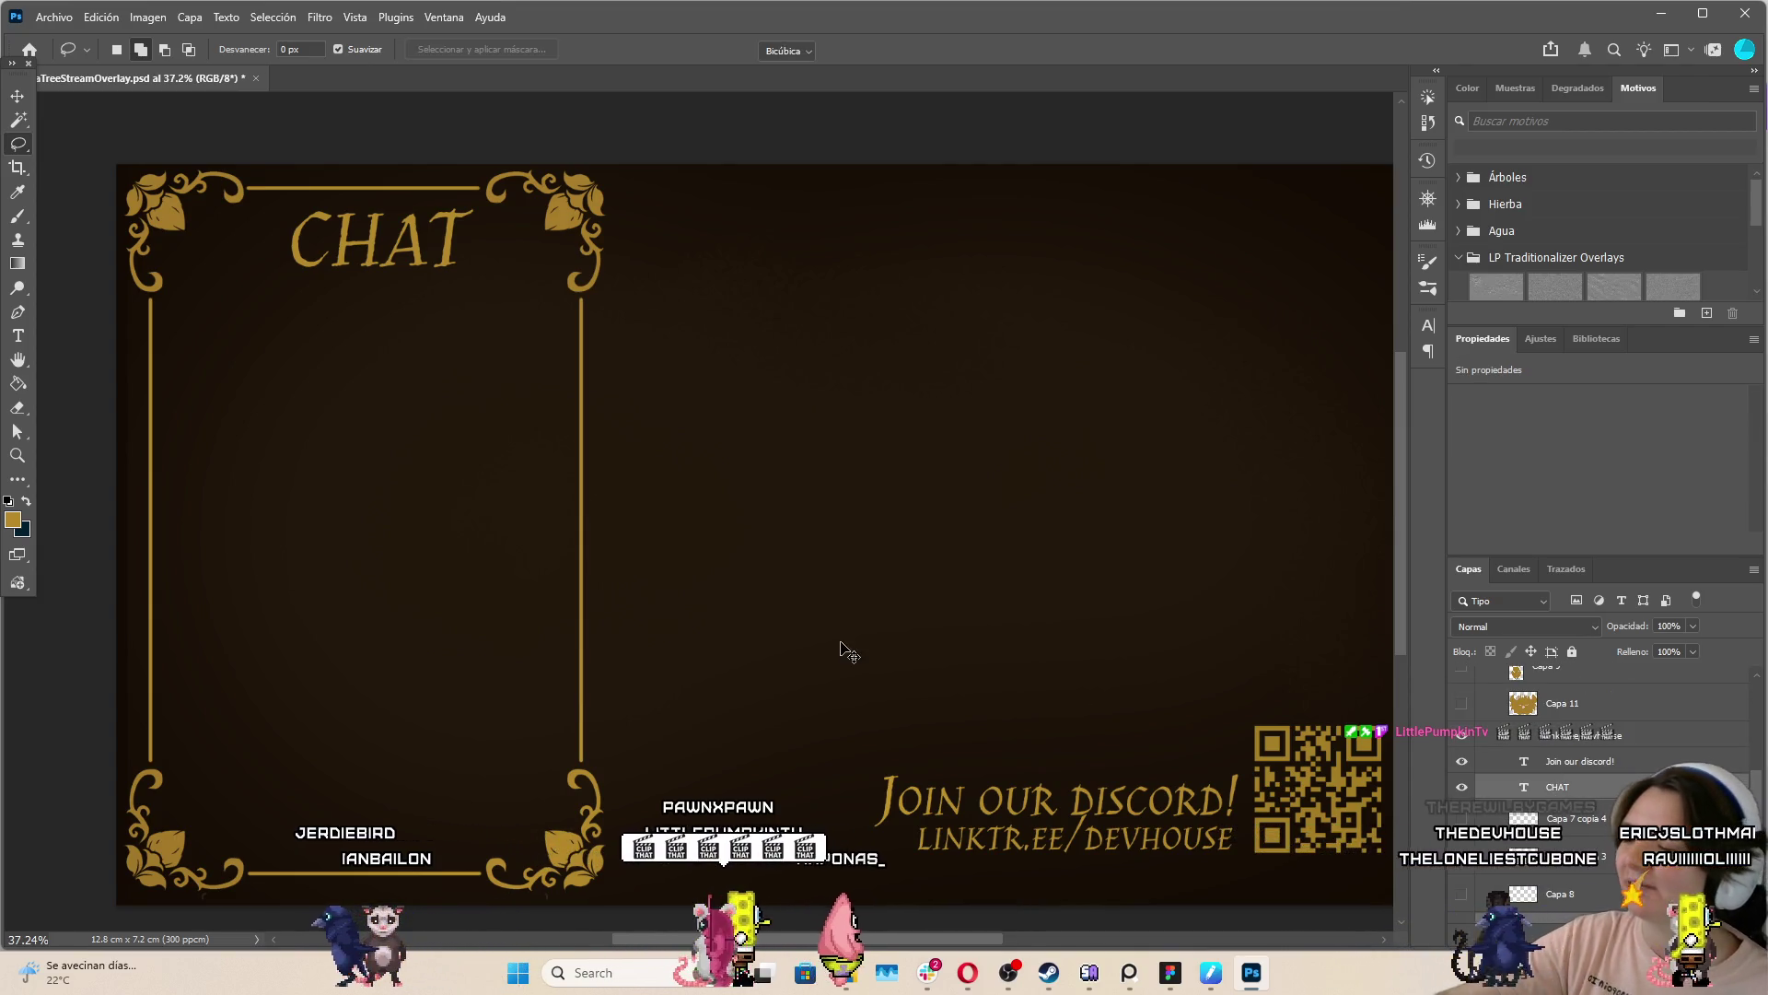
# Scale the selected frame layers down to 97.45% and nudge them slightly right and down
pyautogui.hotkey('ctrl', 't')
pyautogui.moveTo(374, 163); pyautogui.dragTo(373, 172)
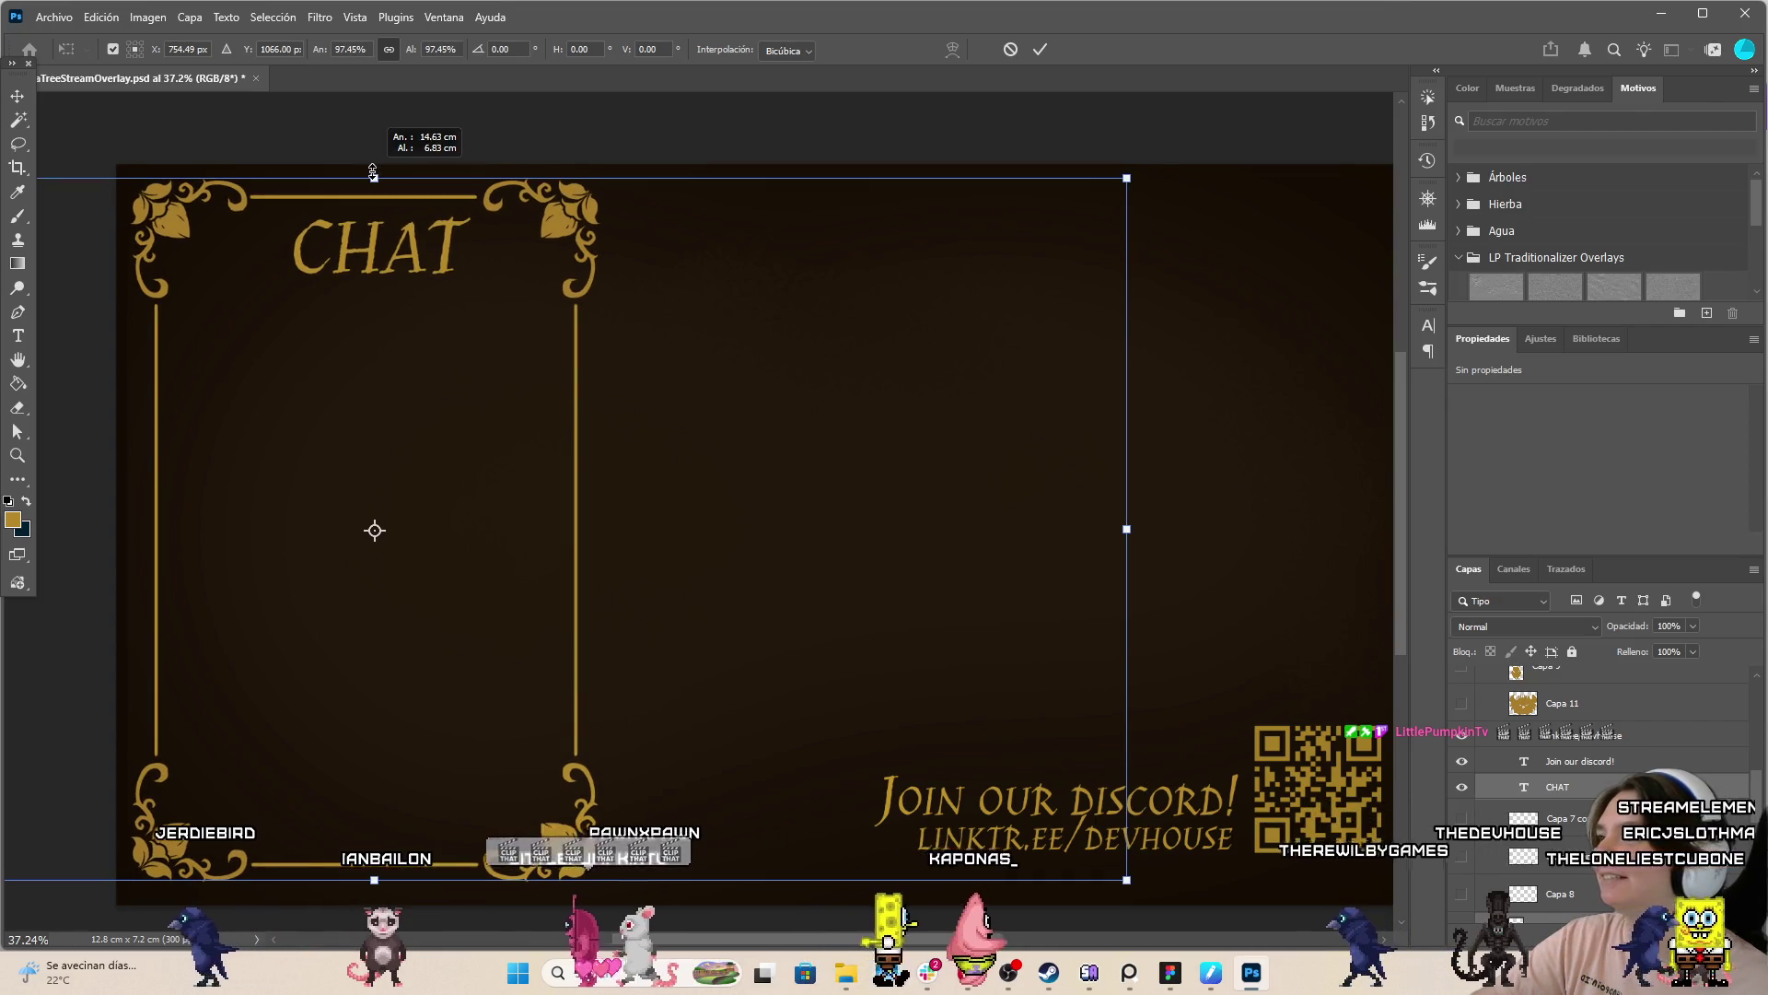
pyautogui.moveTo(384, 308); pyautogui.dragTo(392, 312)
pyautogui.click(1041, 49)
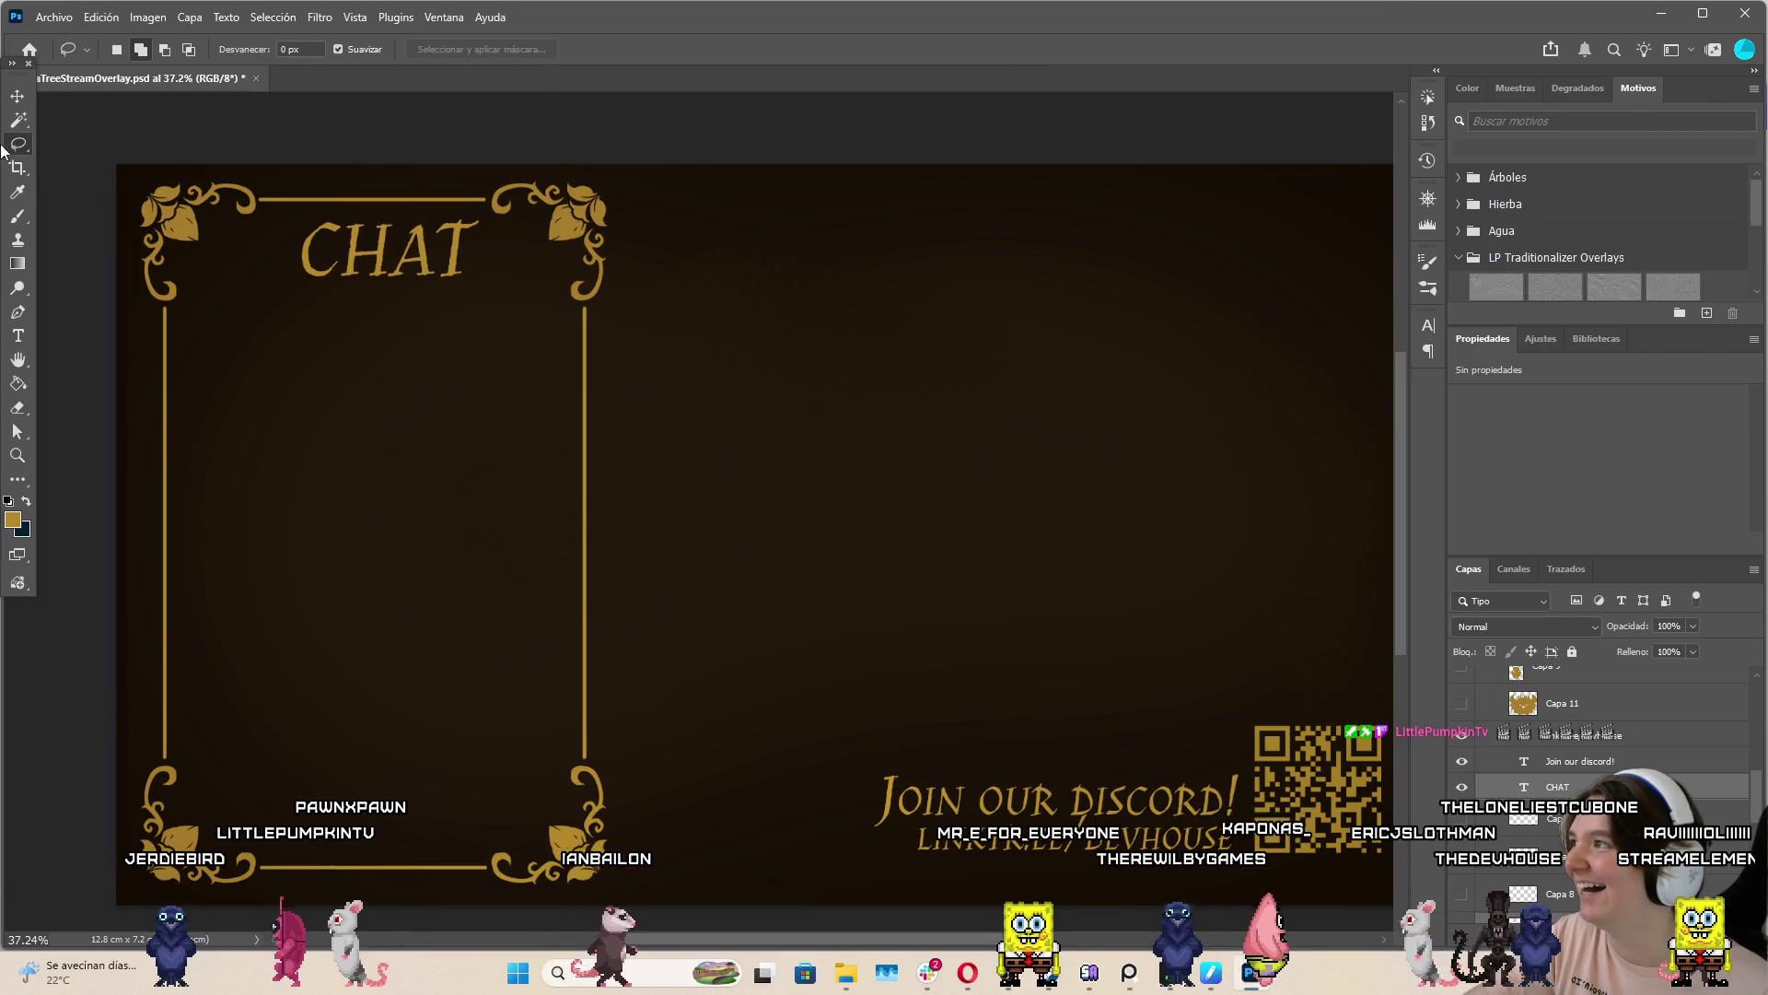
# Move the CHAT title up and slightly left into alignment with the frame
pyautogui.press('v')
pyautogui.click(335, 316)
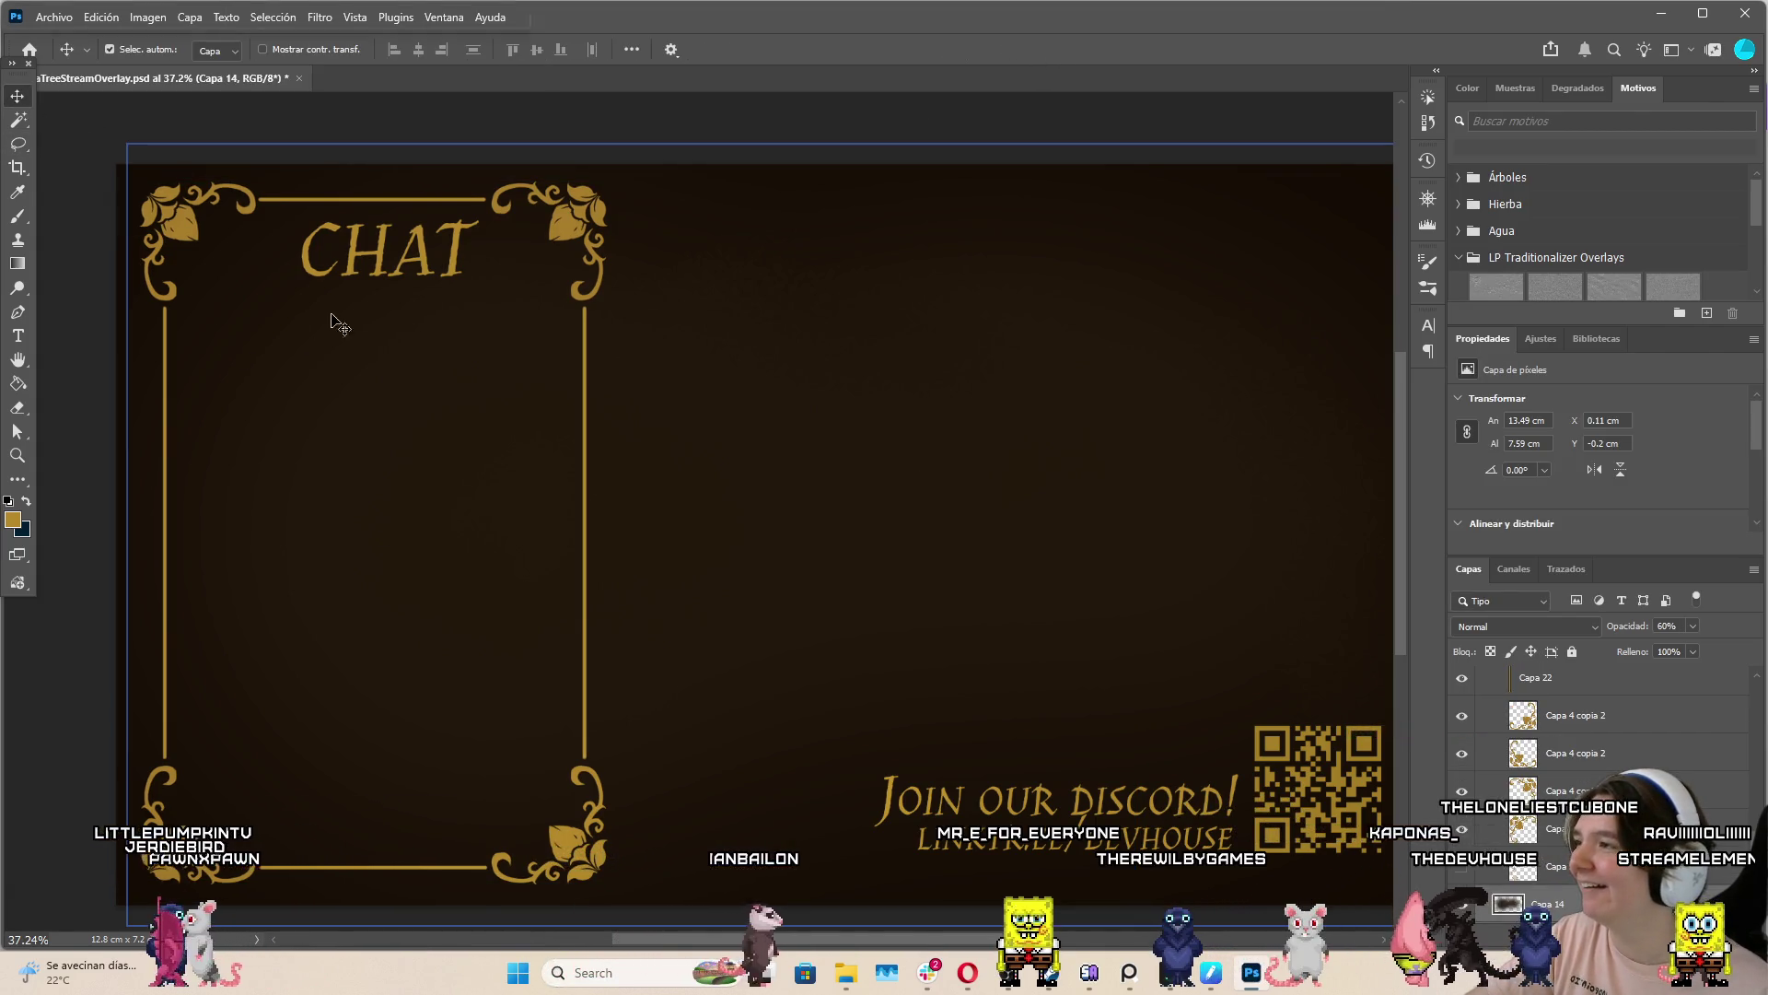
pyautogui.moveTo(458, 263)
pyautogui.mouseDown()
pyautogui.moveTo(439, 256)
pyautogui.moveTo(435, 204)
pyautogui.moveTo(439, 242)
pyautogui.mouseUp()
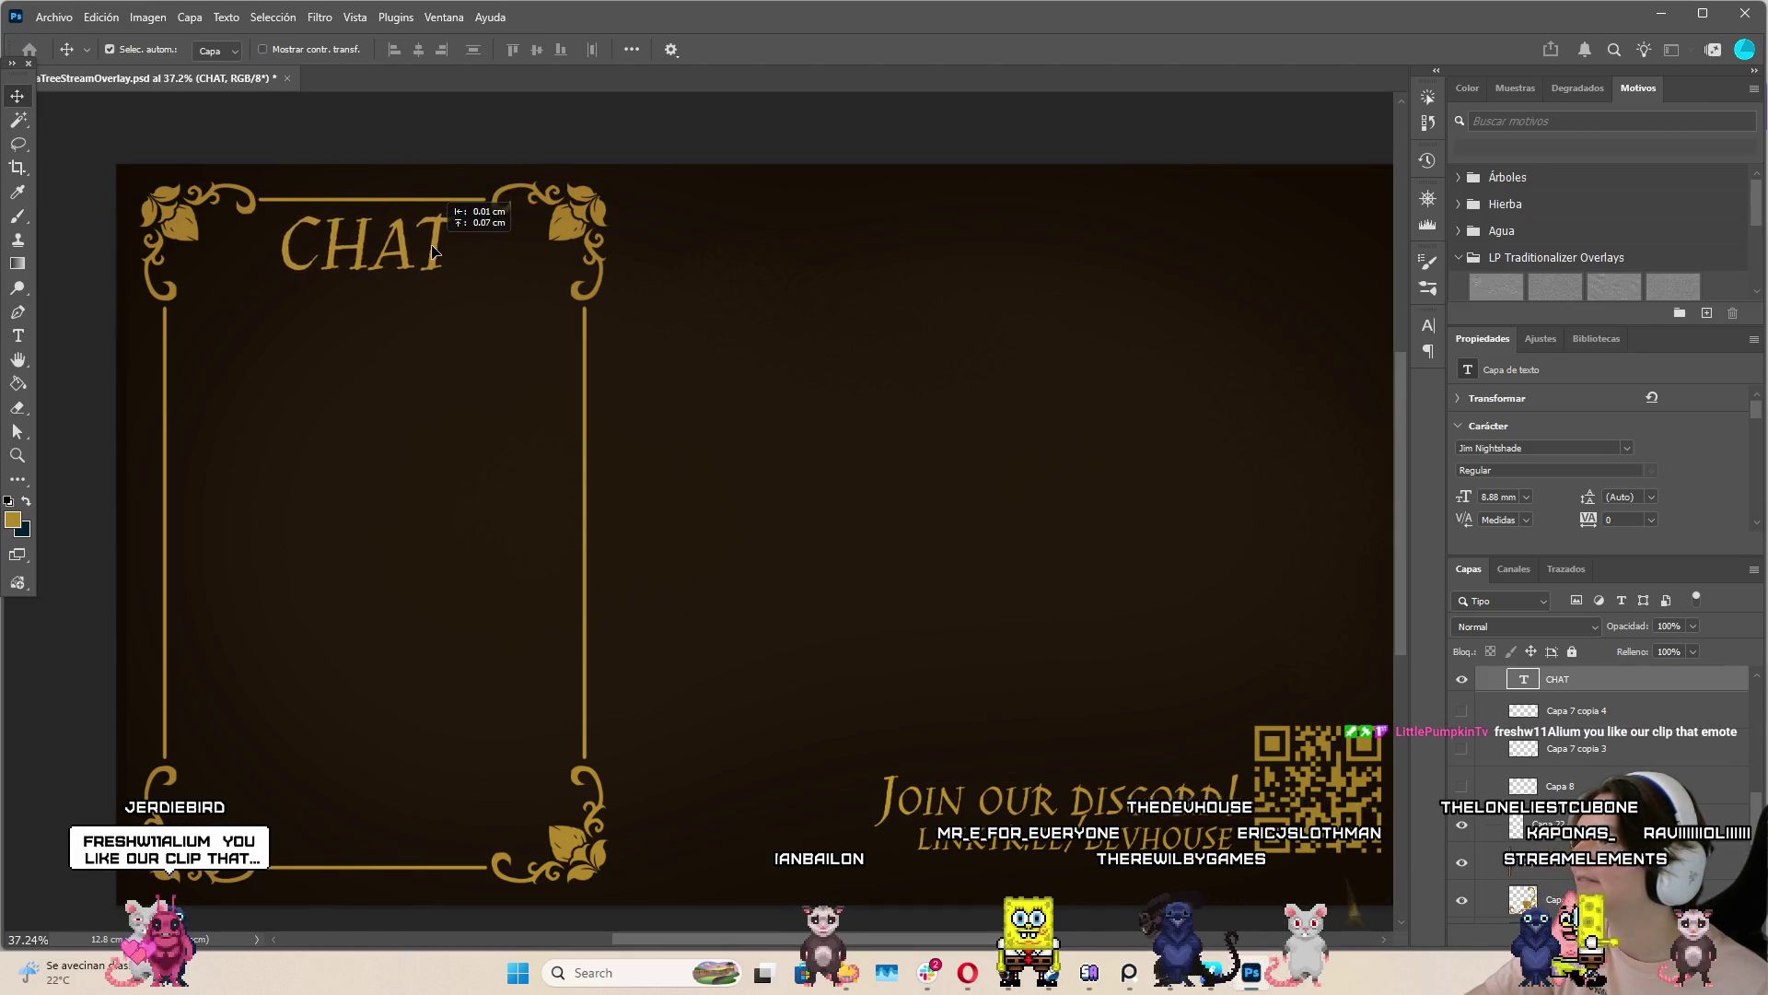
pyautogui.moveTo(435, 250); pyautogui.dragTo(436, 247)
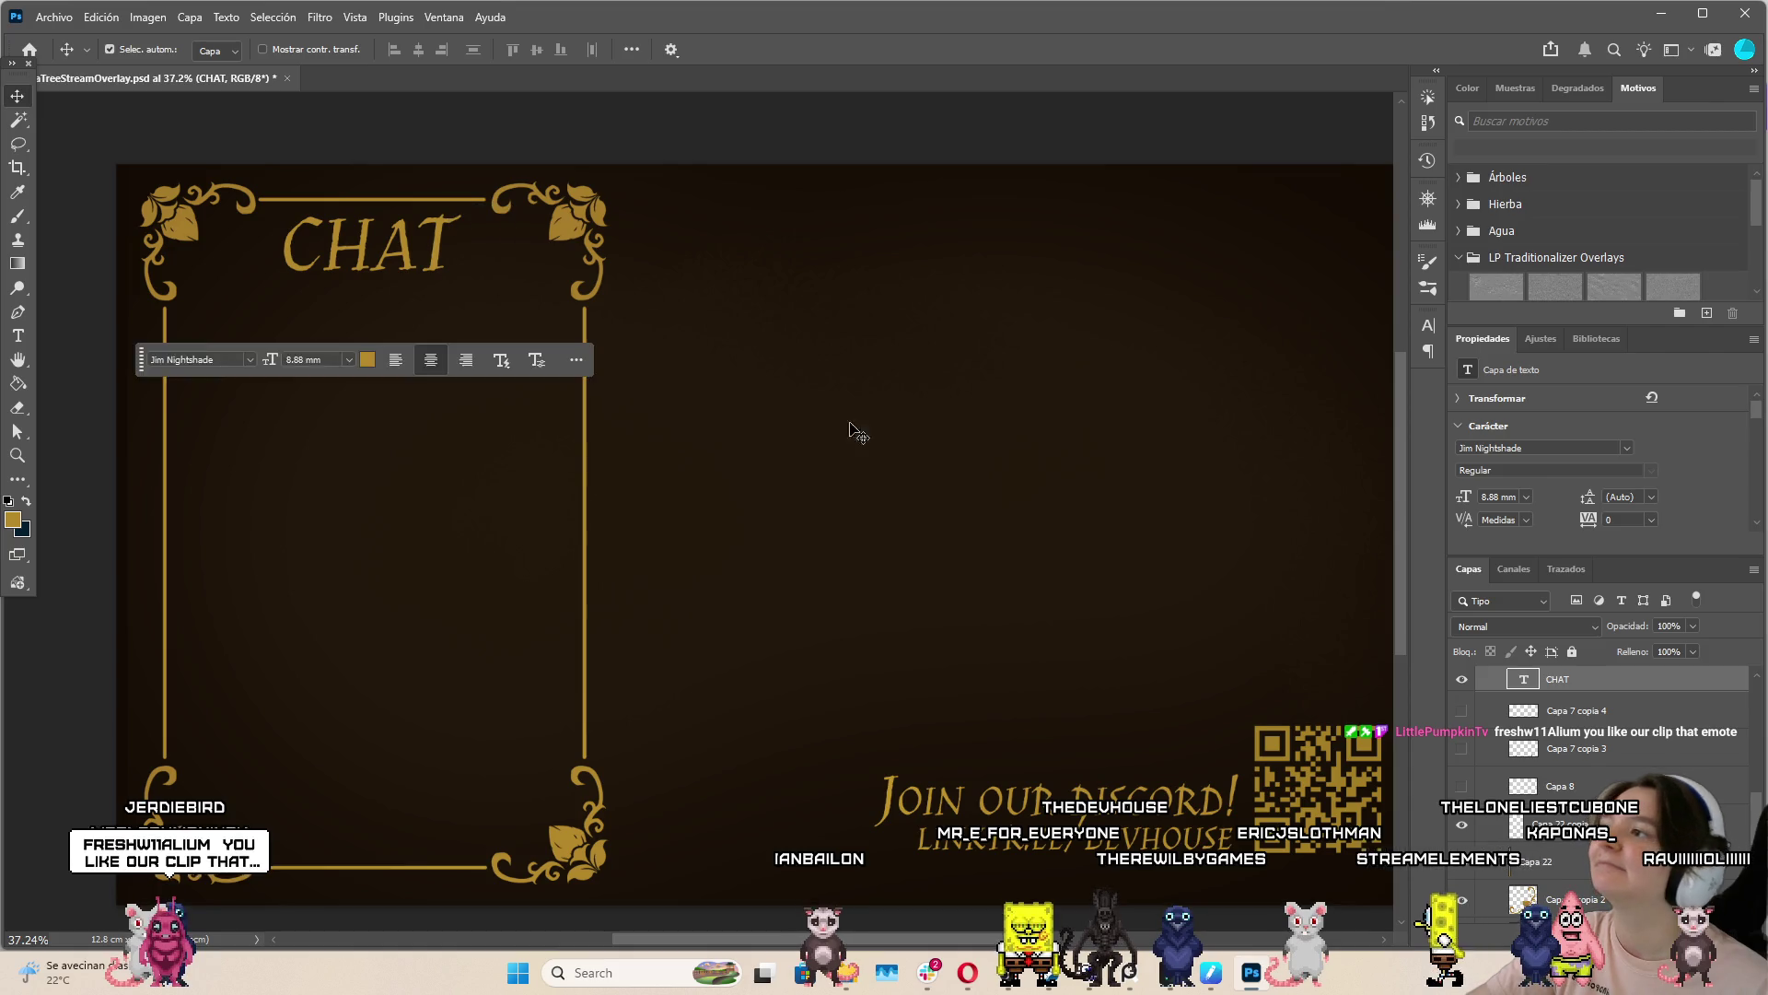
pyautogui.click(871, 445)
pyautogui.scroll(-3, 840, 451)
pyautogui.scroll(3, 840, 452)
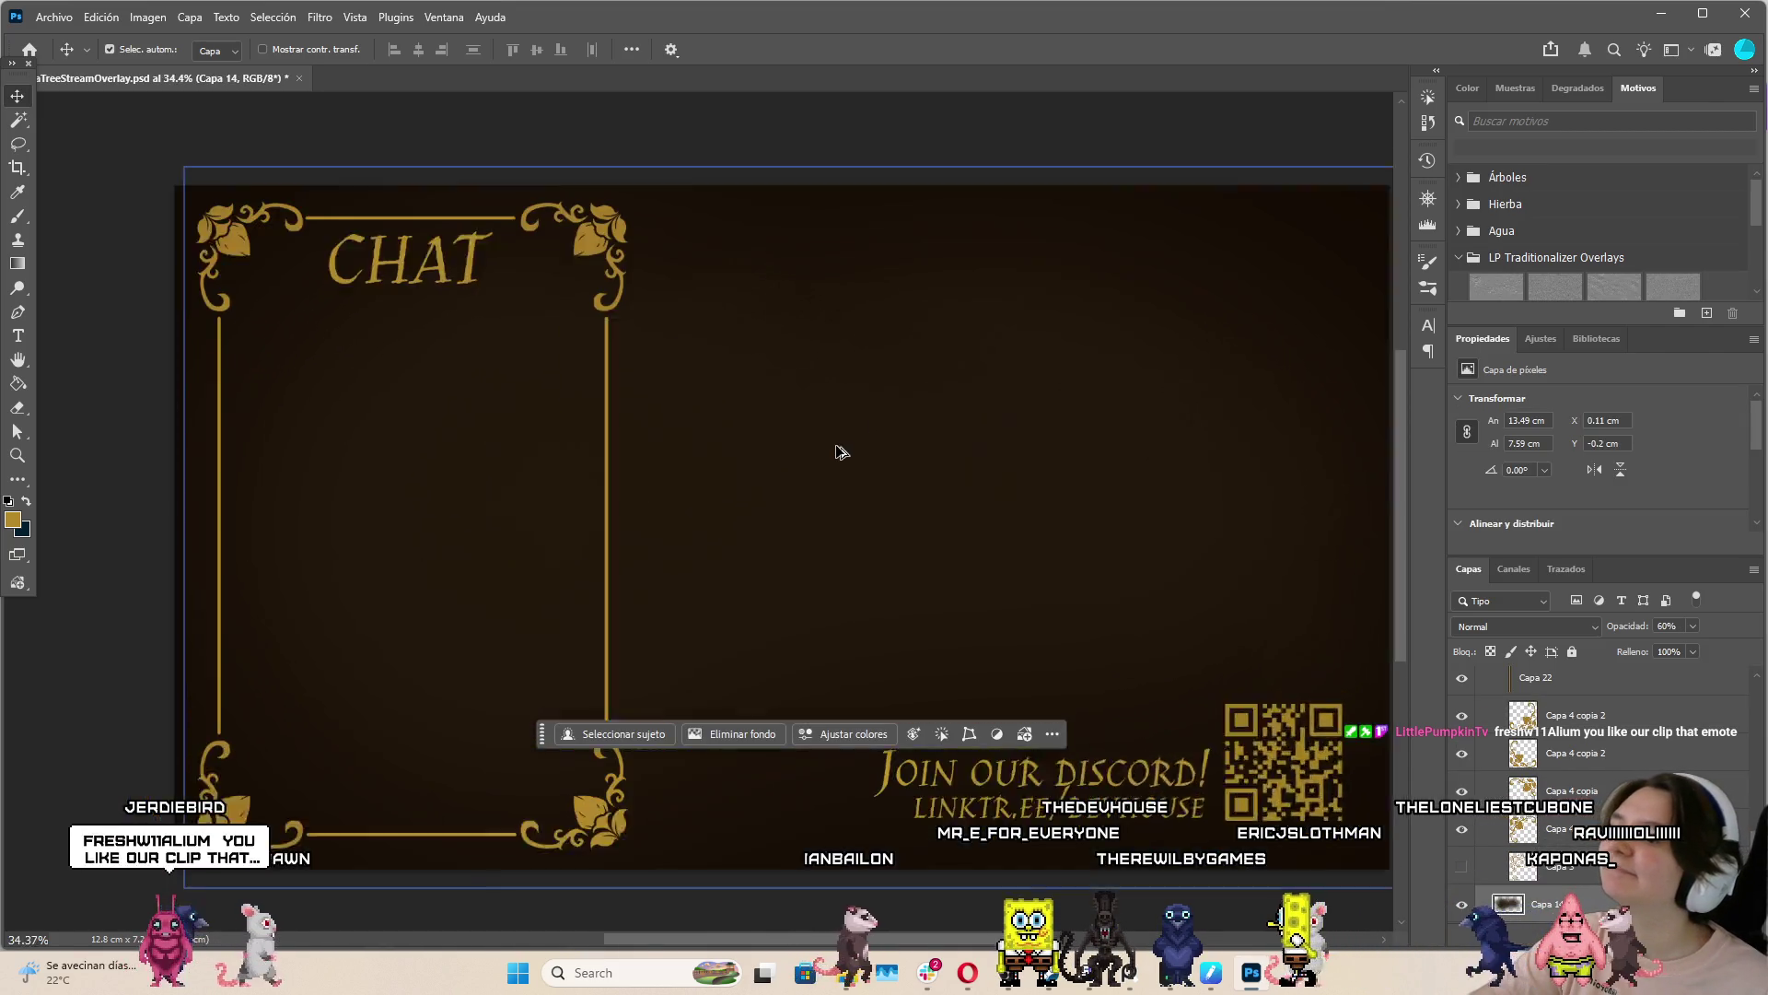
pyautogui.moveTo(425, 248); pyautogui.dragTo(433, 253)
# Shrink CHAT to 81.79% and place it on the frame's top gold line
pyautogui.hotkey('ctrl', 't')
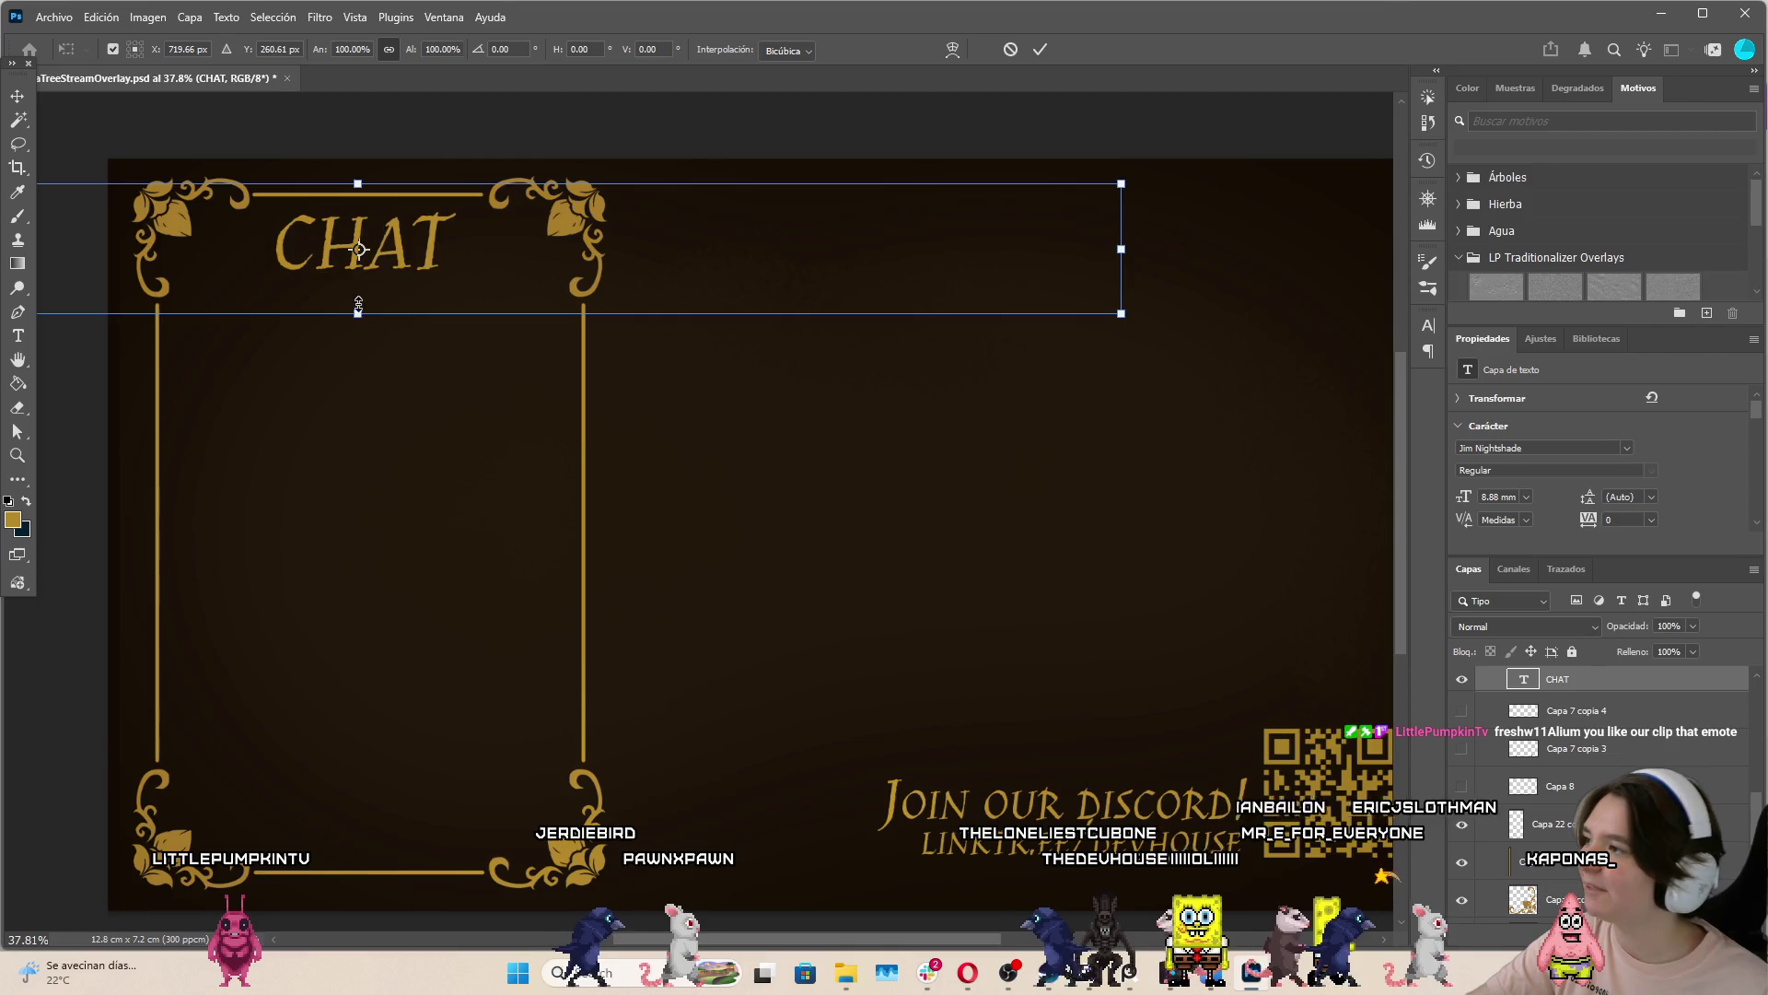
pyautogui.moveTo(1122, 230); pyautogui.dragTo(982, 237)
pyautogui.moveTo(412, 230); pyautogui.dragTo(453, 219)
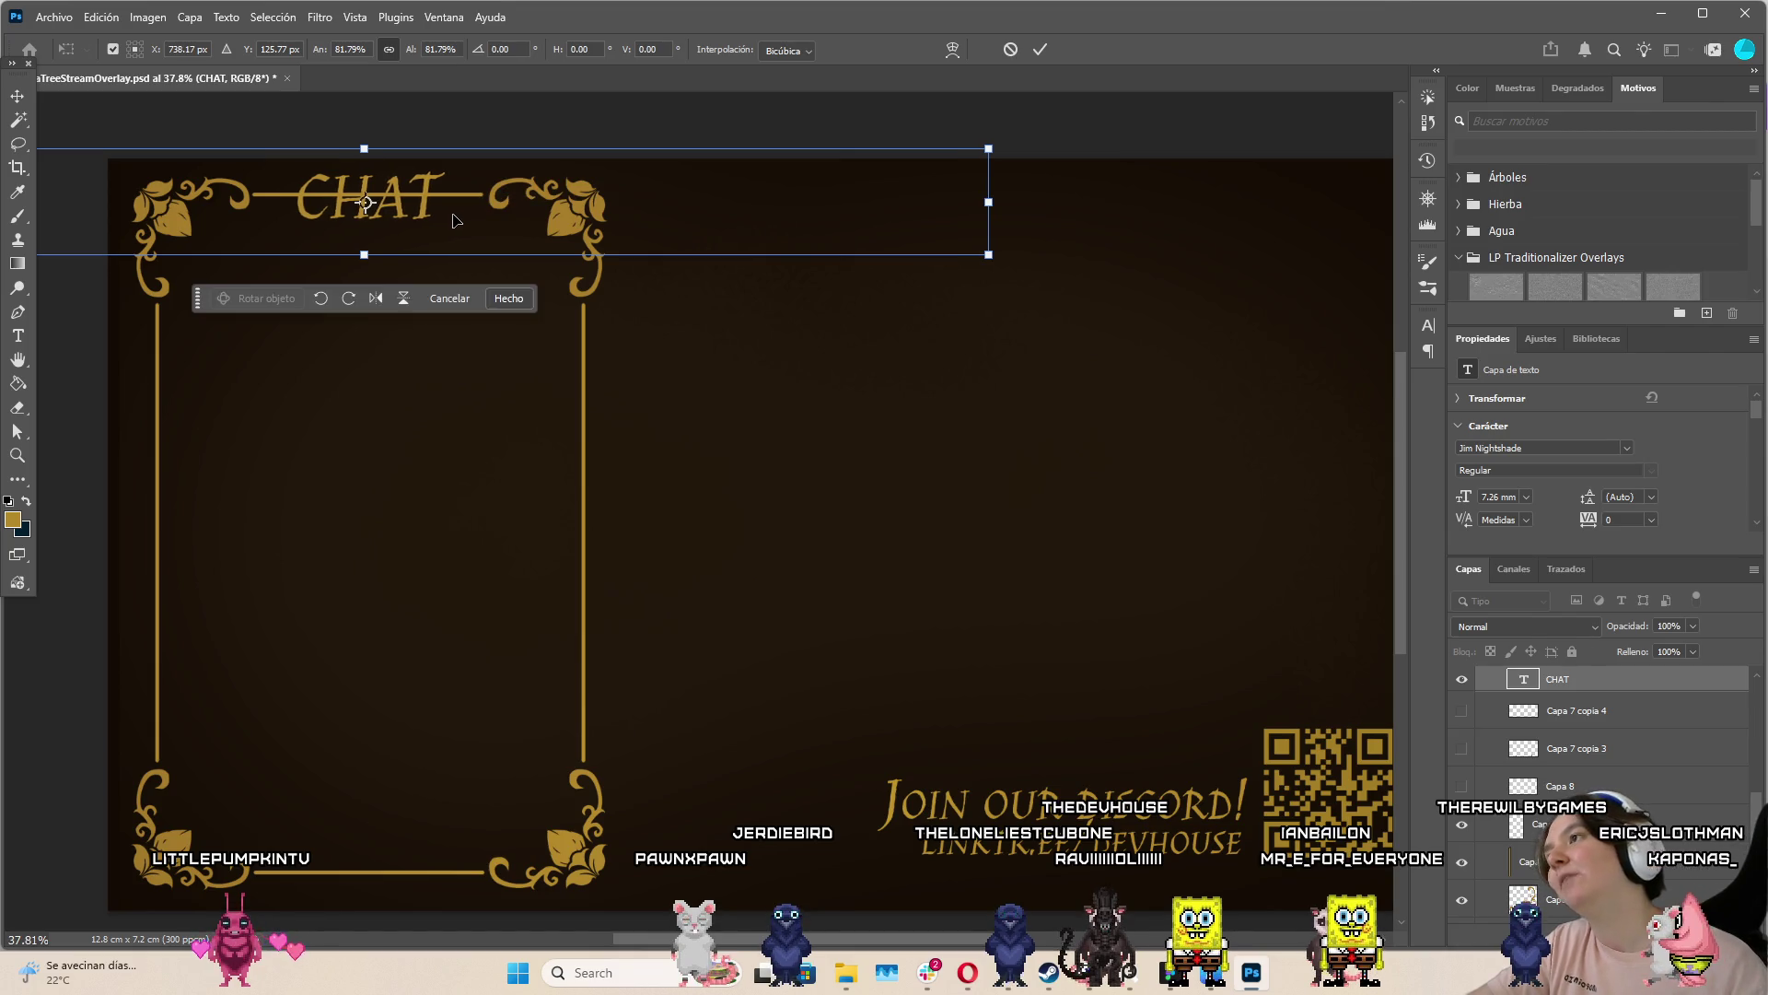
pyautogui.click(1040, 50)
pyautogui.click(451, 200)
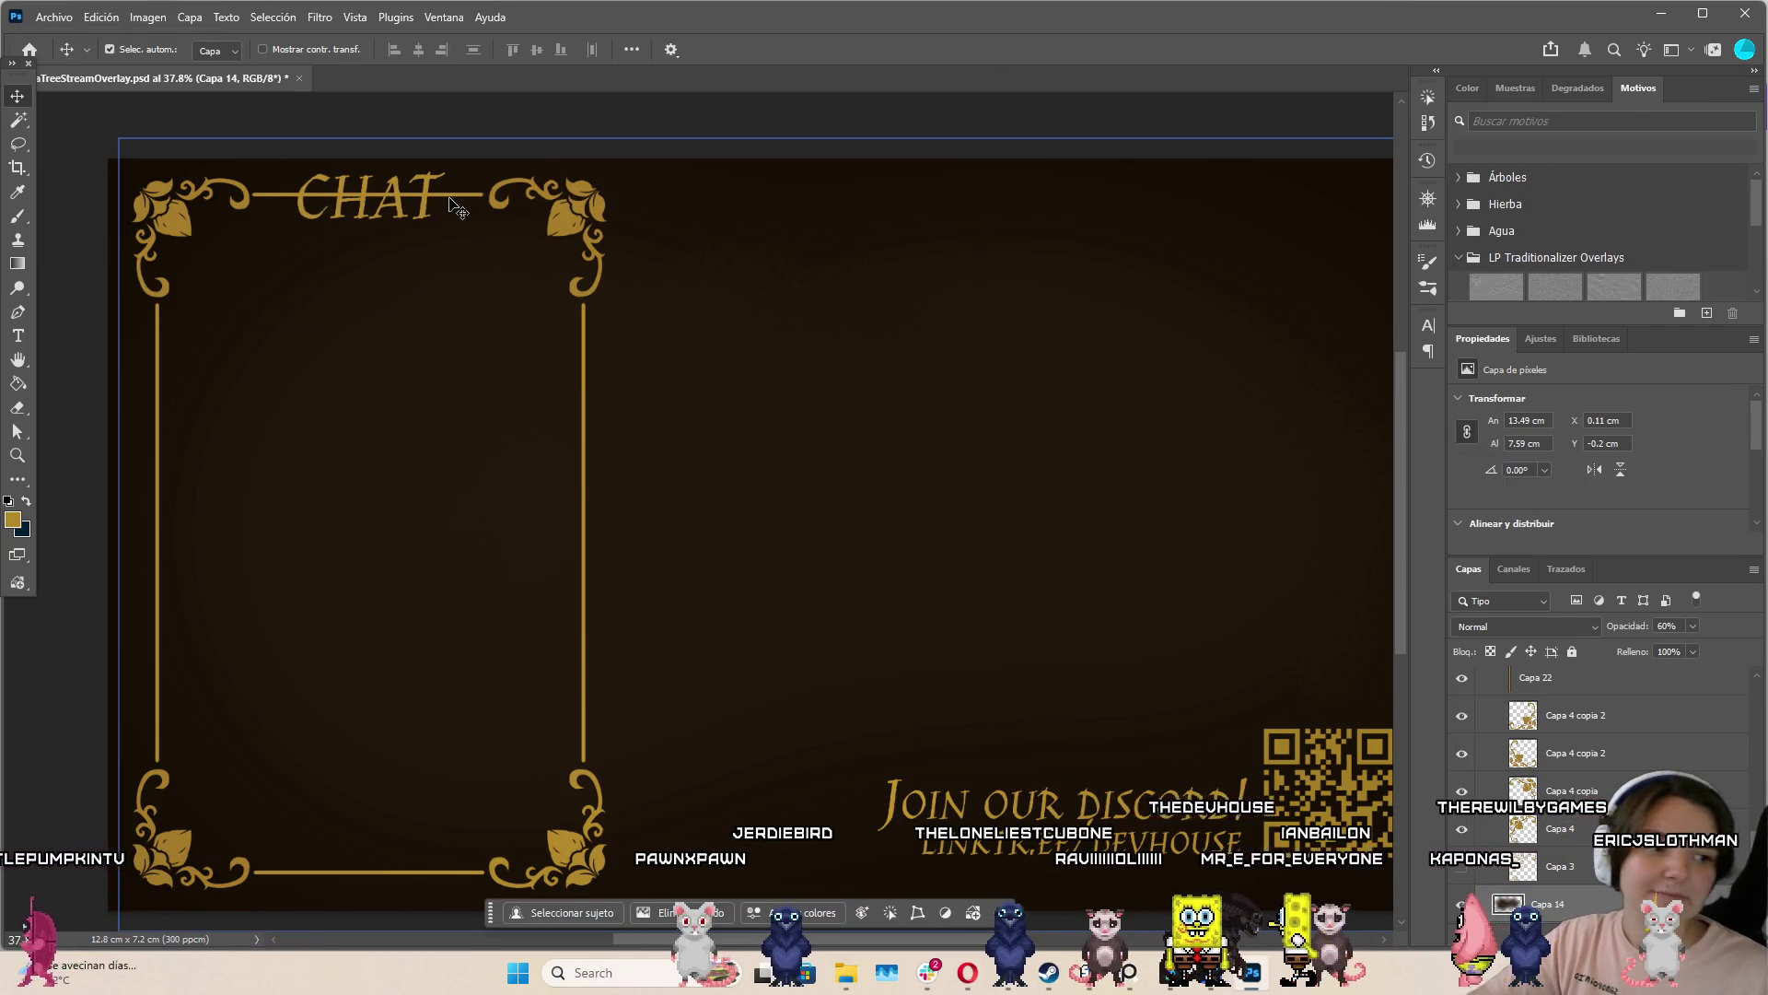
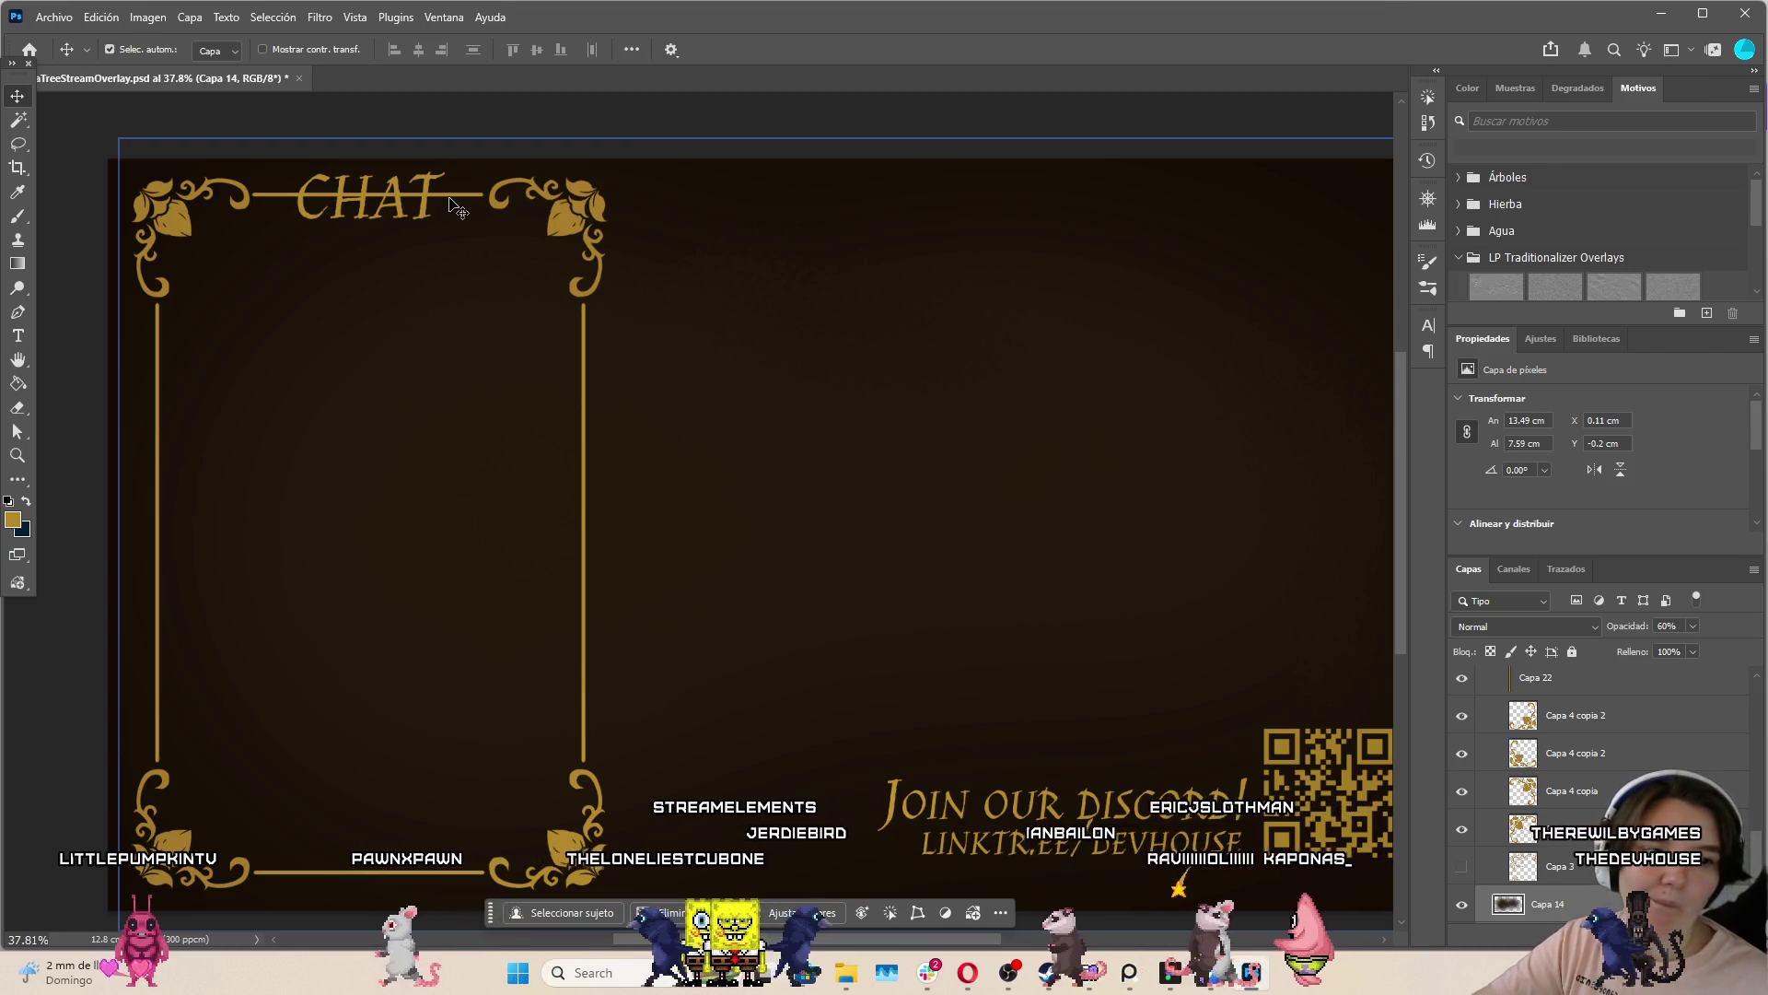
# Duplicate the title line layer and set the Eraser to the LP Solid F brush
pyautogui.scroll(5, 458, 209)
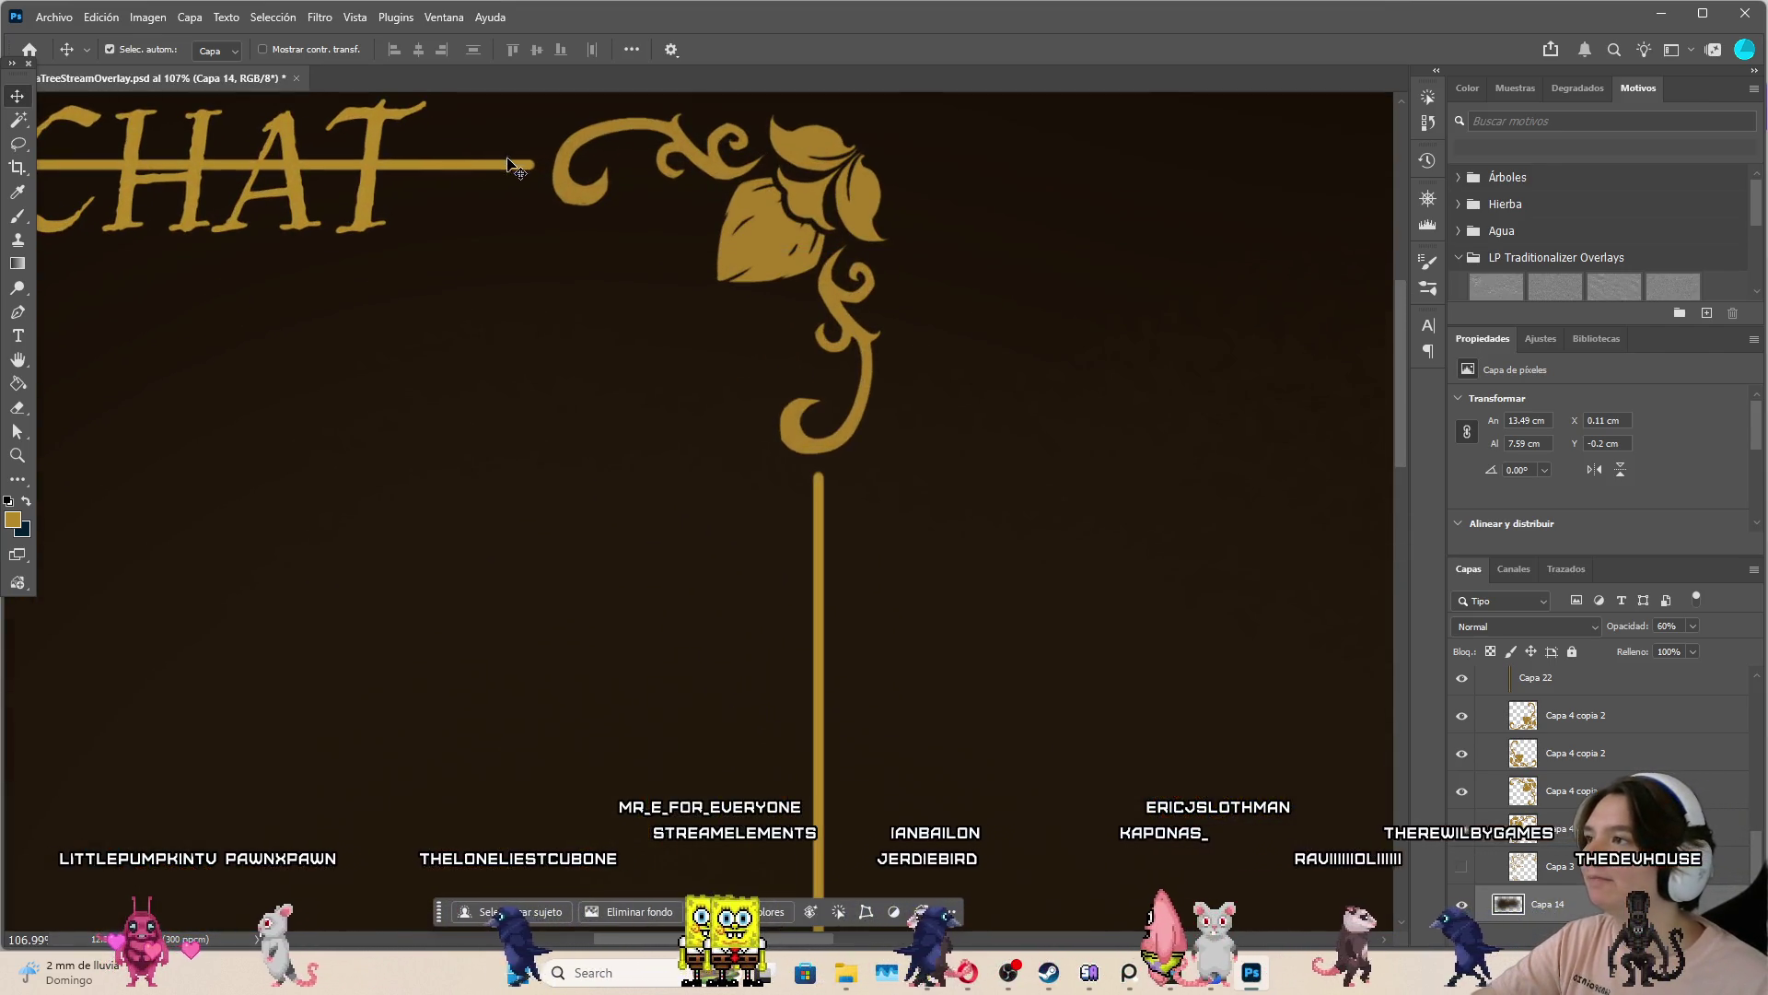
pyautogui.scroll(-2, 512, 178)
pyautogui.hotkey('ctrl', 'j')
pyautogui.scroll(-2, 619, 244)
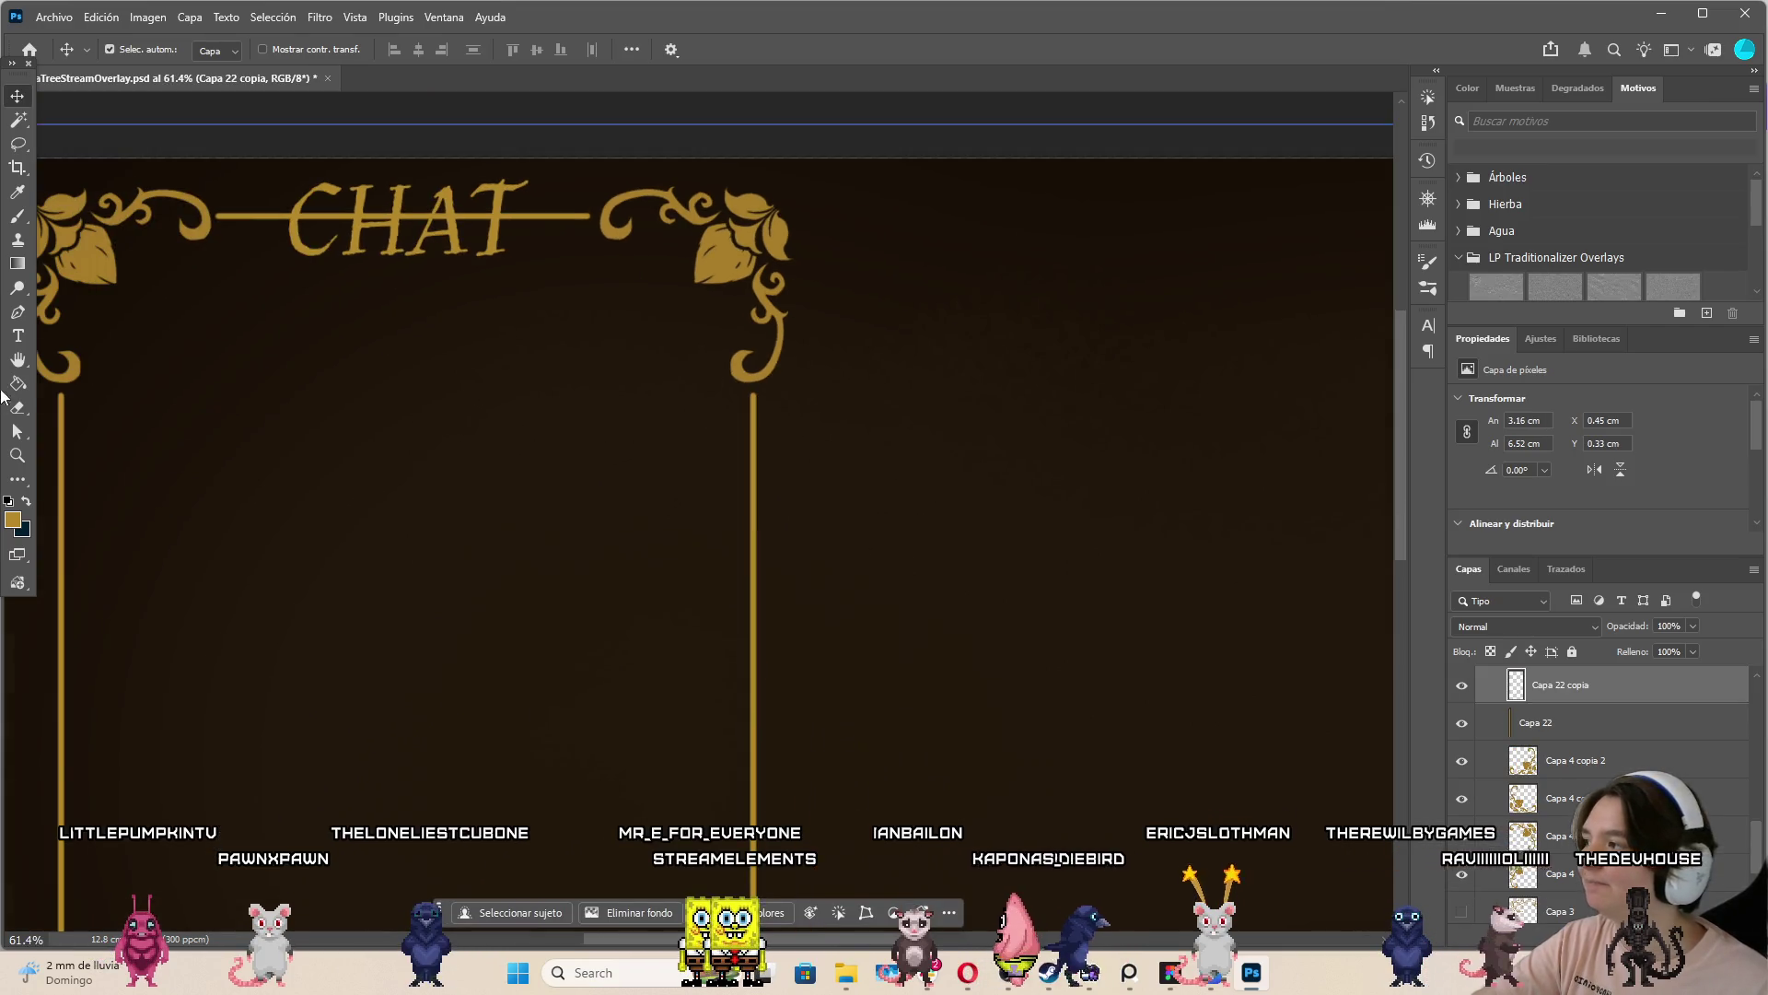
pyautogui.click(17, 411)
pyautogui.scroll(3, 293, 185)
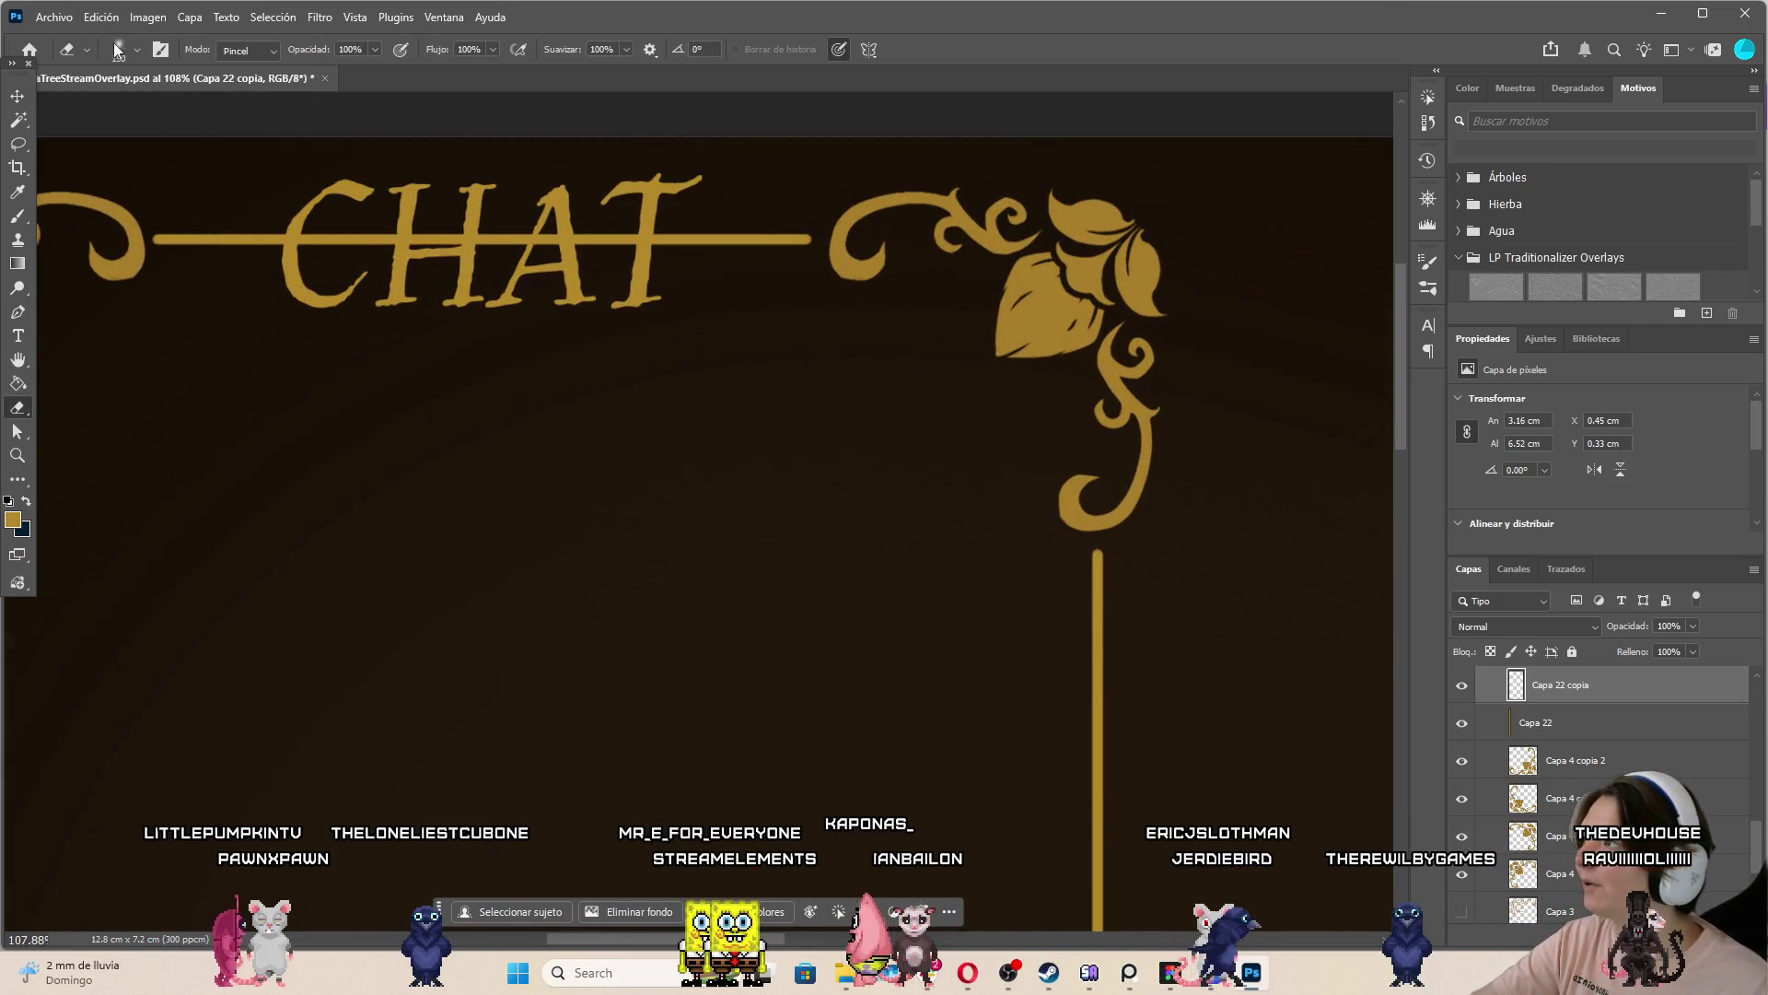
pyautogui.click(136, 50)
pyautogui.click(152, 342)
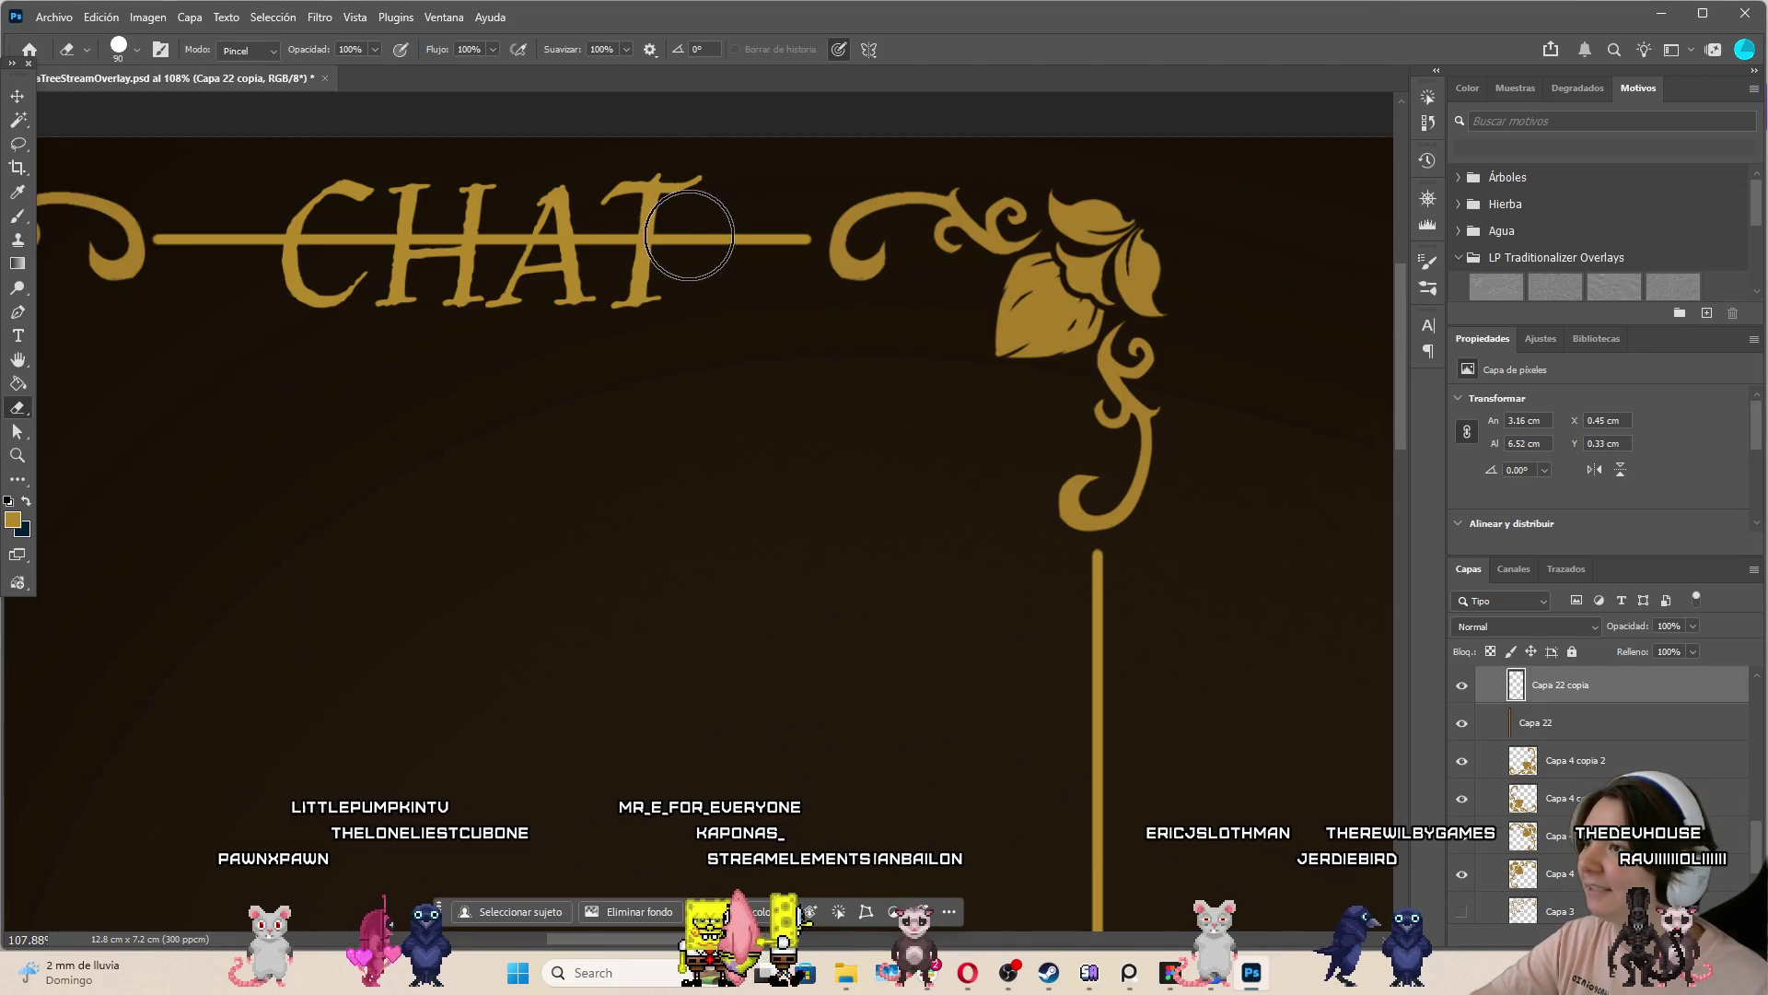
# Erase the gold line across the CHAT letters and nudge the title slightly down
pyautogui.moveTo(421, 244); pyautogui.dragTo(296, 260)
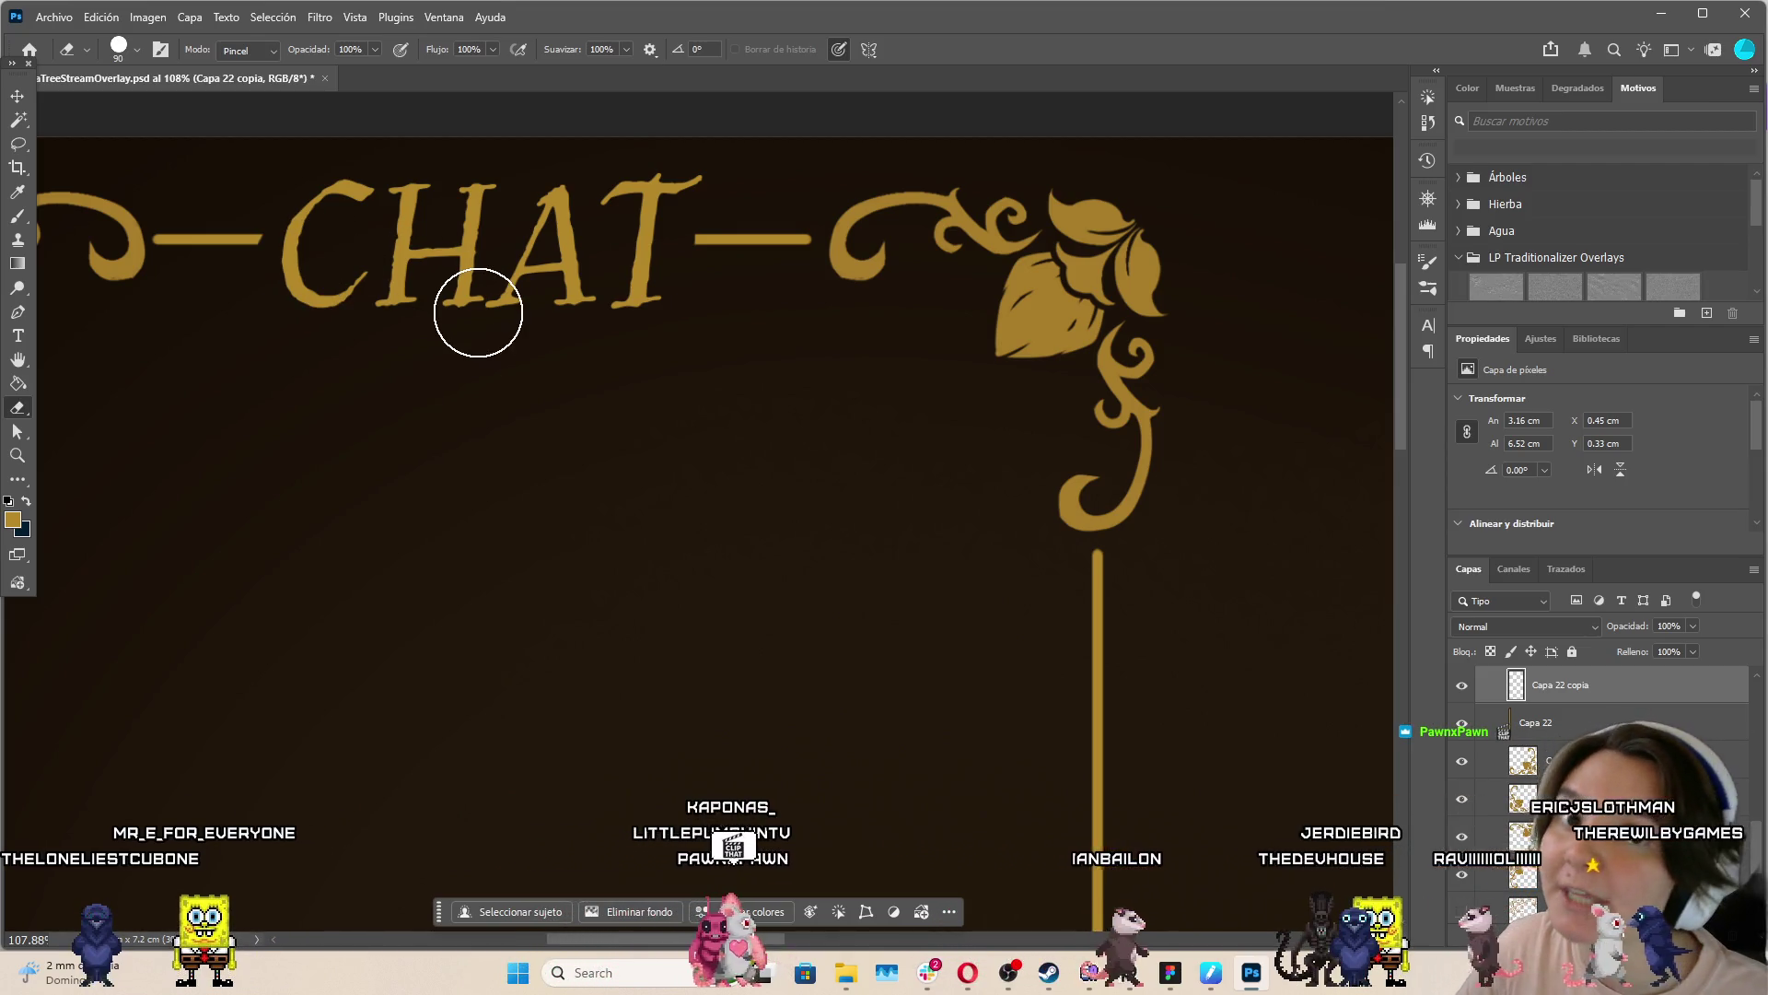
pyautogui.scroll(-6, 592, 513)
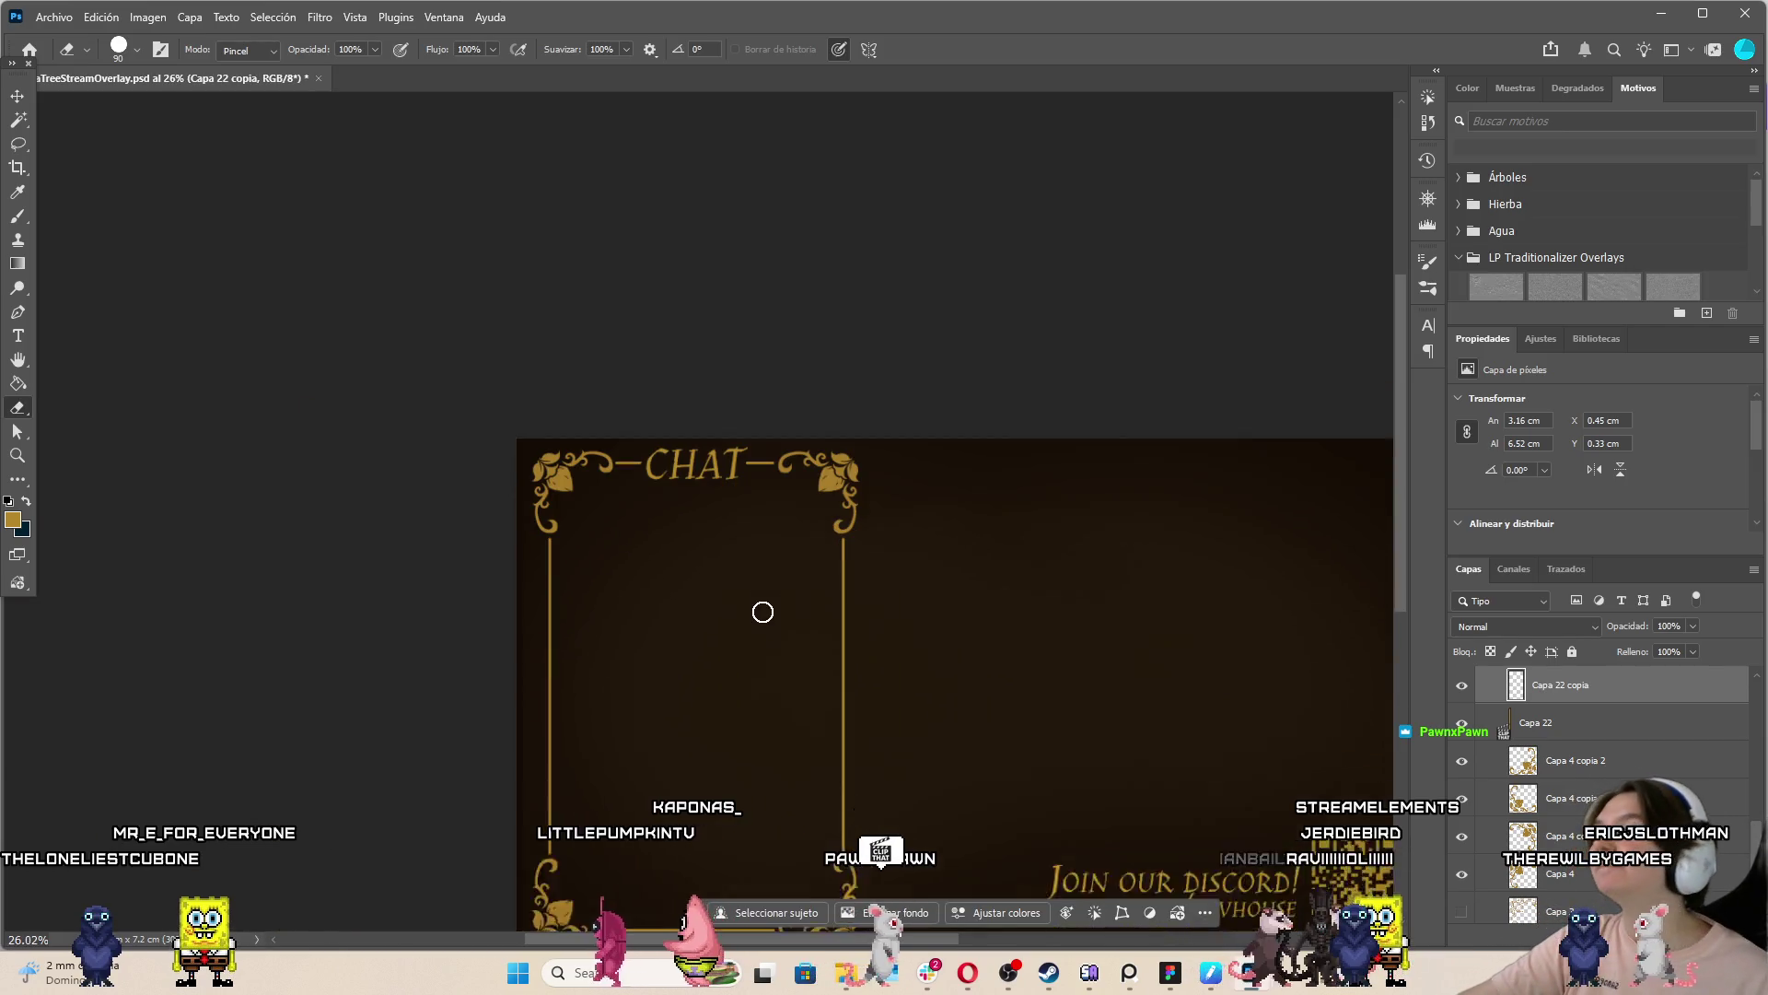
pyautogui.scroll(6, 782, 339)
pyautogui.press('v')
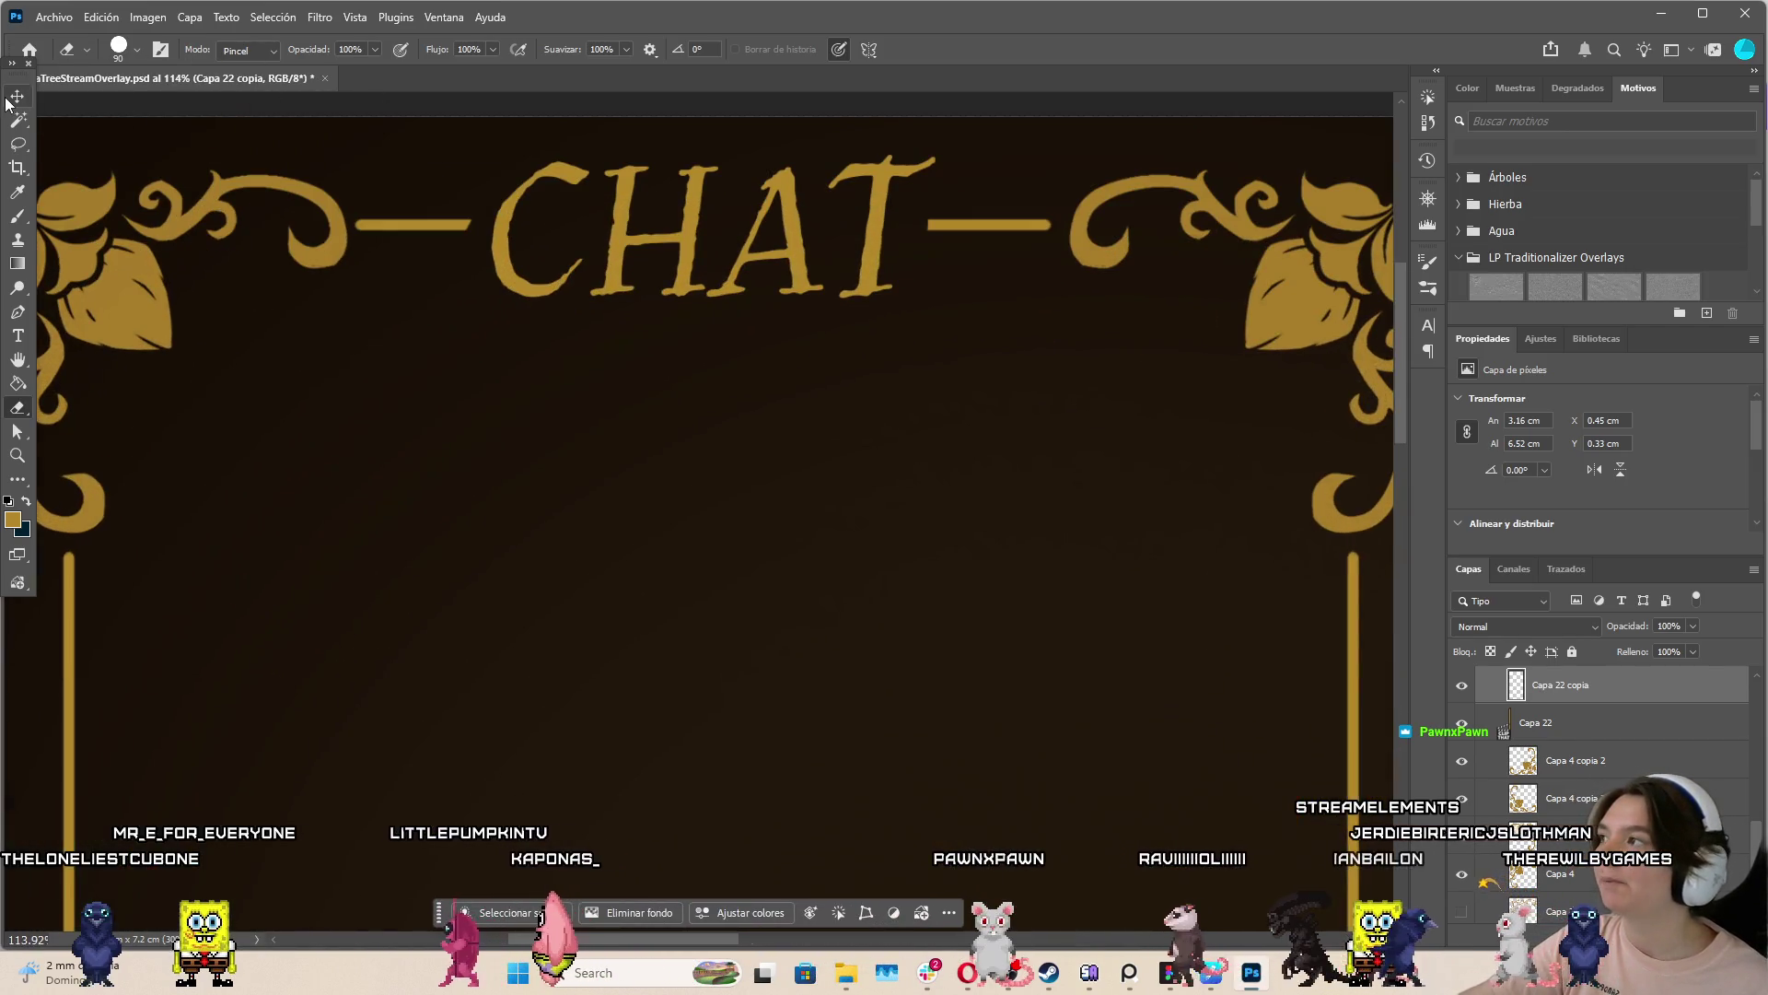
pyautogui.moveTo(856, 264); pyautogui.dragTo(862, 278)
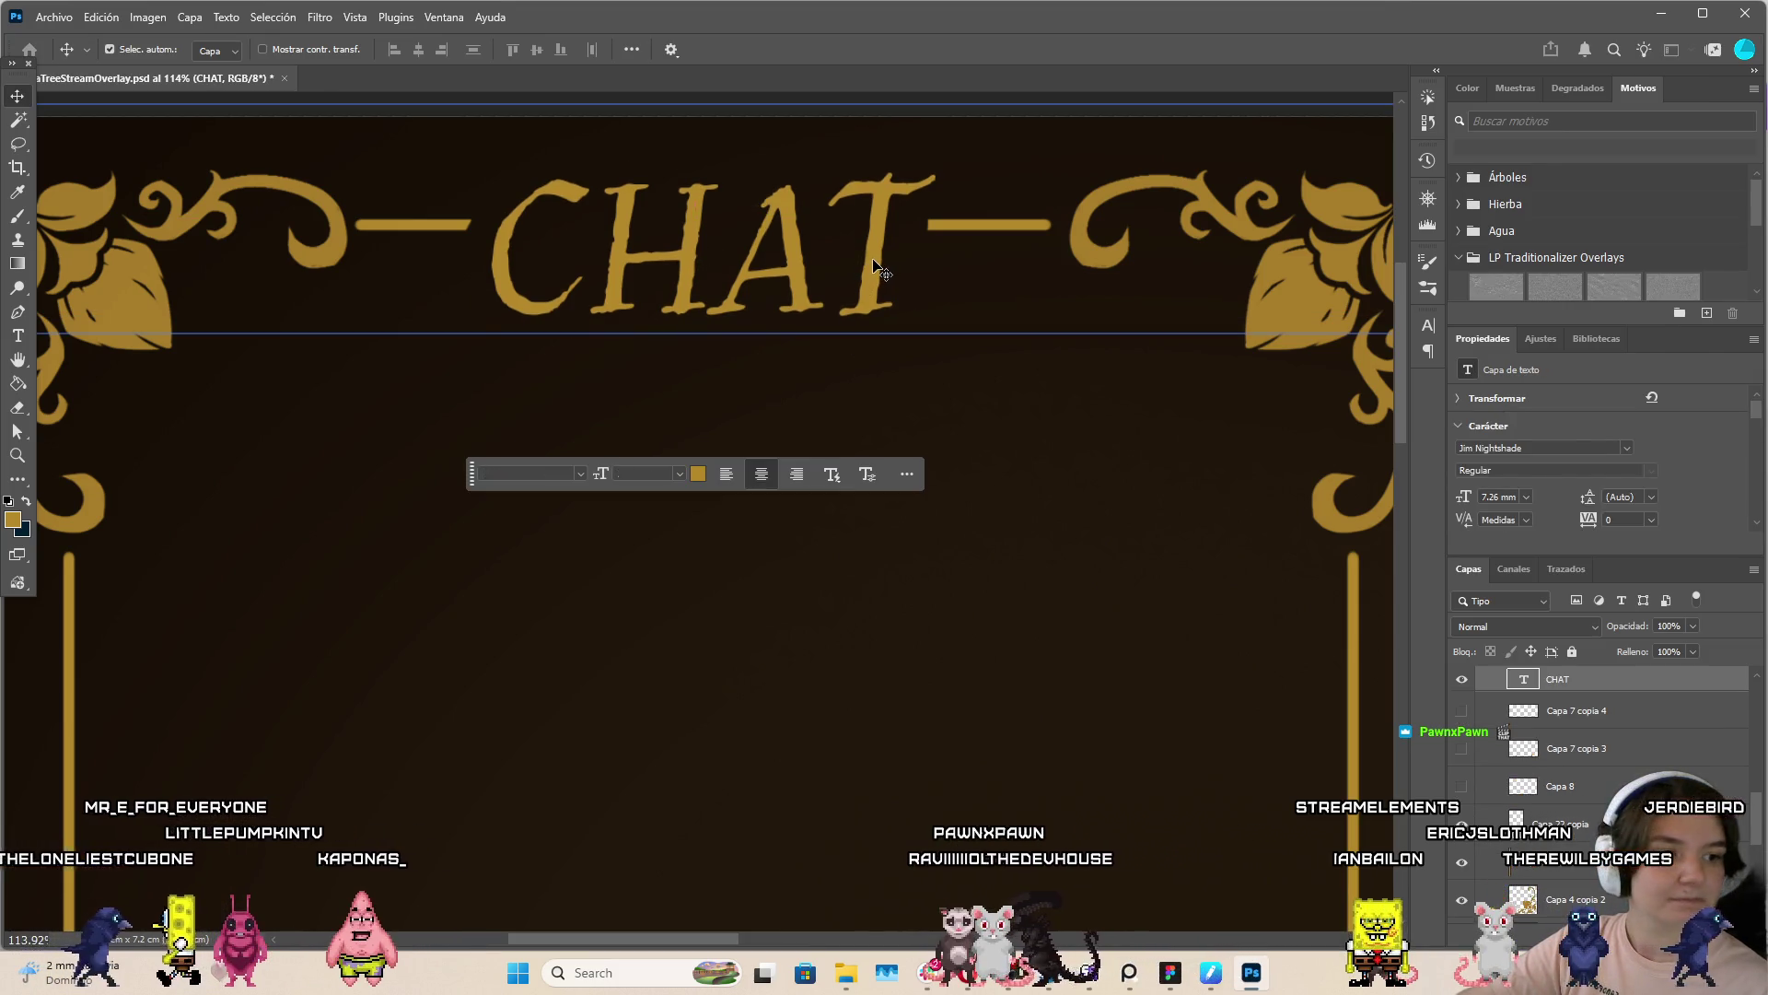
# Select the Capa 3 and then the Capa 4 layers in the Layers panel
pyautogui.scroll(-7, 789, 437)
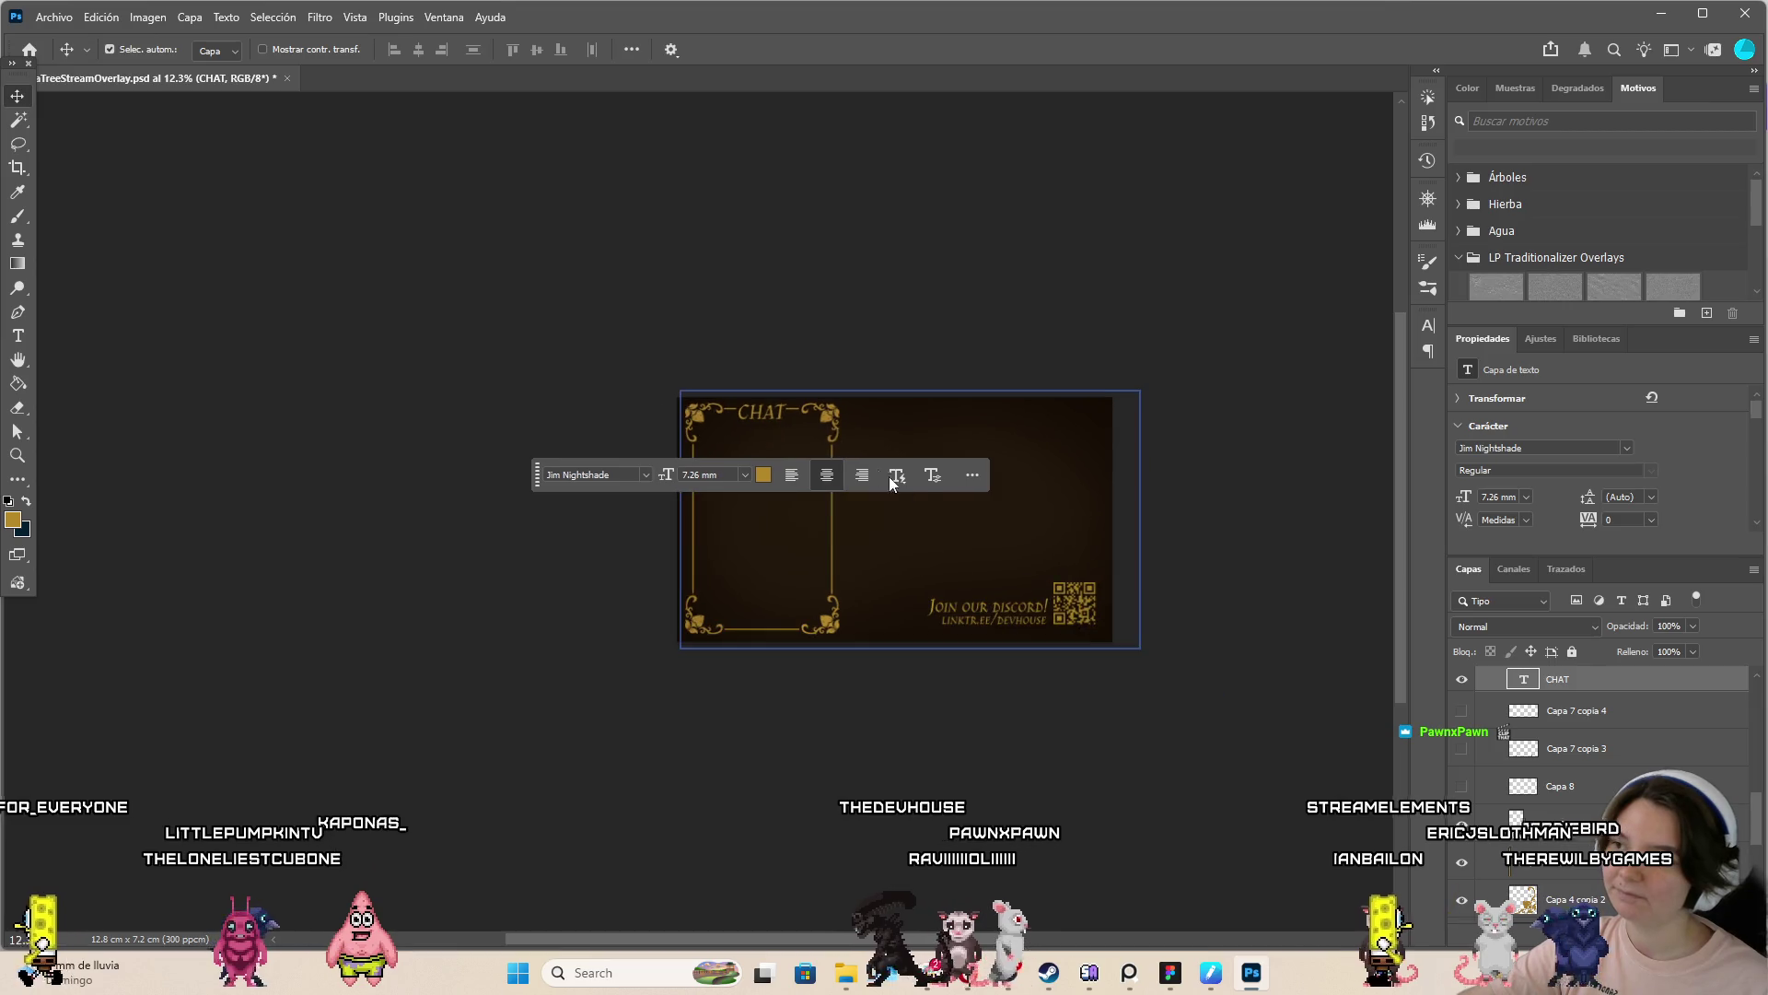
pyautogui.scroll(2, 824, 575)
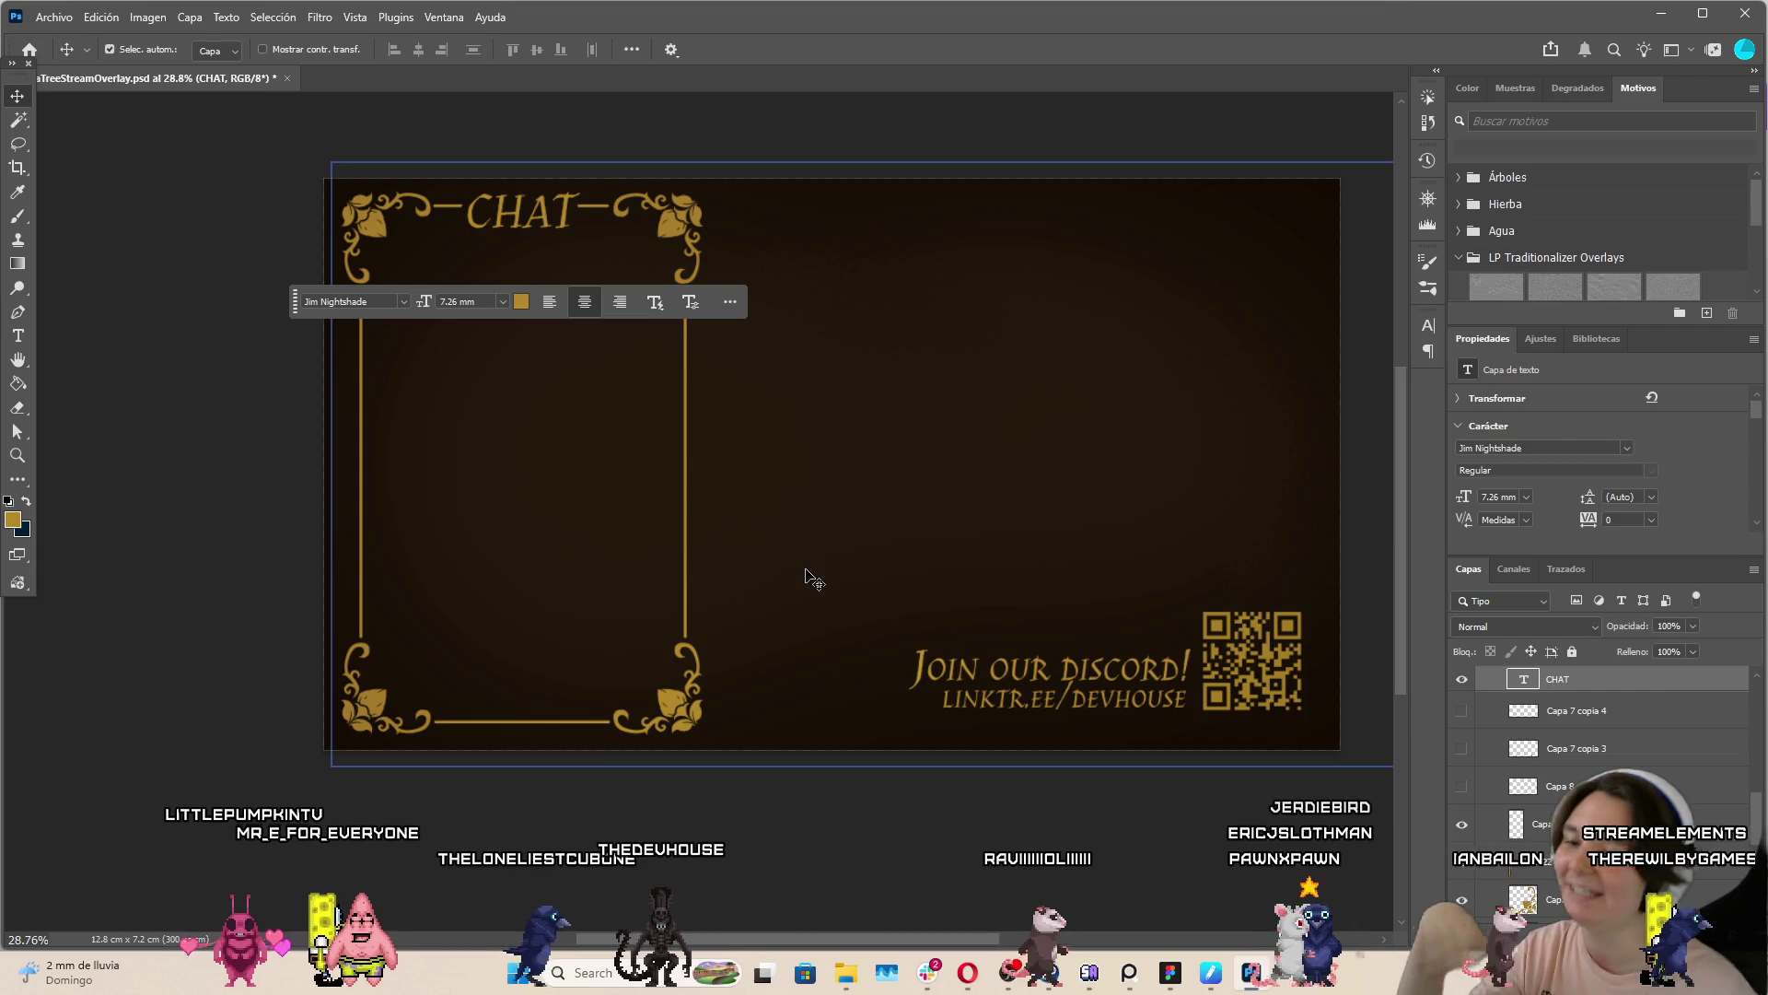
pyautogui.scroll(-1, 1552, 738)
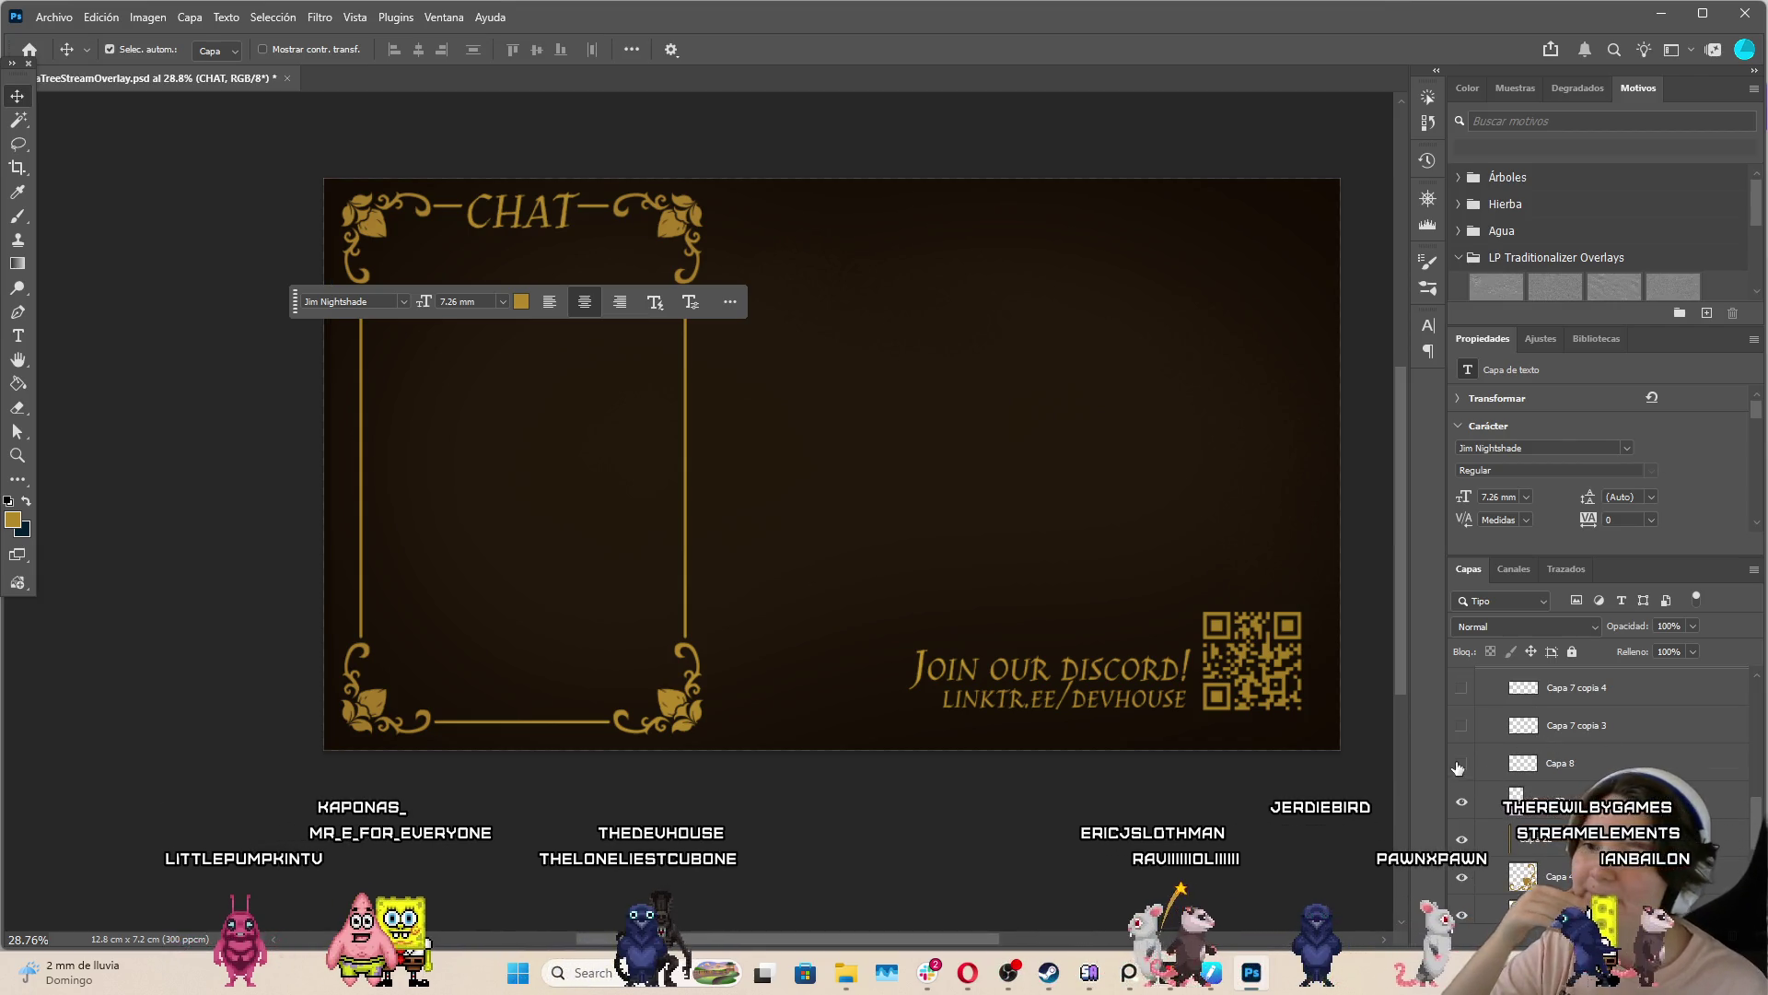
pyautogui.scroll(3, 1492, 742)
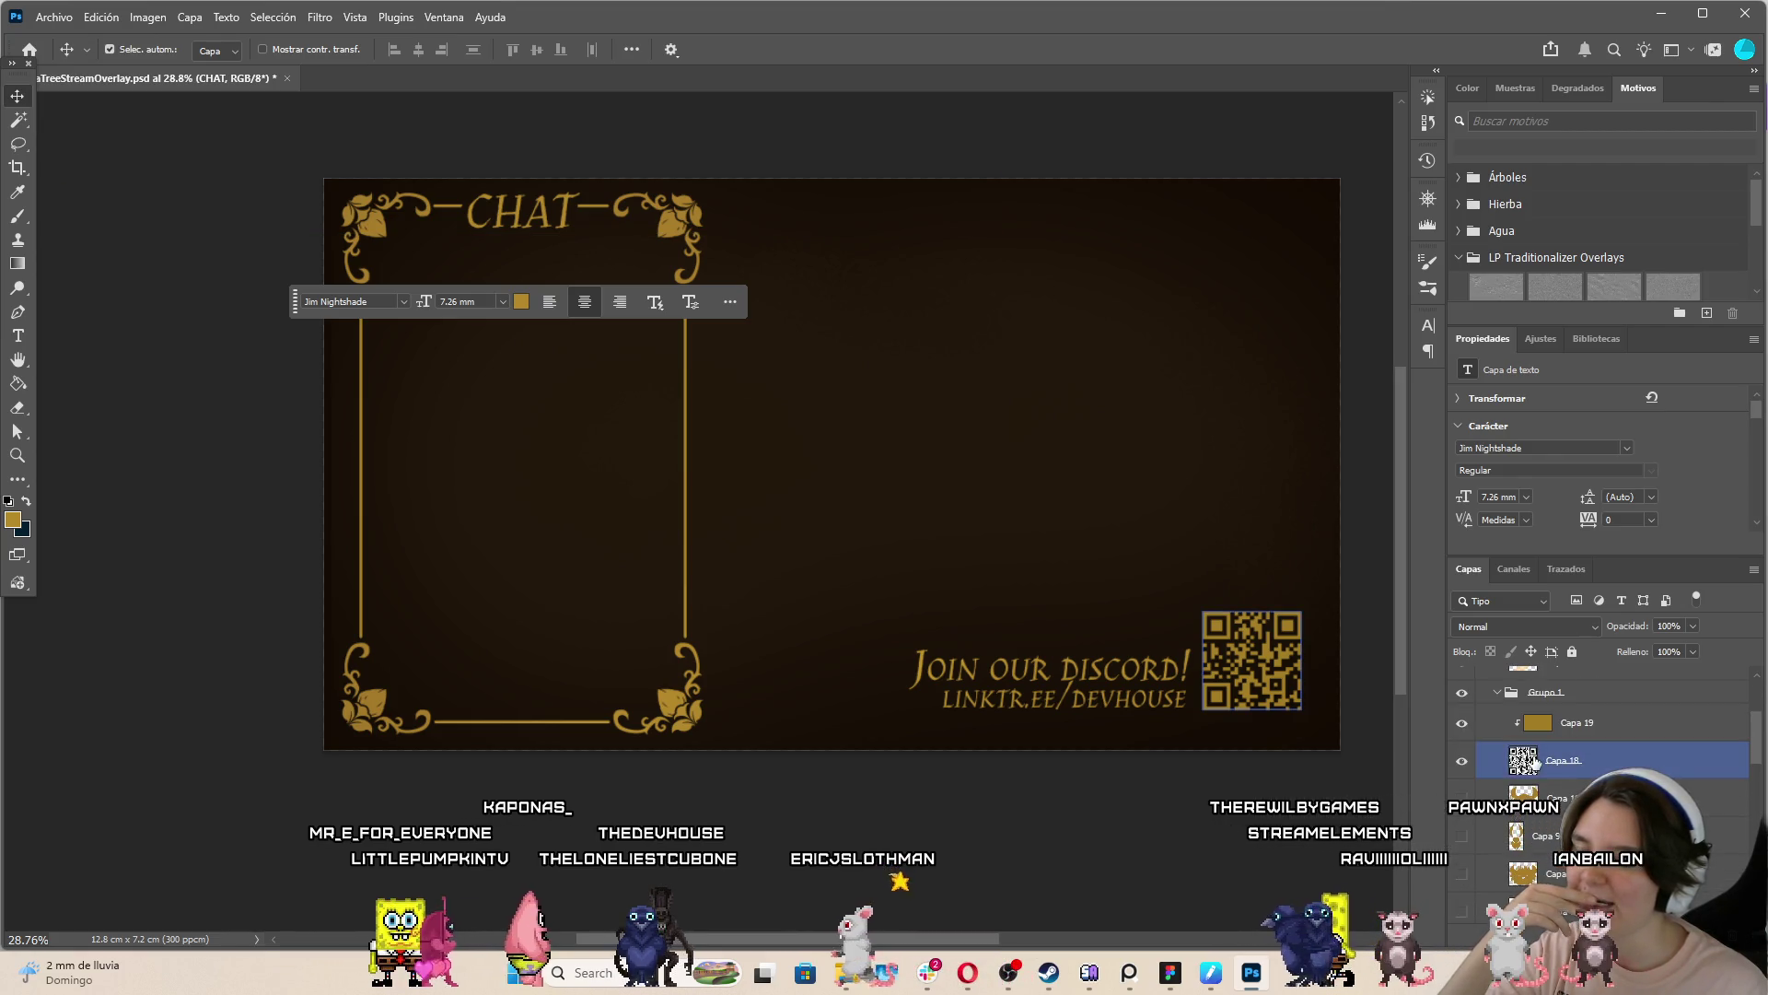
pyautogui.scroll(-4, 1501, 774)
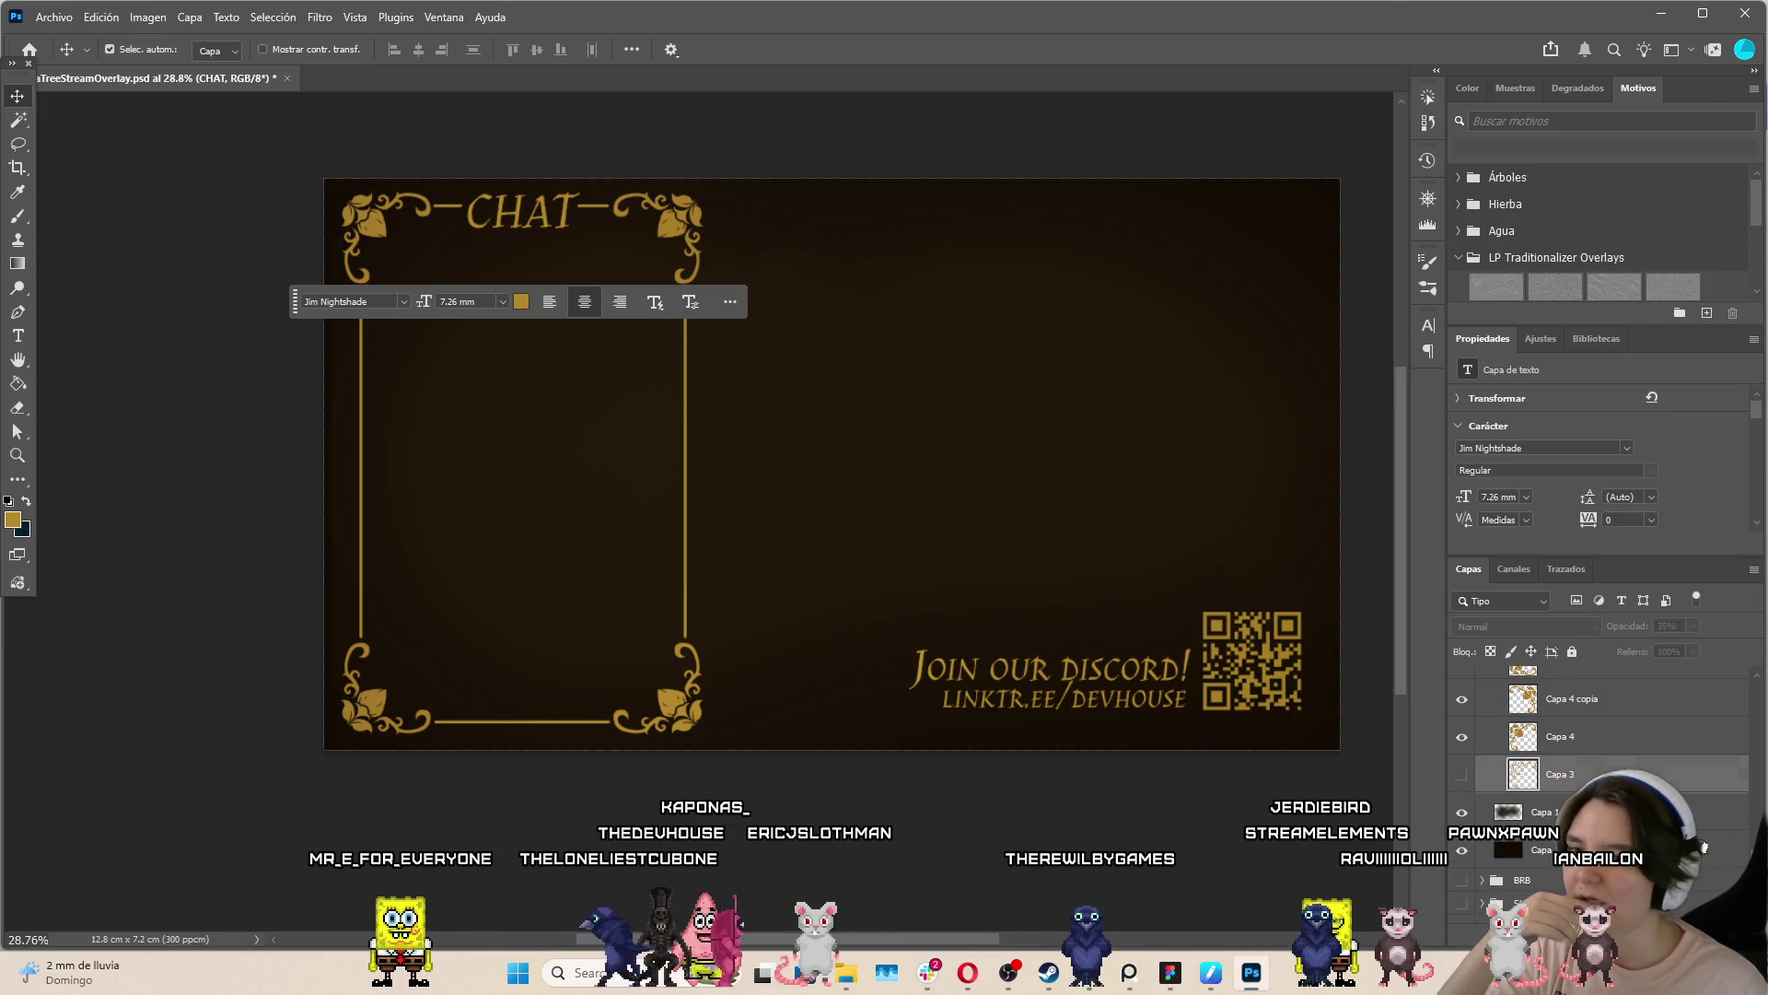
pyautogui.click(1611, 774)
pyautogui.scroll(1, 1612, 774)
pyautogui.click(1611, 821)
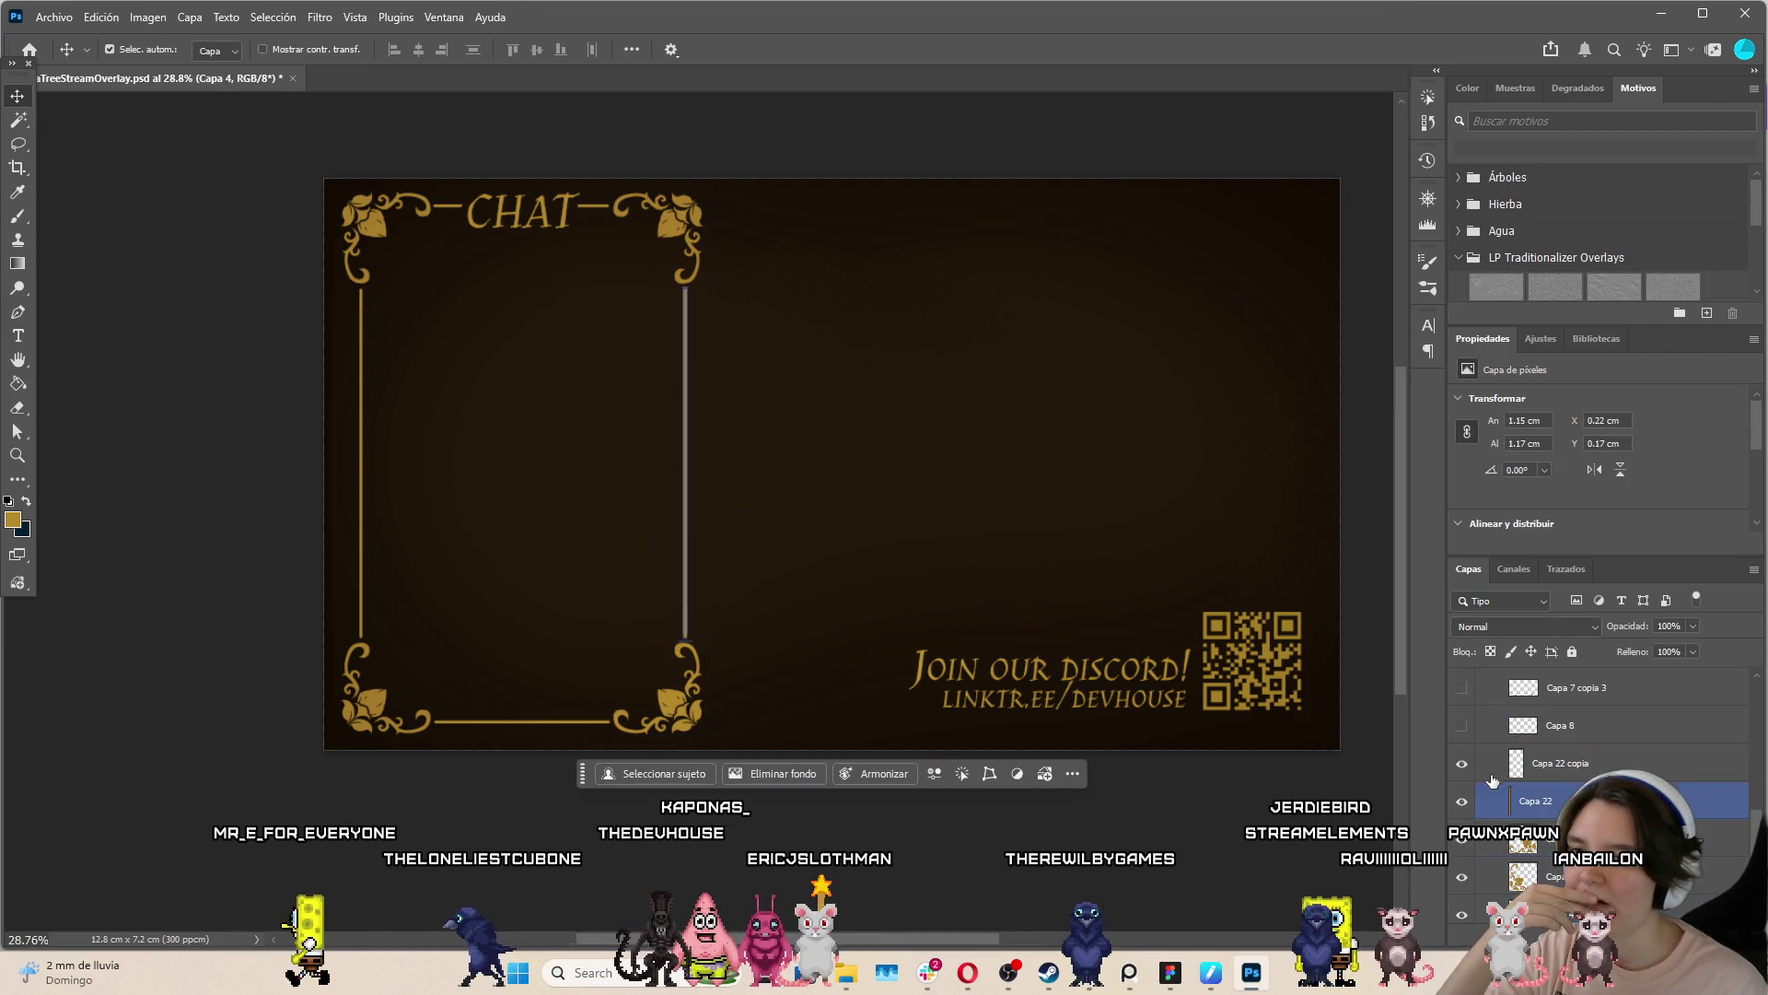
# Show the Capa 8 frame lines and move the Capa 7 copia 3 ornaments up to mid-canvas
pyautogui.scroll(2, 1482, 773)
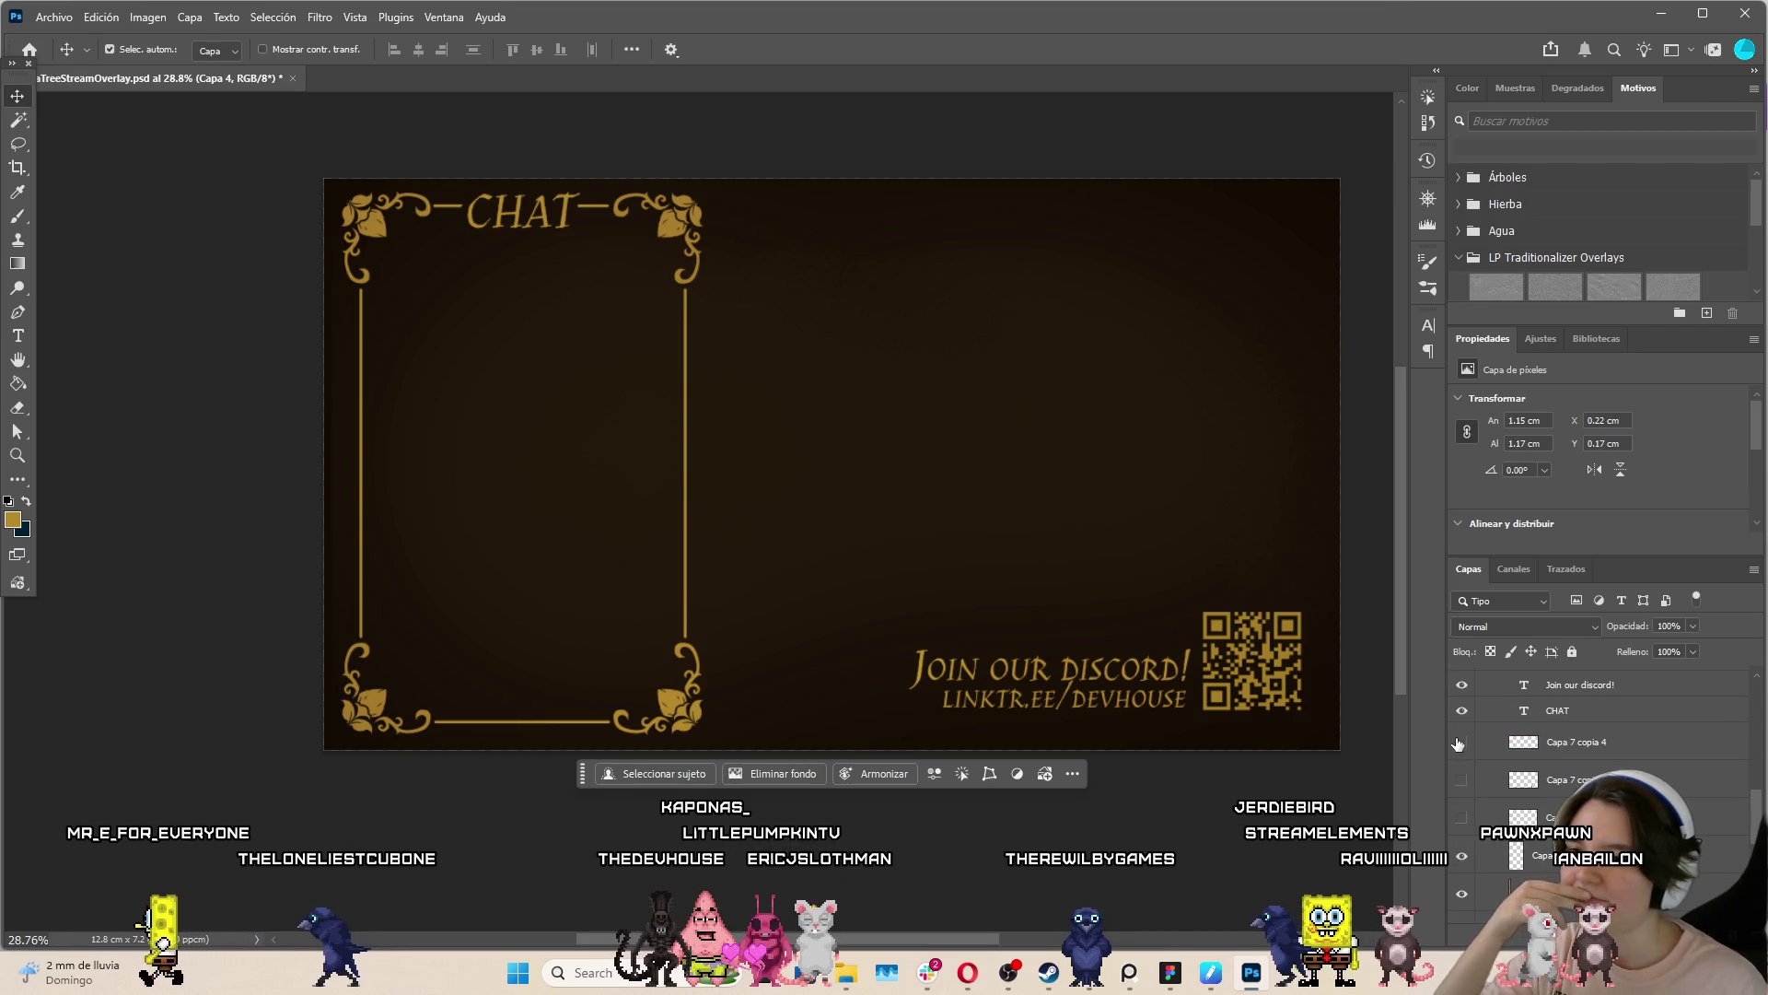
pyautogui.click(1461, 817)
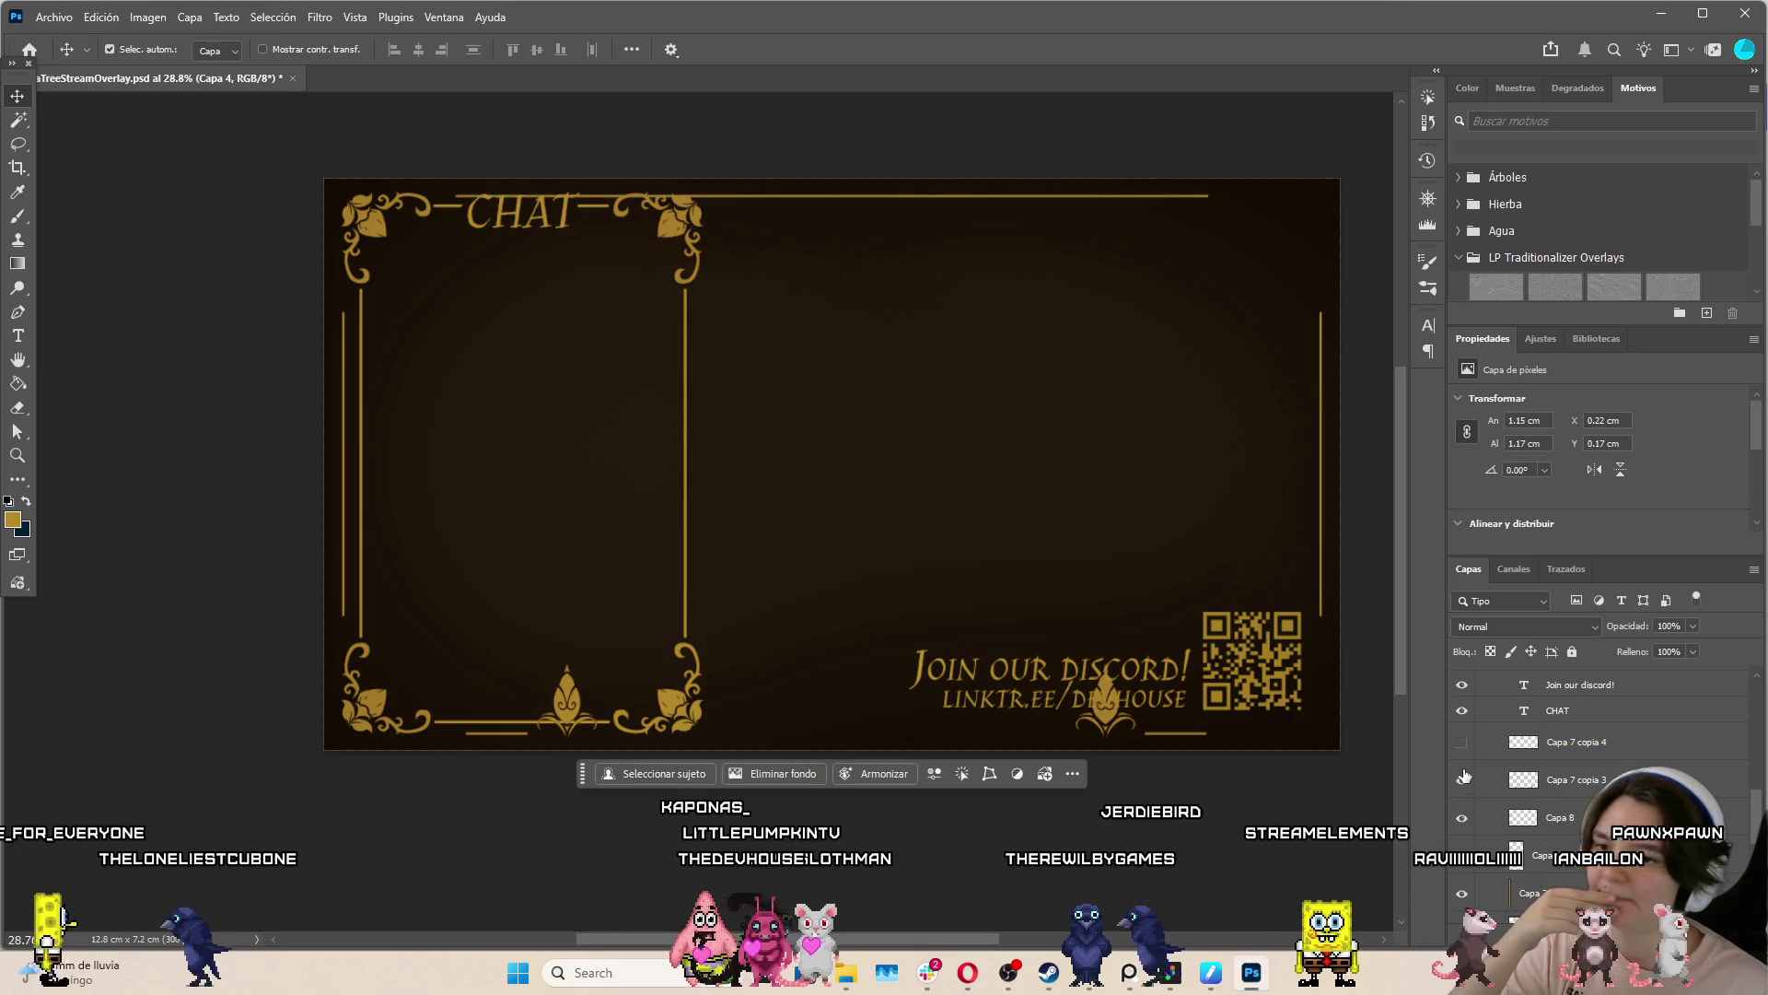
pyautogui.click(1575, 782)
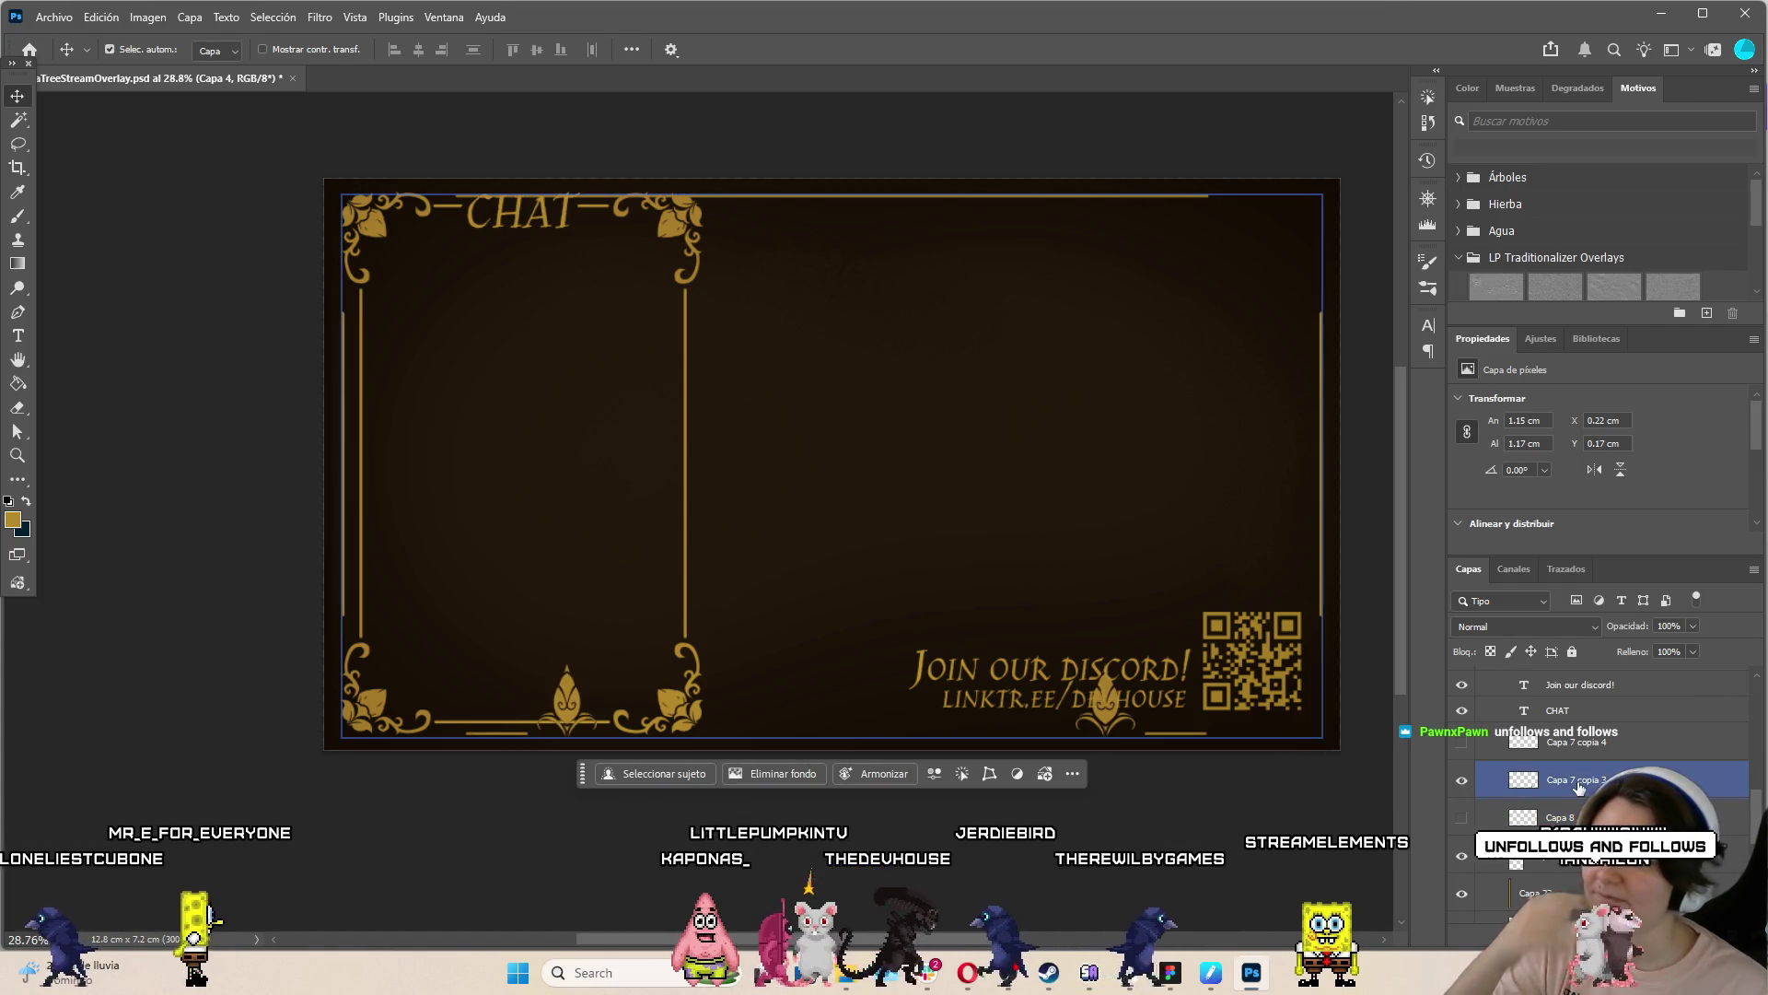
pyautogui.moveTo(571, 703)
pyautogui.mouseDown()
pyautogui.moveTo(788, 610)
pyautogui.moveTo(870, 419)
pyautogui.moveTo(593, 375)
pyautogui.mouseUp()
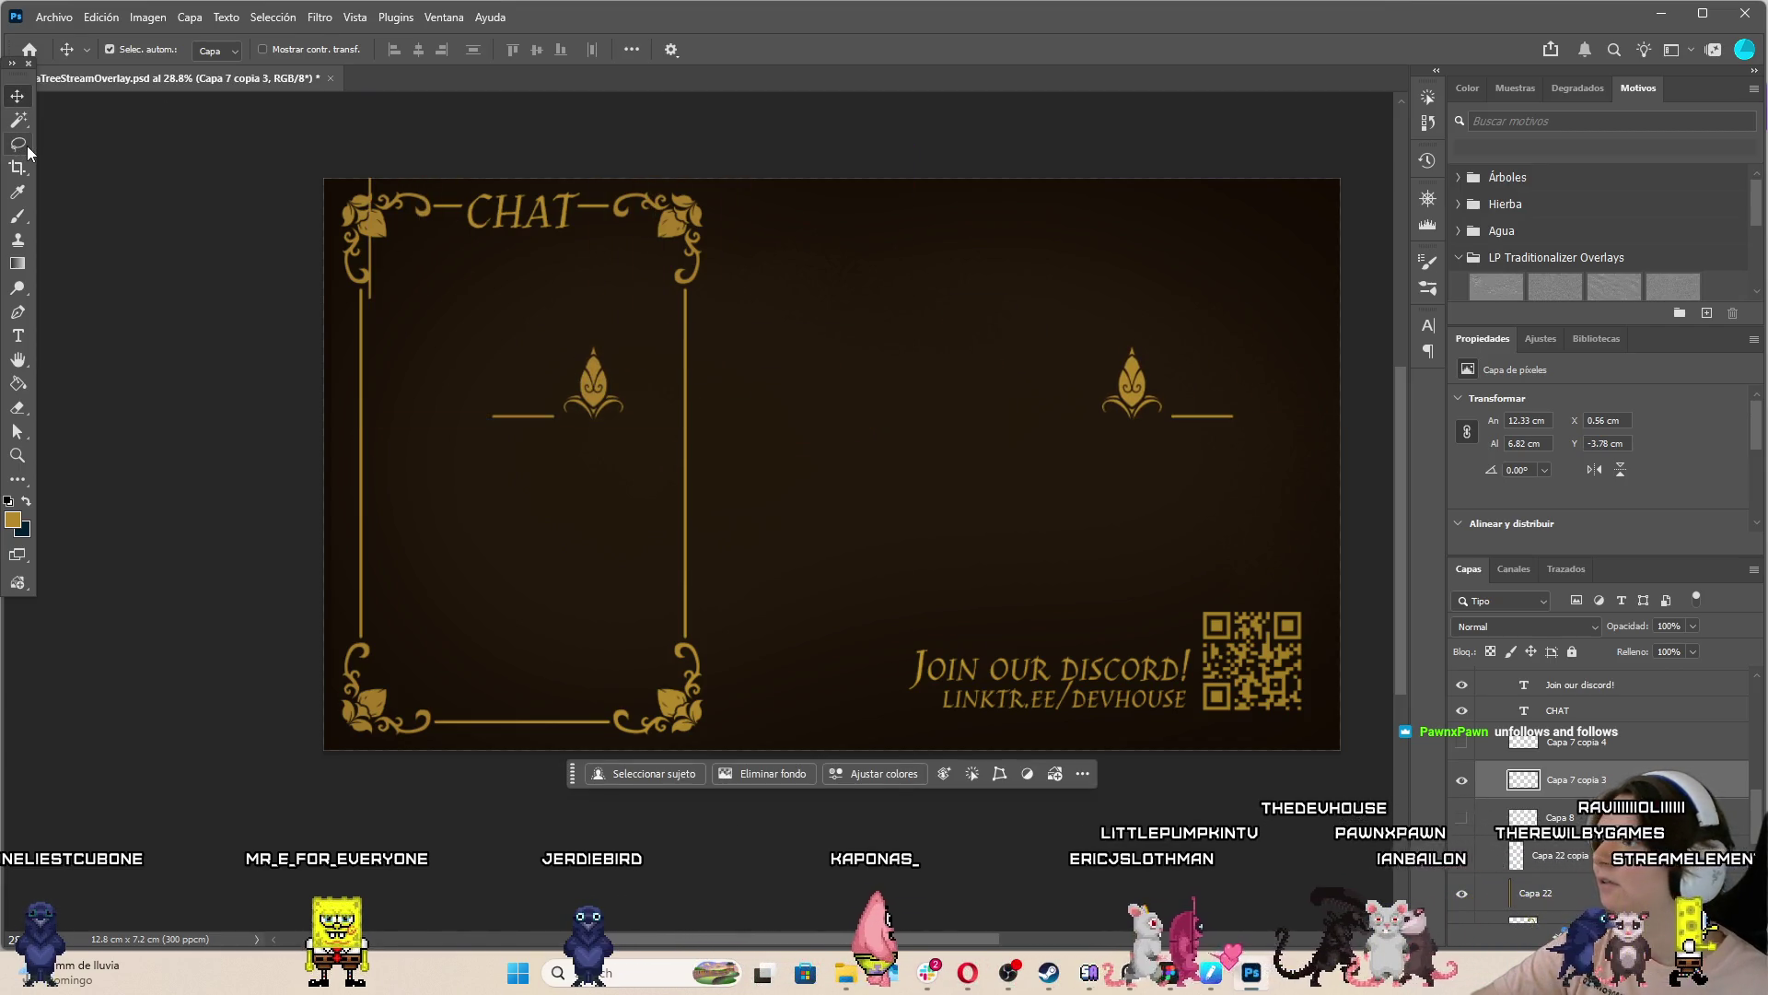
# Lasso the left ornament and copy it onto its own layer with Capa vía copiar
pyautogui.click(20, 146)
pyautogui.moveTo(561, 346)
pyautogui.mouseDown()
pyautogui.moveTo(551, 385)
pyautogui.moveTo(561, 344)
pyautogui.mouseUp()
pyautogui.rightClick(583, 383)
pyautogui.click(560, 372)
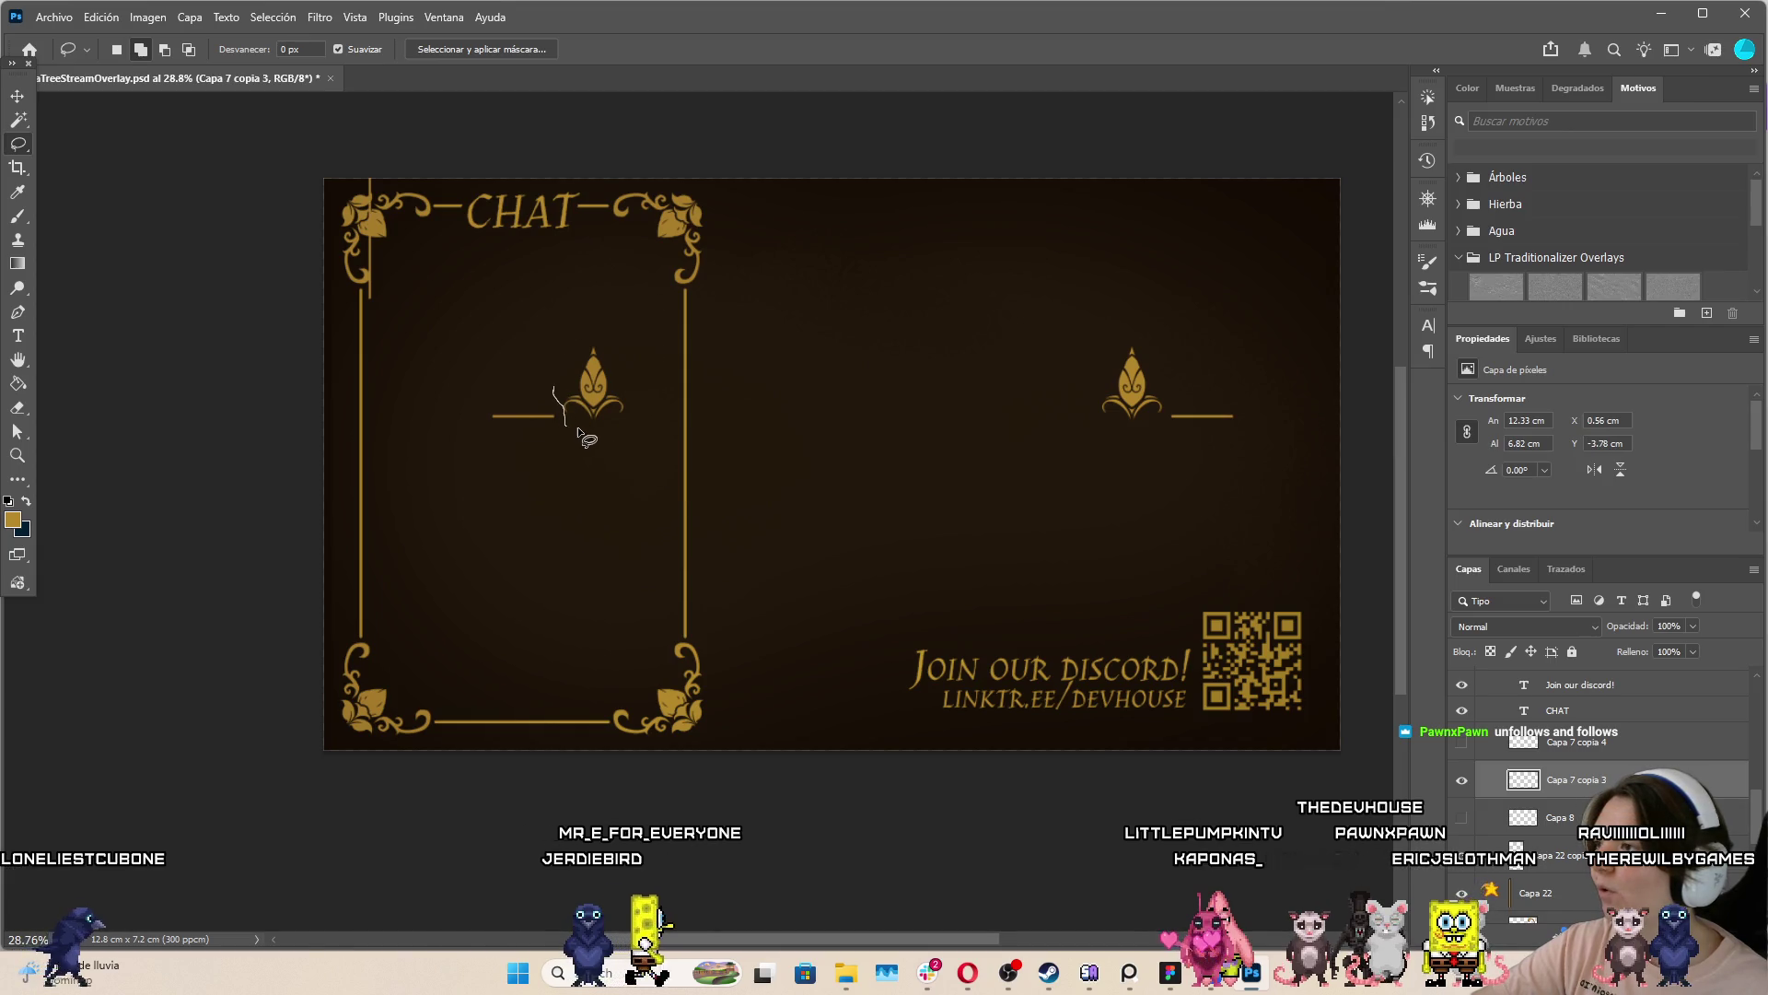
pyautogui.moveTo(596, 299); pyautogui.dragTo(558, 405)
pyautogui.rightClick(586, 348)
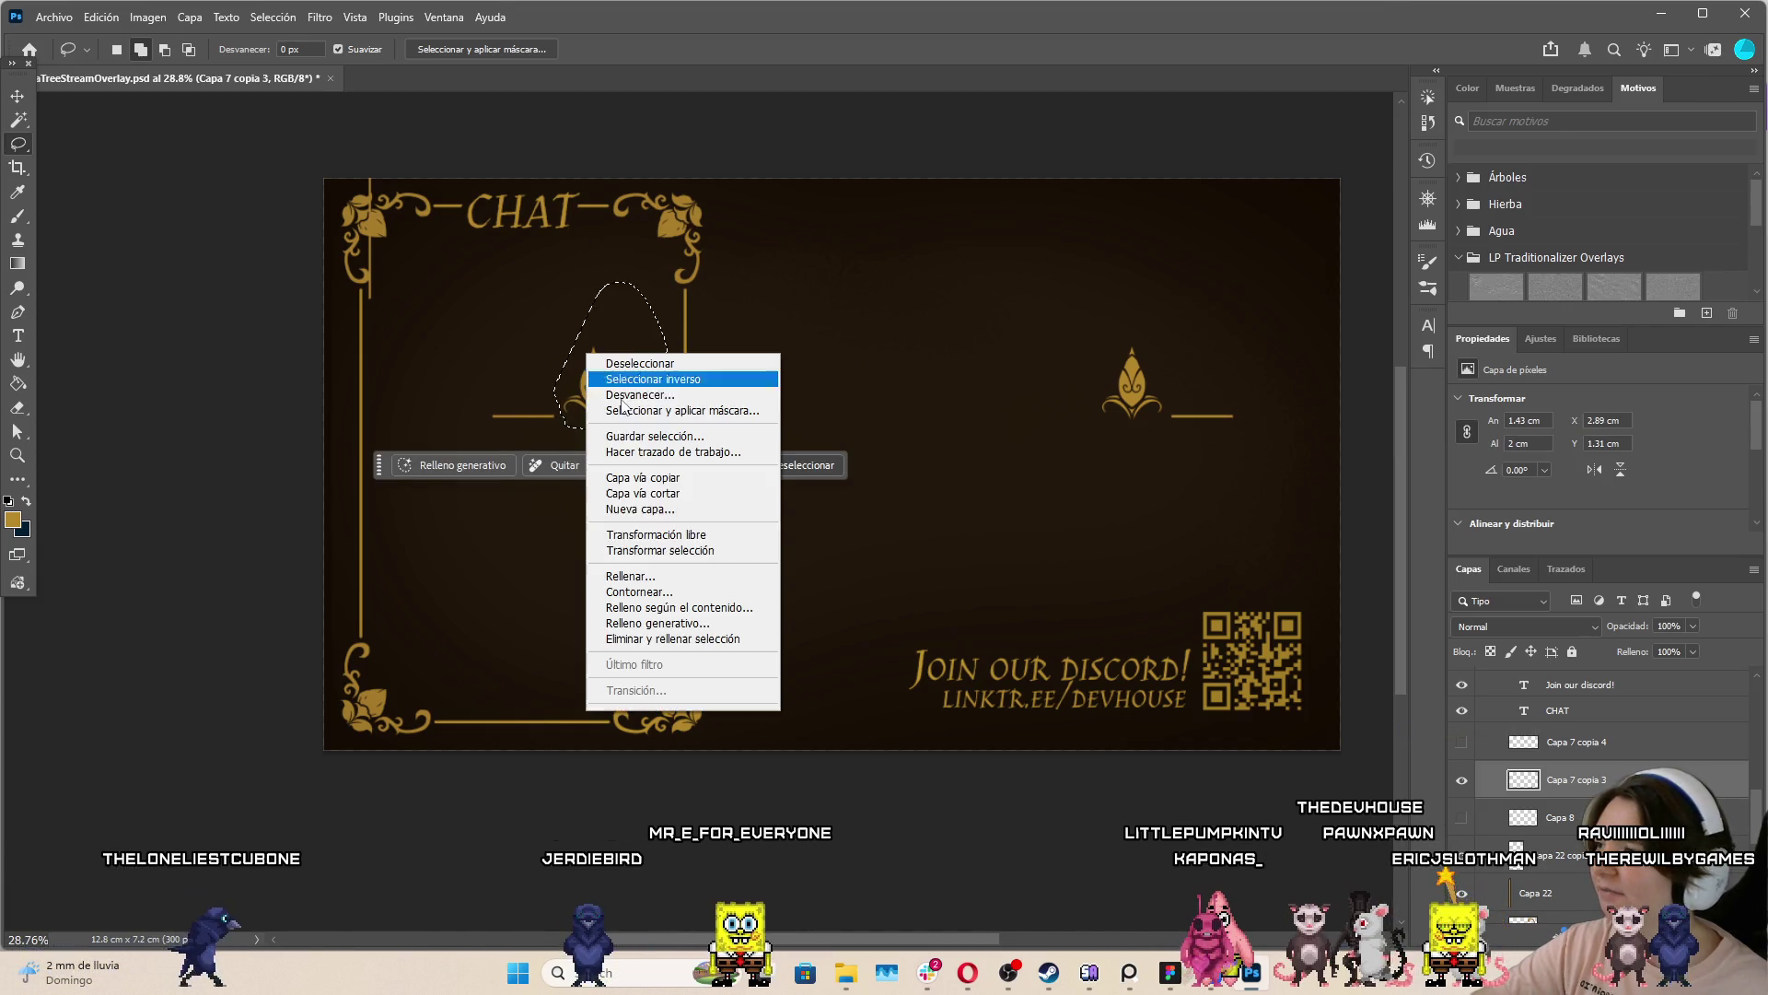
pyautogui.click(677, 501)
# Hide the Capa 7 copia 3 layer and move the ornament copy beside the Discord text
pyautogui.click(1484, 823)
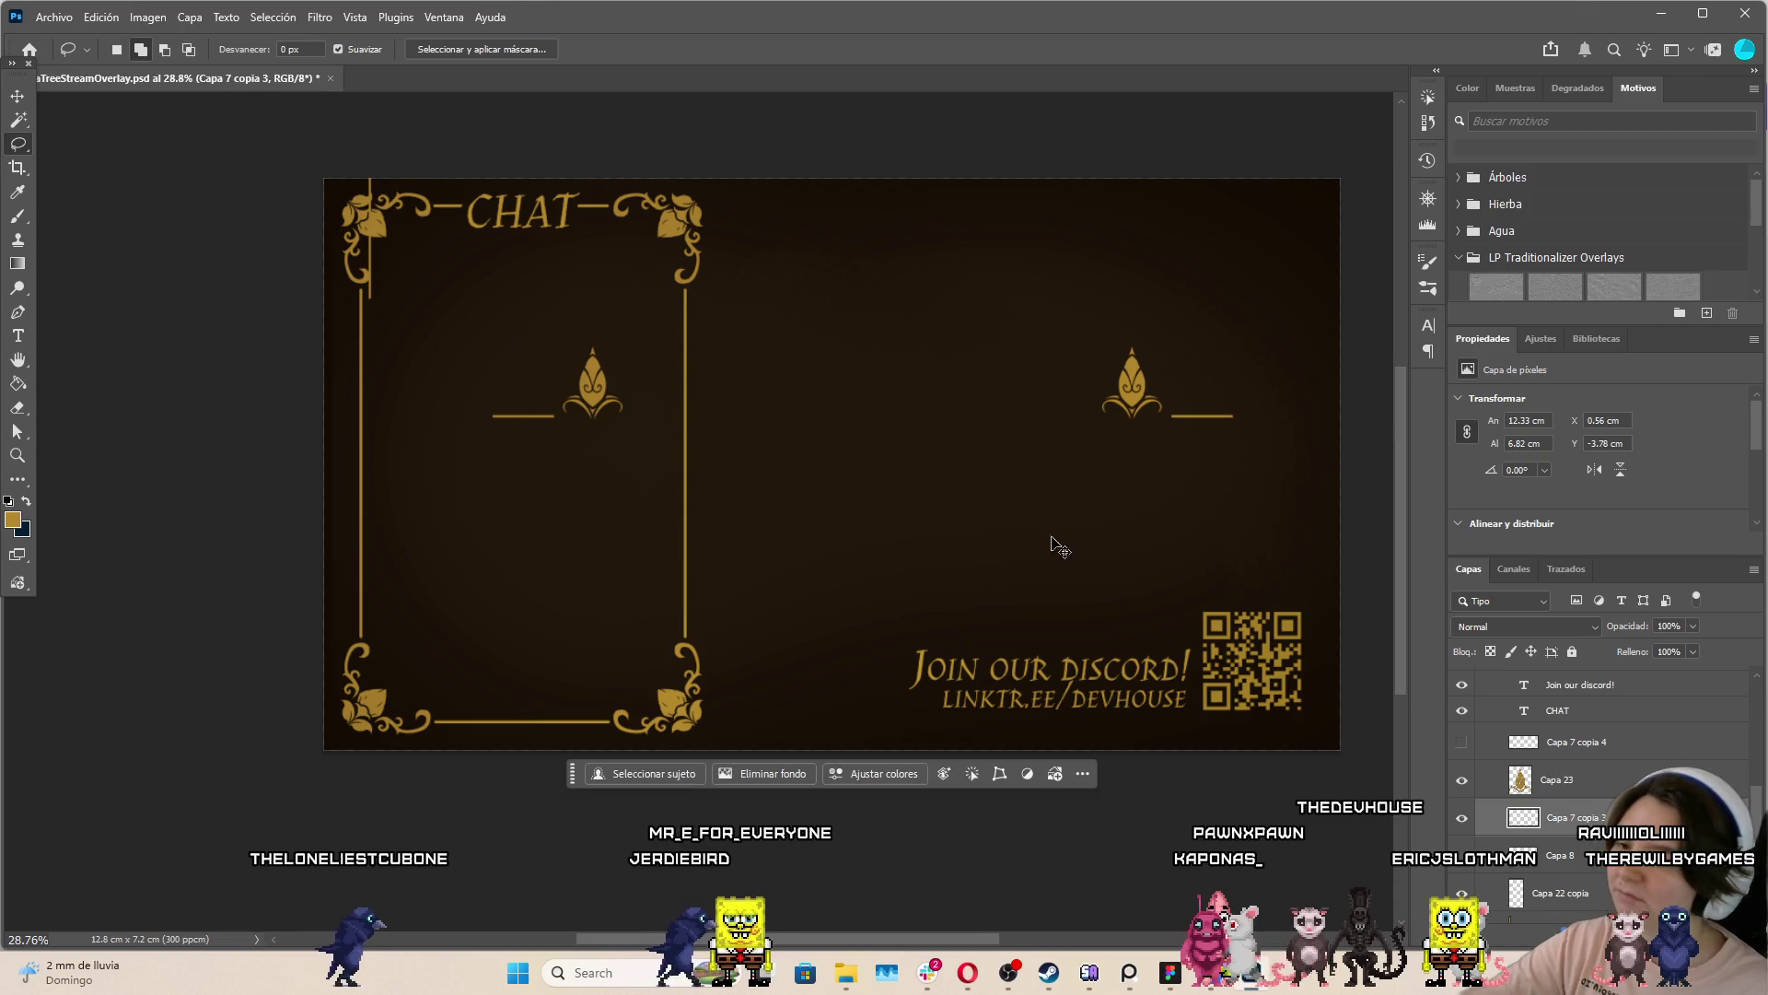
pyautogui.click(1462, 818)
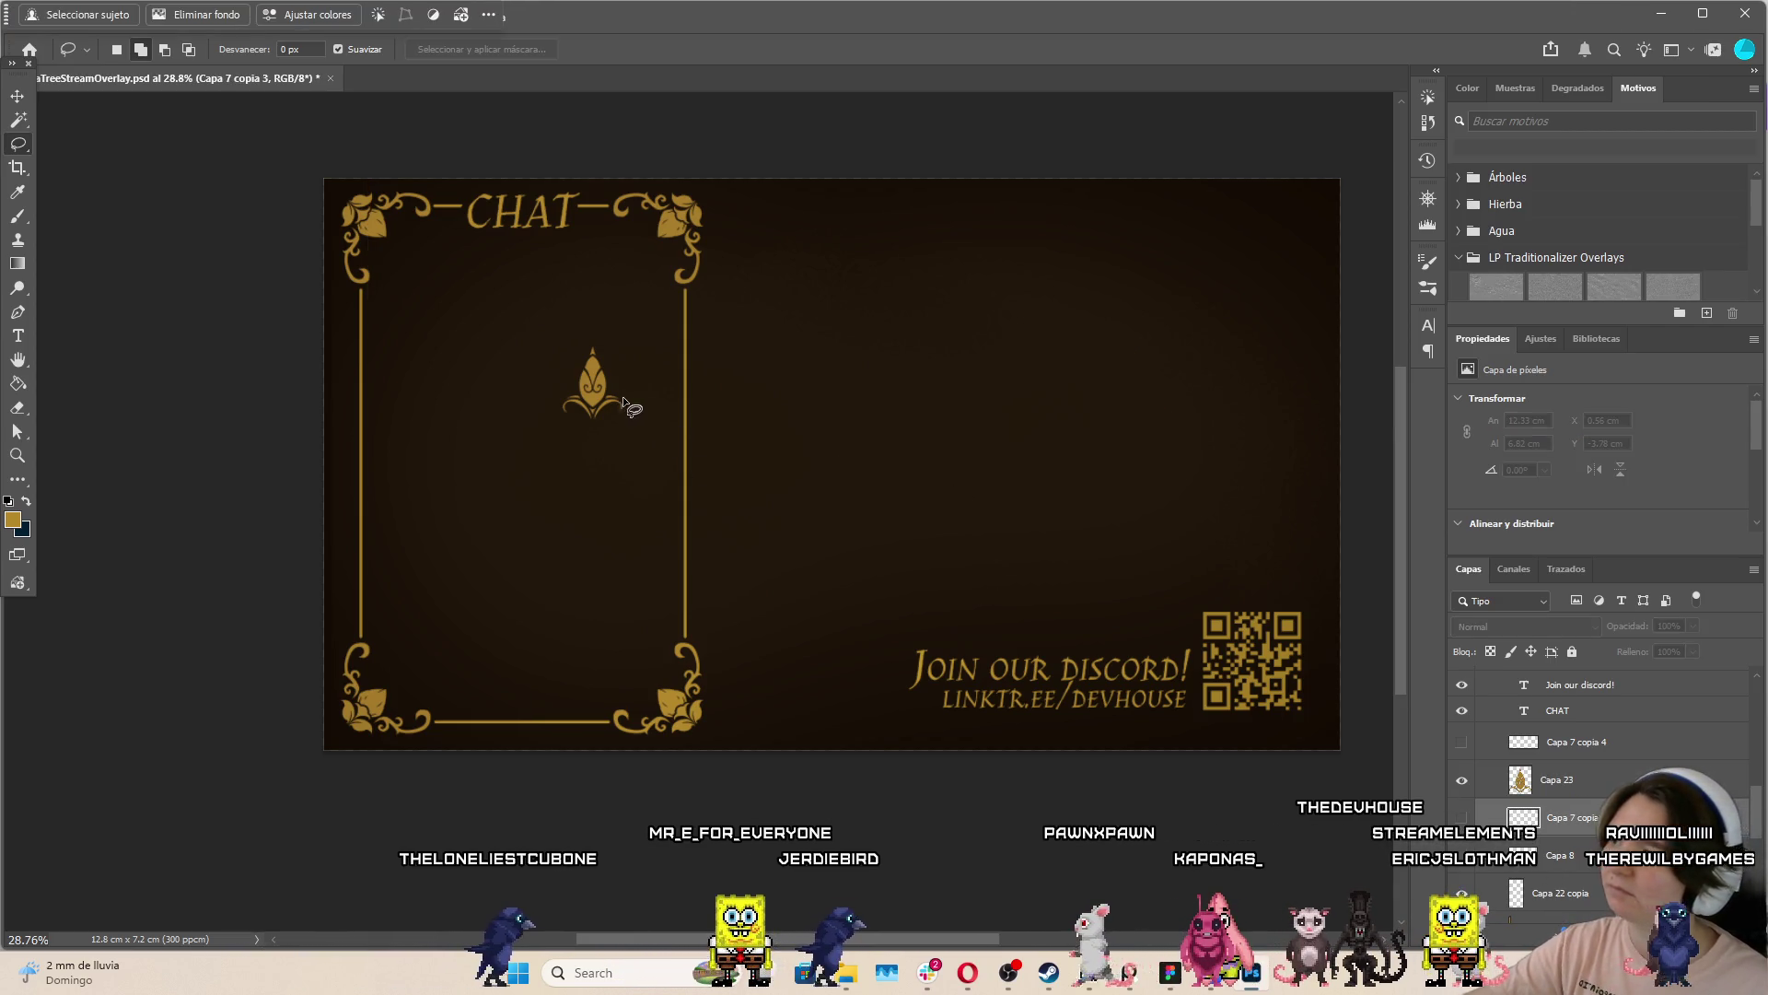
pyautogui.press('v')
pyautogui.moveTo(659, 423)
pyautogui.mouseDown()
pyautogui.moveTo(884, 682)
pyautogui.moveTo(864, 680)
pyautogui.moveTo(1221, 313)
pyautogui.moveTo(1342, 218)
pyautogui.mouseUp()
pyautogui.hotkey('ctrl', 't')
# Rotate the ornament copy 165° into the top-right corner and commit the placement
pyautogui.moveTo(1368, 129); pyautogui.dragTo(1379, 321)
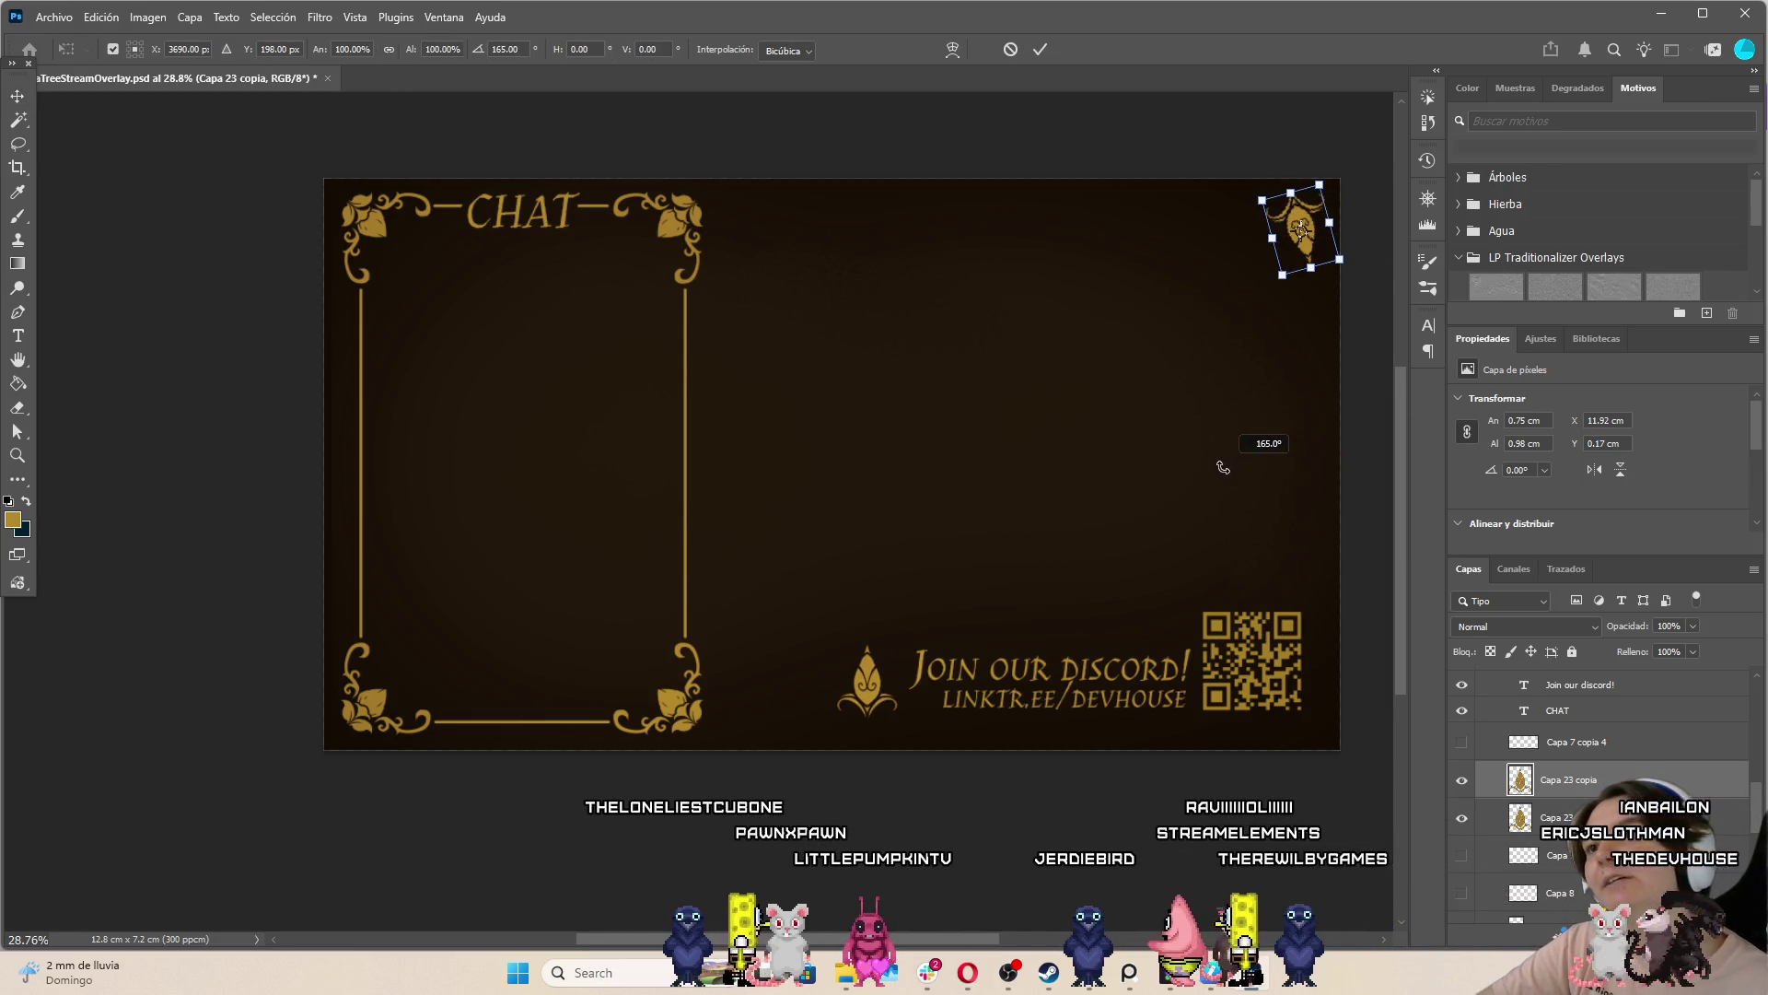
pyautogui.moveTo(1314, 248); pyautogui.dragTo(1298, 251)
pyautogui.click(1041, 48)
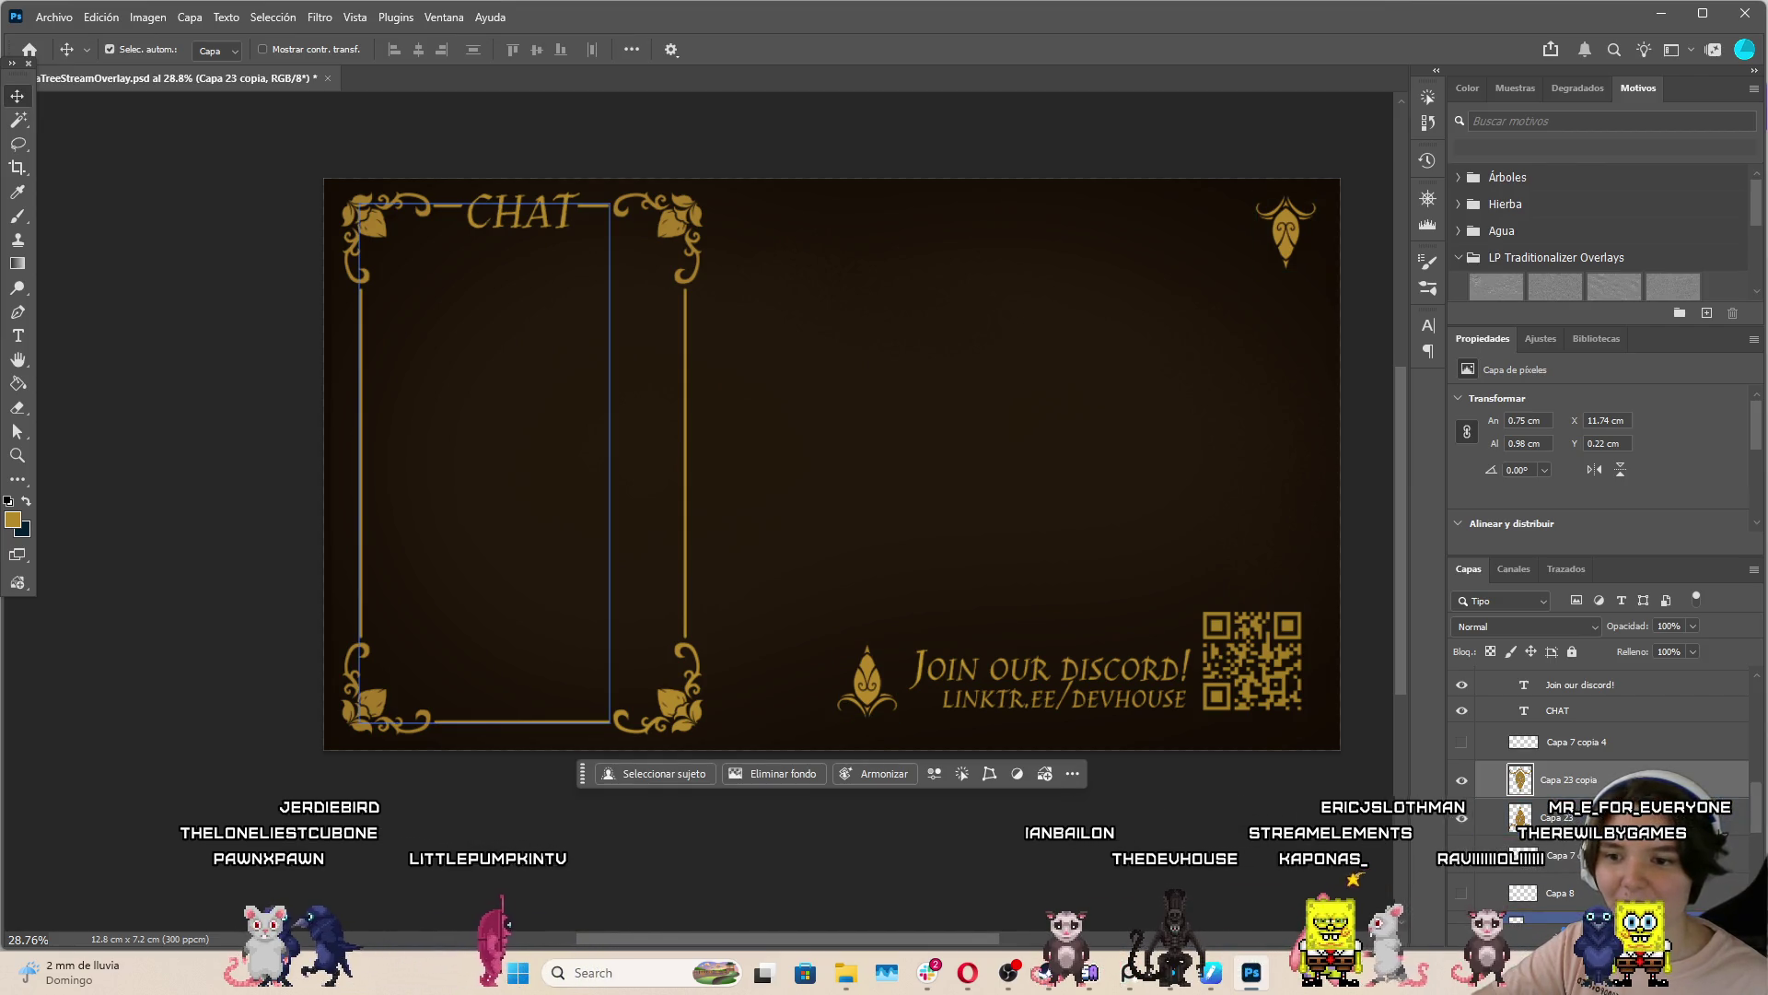
pyautogui.hotkey('ctrl', 'shift', 'alt', 'n')
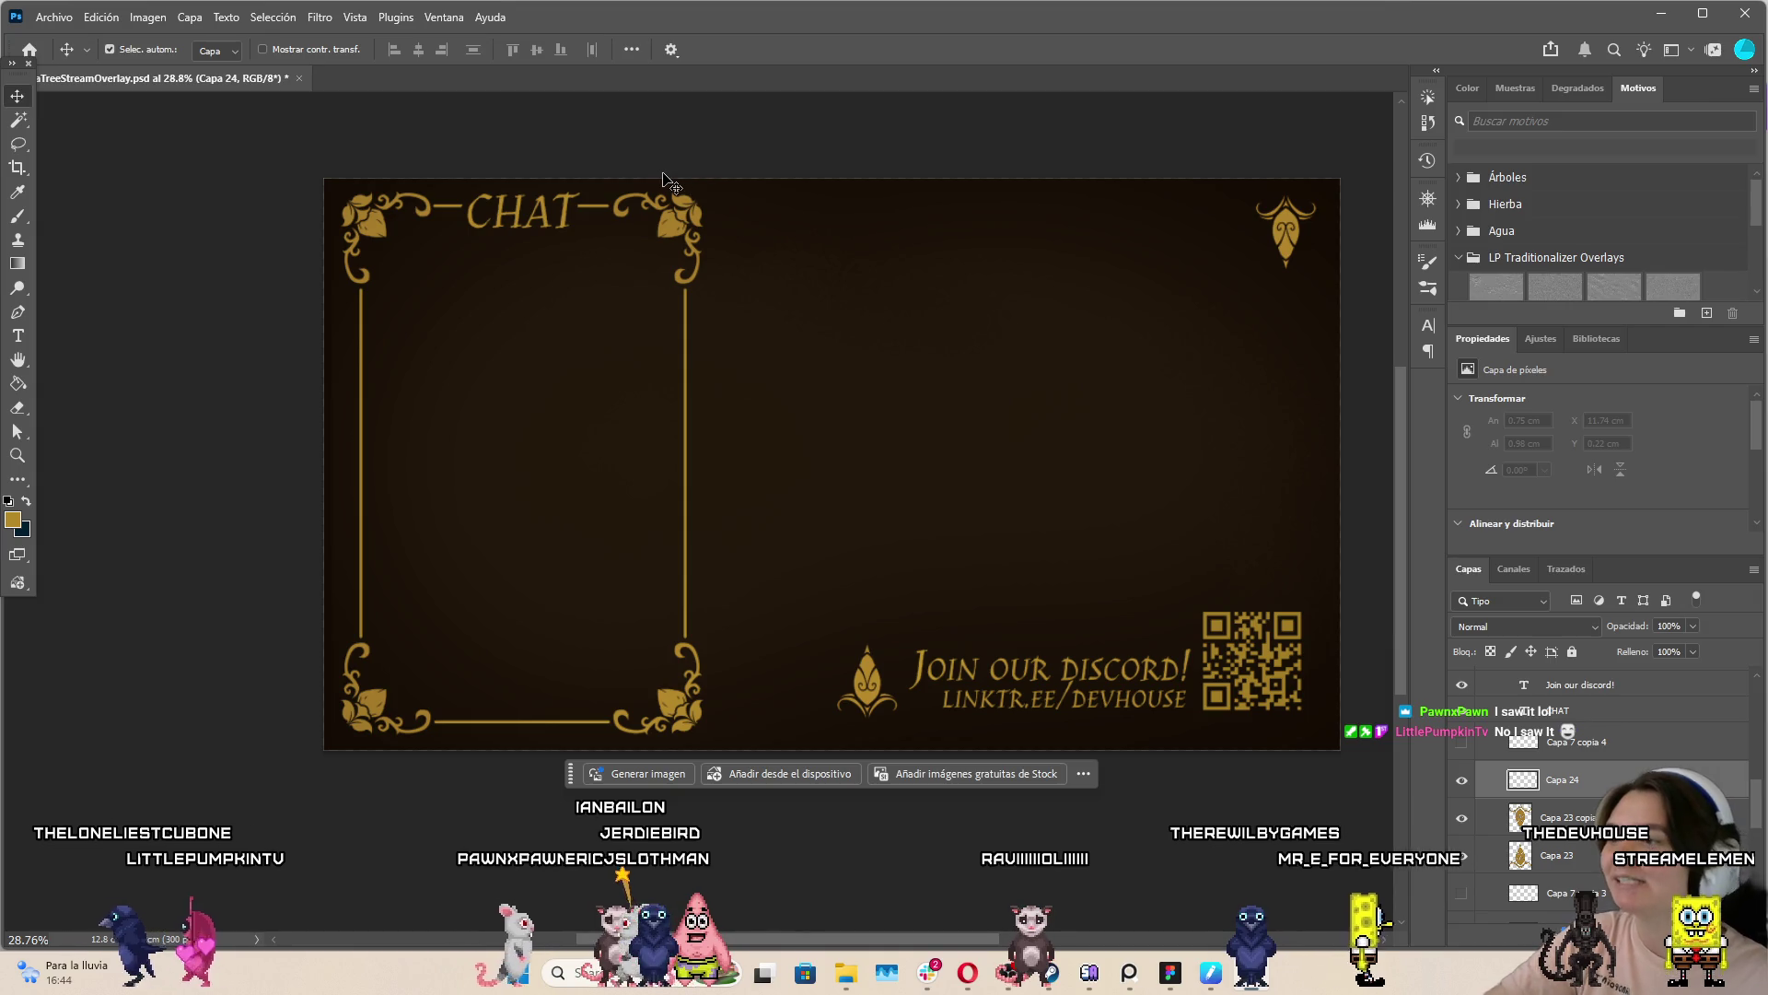
# Add a new empty layer above the top-right emblem for the second frame, using the Brush
pyautogui.click(1294, 234)
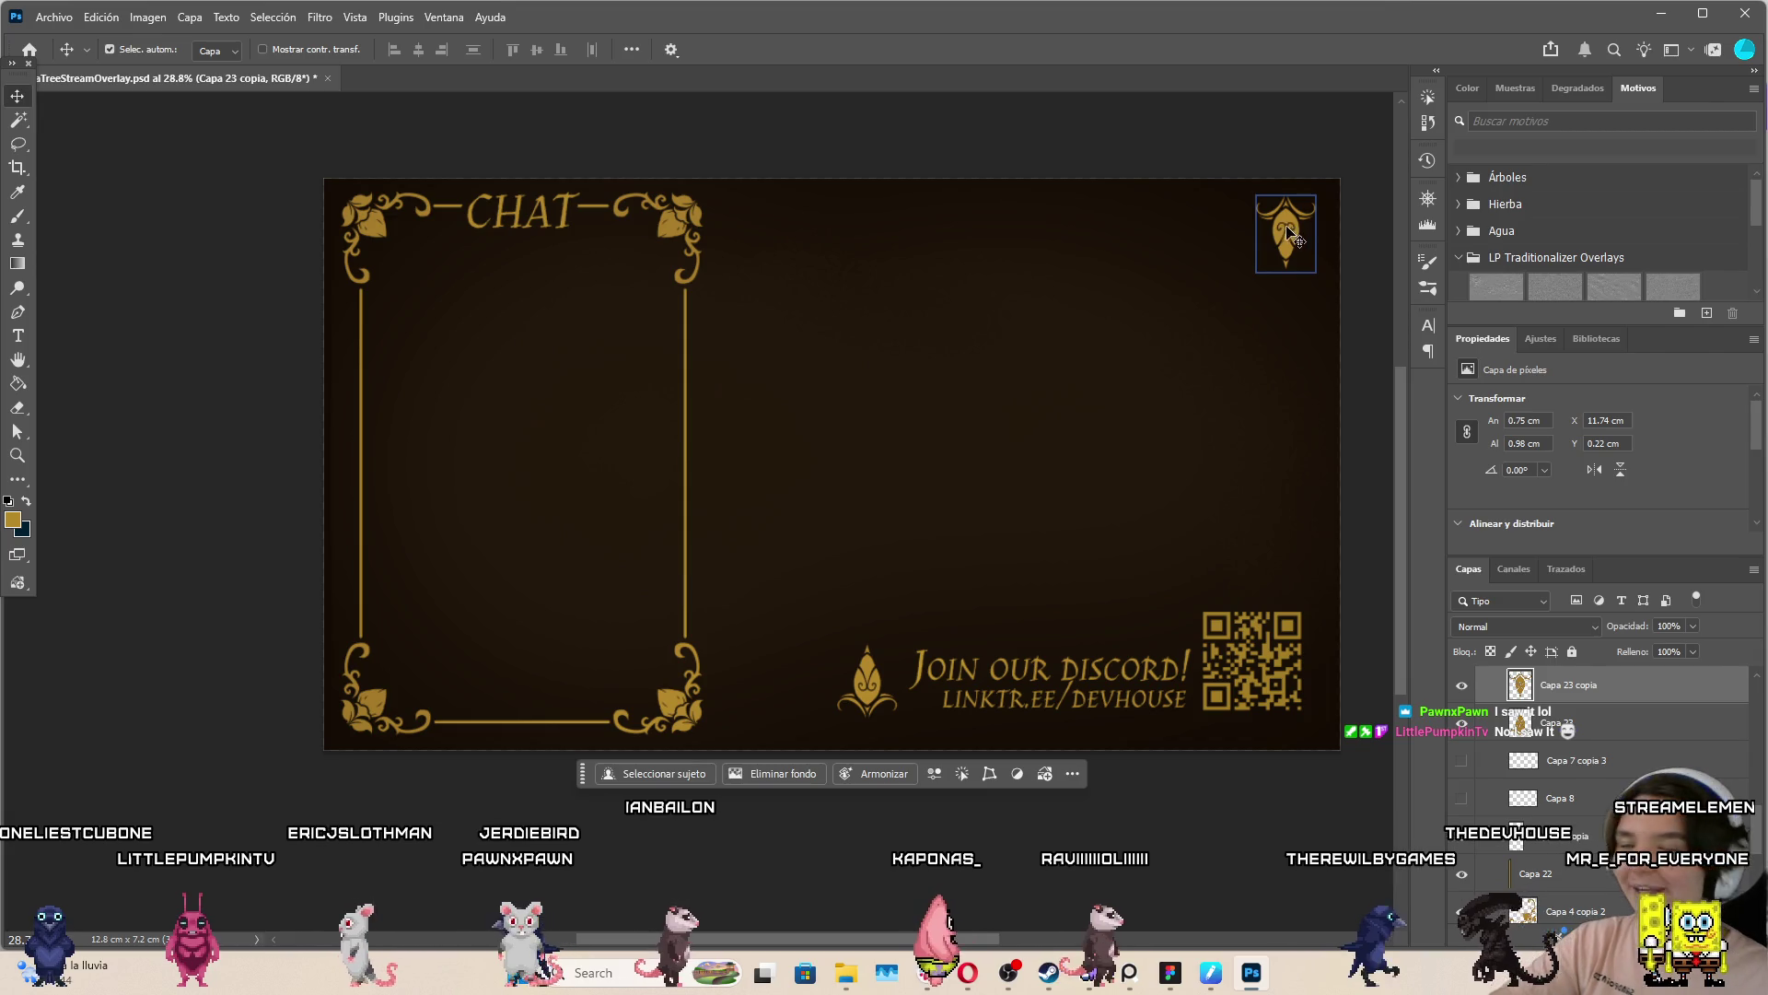
pyautogui.click(18, 216)
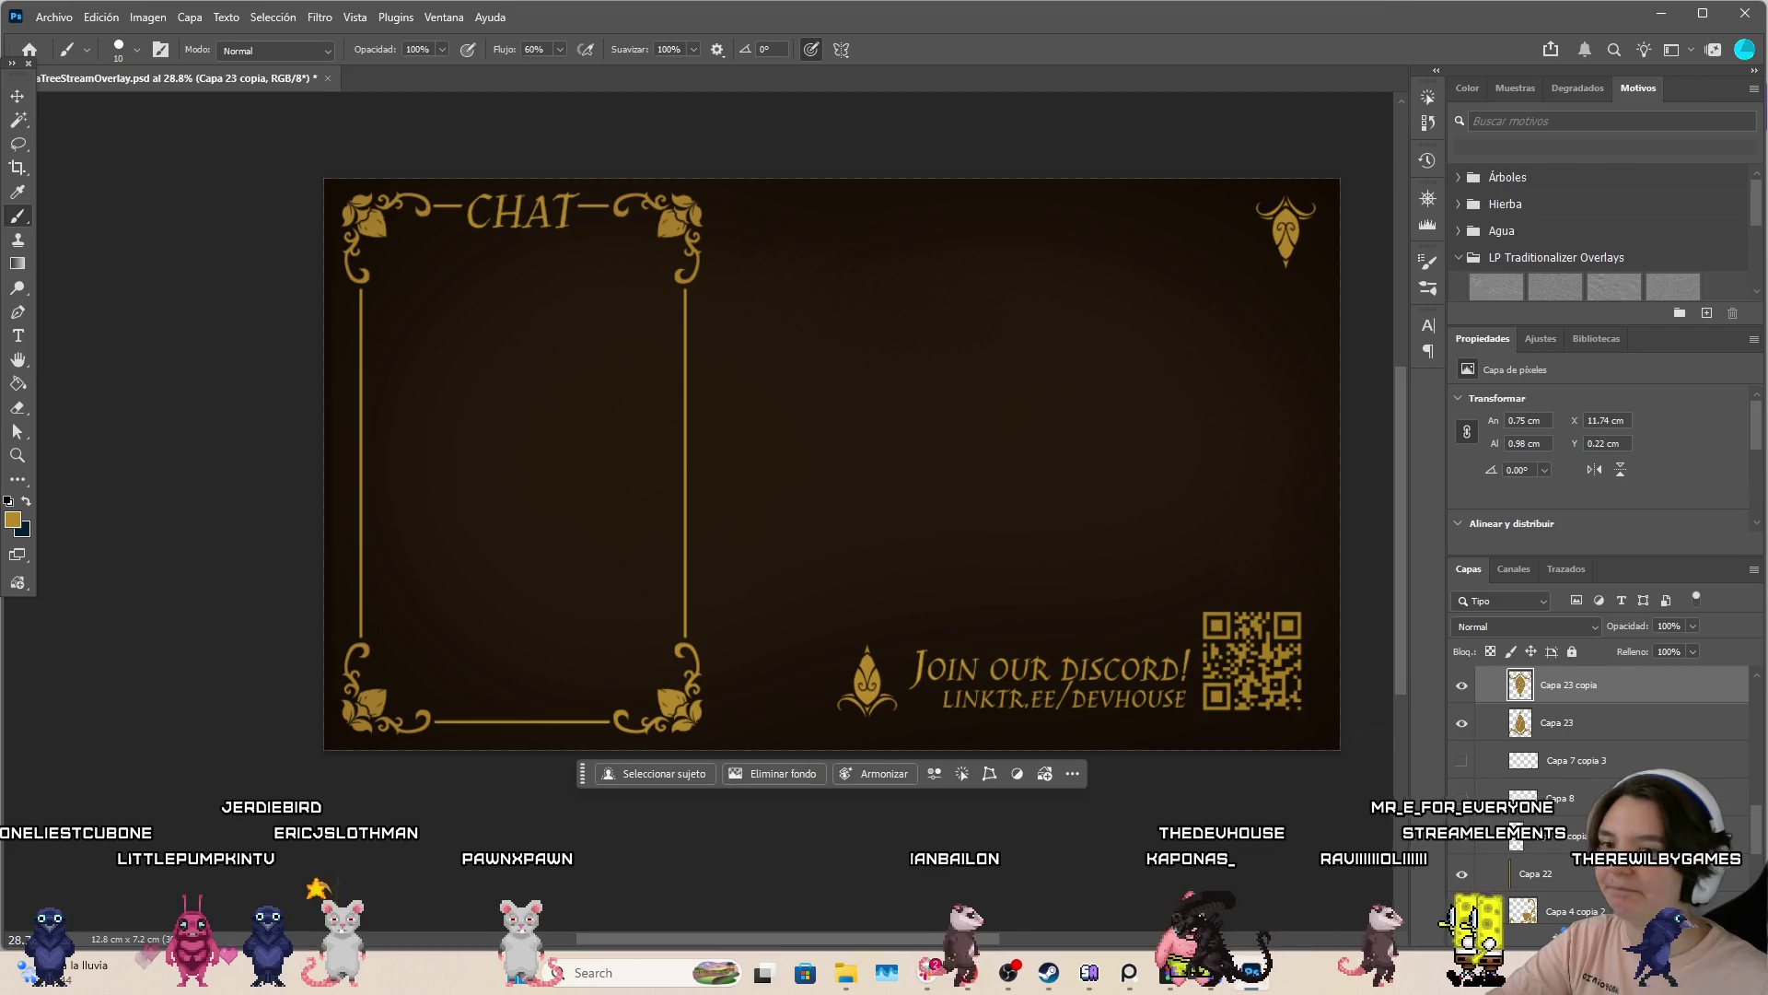
pyautogui.click(1655, 759)
pyautogui.hotkey('ctrl', 'shift', 'alt', 'n')
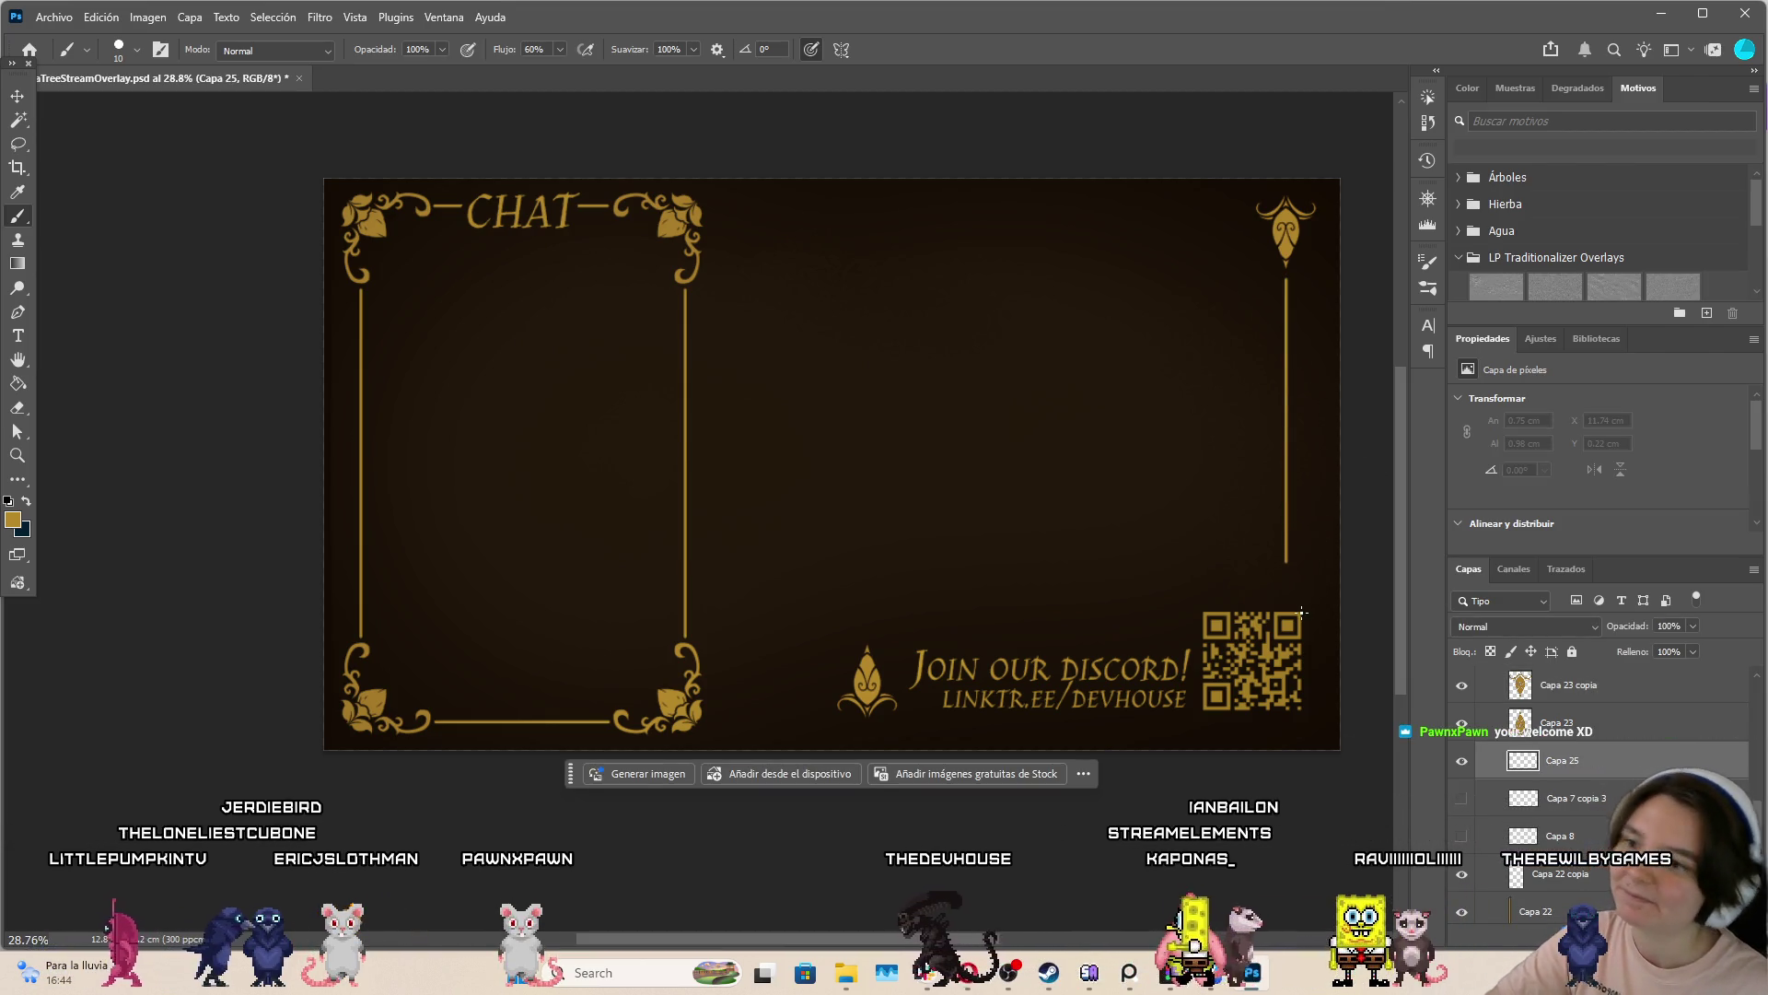
# Draw straight gold lines along the top, left and bottom of the right panel
pyautogui.moveTo(1247, 213); pyautogui.dragTo(954, 213)
pyautogui.keyDown('shift'); pyautogui.click(749, 213); pyautogui.keyUp('shift')
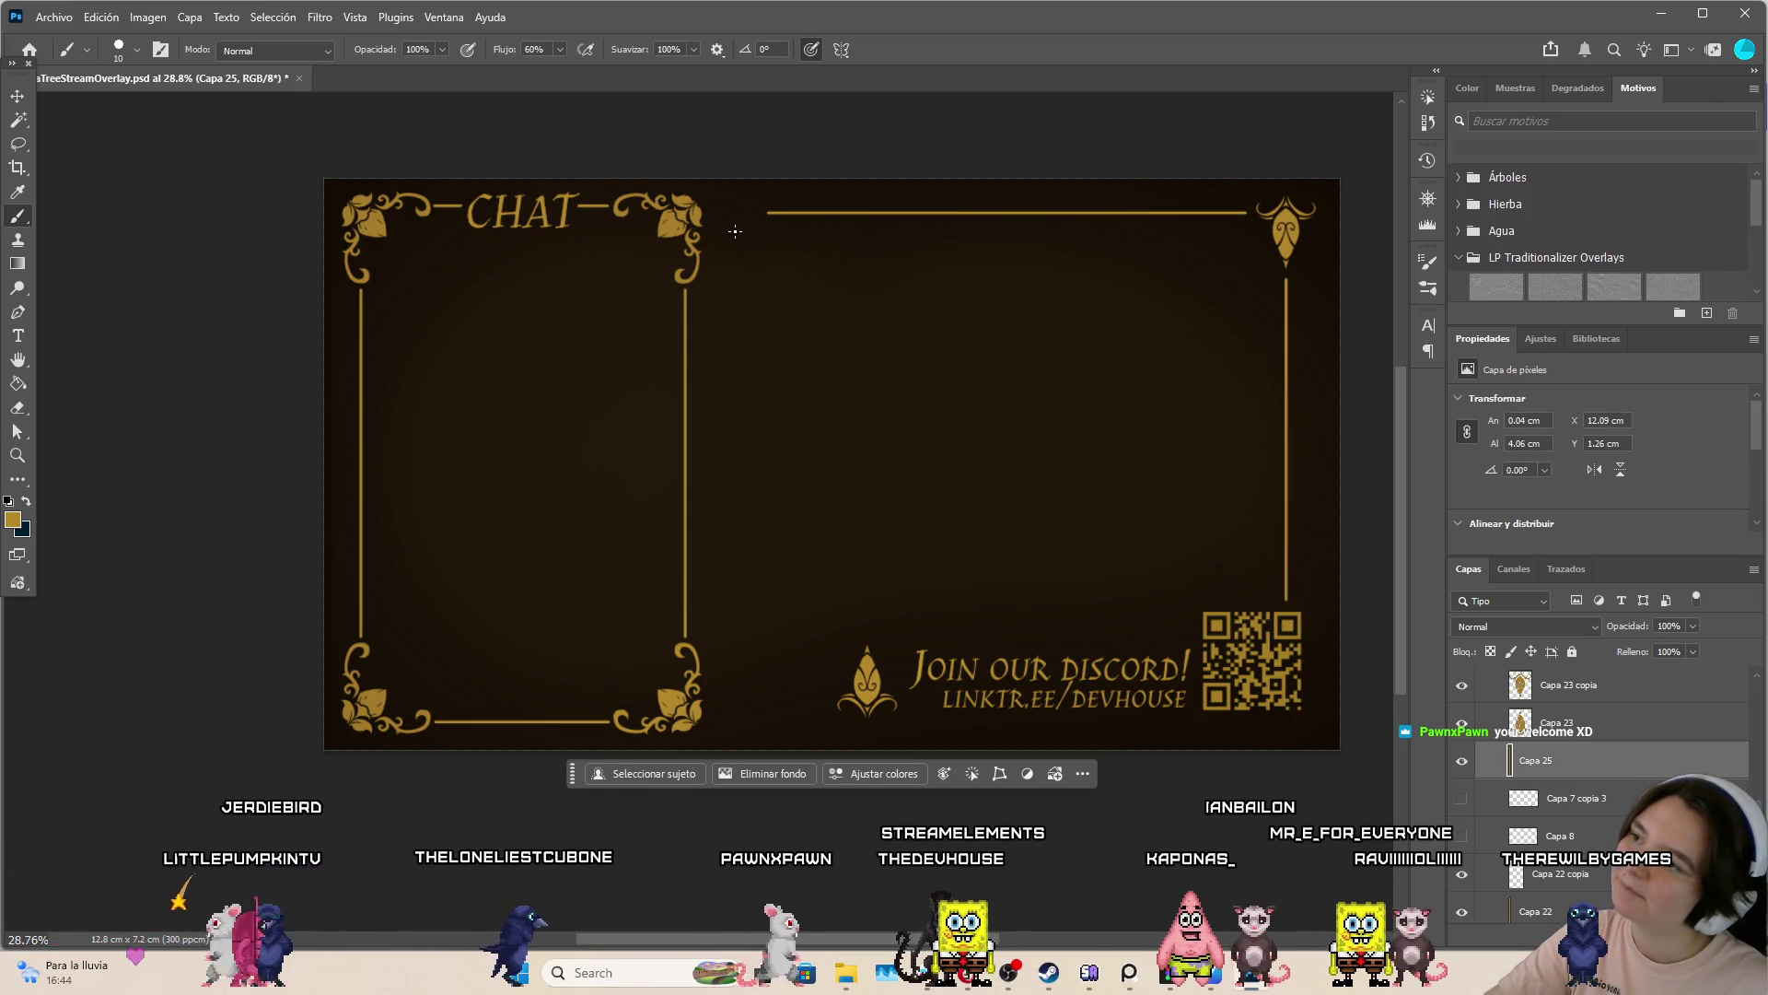
pyautogui.hotkey('ctrl', 'z')
pyautogui.hotkey('ctrl', 'z')
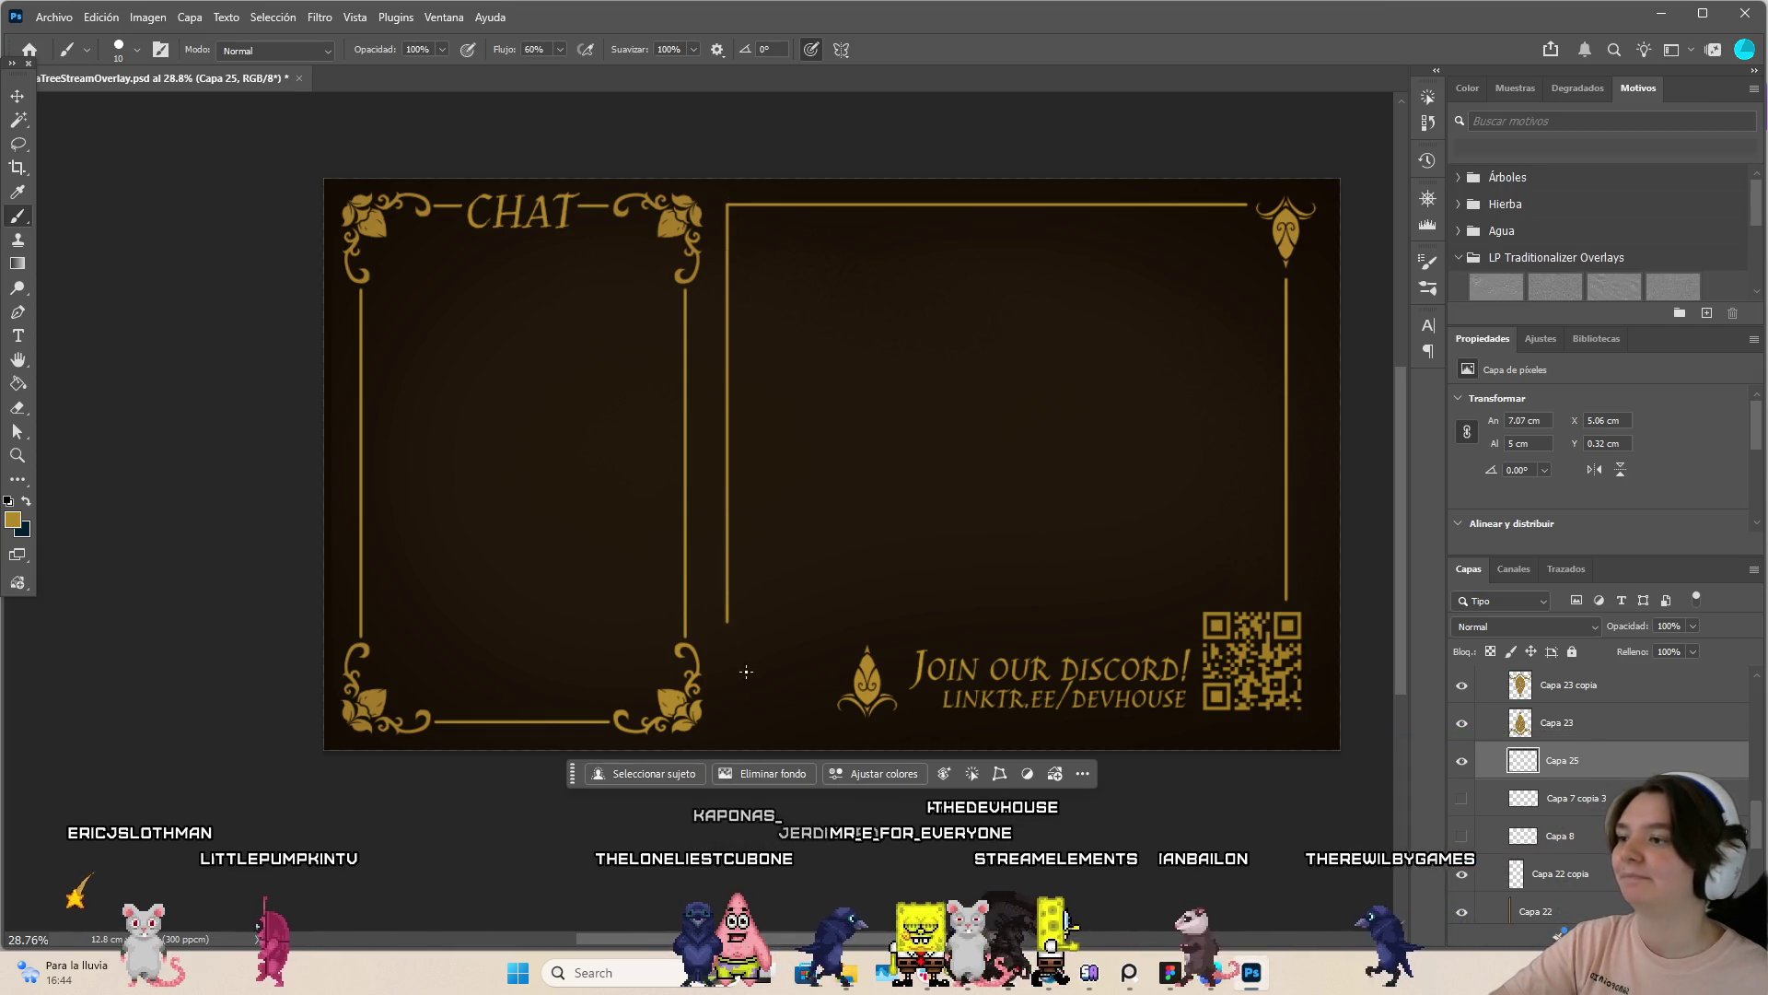
pyautogui.keyDown('shift'); pyautogui.click(725, 725); pyautogui.keyUp('shift')
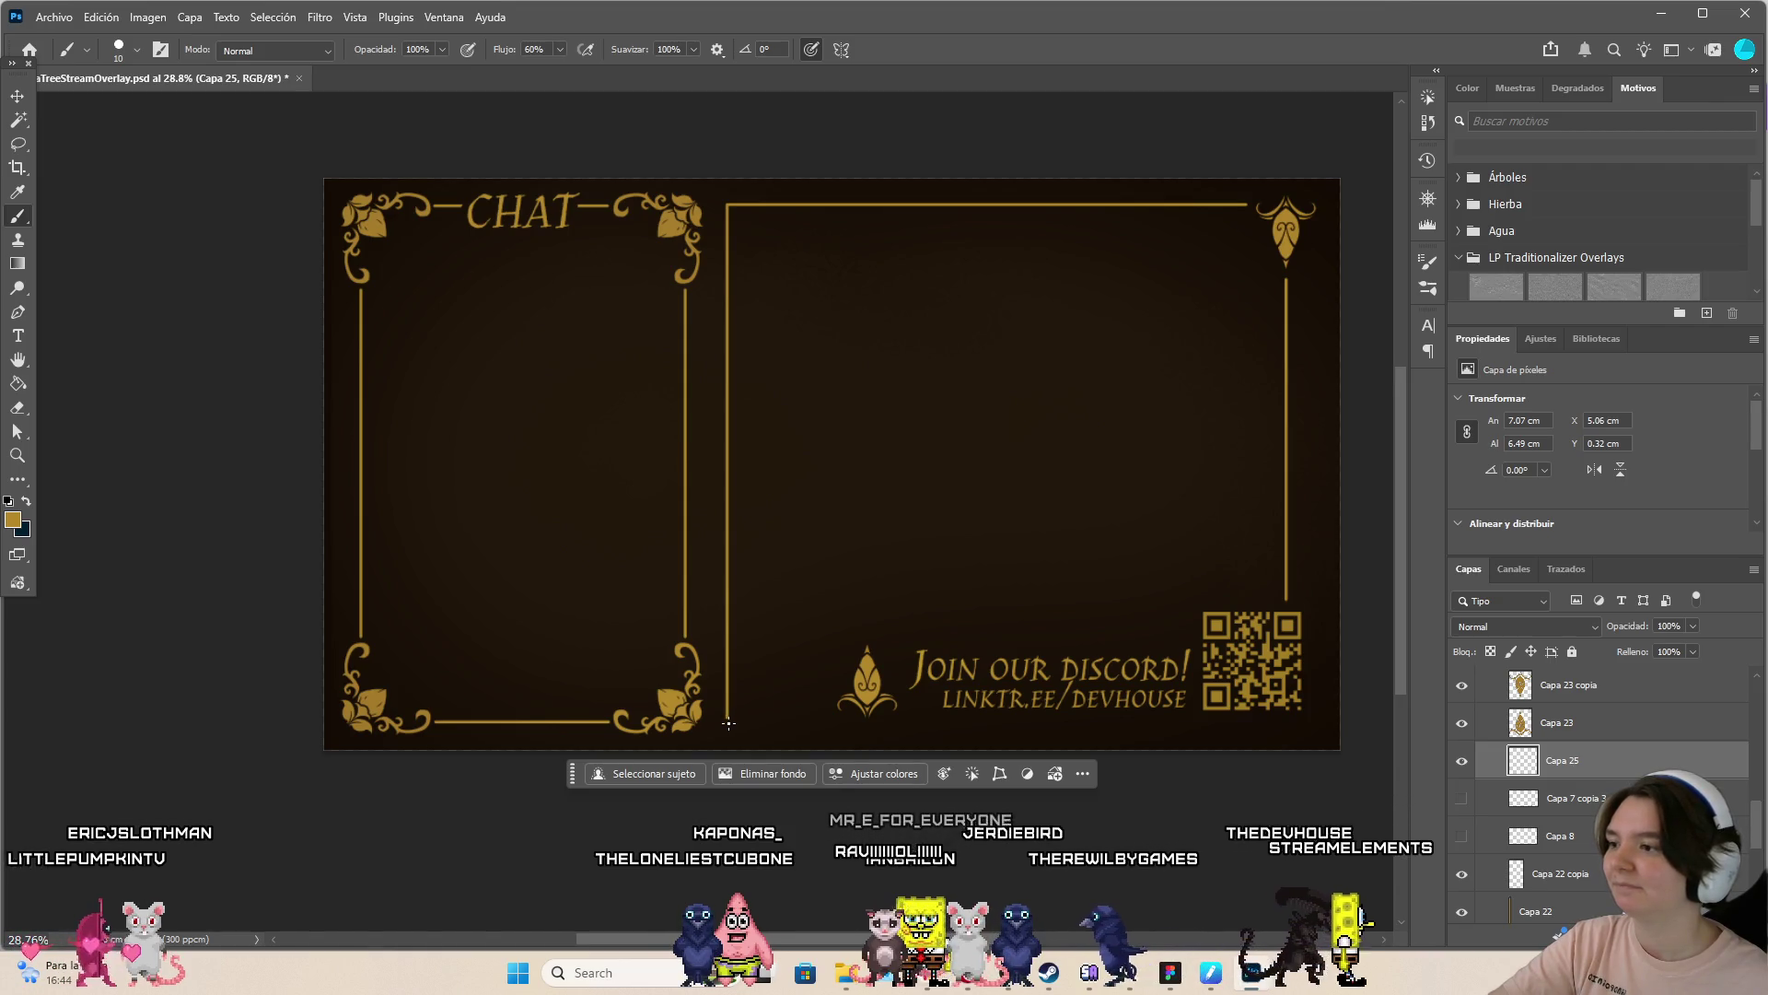
pyautogui.keyDown('shift'); pyautogui.click(781, 720); pyautogui.keyUp('shift')
pyautogui.keyDown('shift'); pyautogui.click(847, 728); pyautogui.keyUp('shift')
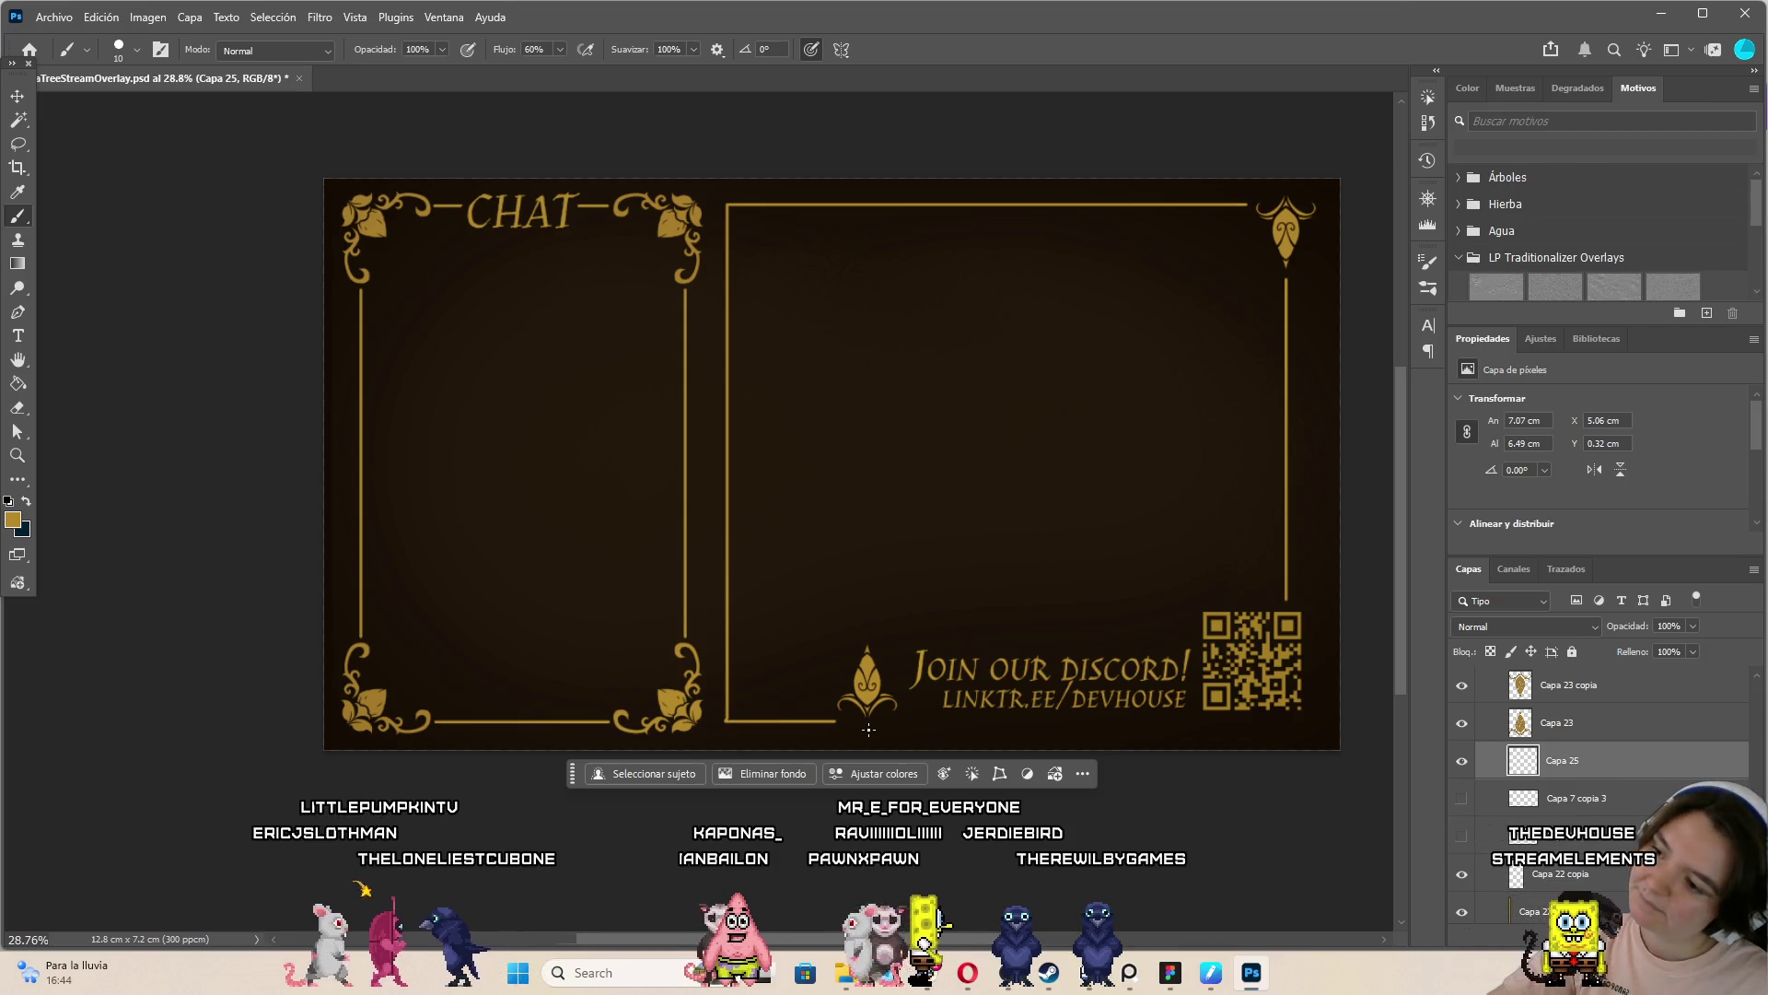
pyautogui.scroll(-2, 1186, 635)
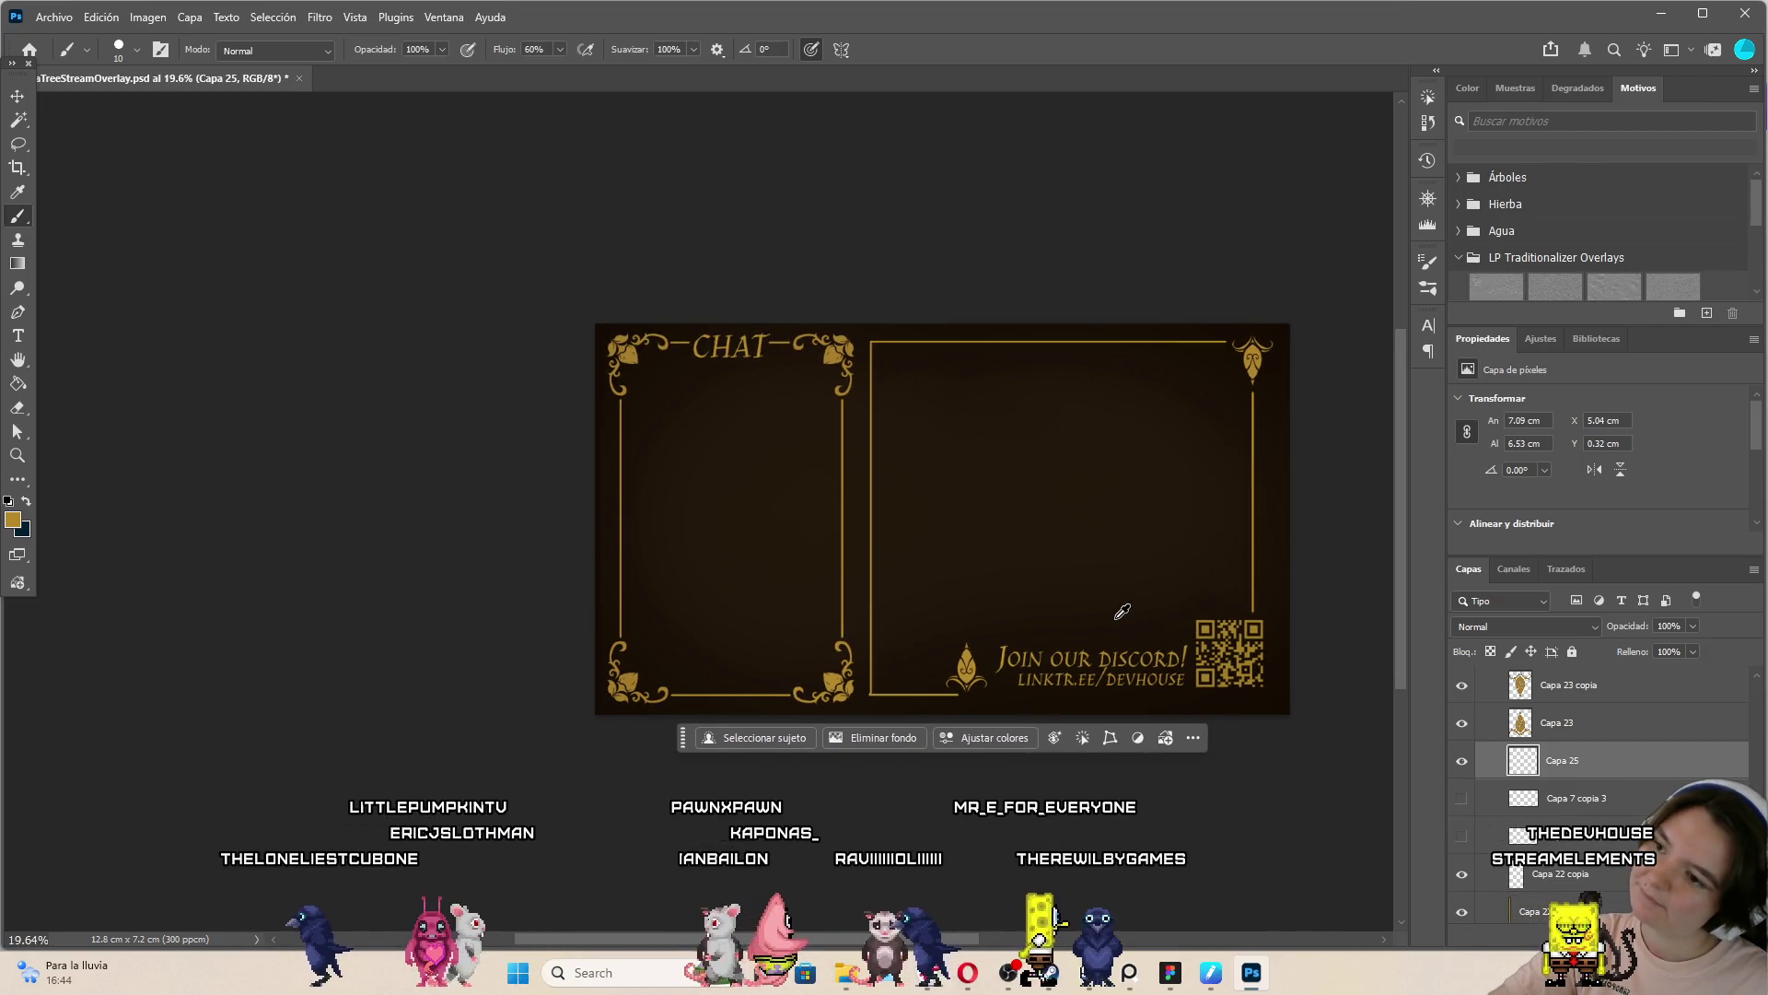
pyautogui.scroll(2, 1115, 619)
pyautogui.scroll(5, 1573, 808)
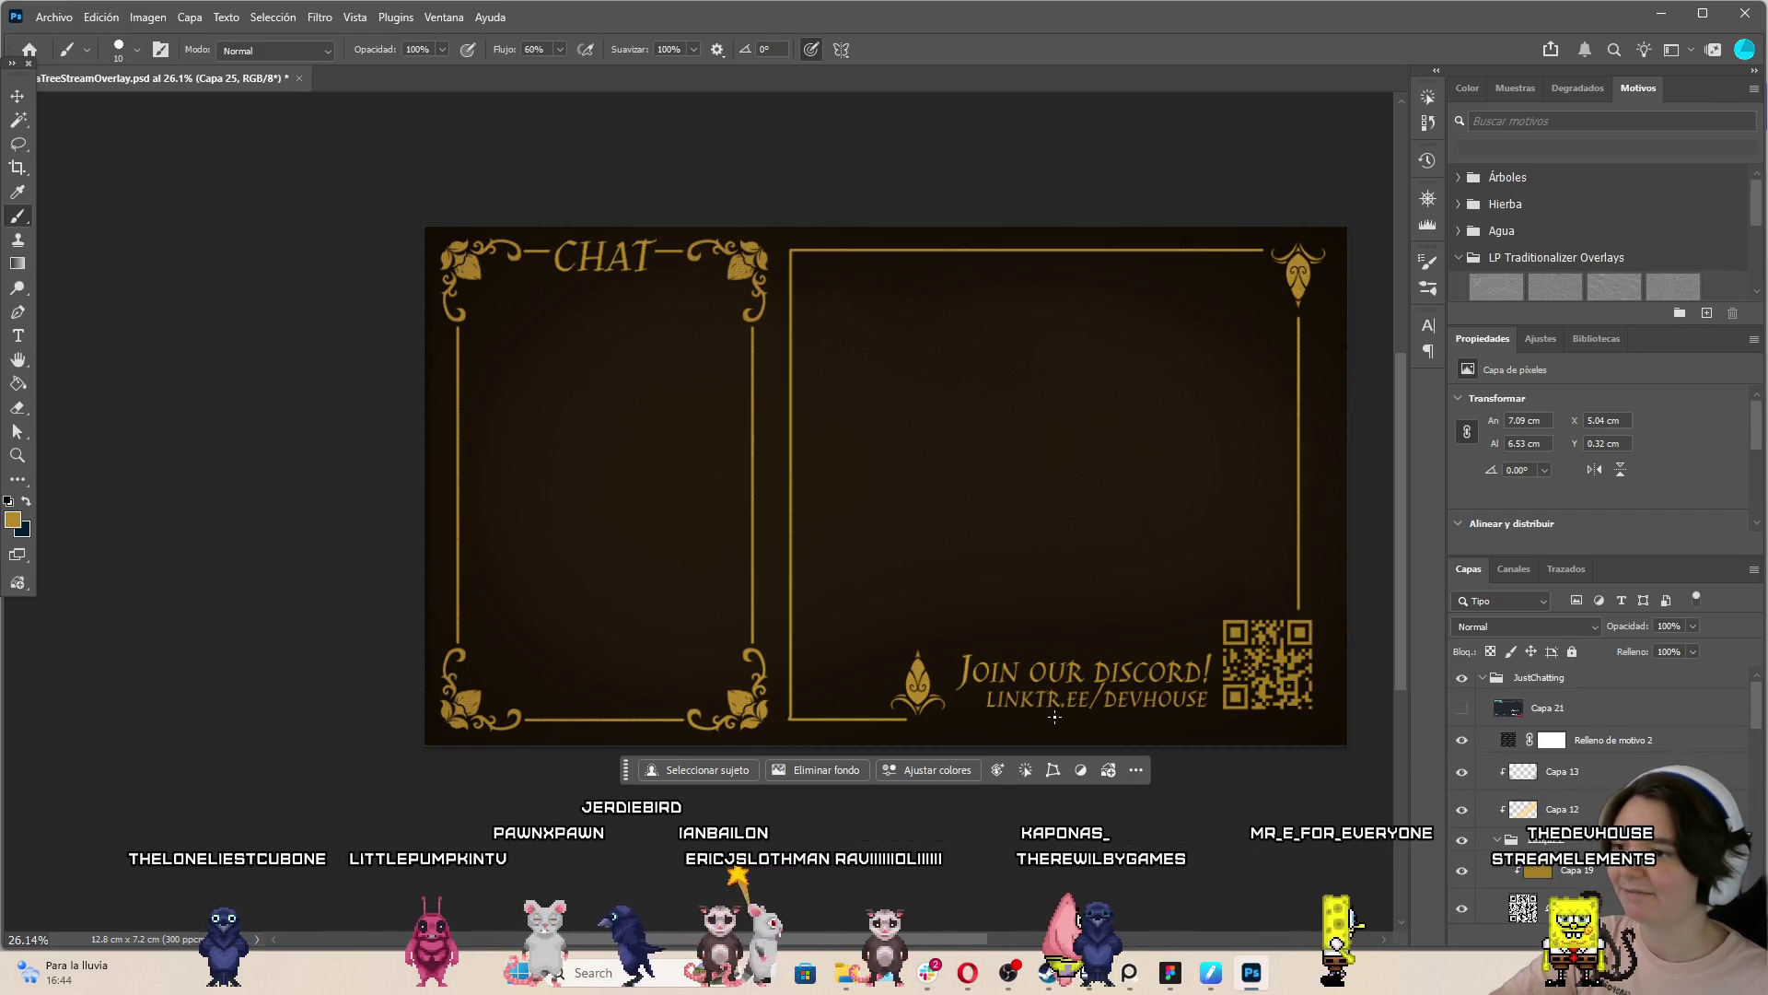
pyautogui.scroll(-2, 1054, 717)
pyautogui.scroll(2, 928, 541)
pyautogui.scroll(-1, 867, 500)
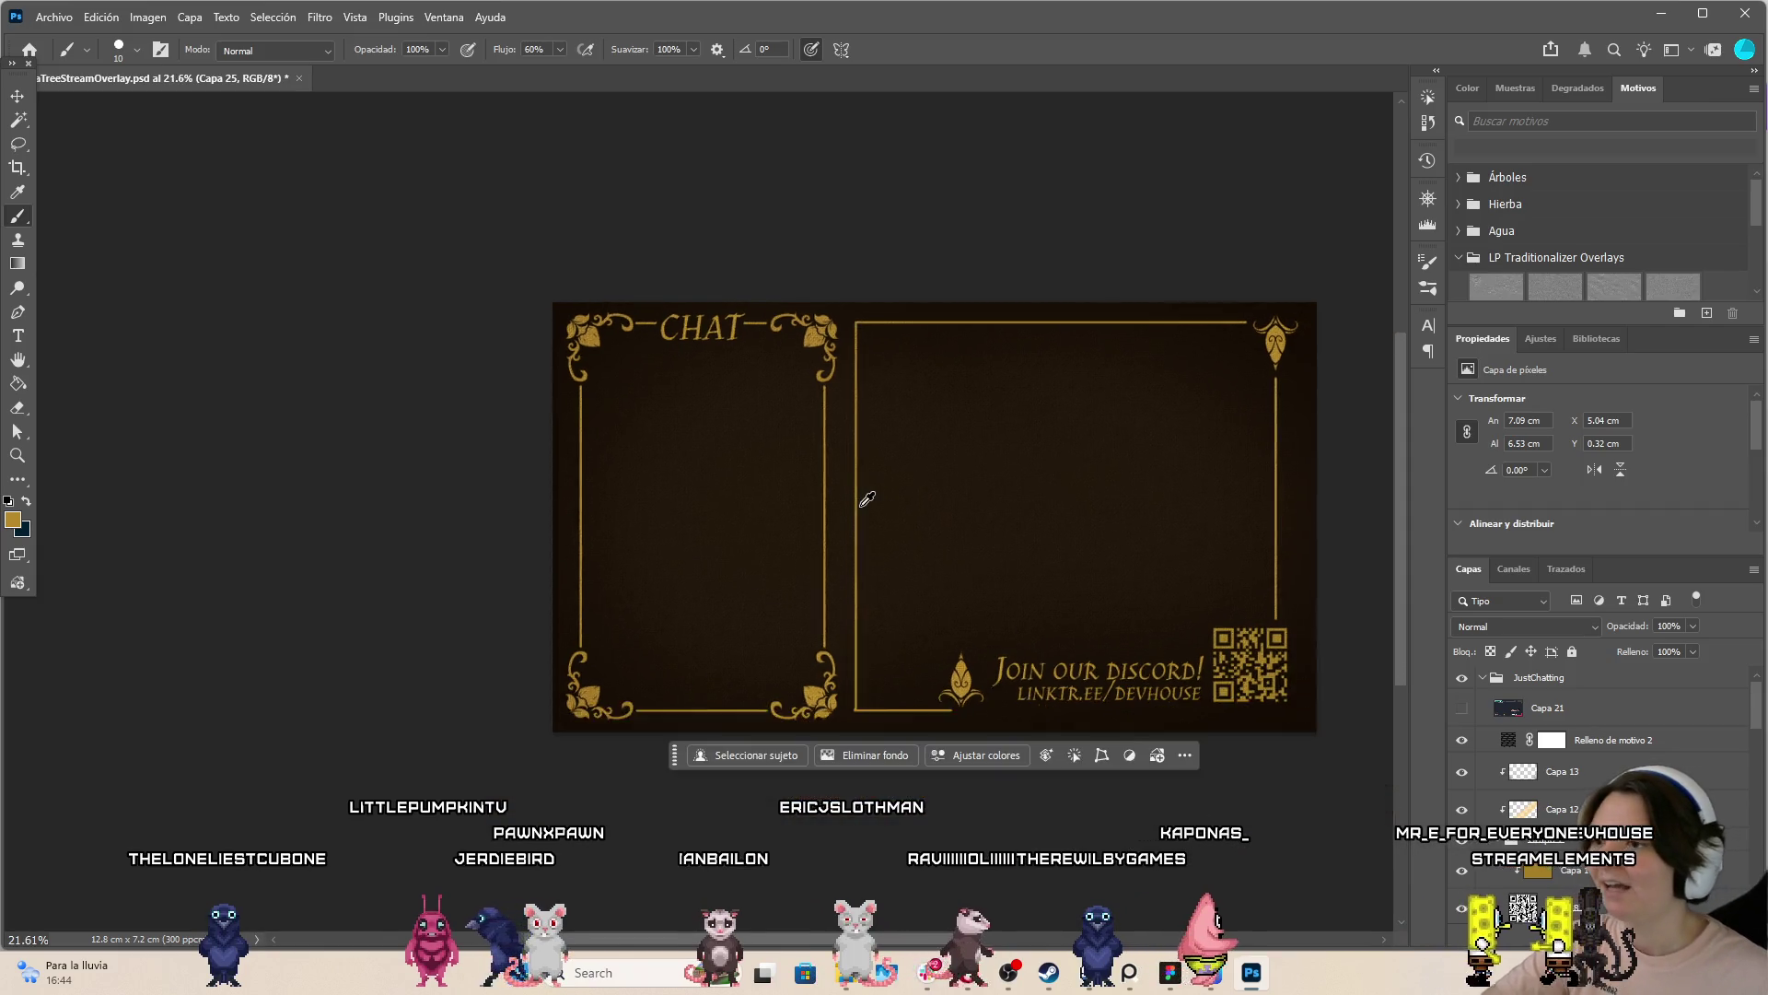
pyautogui.scroll(1, 1135, 545)
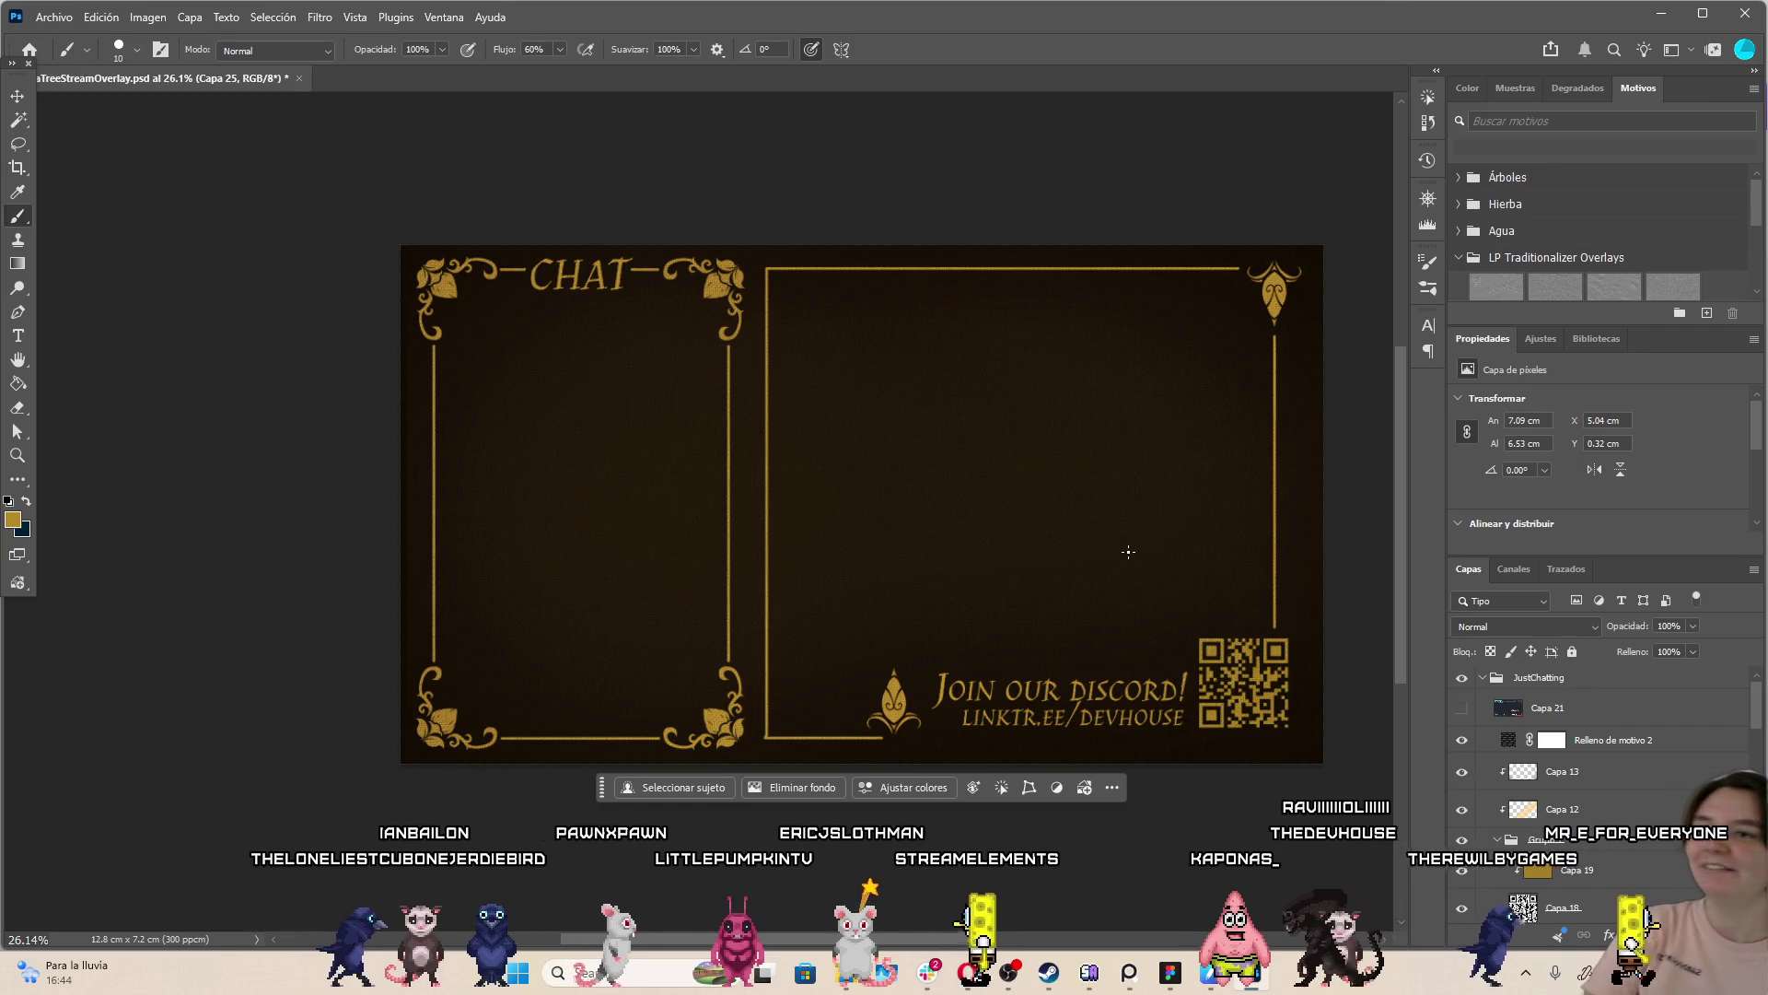
# Erase the excess gold stub at the second frame's lower-left corner
pyautogui.click(18, 407)
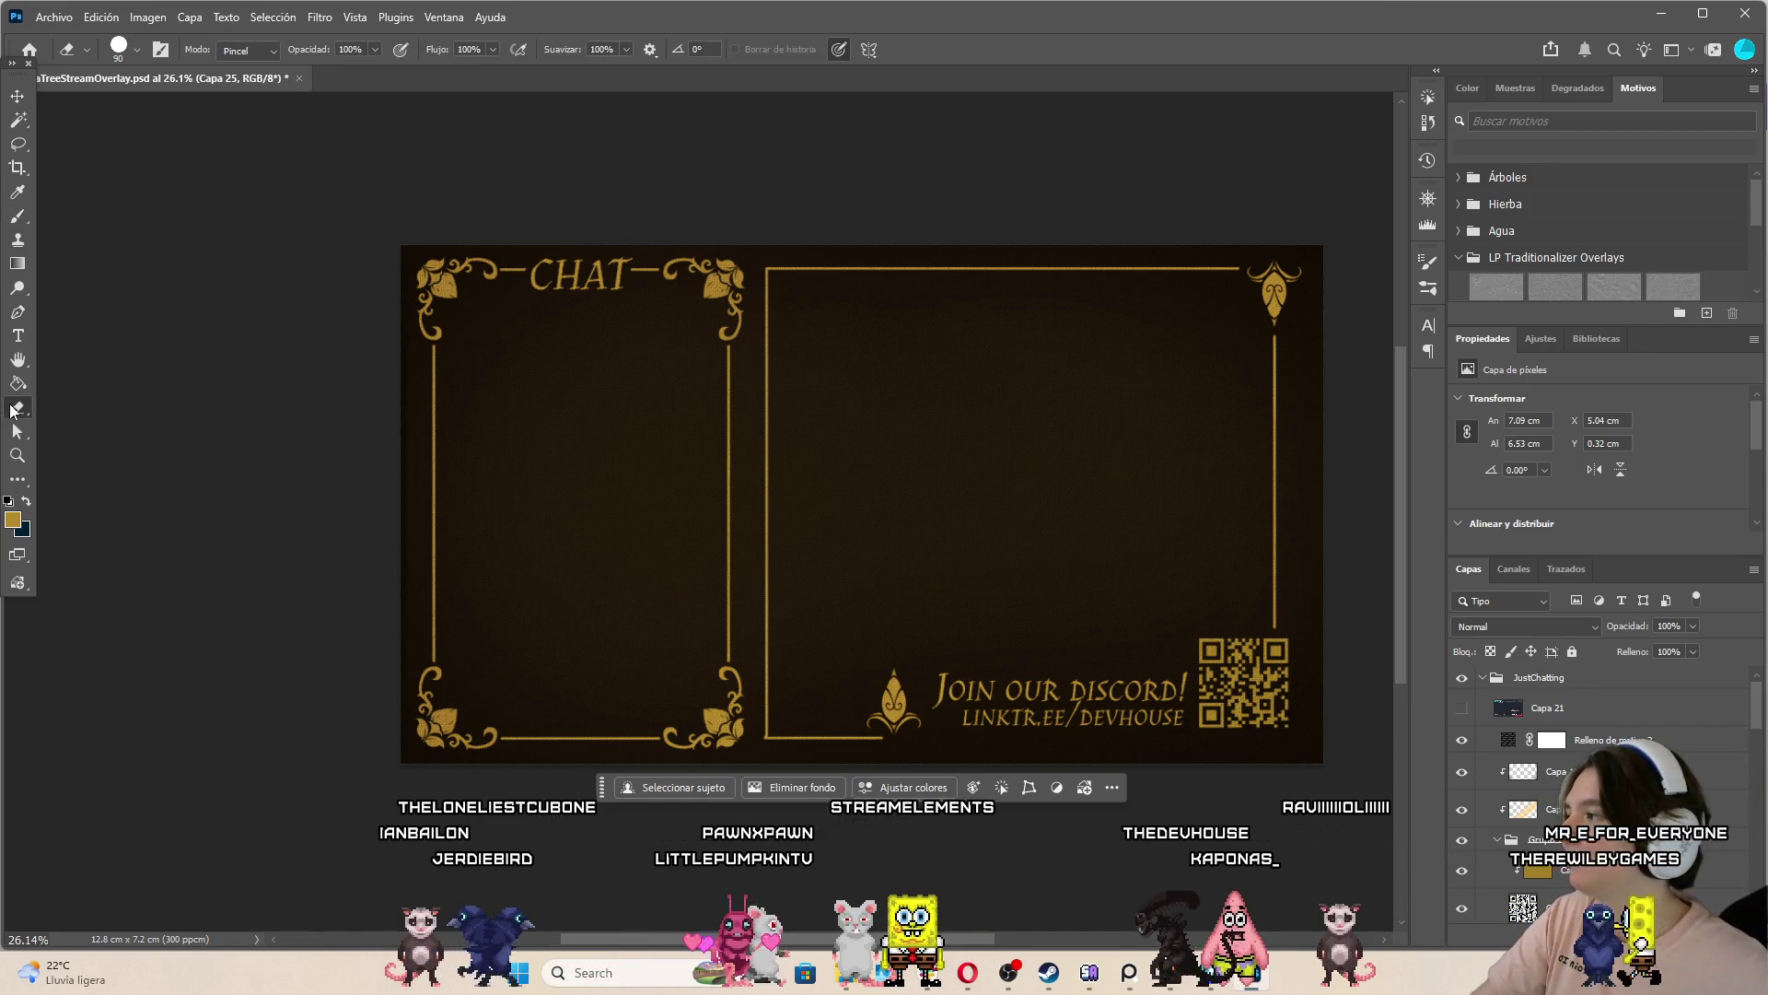
pyautogui.scroll(10, 767, 703)
pyautogui.scroll(-5, 754, 794)
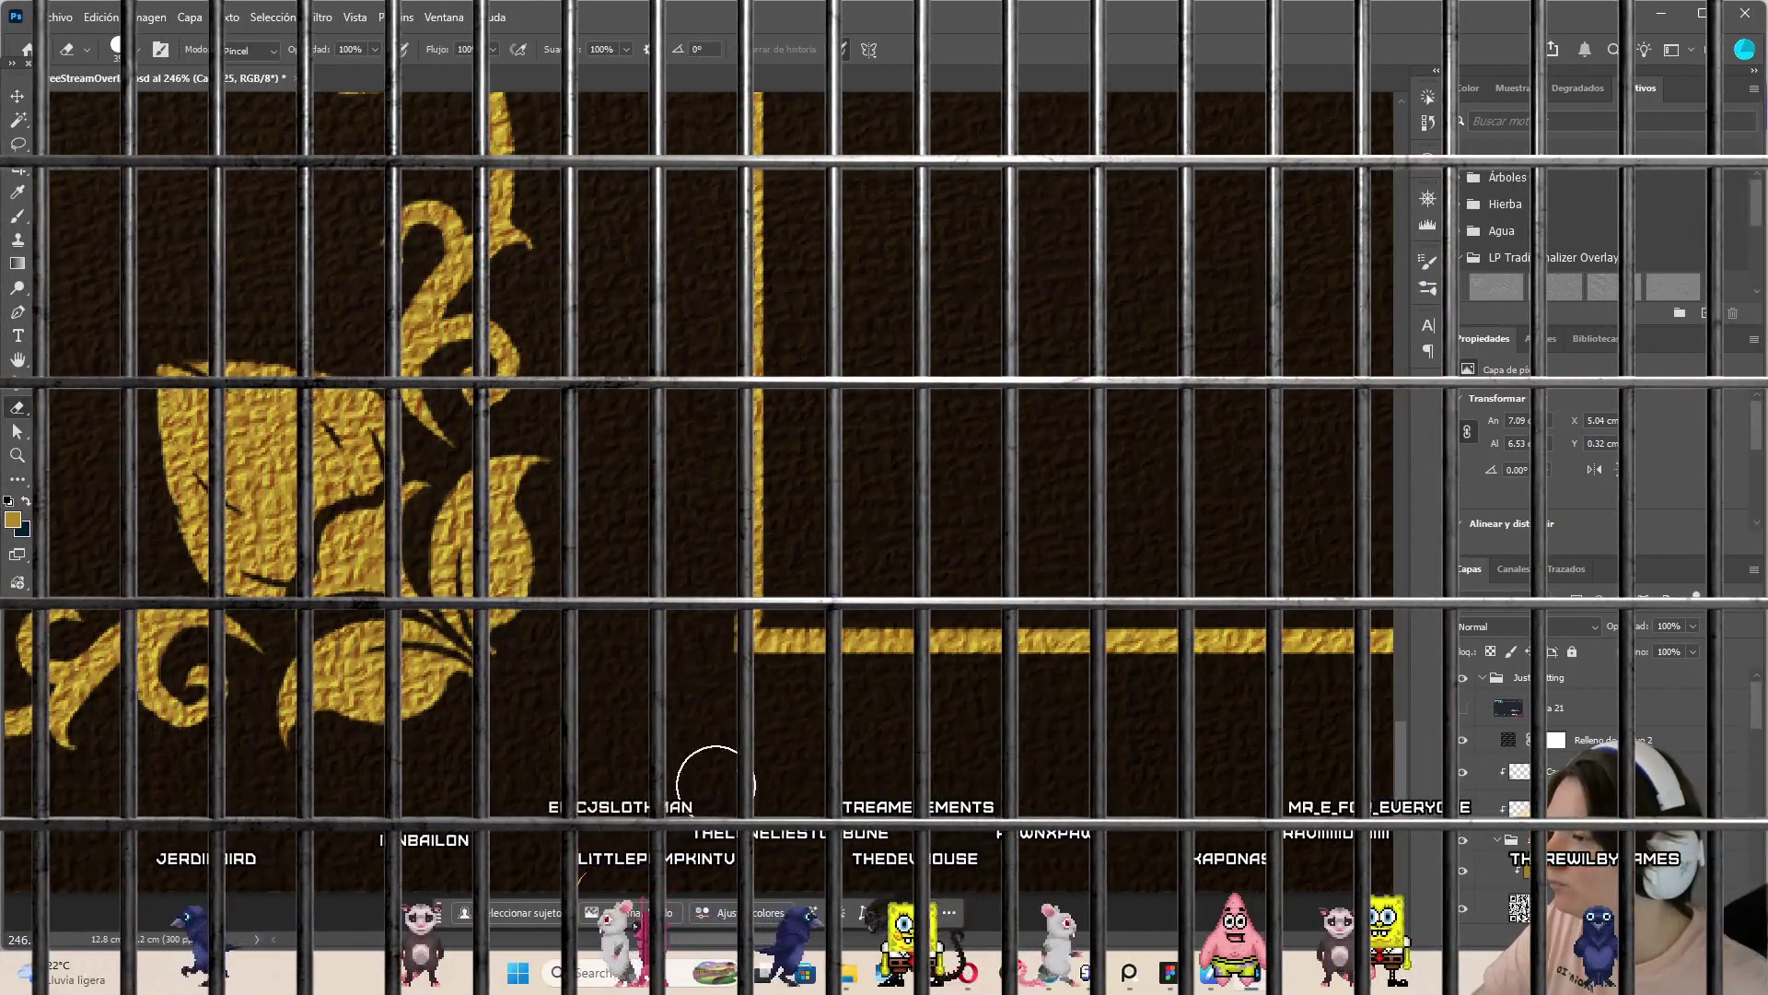
pyautogui.click(694, 639)
pyautogui.click(25, 216)
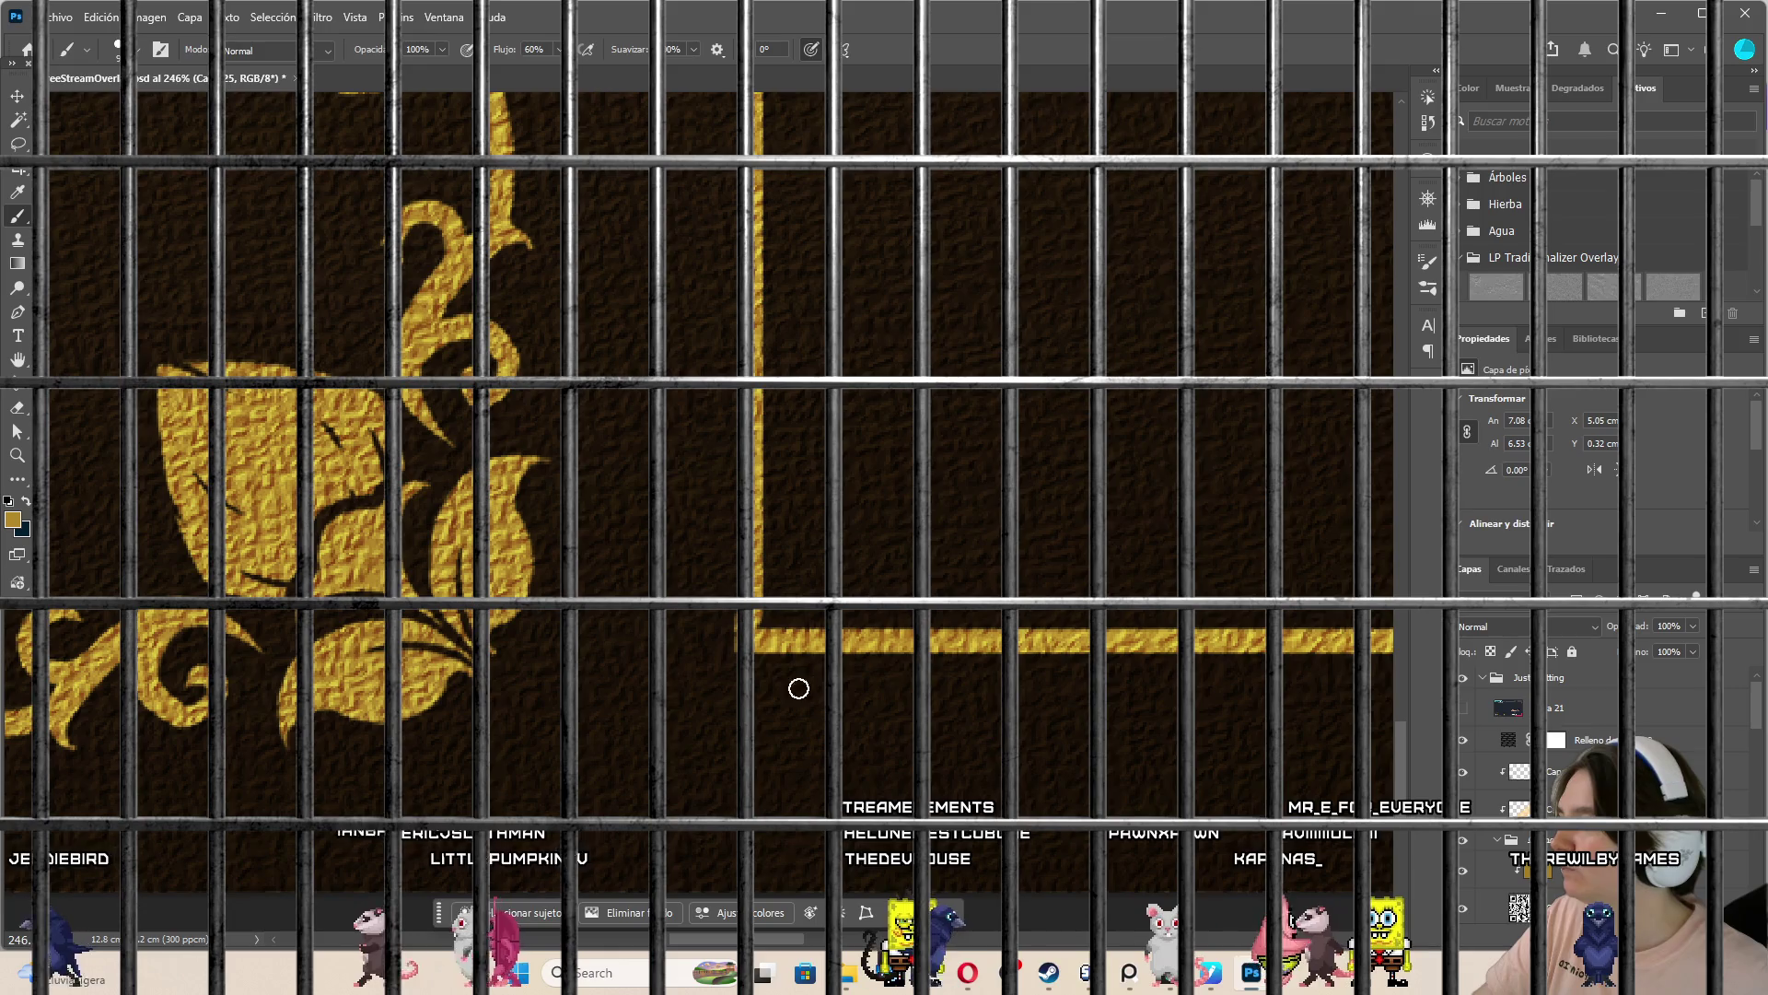
pyautogui.scroll(-10, 737, 518)
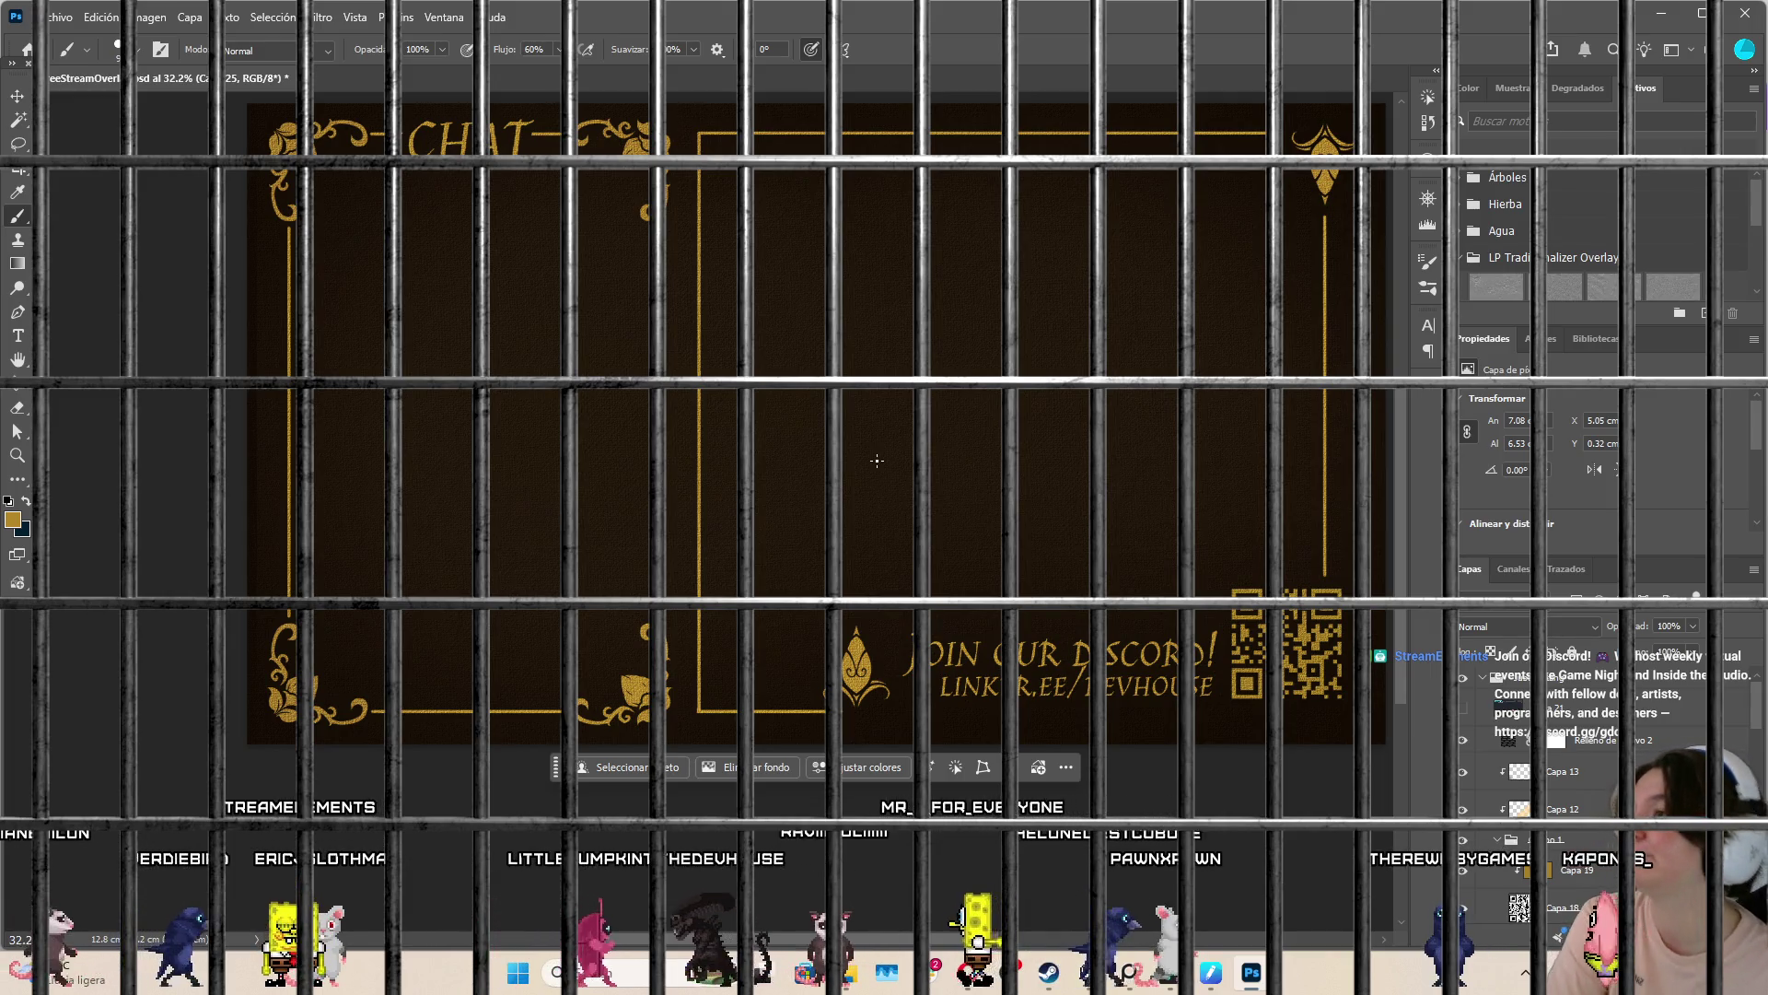
pyautogui.scroll(-3, 877, 461)
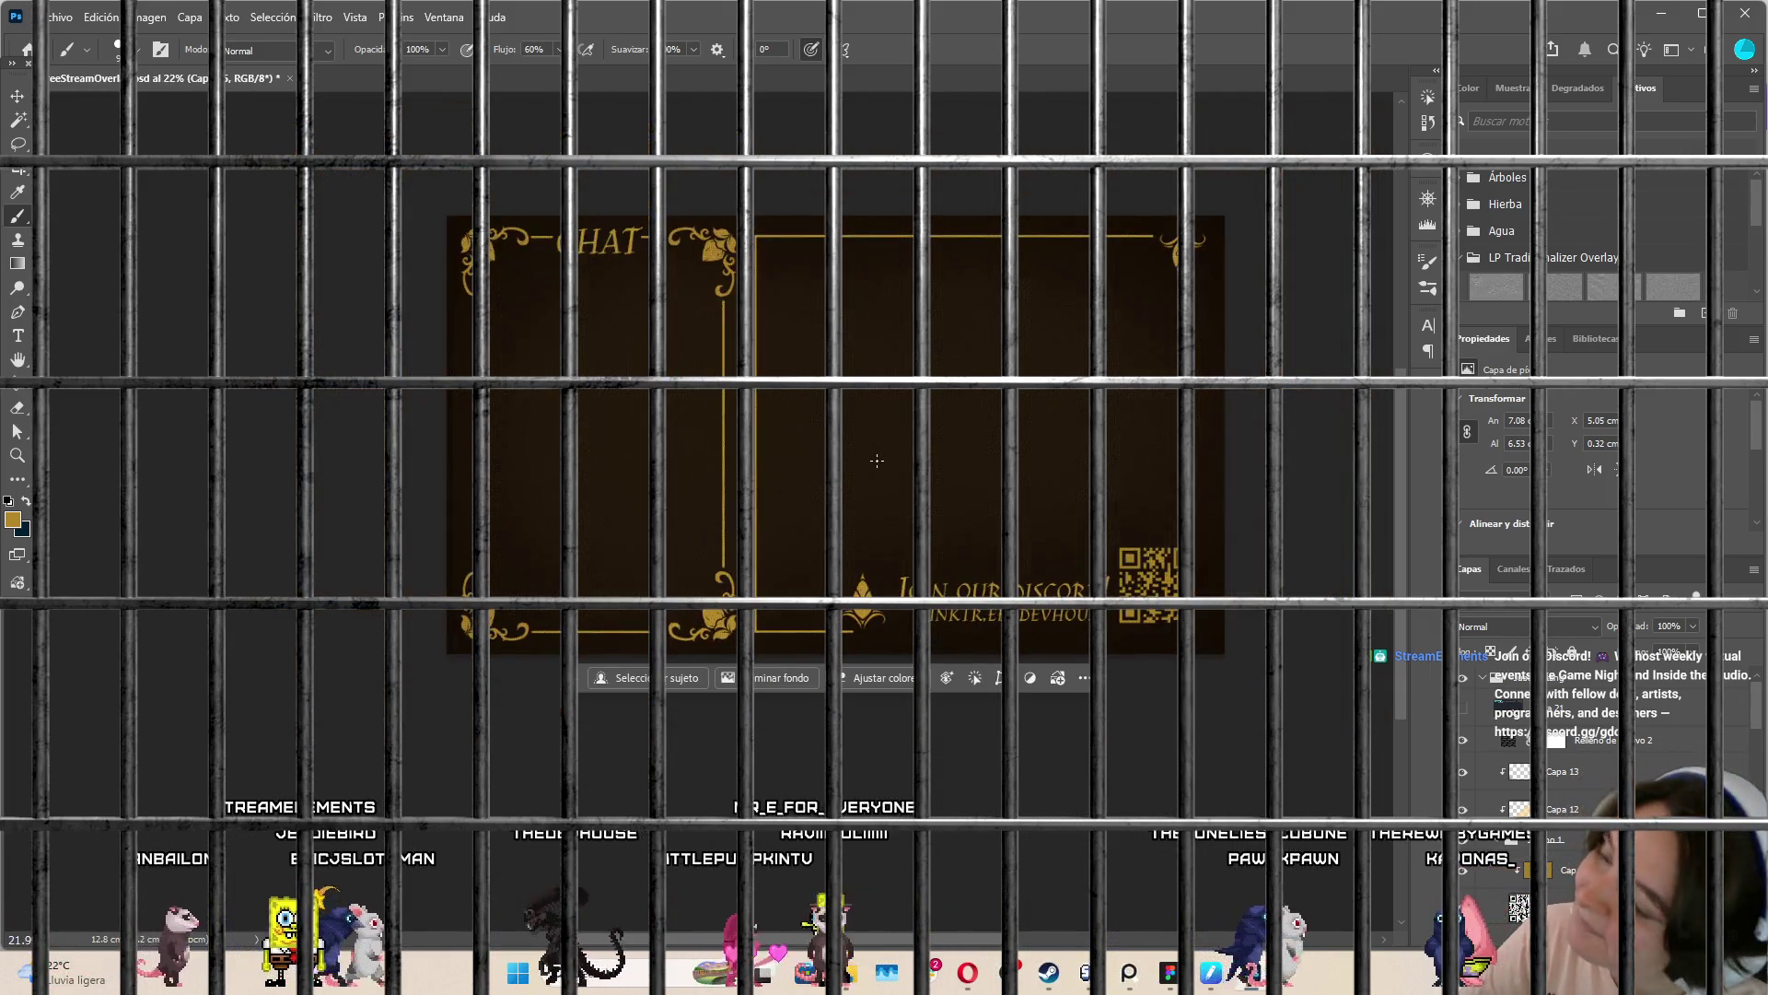
pyautogui.scroll(5, 883, 454)
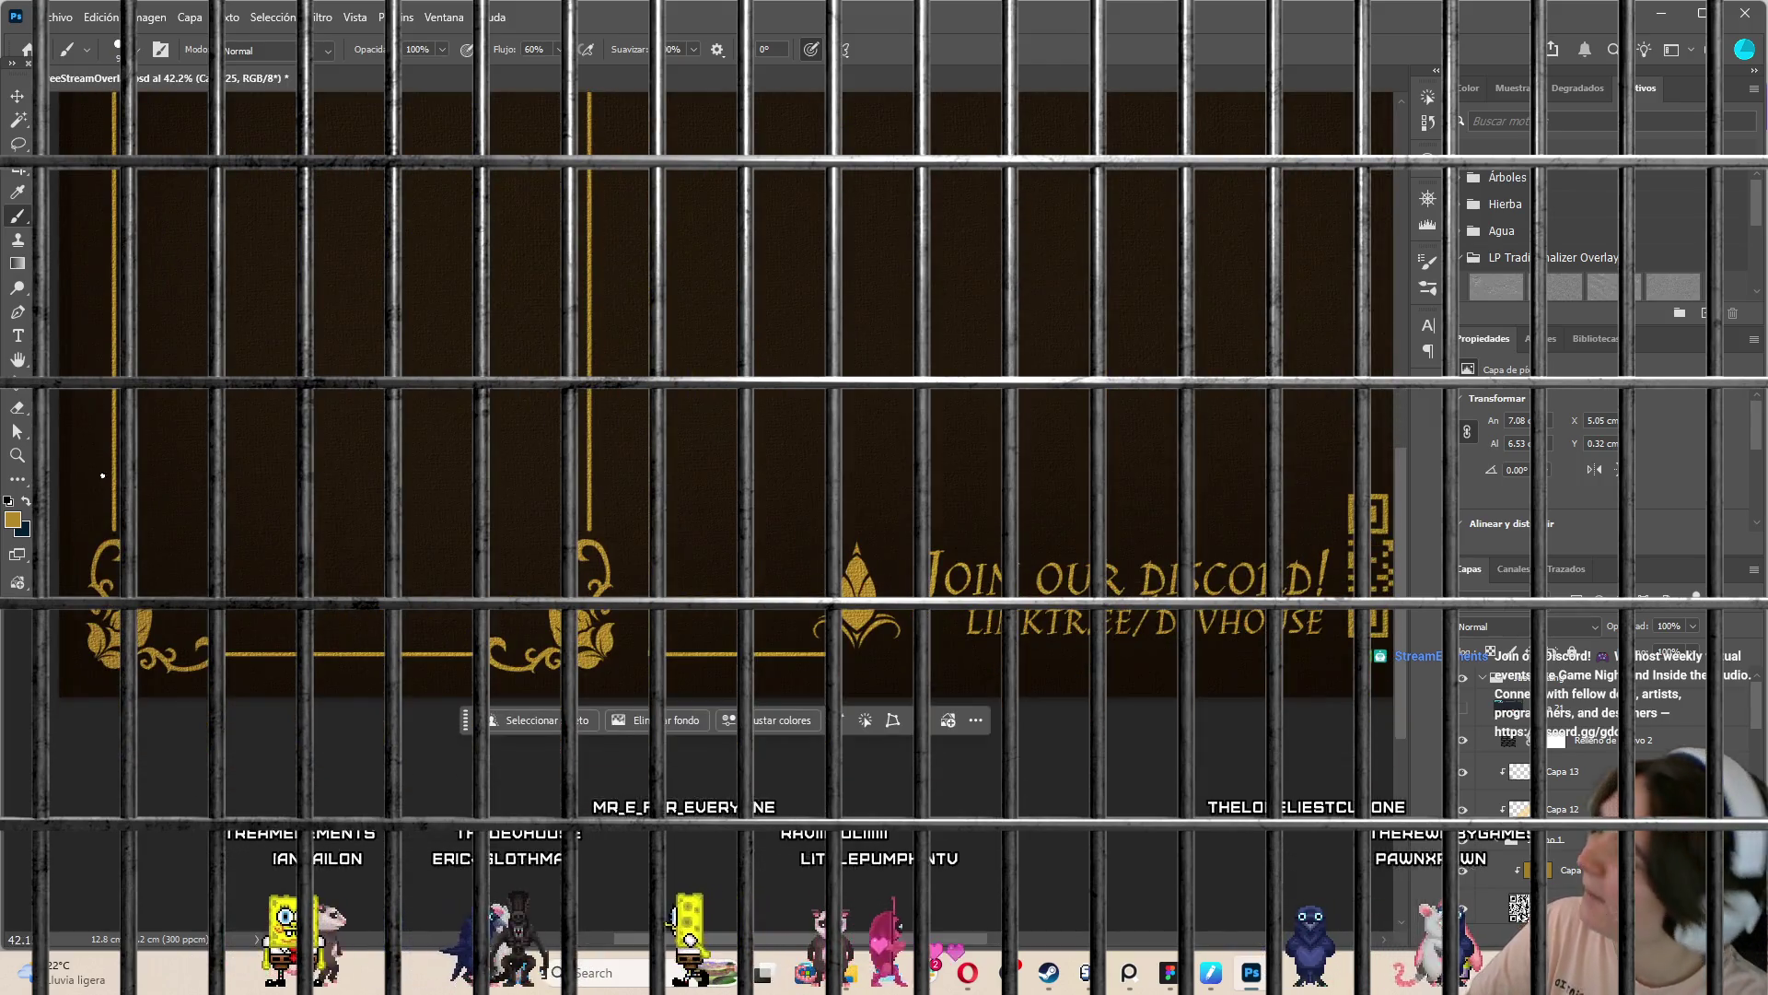
# Shrink the Eraser from 400 to 300 and smaller to fade the right border above the QR code
pyautogui.click(17, 416)
pyautogui.click(87, 49)
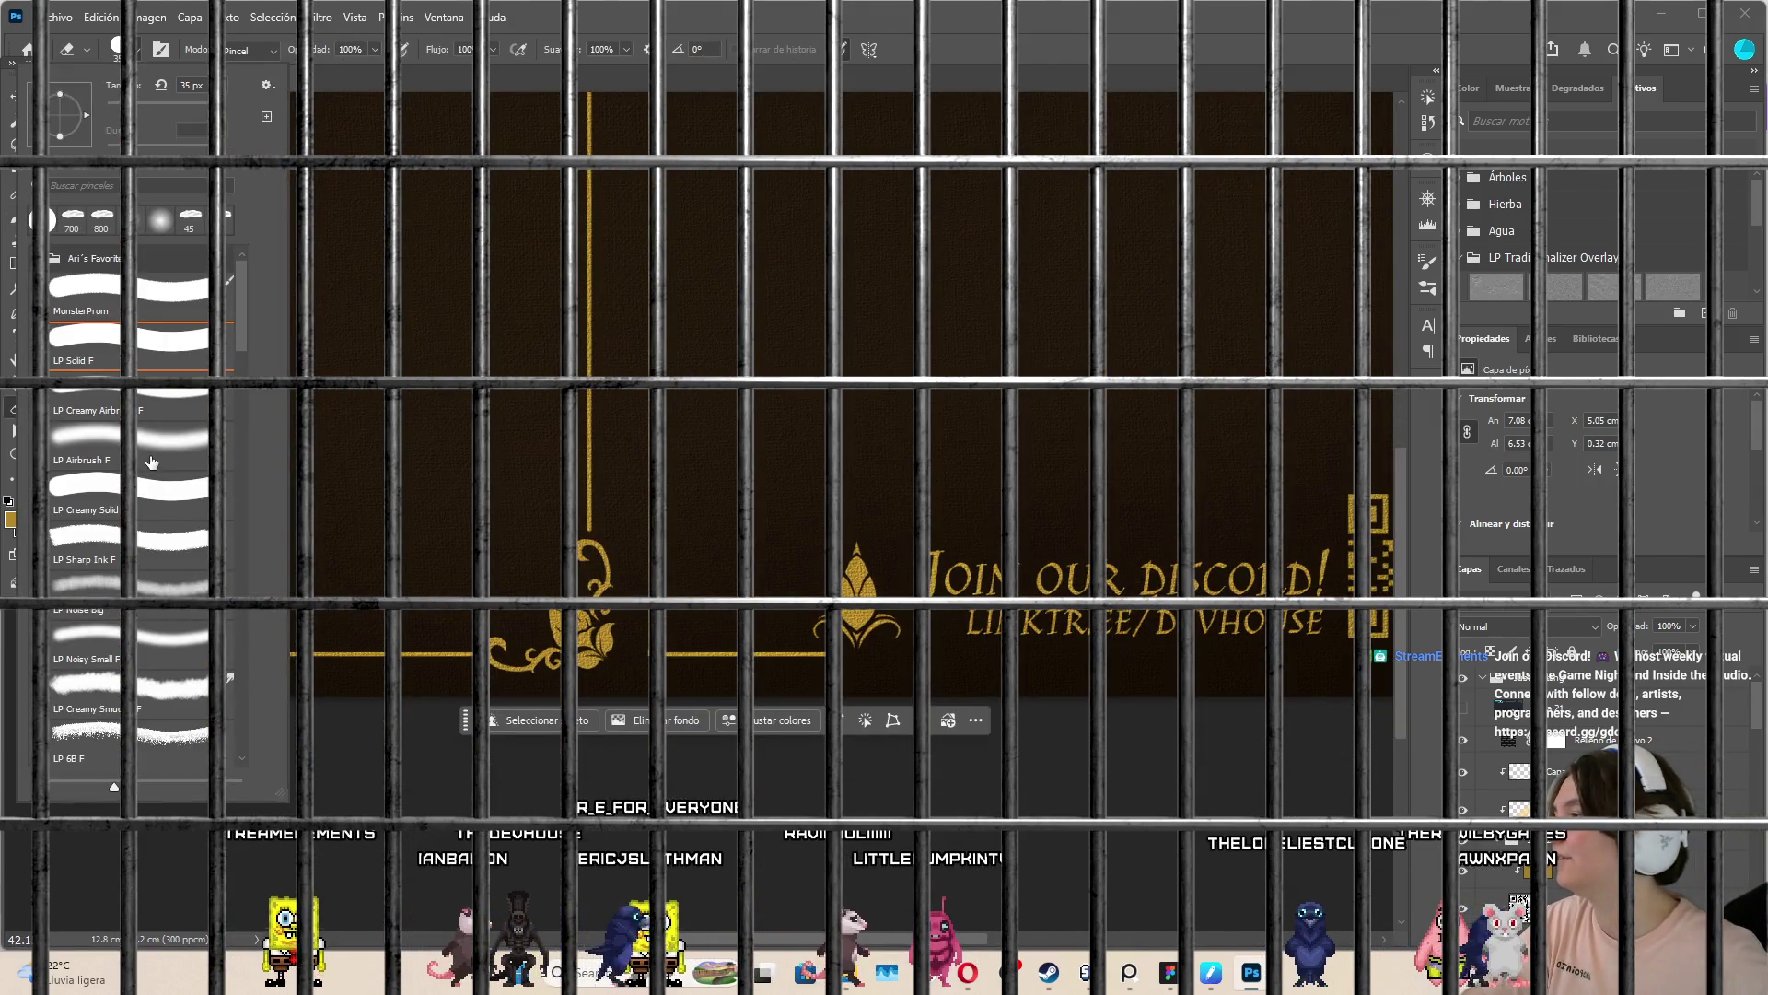
pyautogui.click(934, 656)
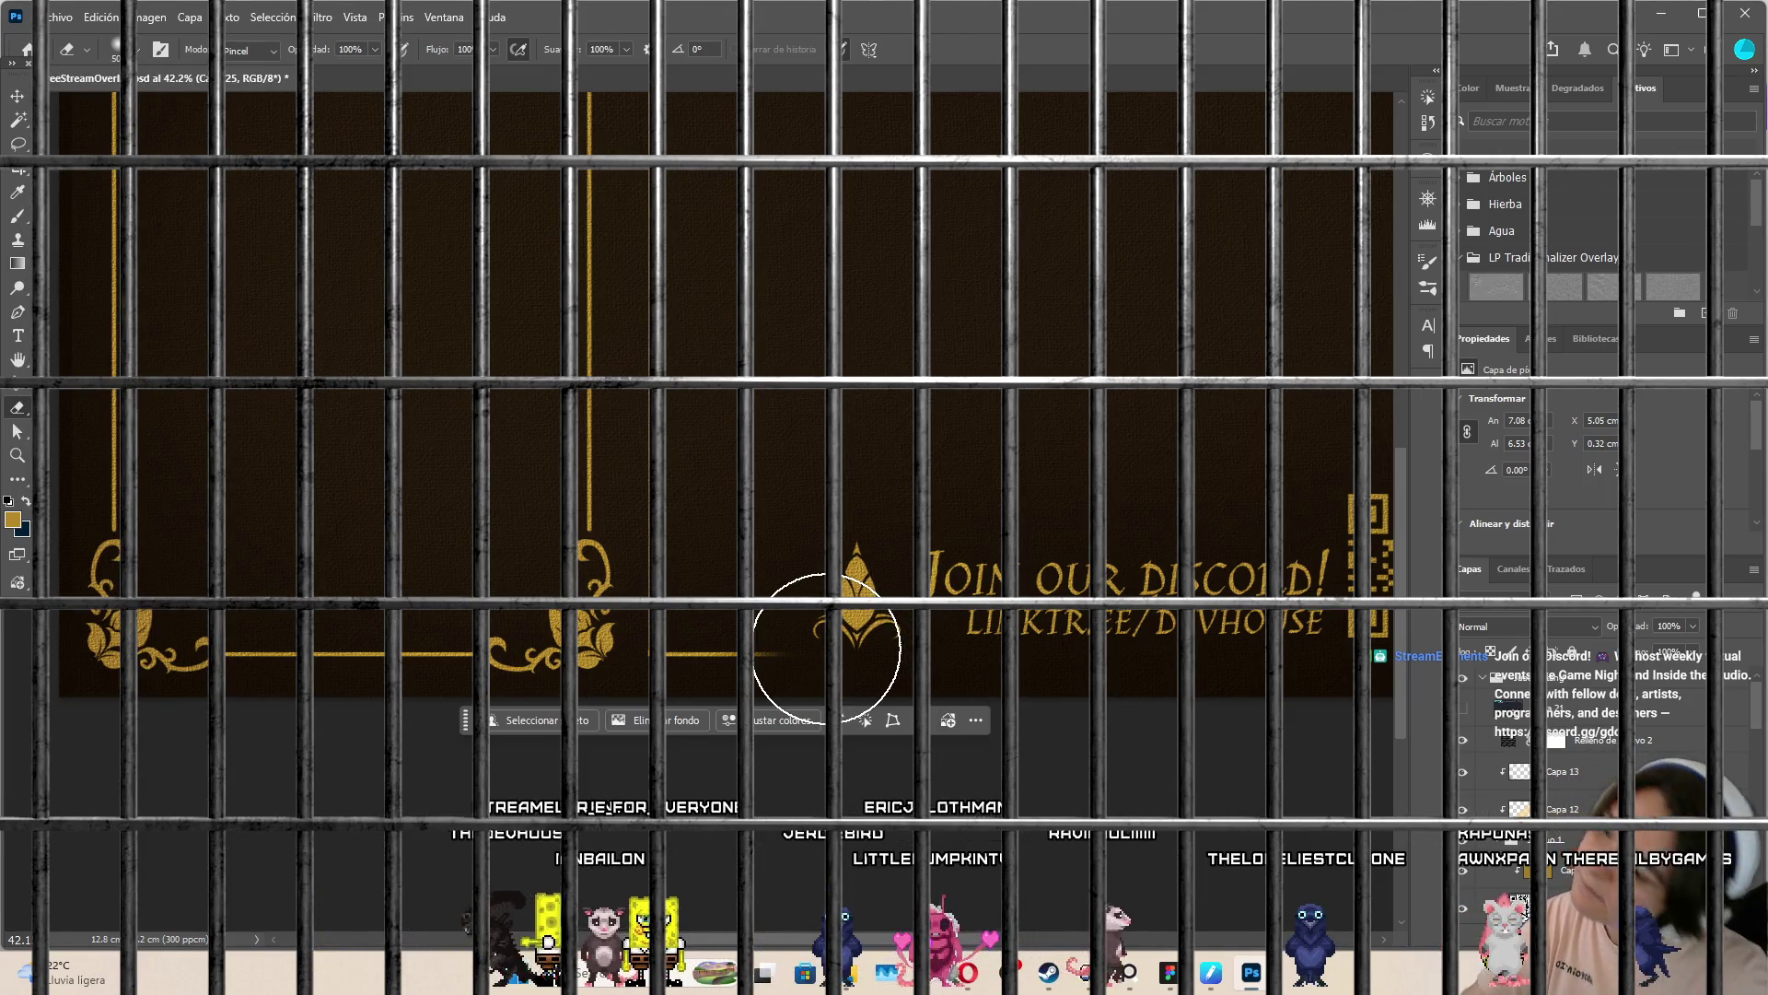
pyautogui.scroll(-4, 998, 615)
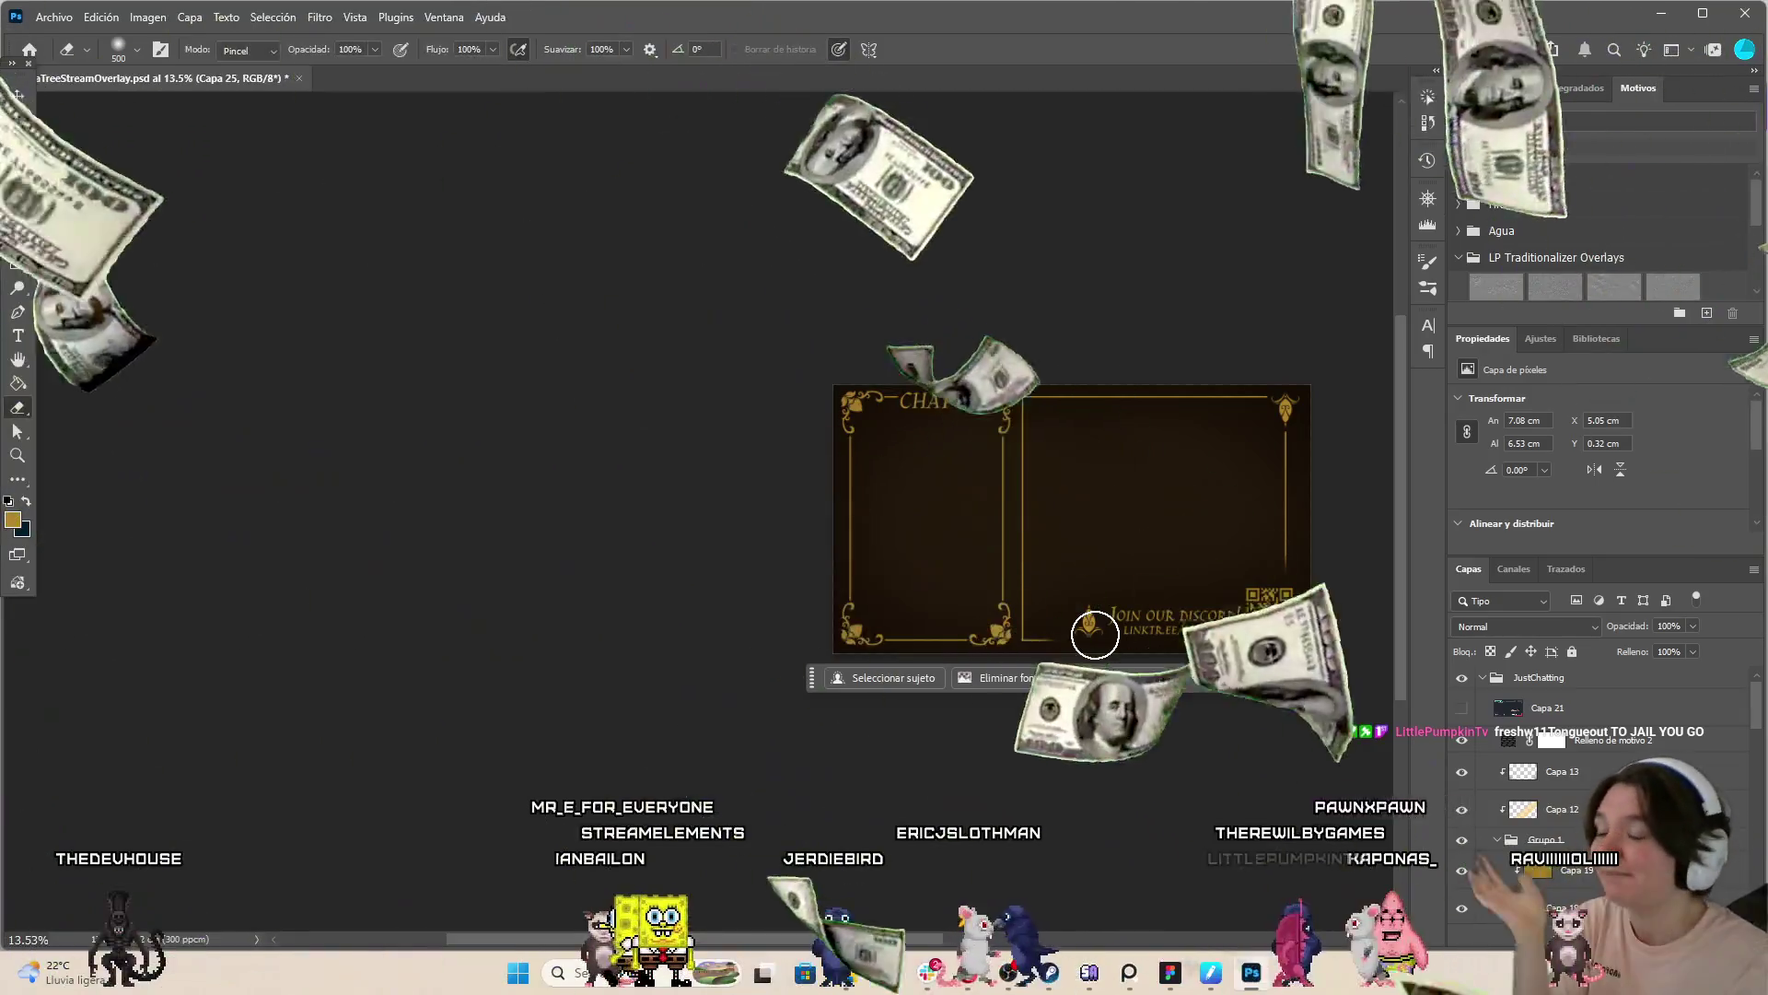
pyautogui.press('[')
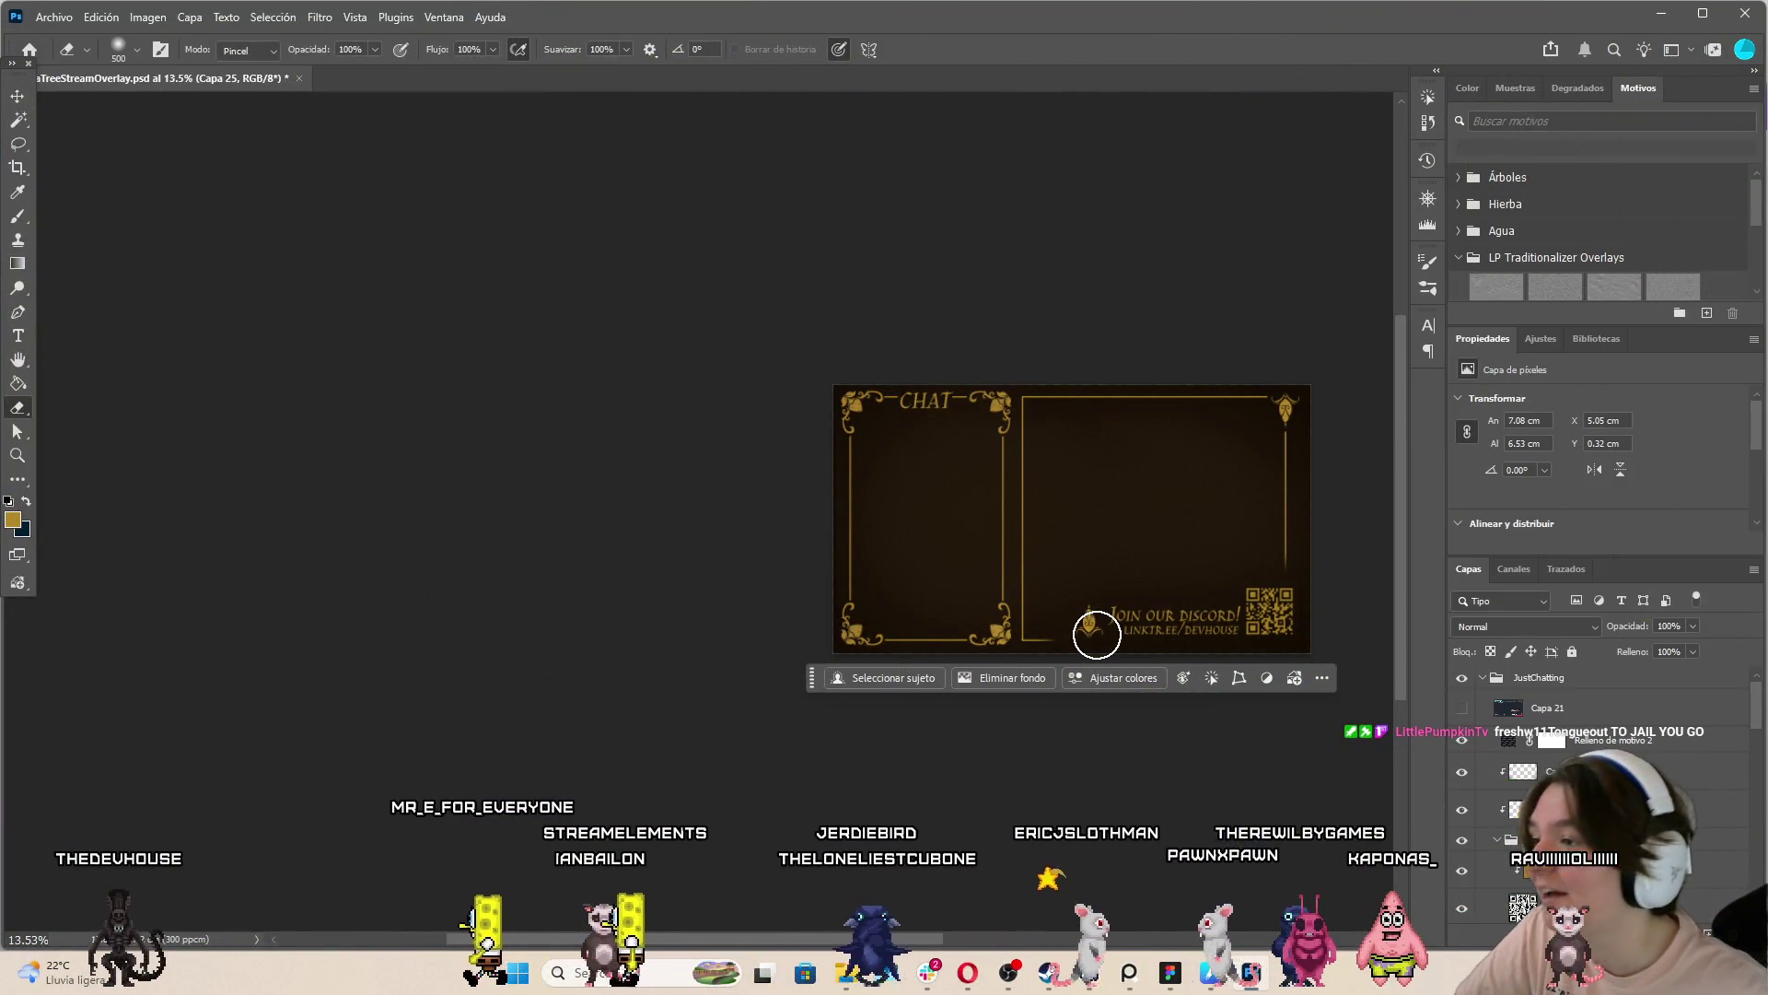
pyautogui.scroll(3, 1091, 640)
pyautogui.press('[')
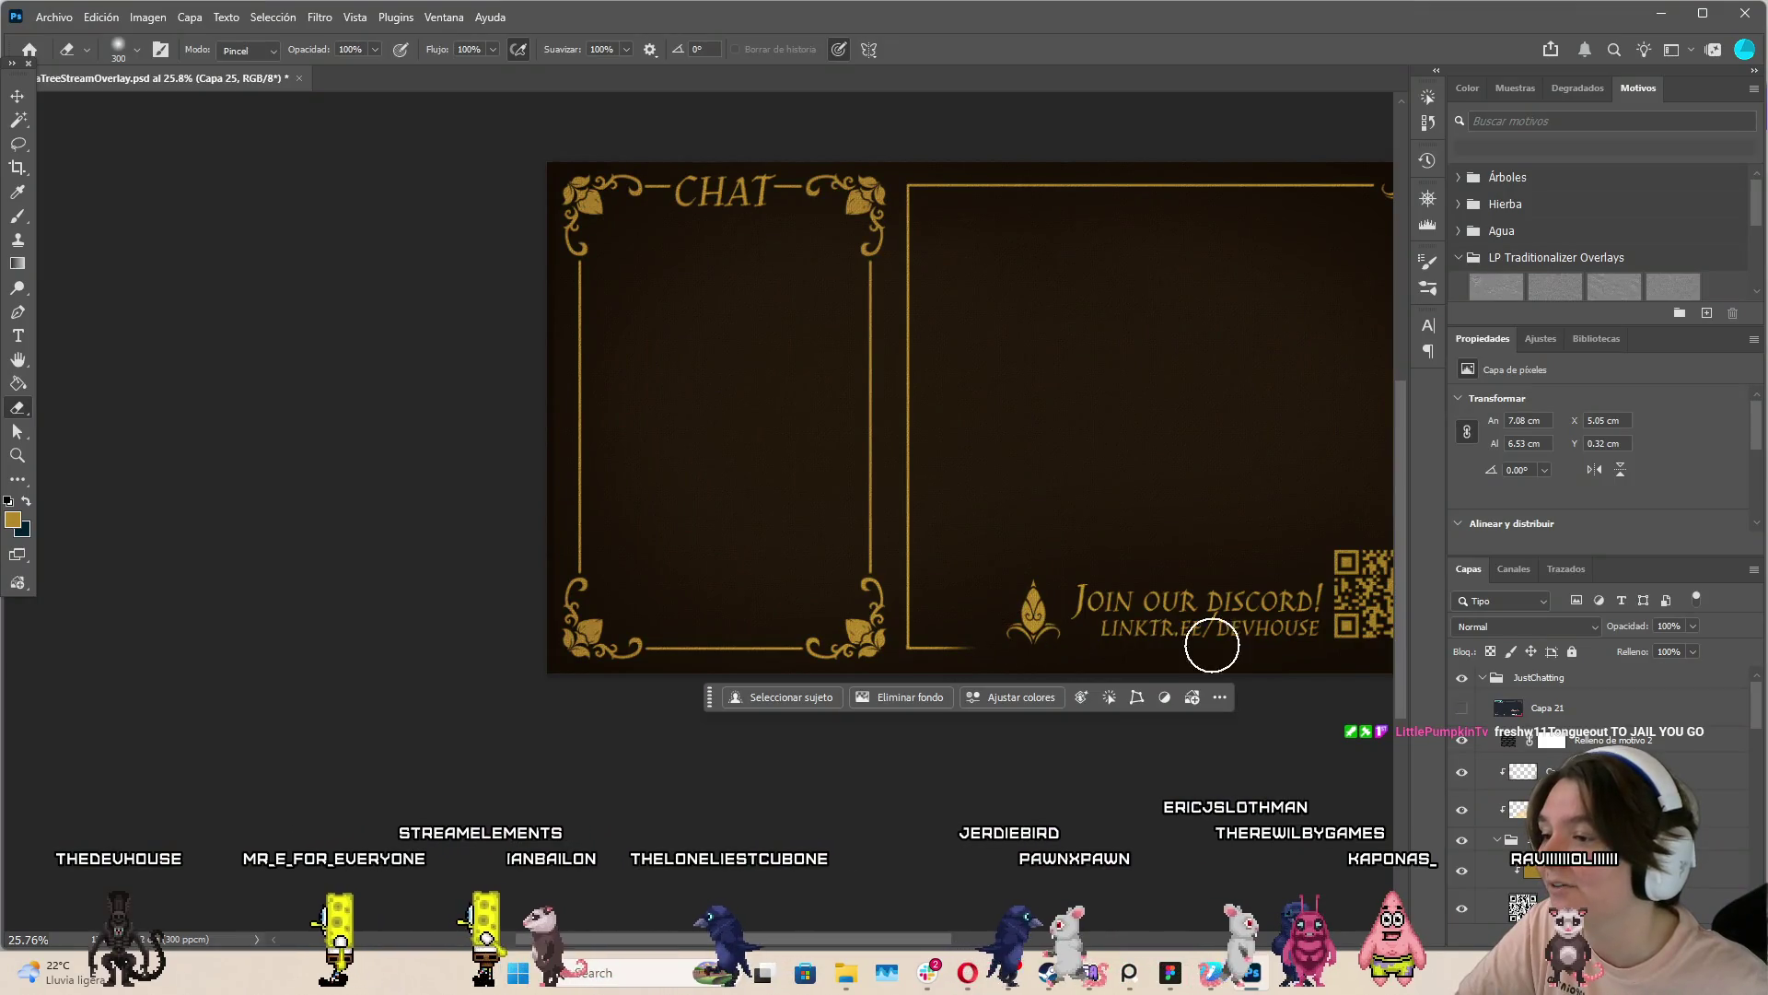
pyautogui.scroll(-3, 636, 634)
pyautogui.scroll(2, 829, 525)
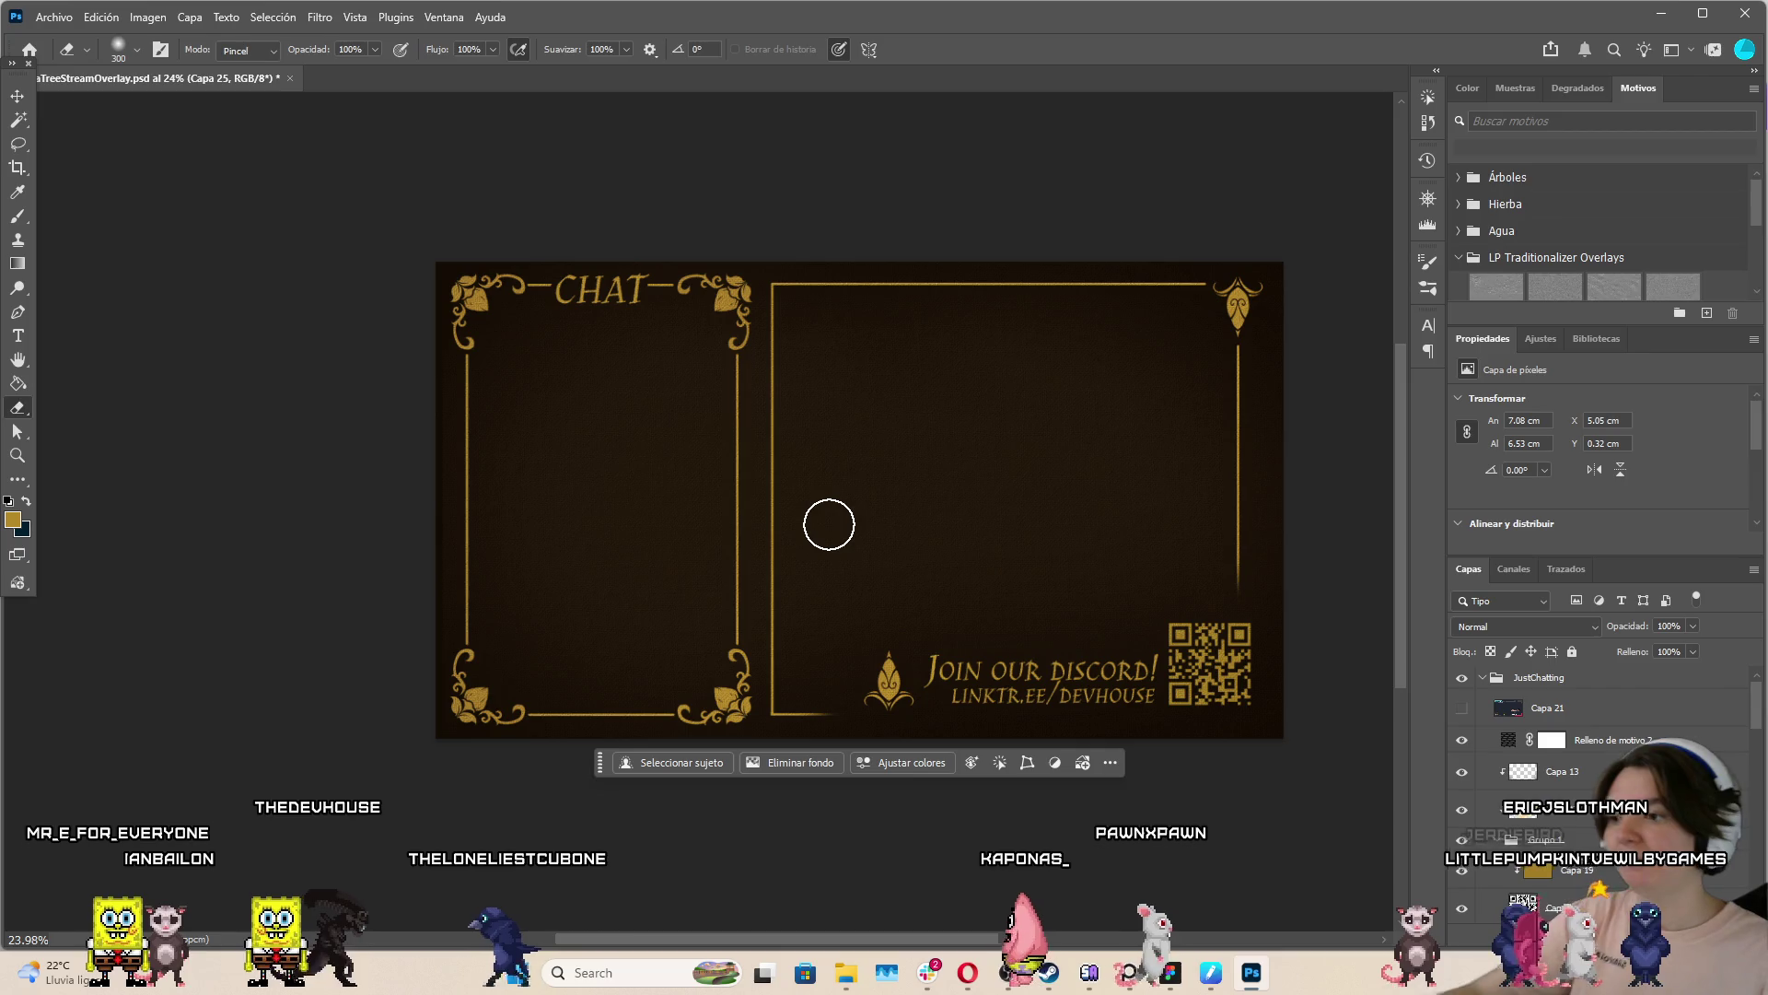
pyautogui.press('[')
pyautogui.press('[')
pyautogui.press('[')
pyautogui.press('[')
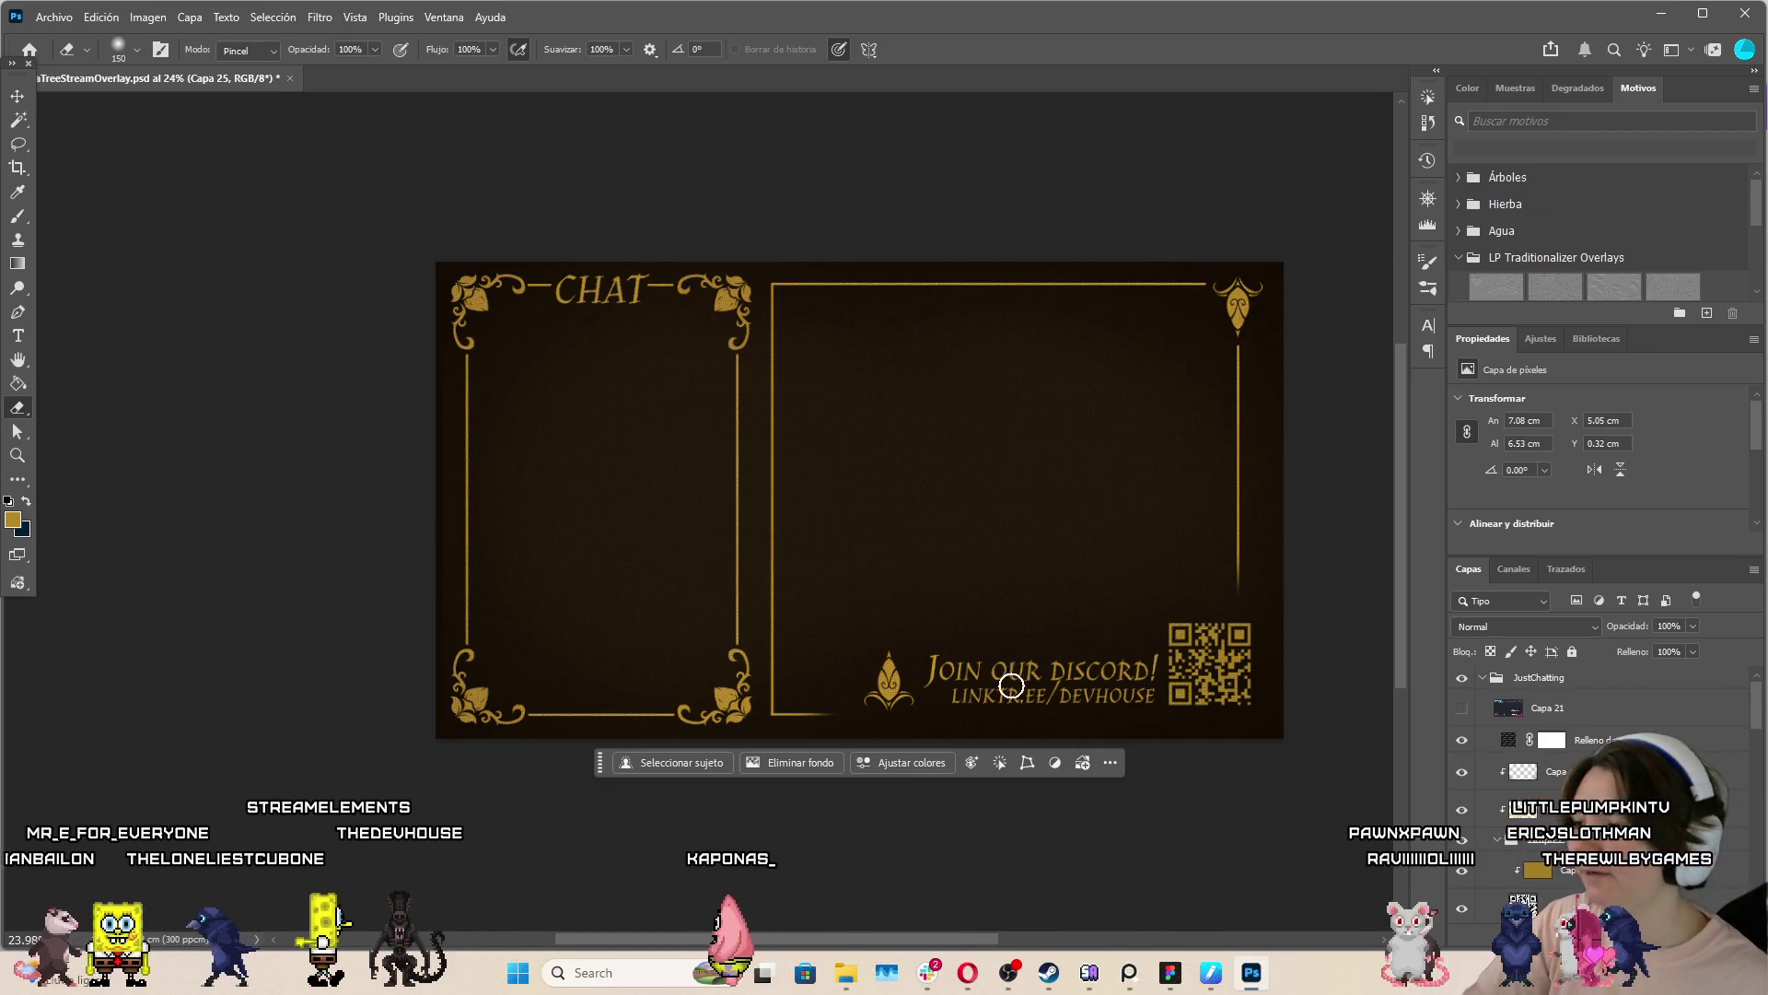
pyautogui.scroll(-2, 1054, 703)
pyautogui.scroll(5, 1186, 489)
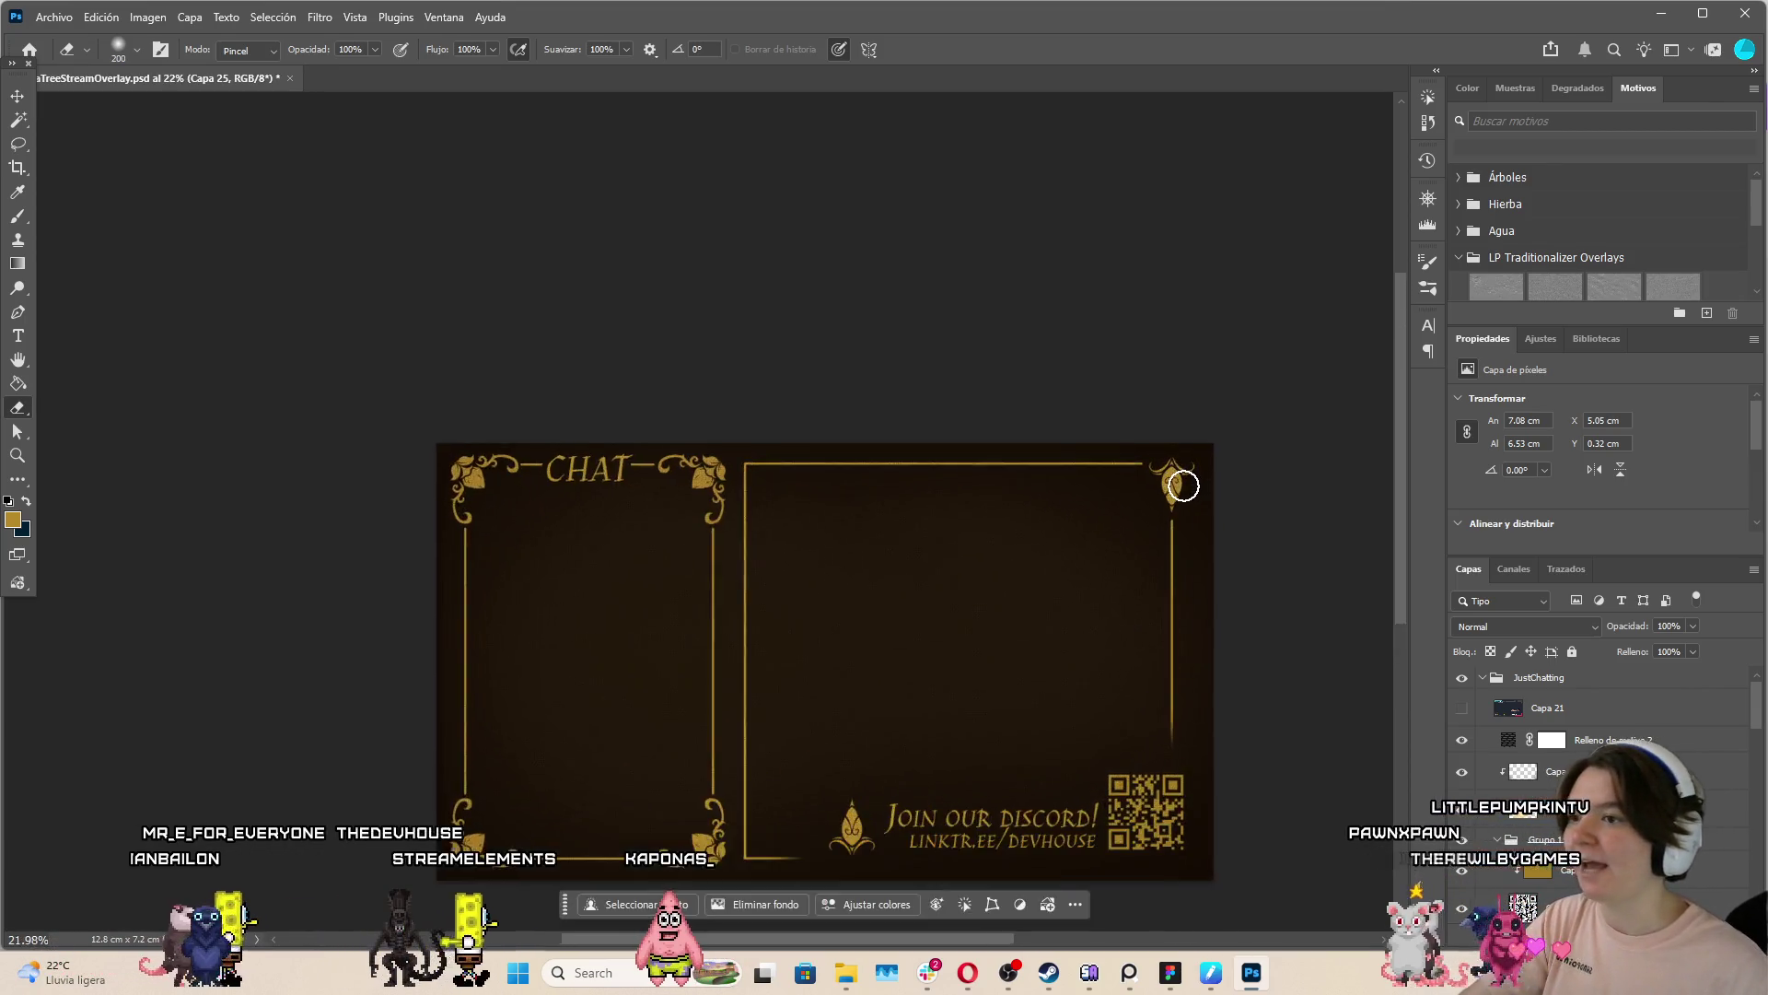
pyautogui.scroll(-5, 609, 462)
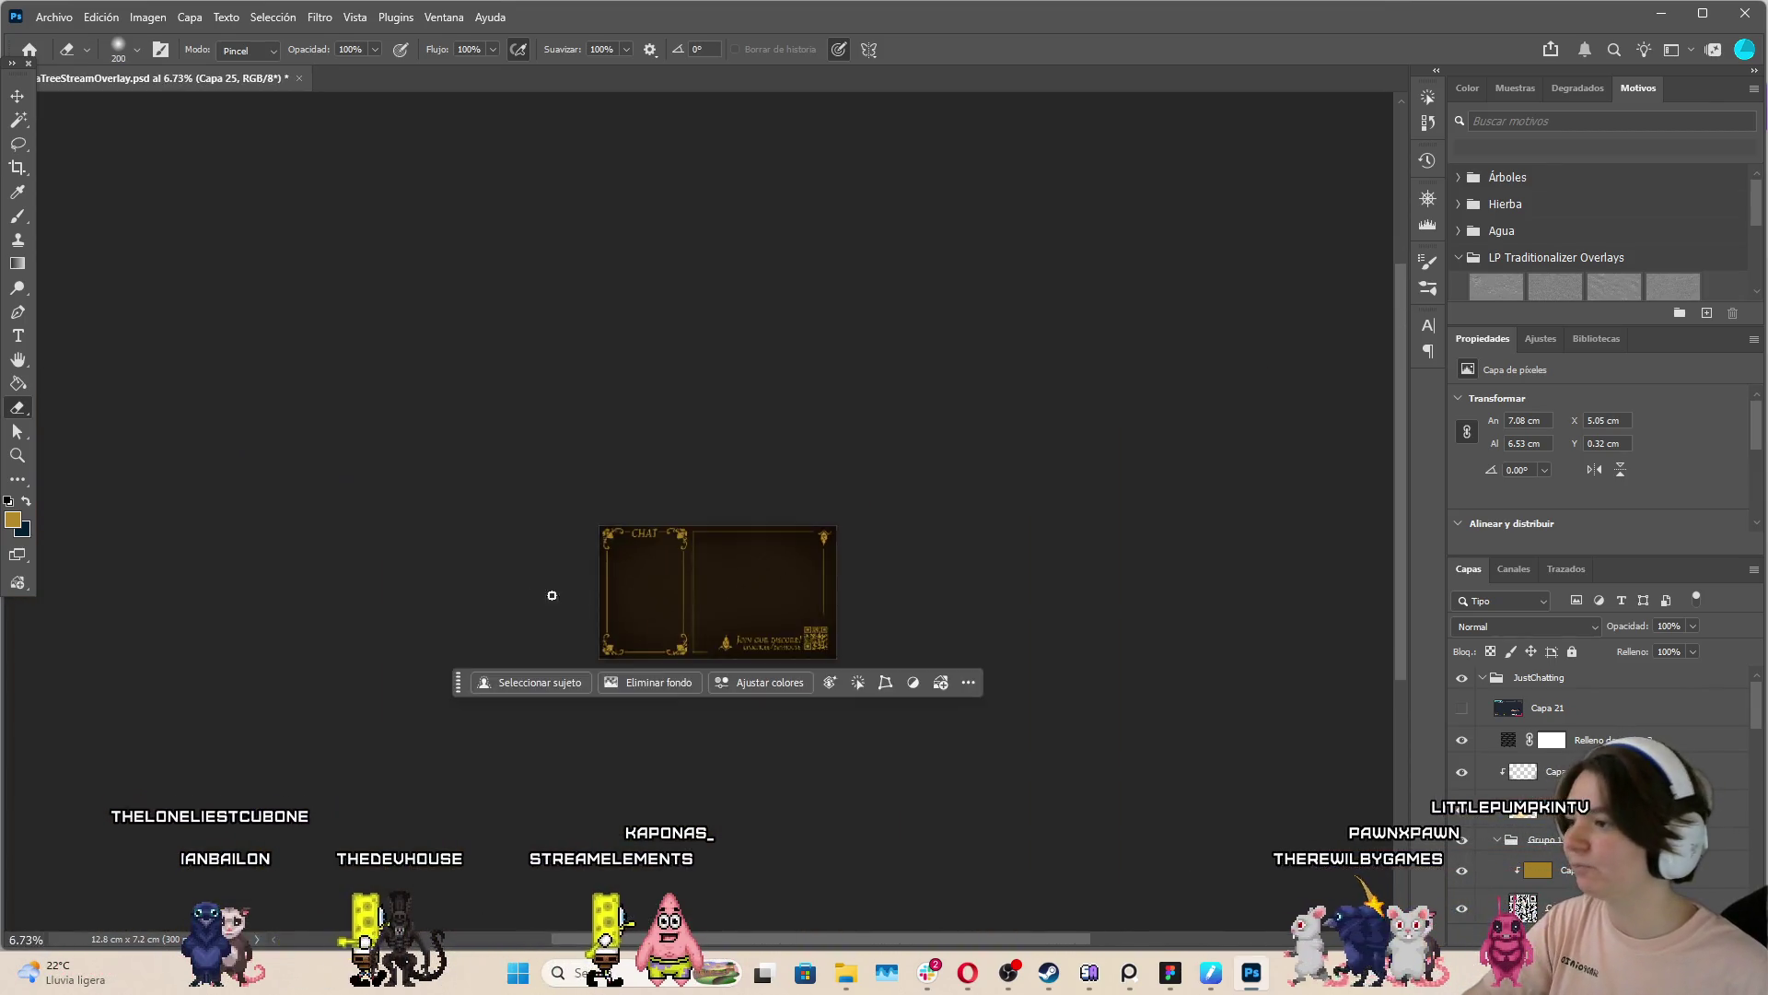
pyautogui.scroll(3, 552, 595)
pyautogui.scroll(2, 544, 733)
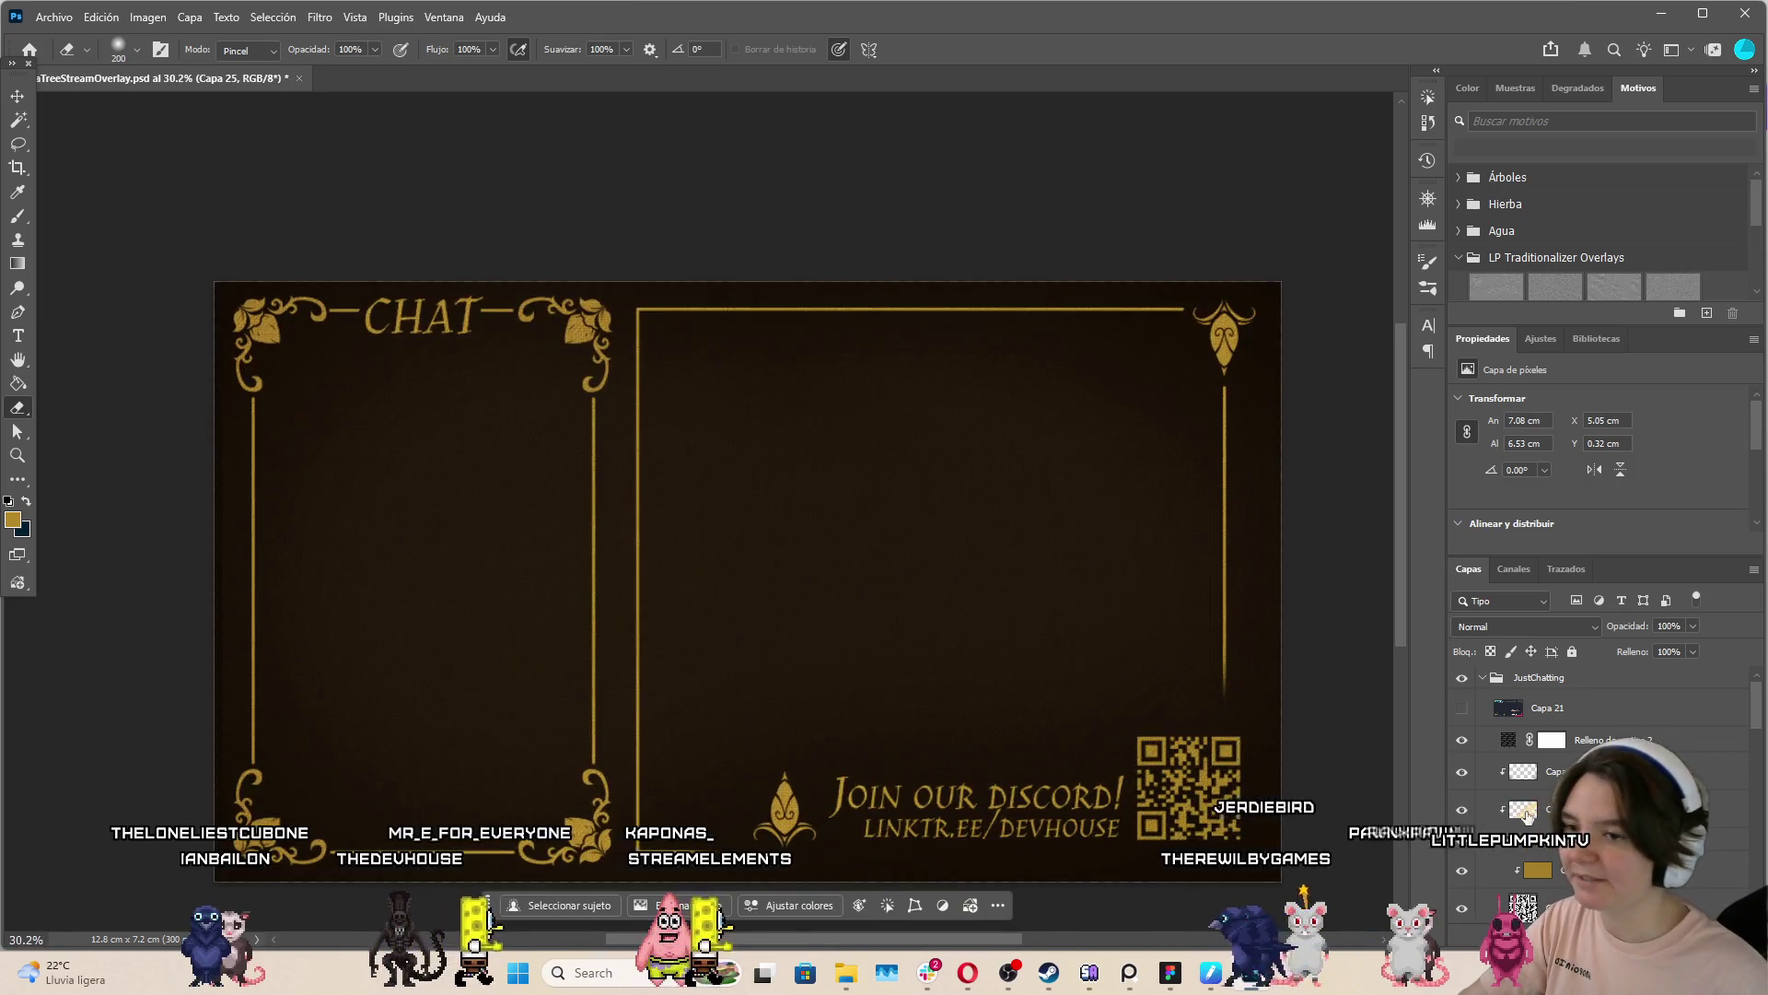
pyautogui.click(1481, 679)
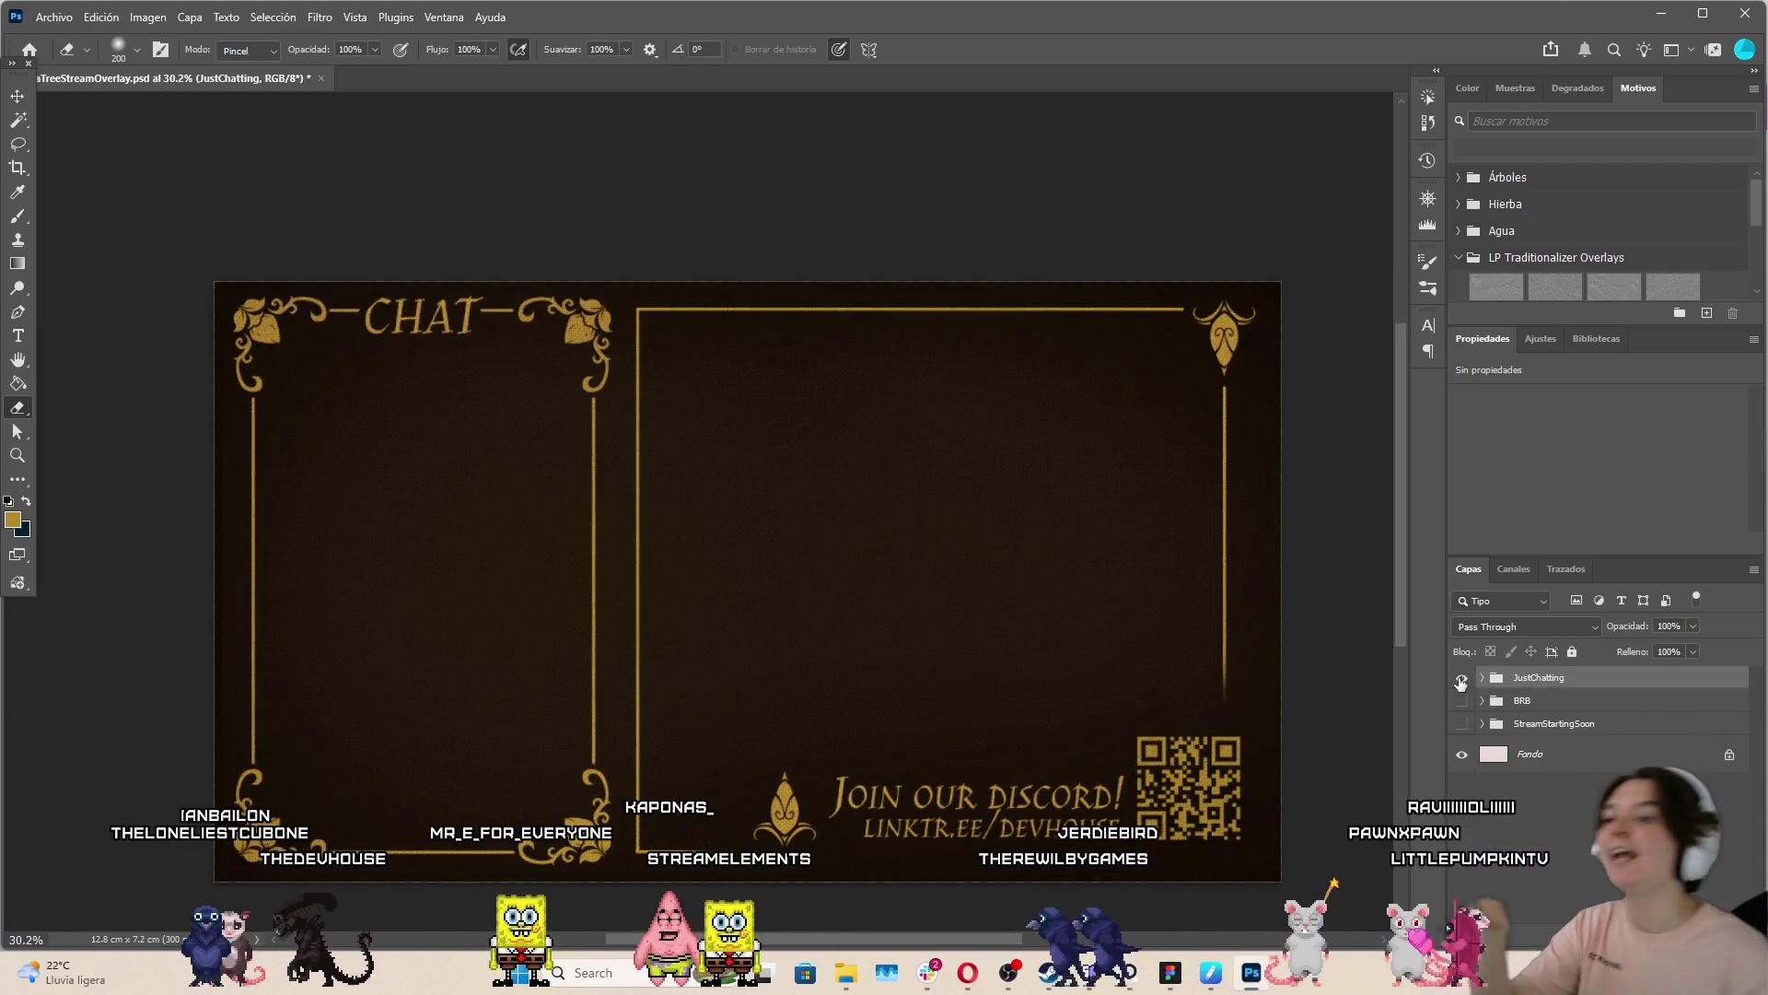
pyautogui.click(1461, 679)
pyautogui.click(1462, 701)
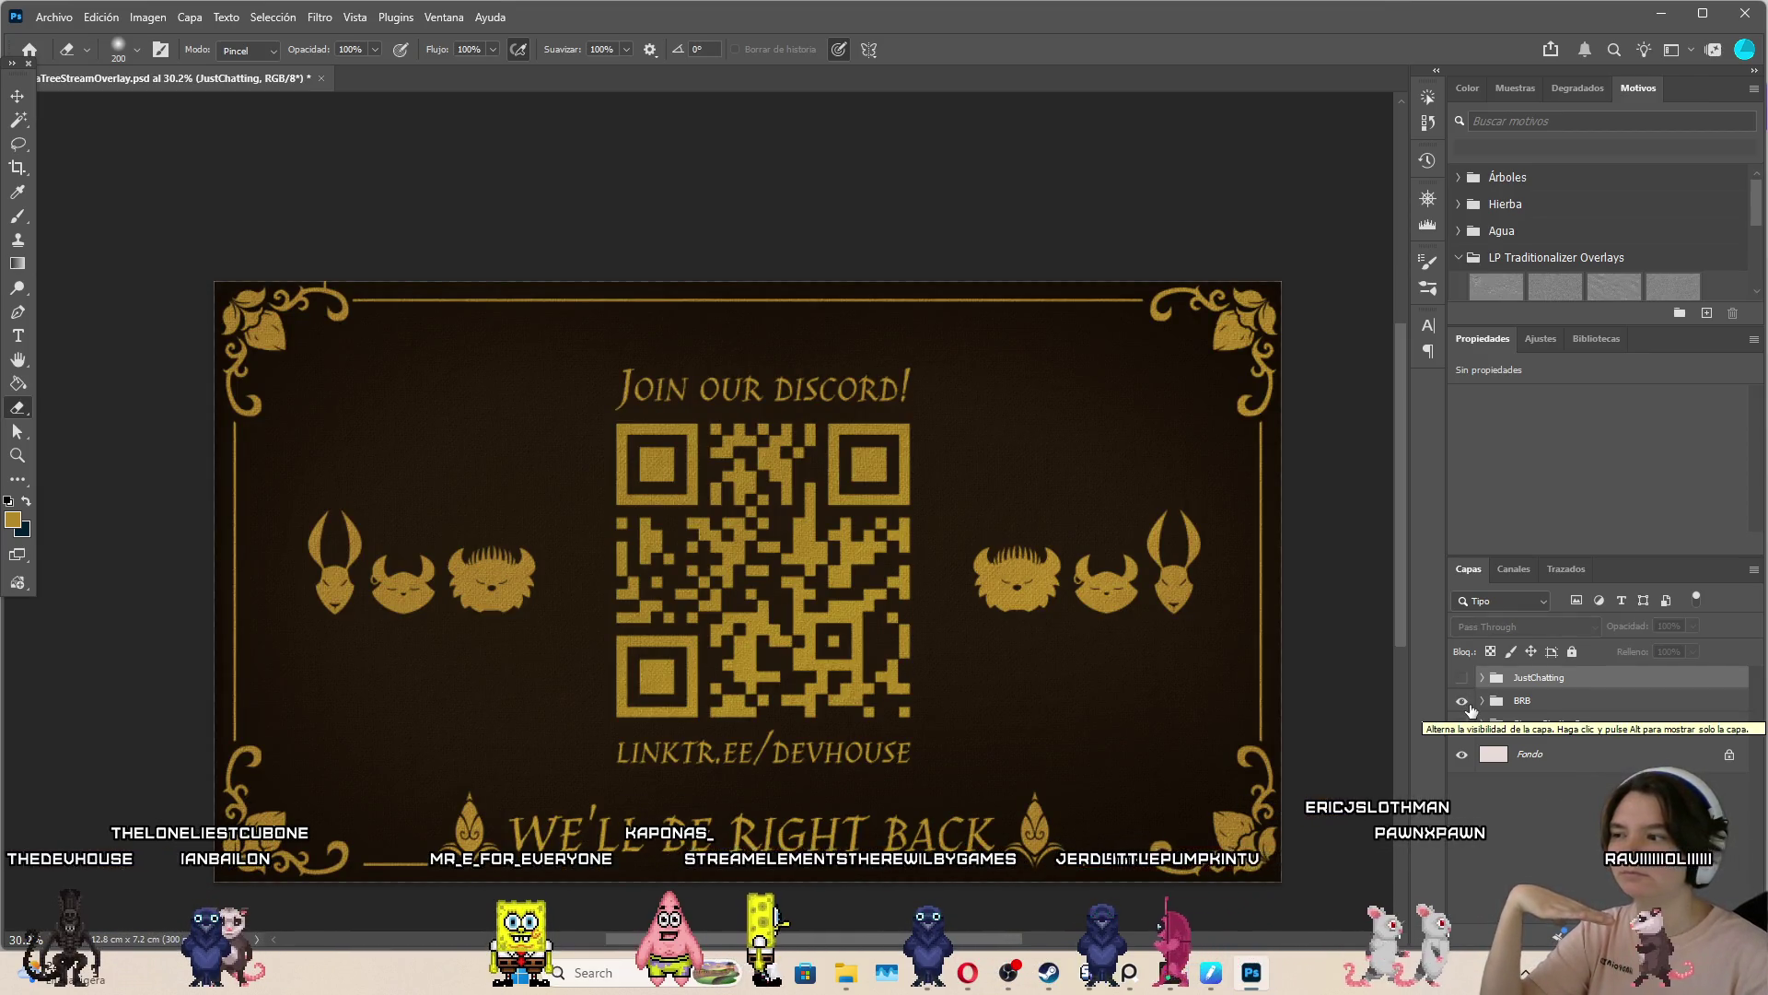
pyautogui.click(1461, 701)
pyautogui.click(1462, 724)
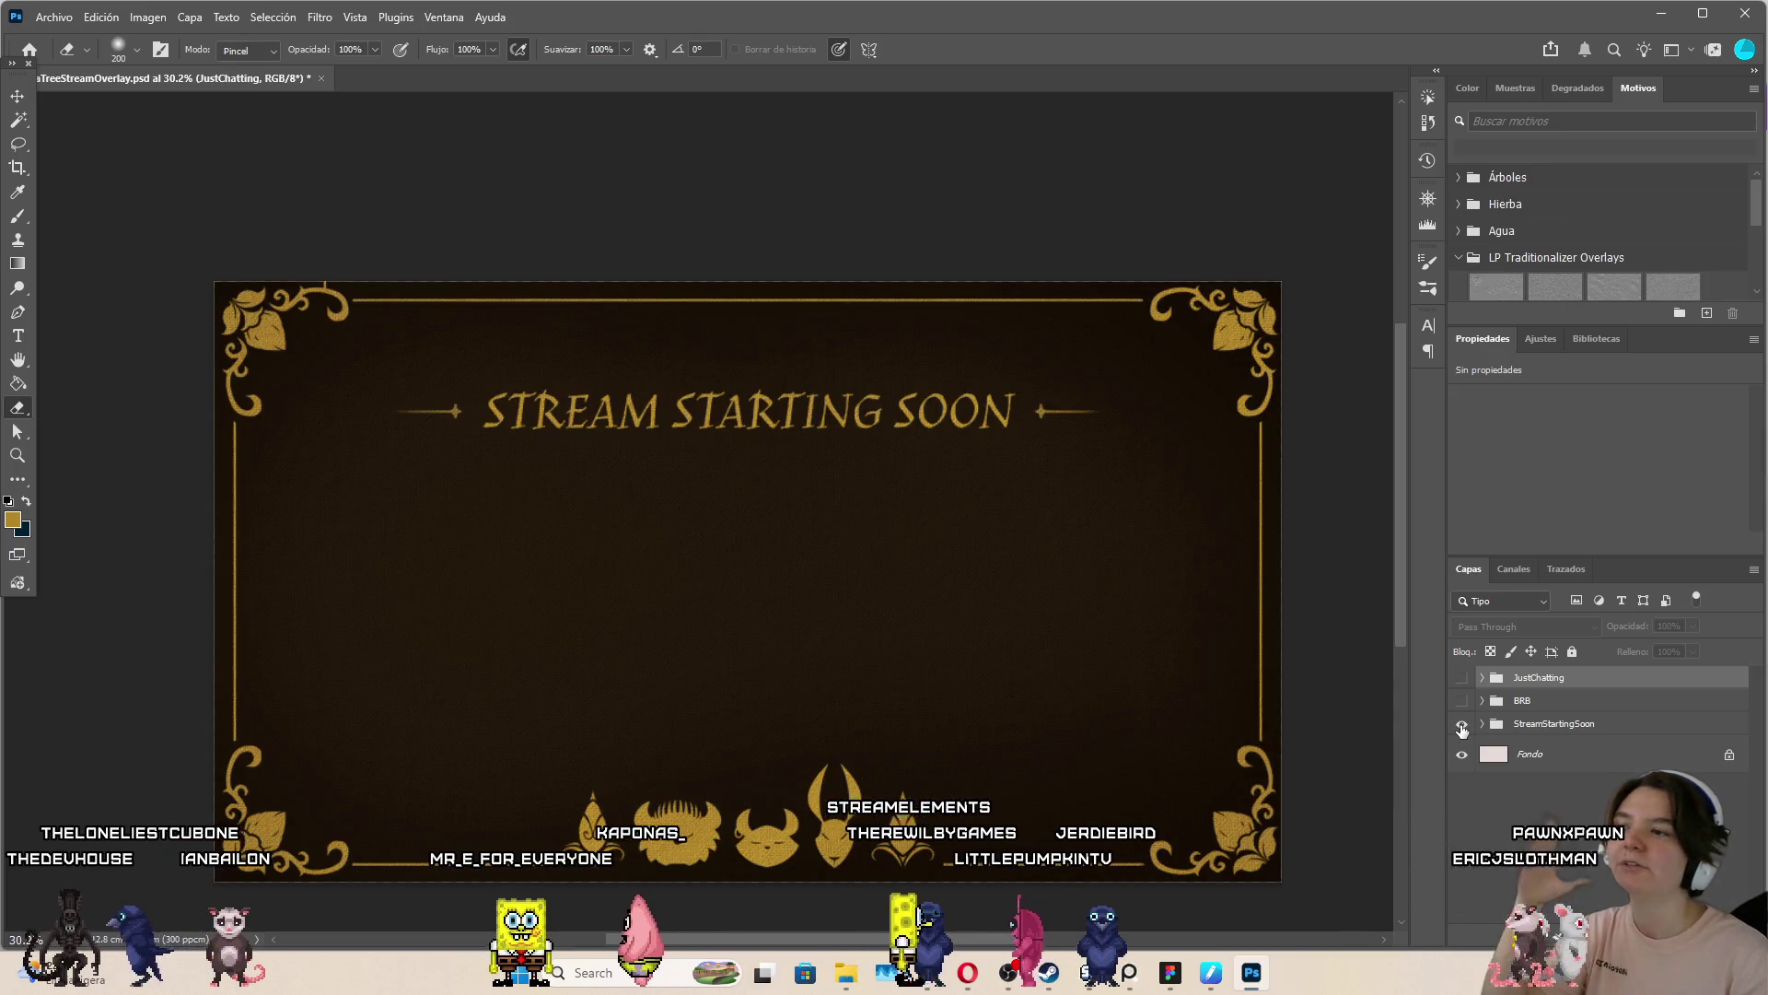
pyautogui.click(1461, 724)
pyautogui.click(1460, 701)
pyautogui.click(1461, 702)
pyautogui.click(1460, 677)
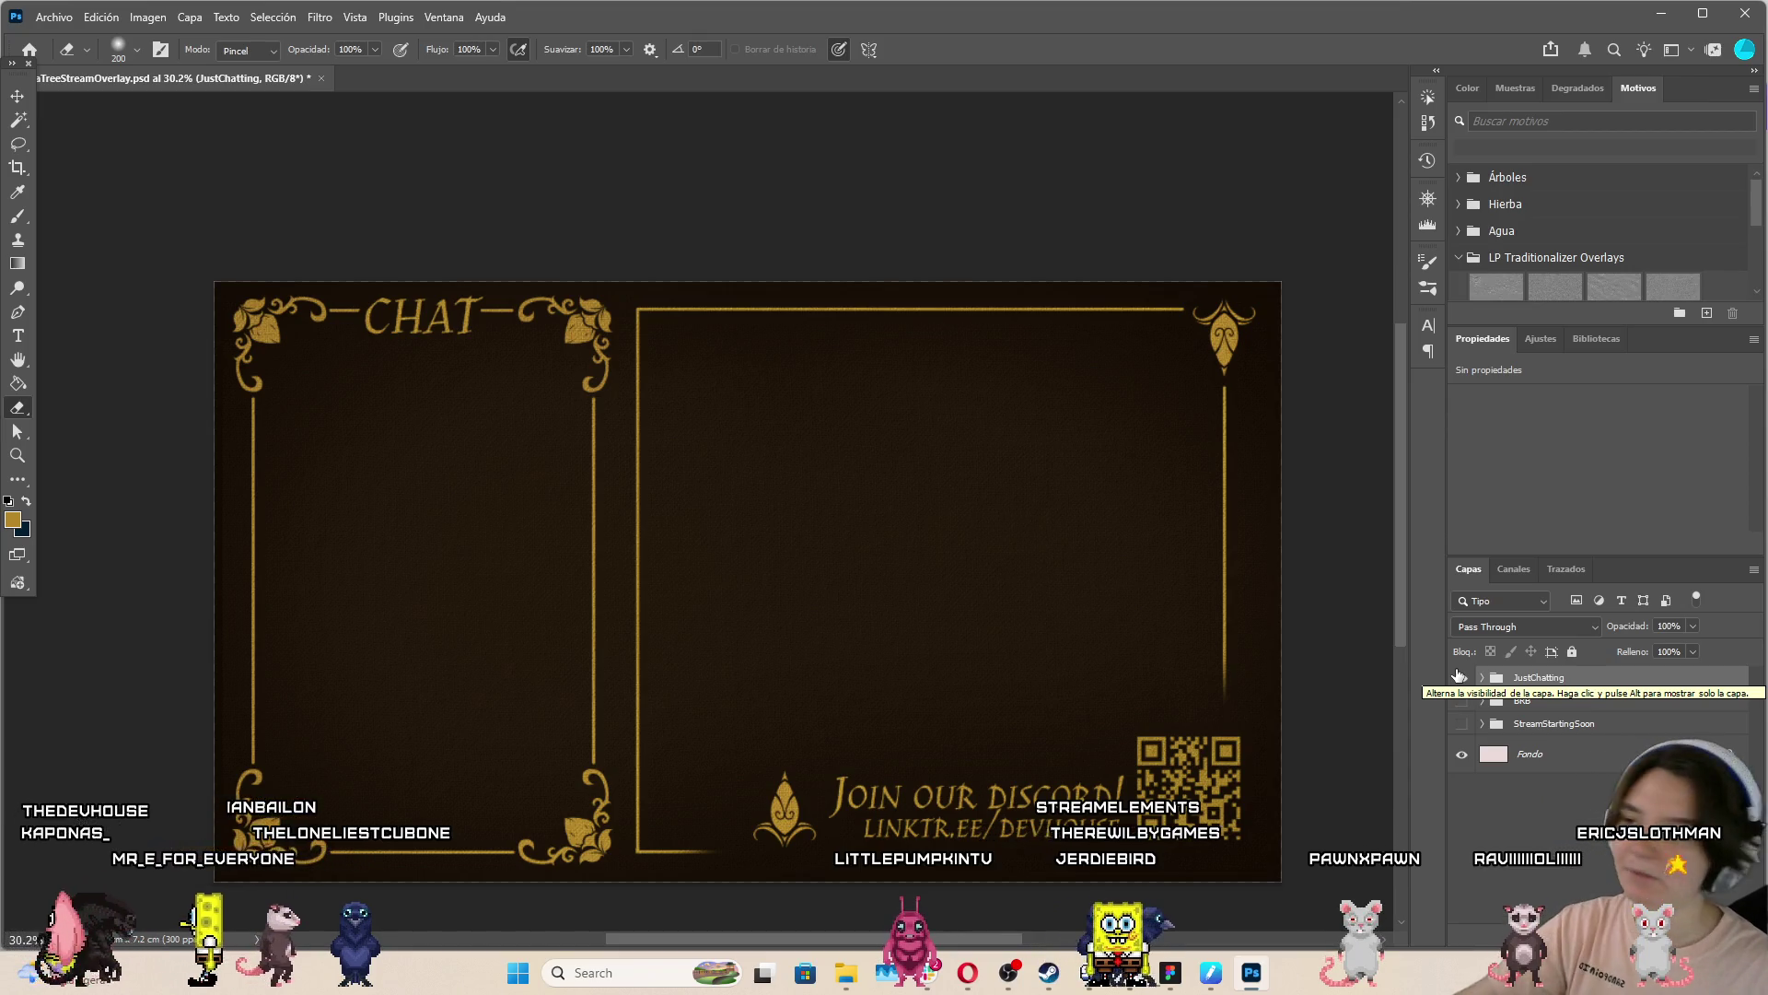
# Select the JOIN OUR DISCORD! text and apply a transform to it without changes
pyautogui.click(16, 93)
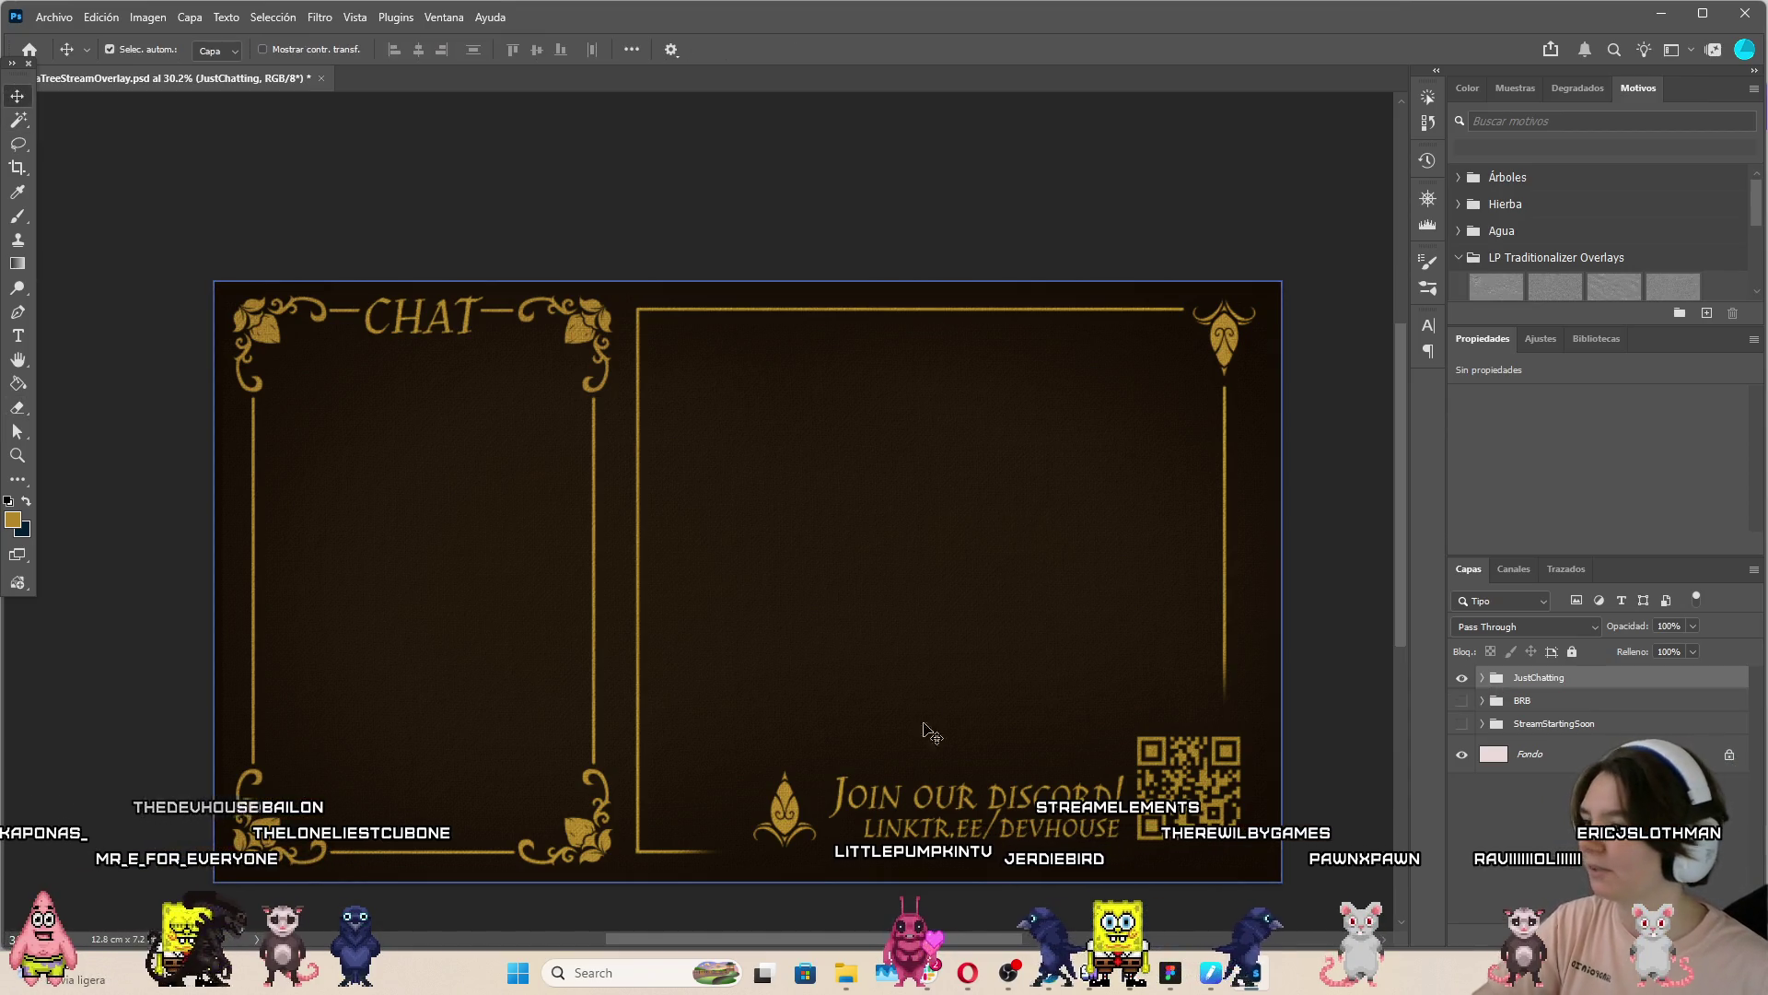
pyautogui.click(849, 798)
pyautogui.scroll(2, 849, 797)
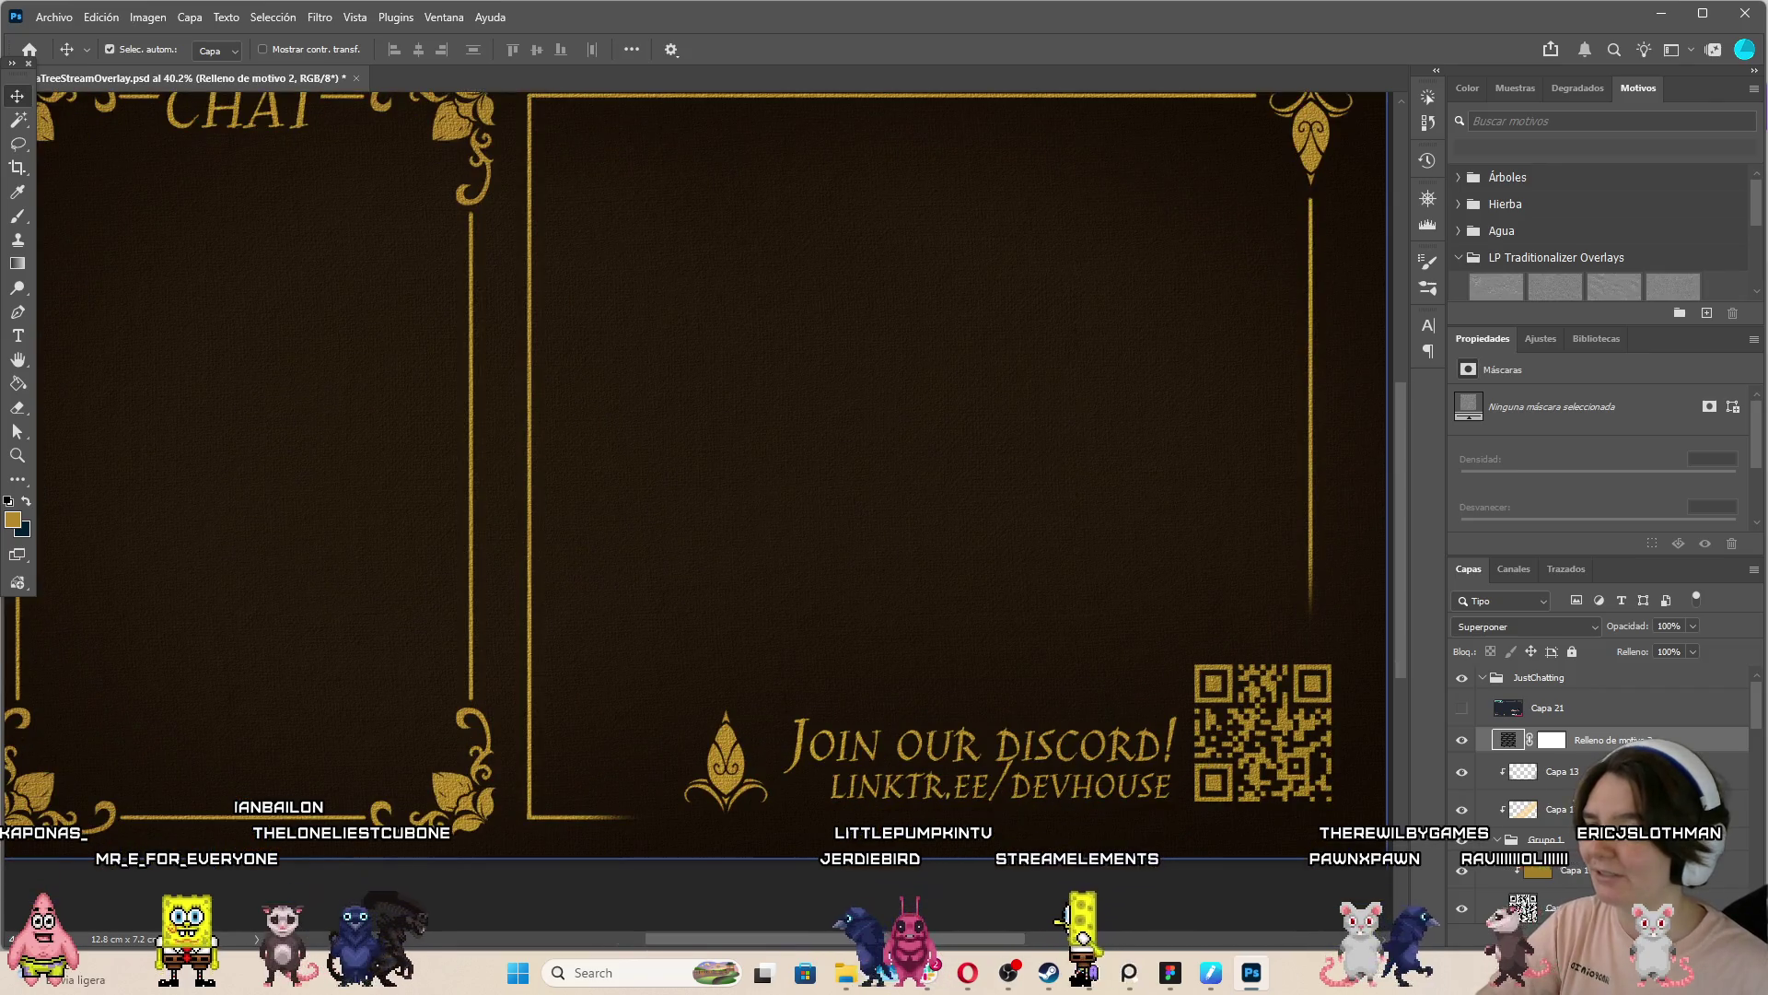
pyautogui.click(980, 742)
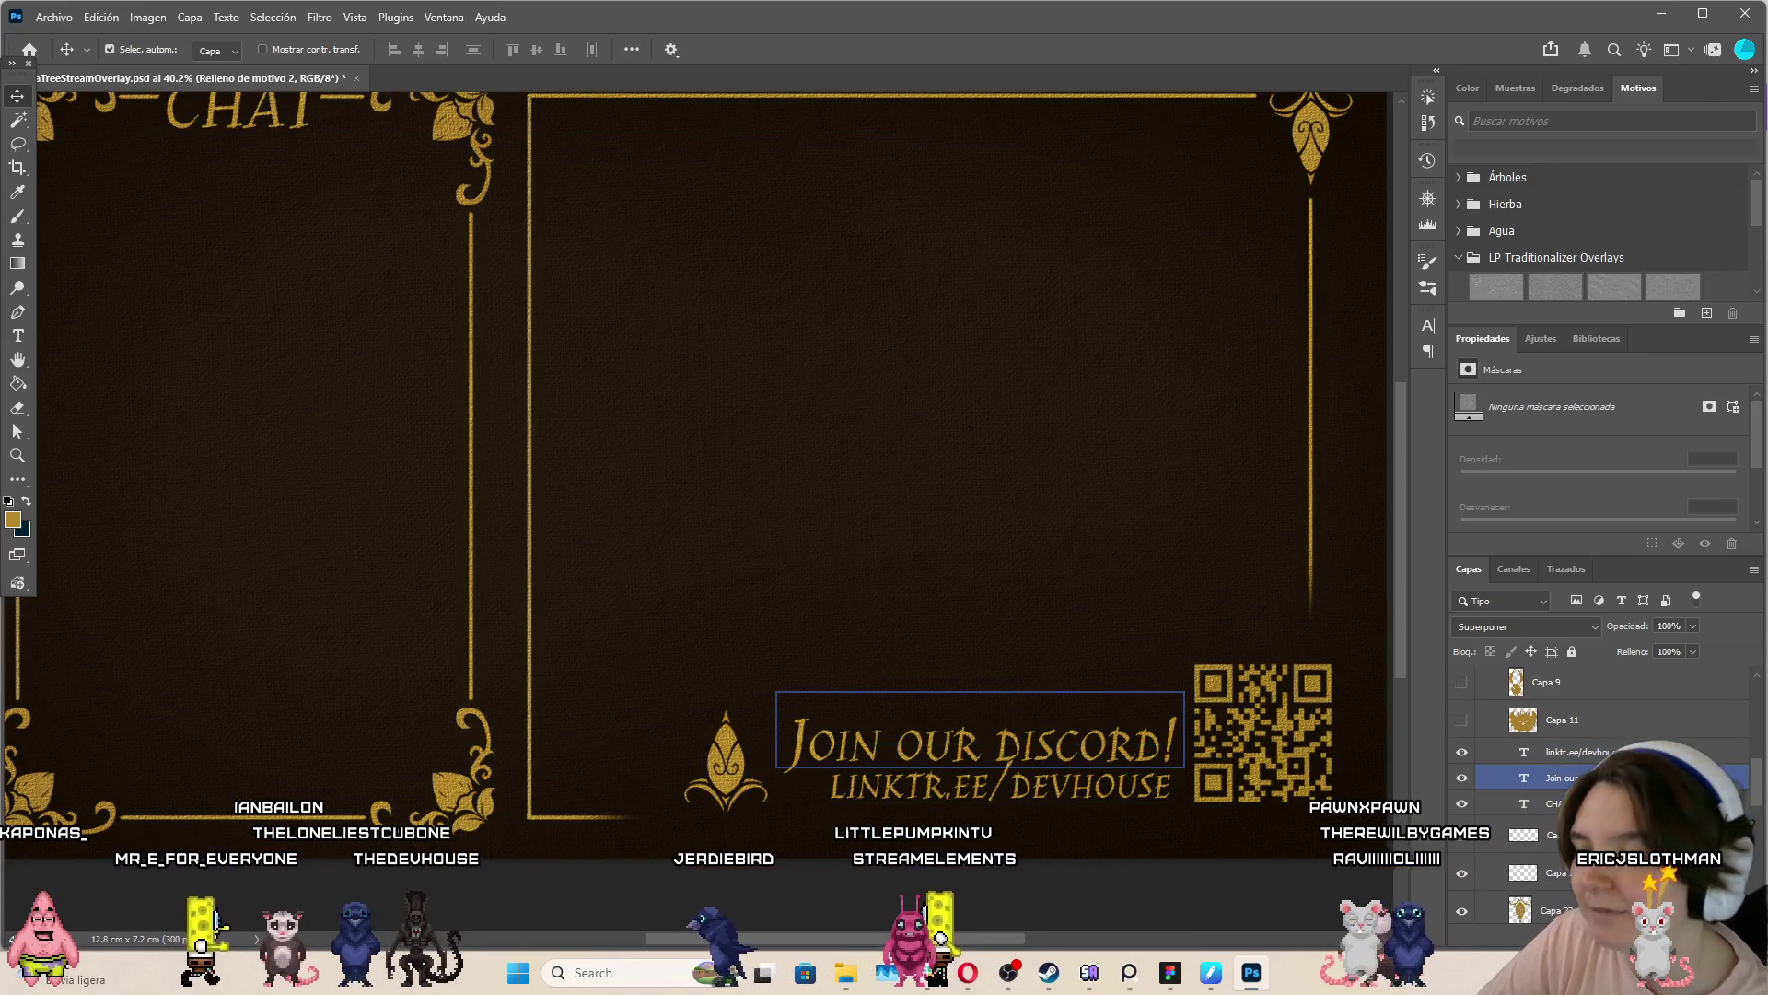
pyautogui.hotkey('ctrl', 't')
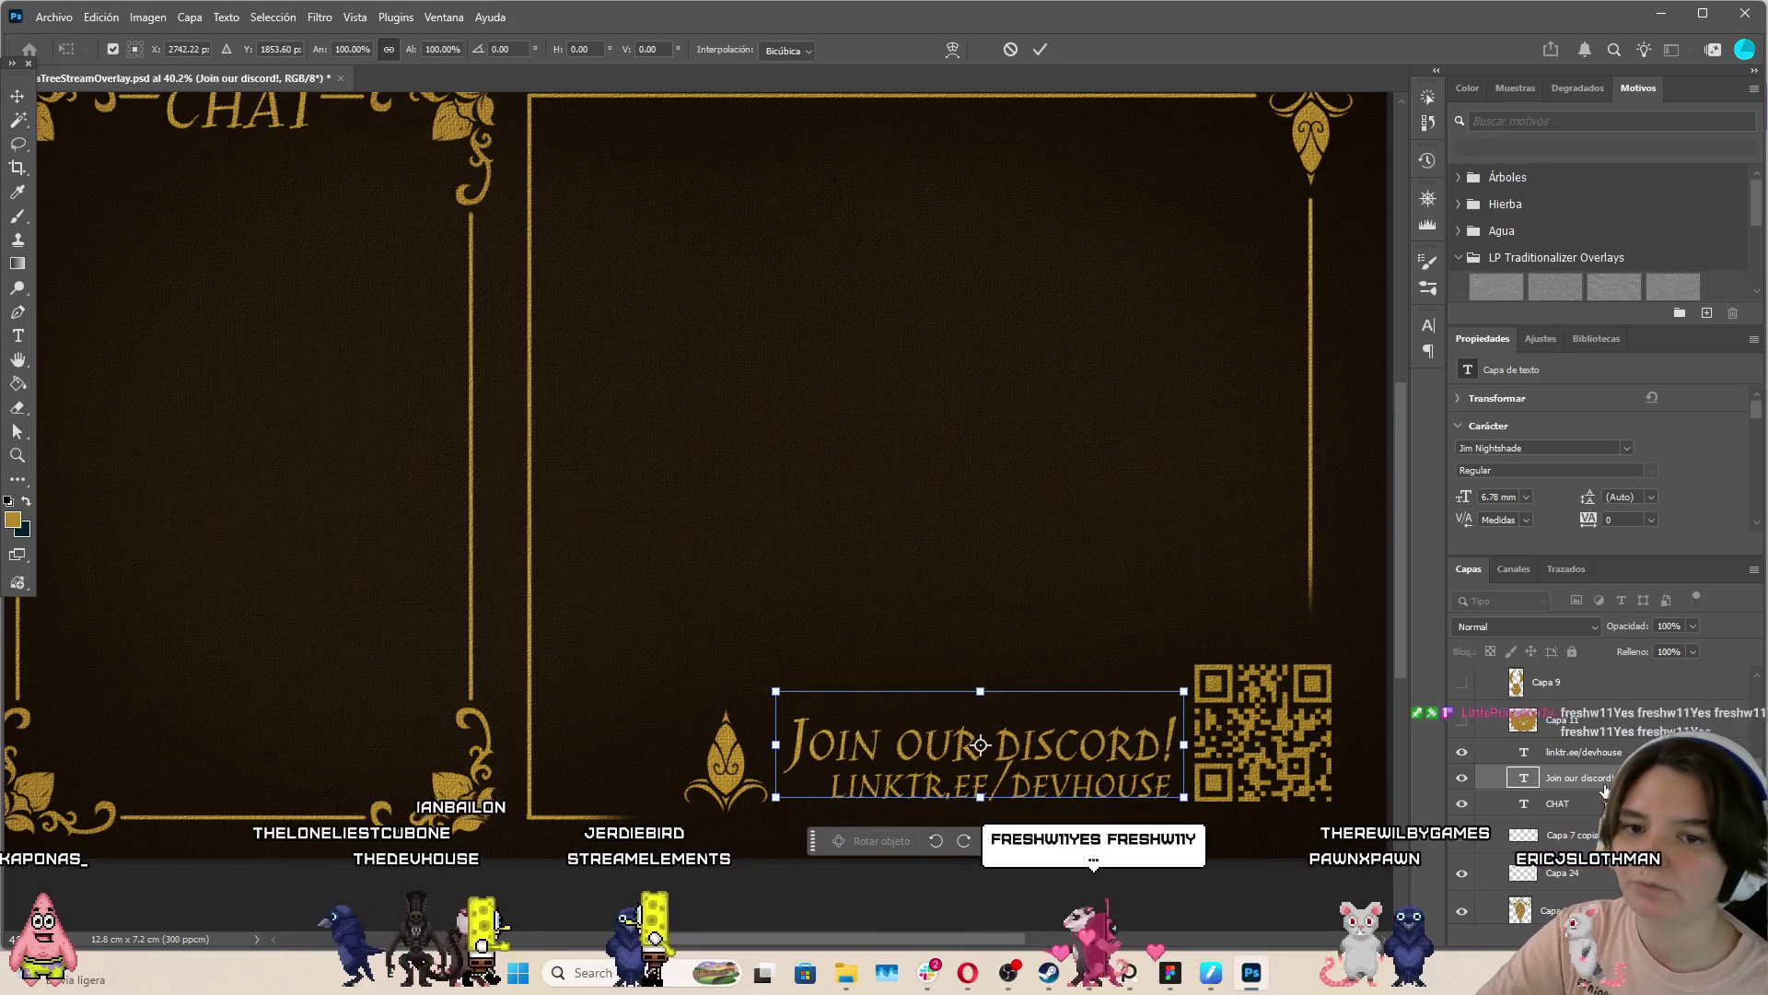
pyautogui.press('Return')
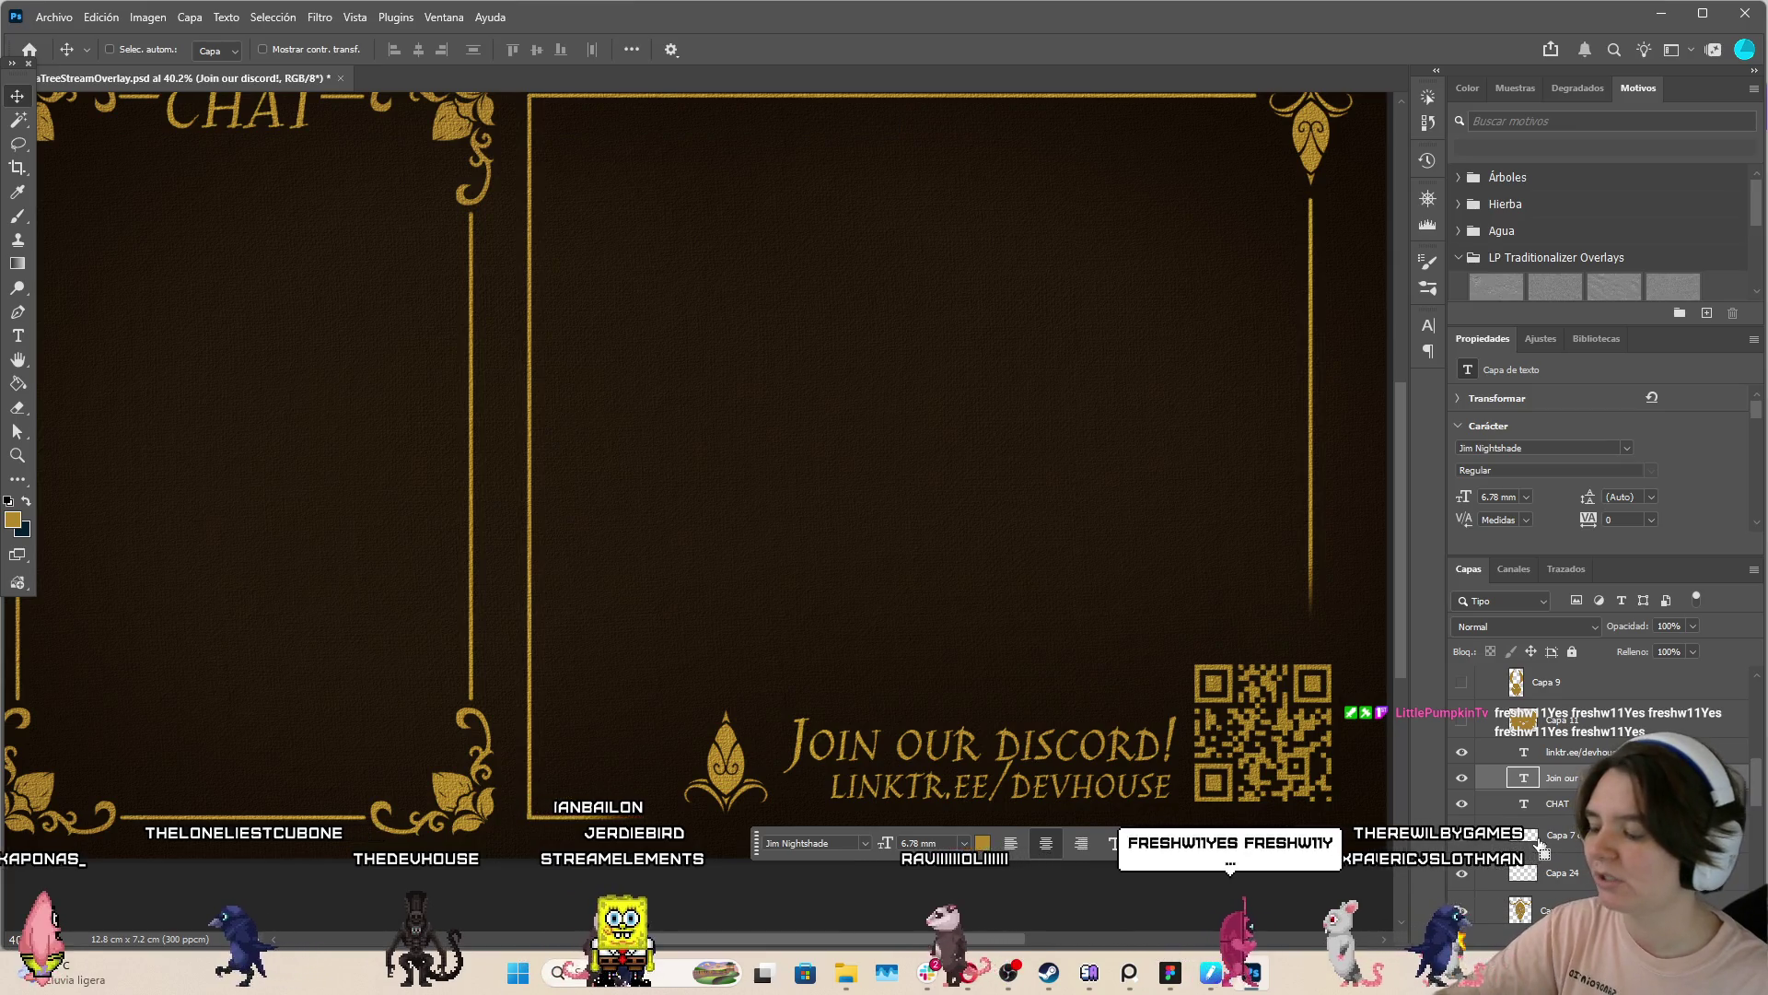
# Add a layer mask to the LINKTR.EE/DEVHOUSE text layer and ready the Brush tool
pyautogui.keyDown('ctrl'); pyautogui.click(999, 785); pyautogui.keyUp('ctrl')
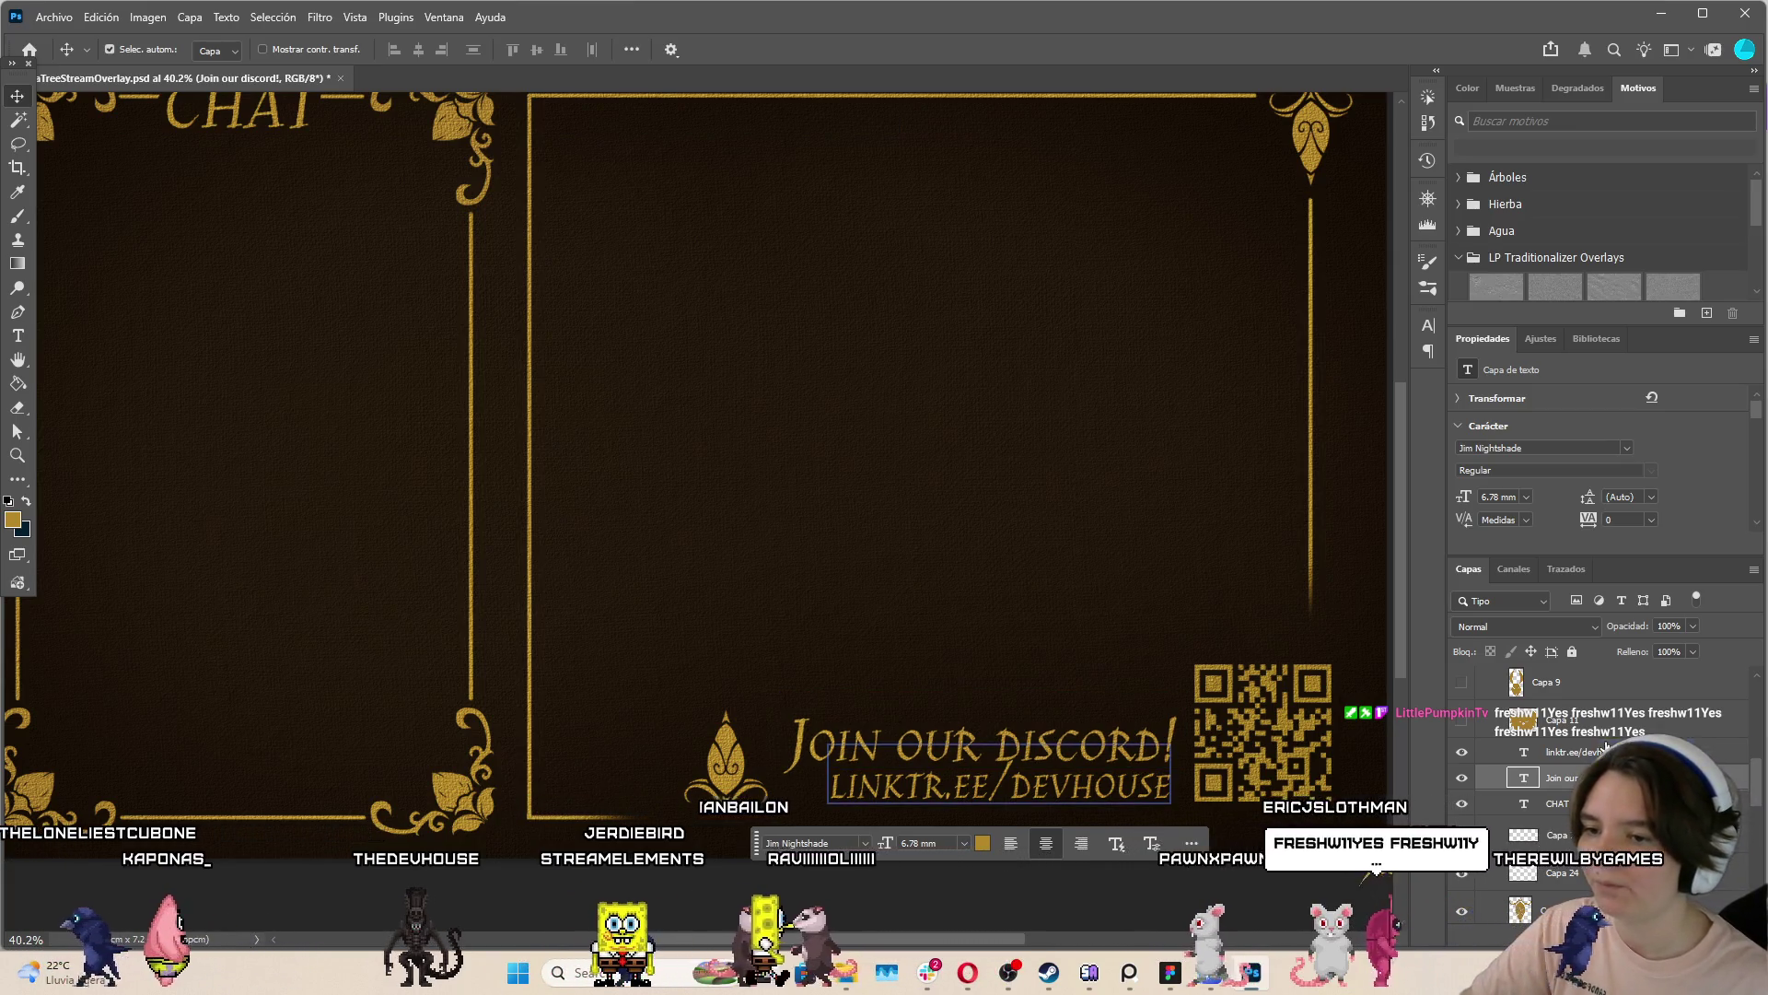
pyautogui.click(1310, 138)
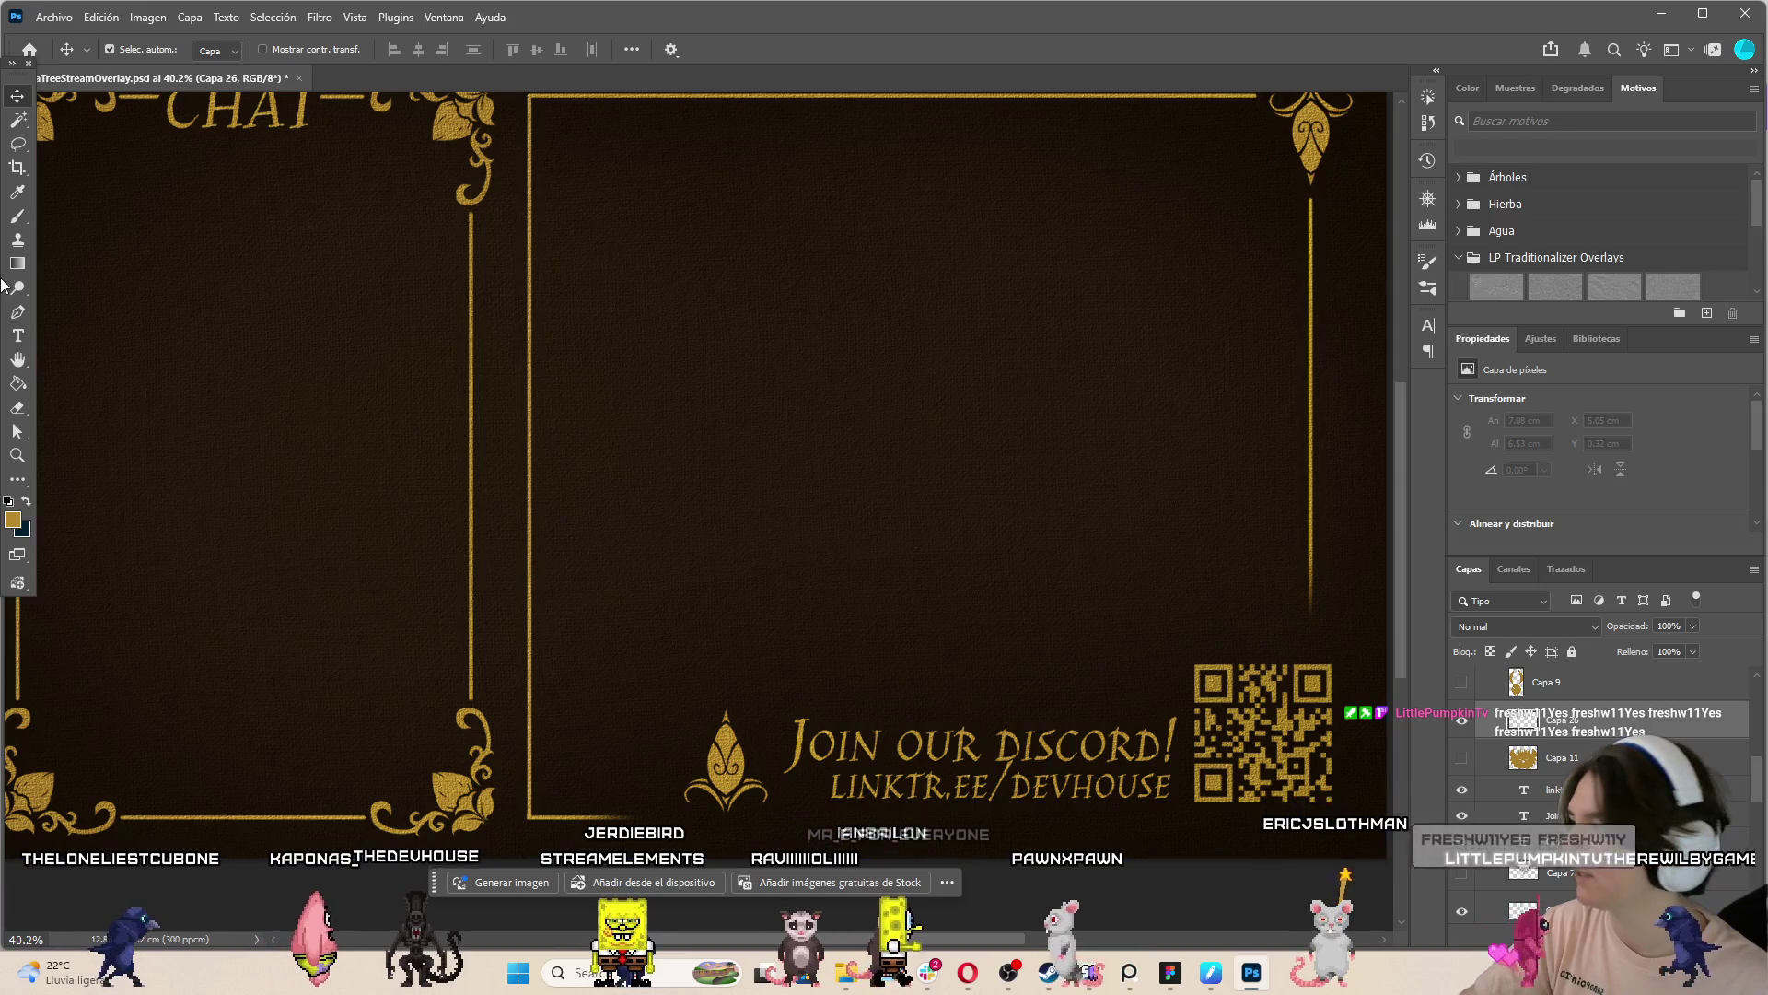
pyautogui.click(1000, 784)
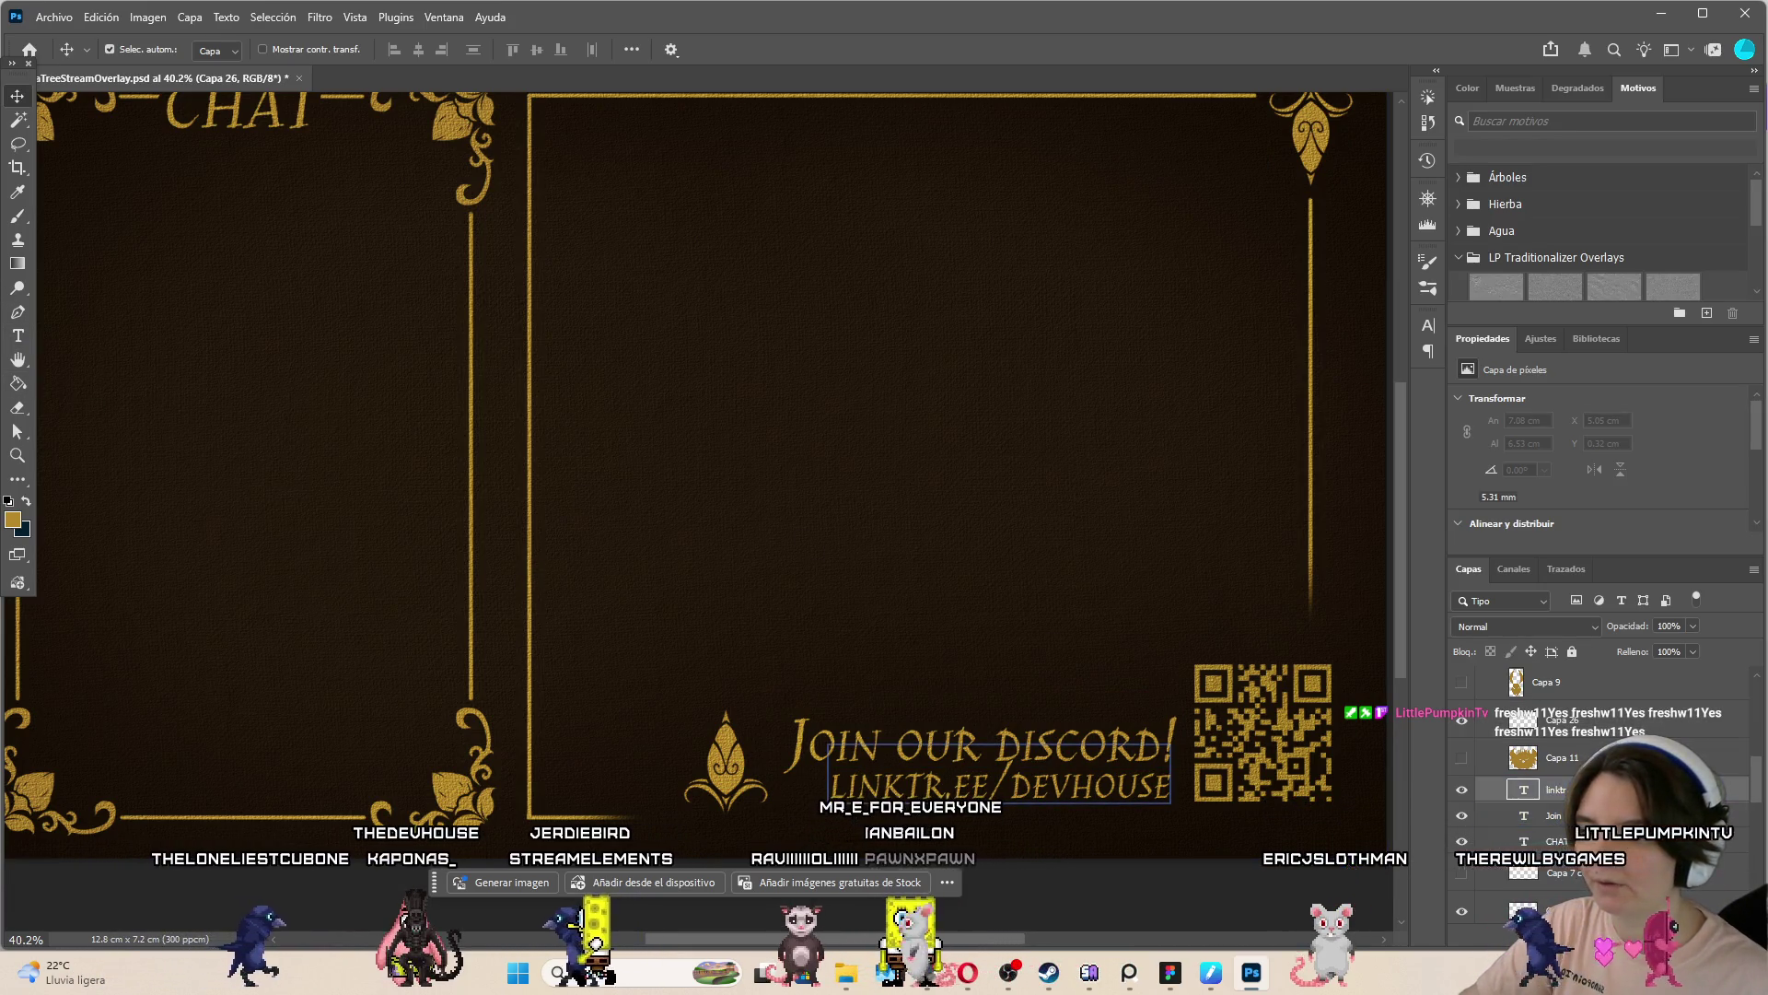
pyautogui.click(1584, 933)
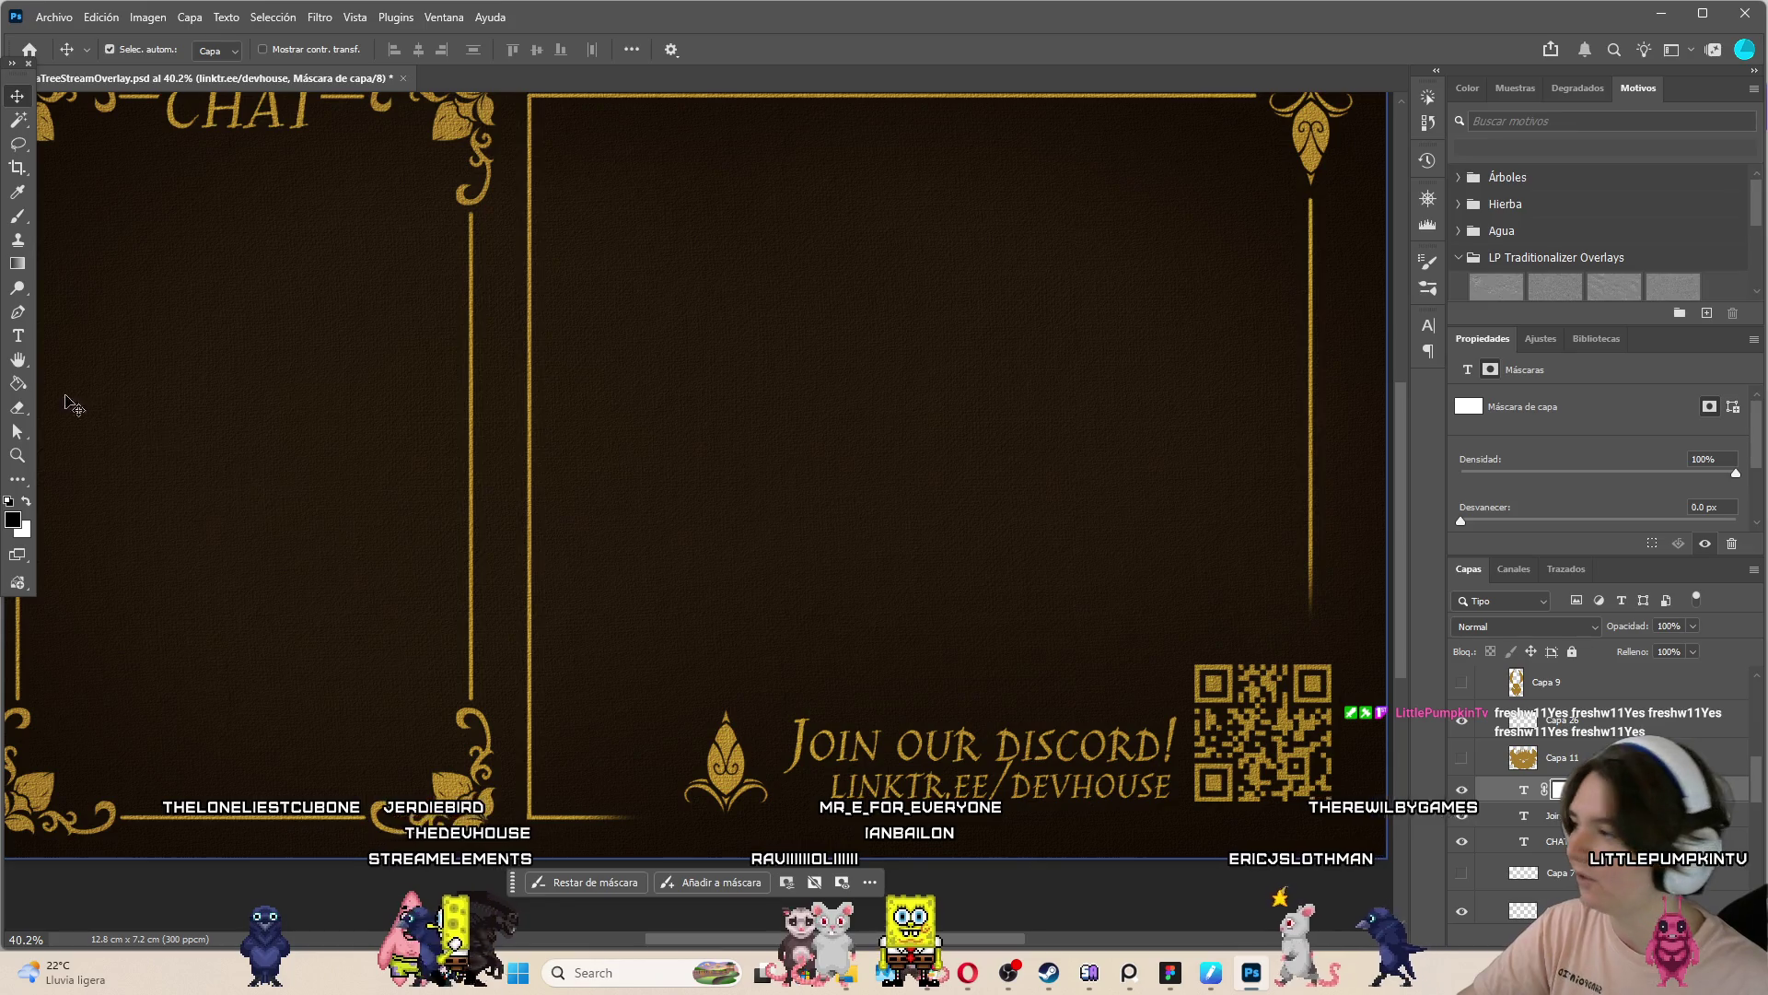
pyautogui.click(17, 221)
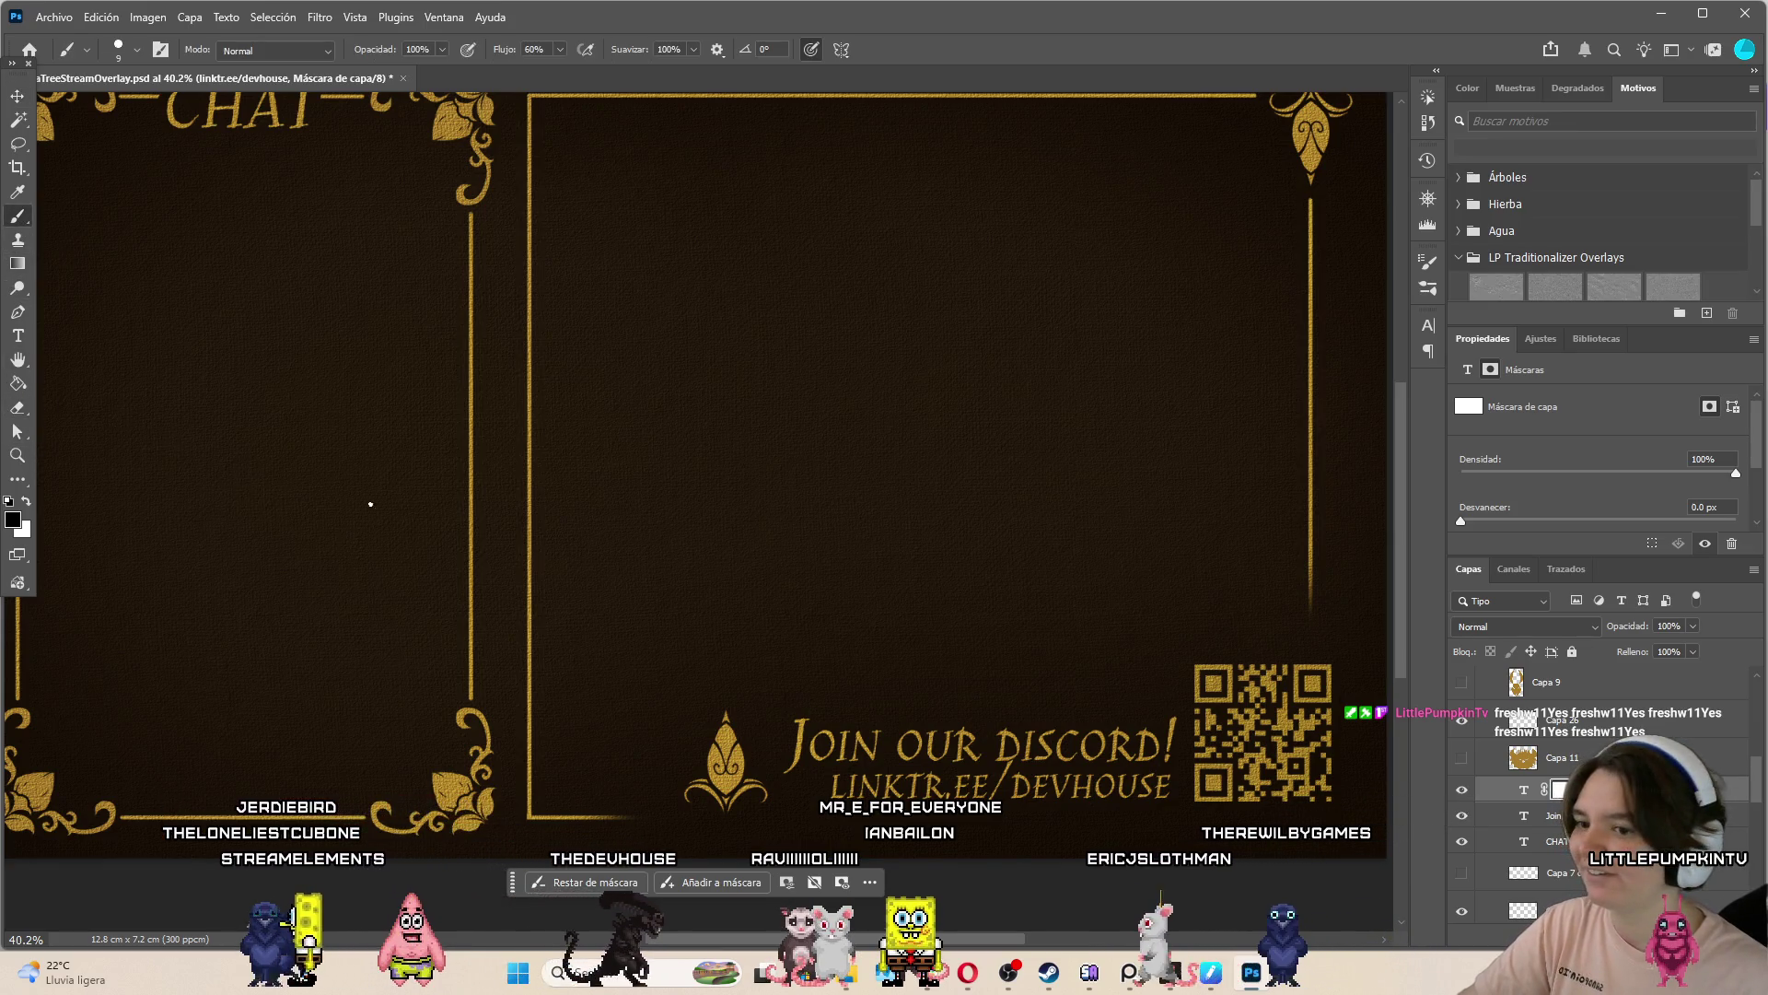
pyautogui.scroll(6, 910, 817)
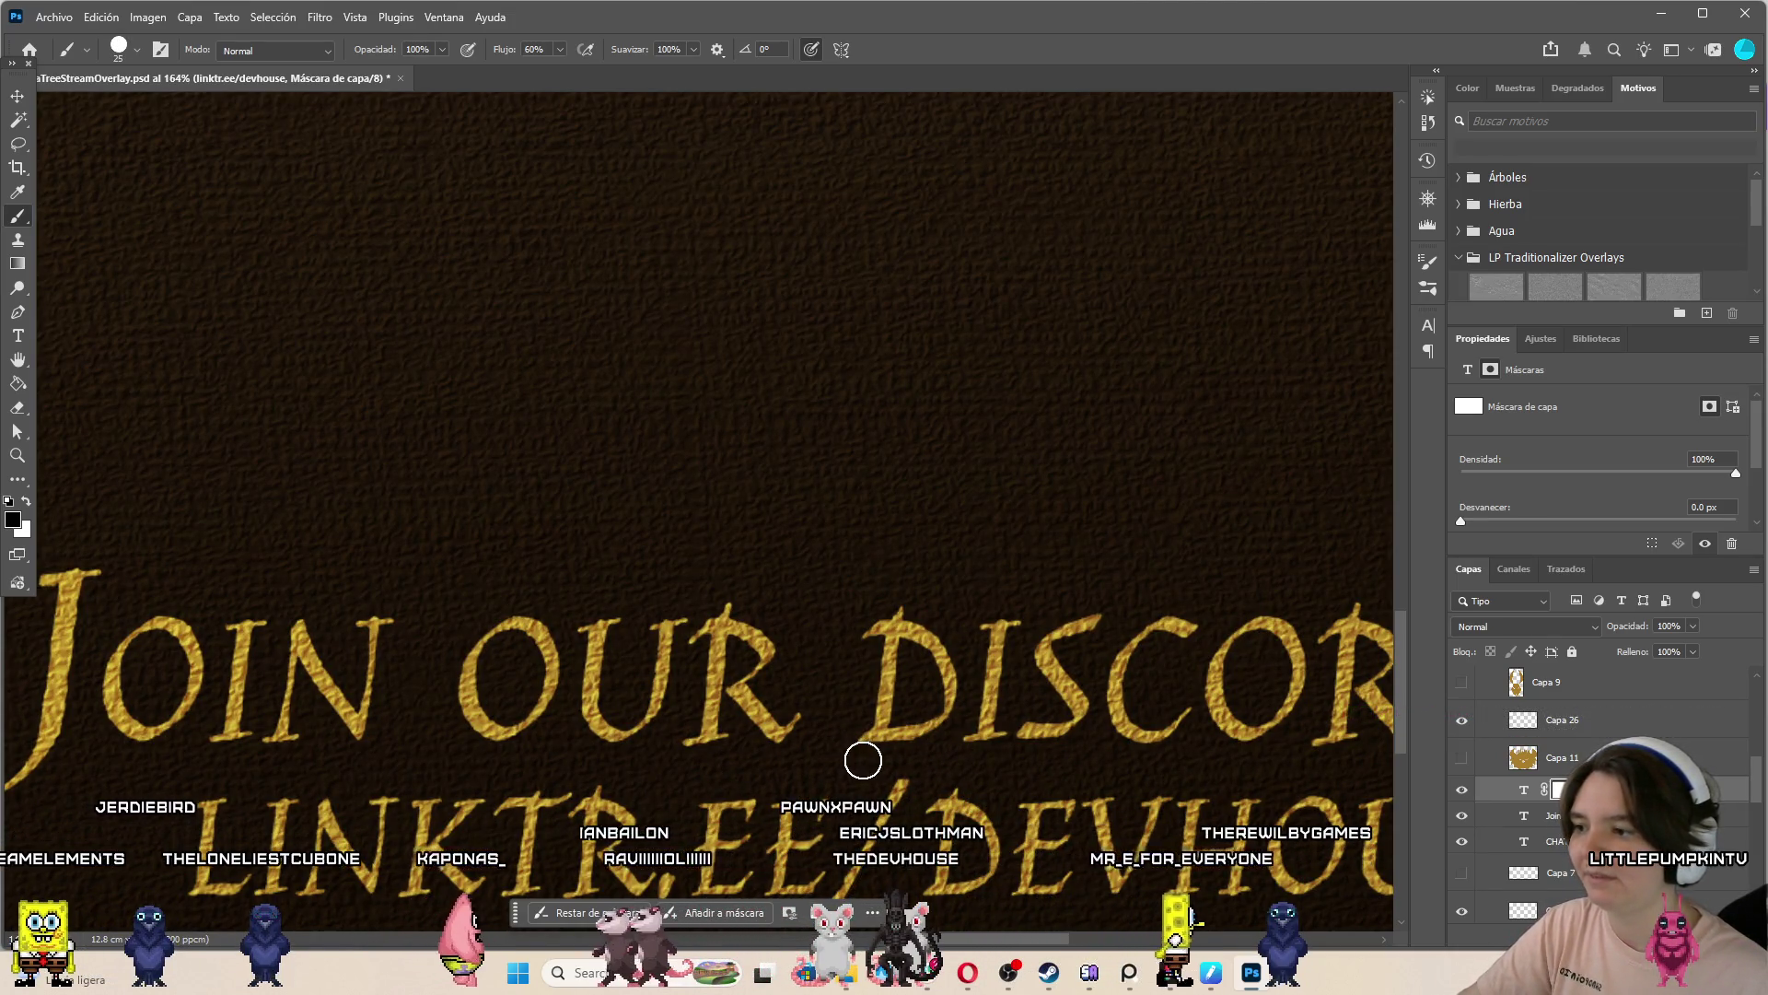
pyautogui.scroll(-4, 1046, 746)
pyautogui.scroll(3, 963, 764)
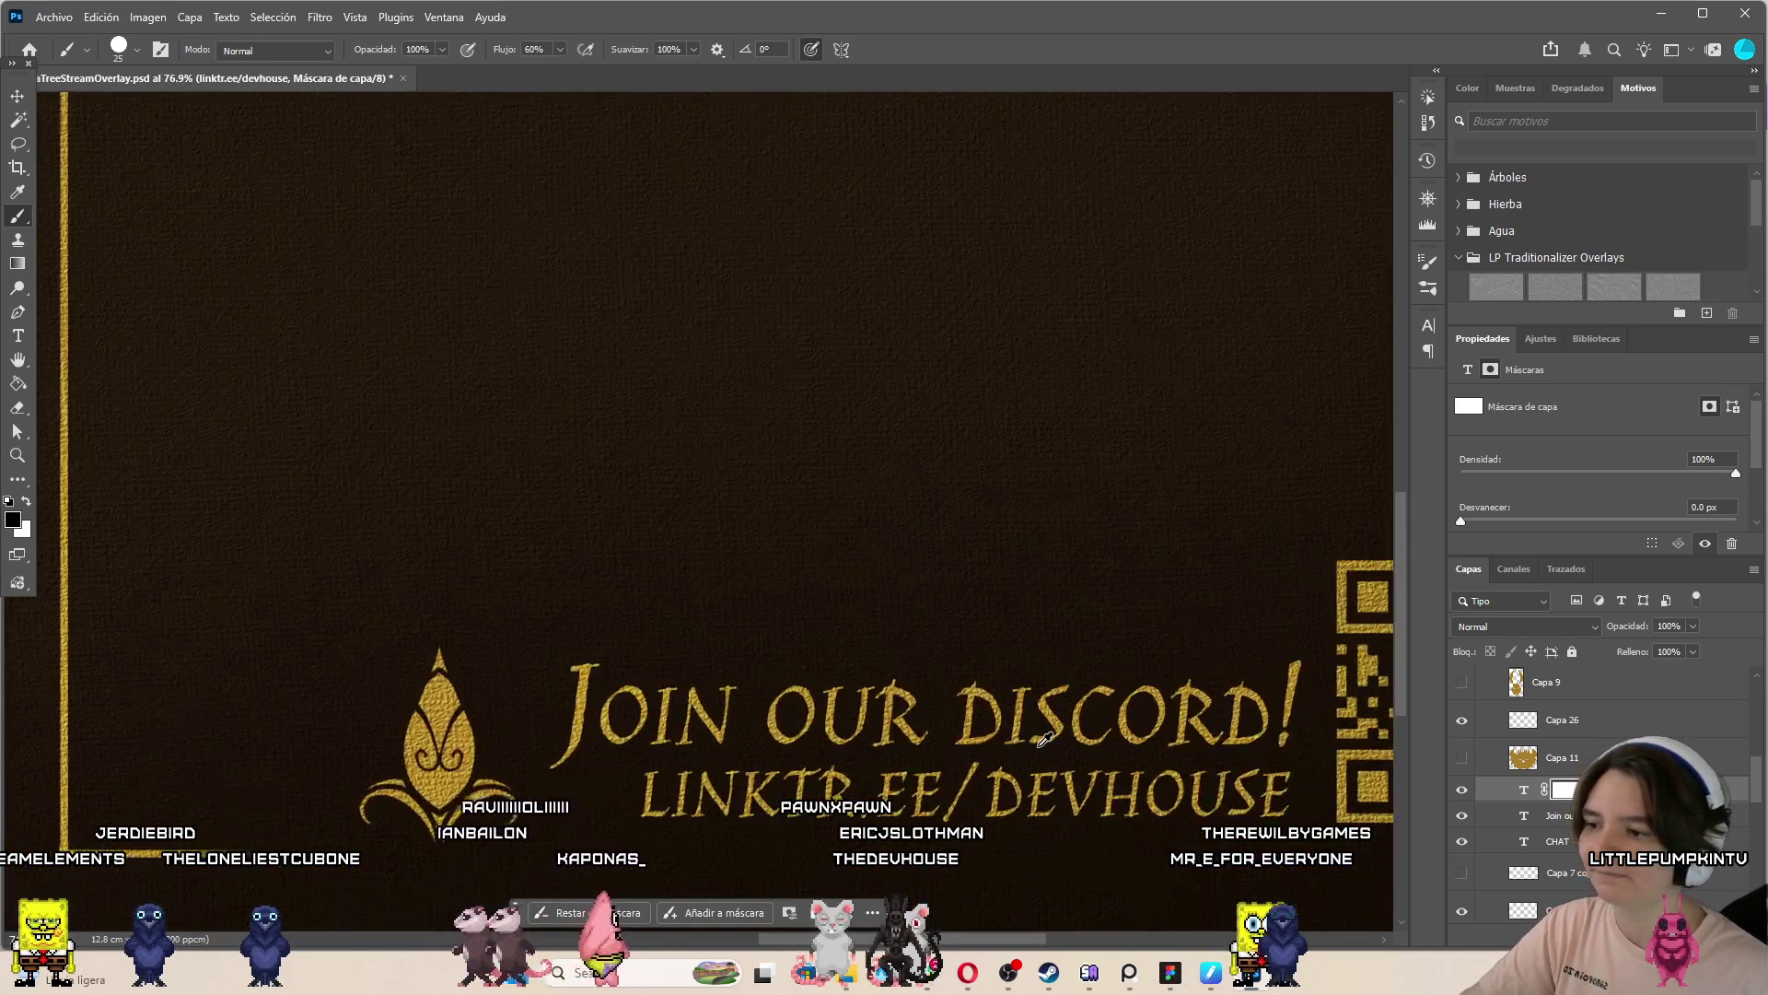
pyautogui.scroll(-5, 904, 752)
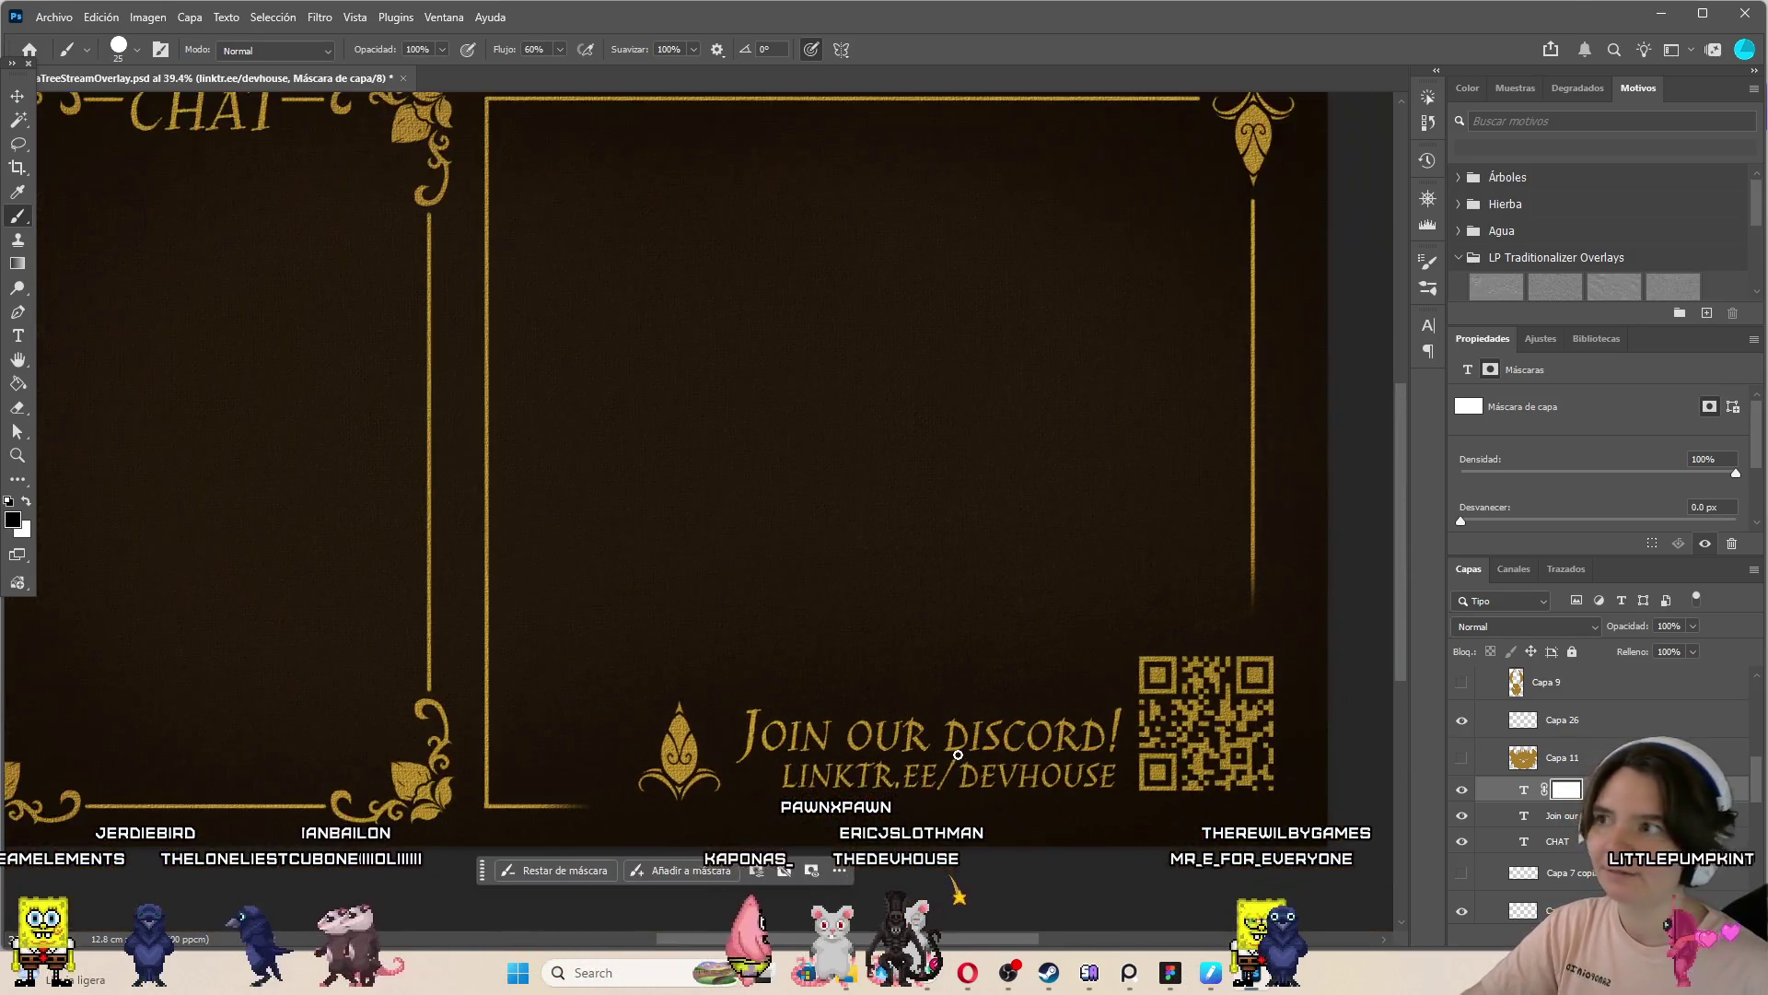
pyautogui.scroll(1, 930, 702)
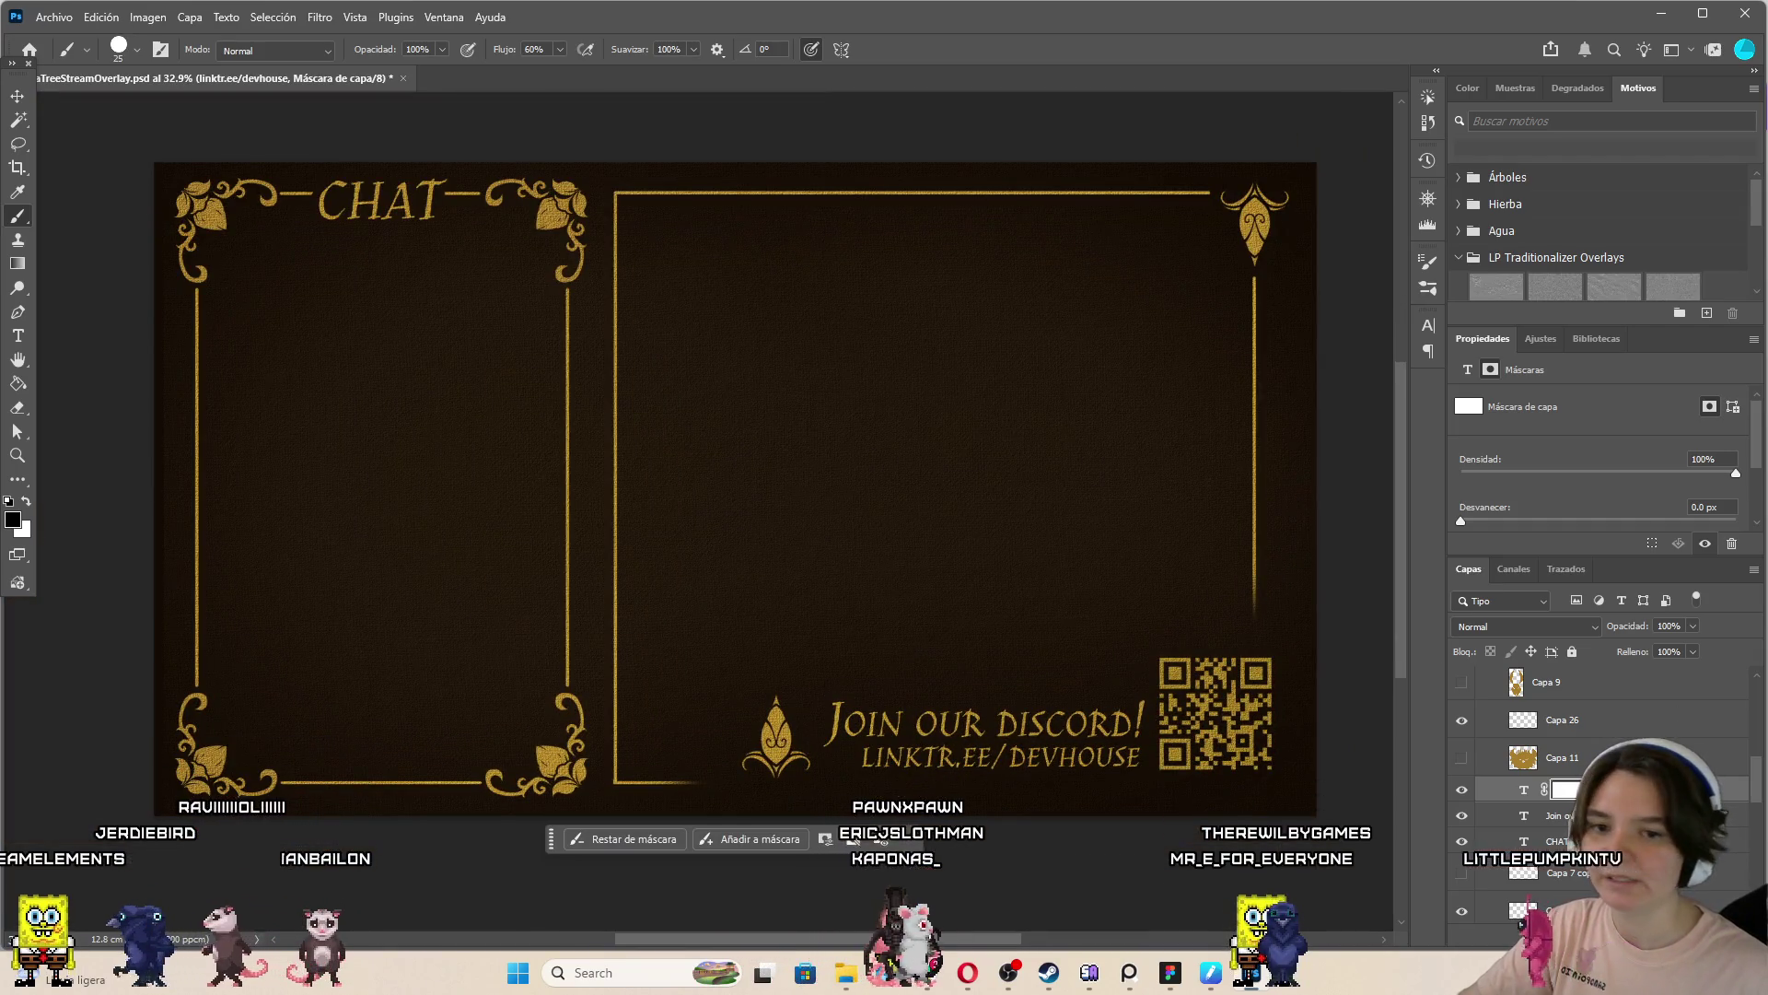